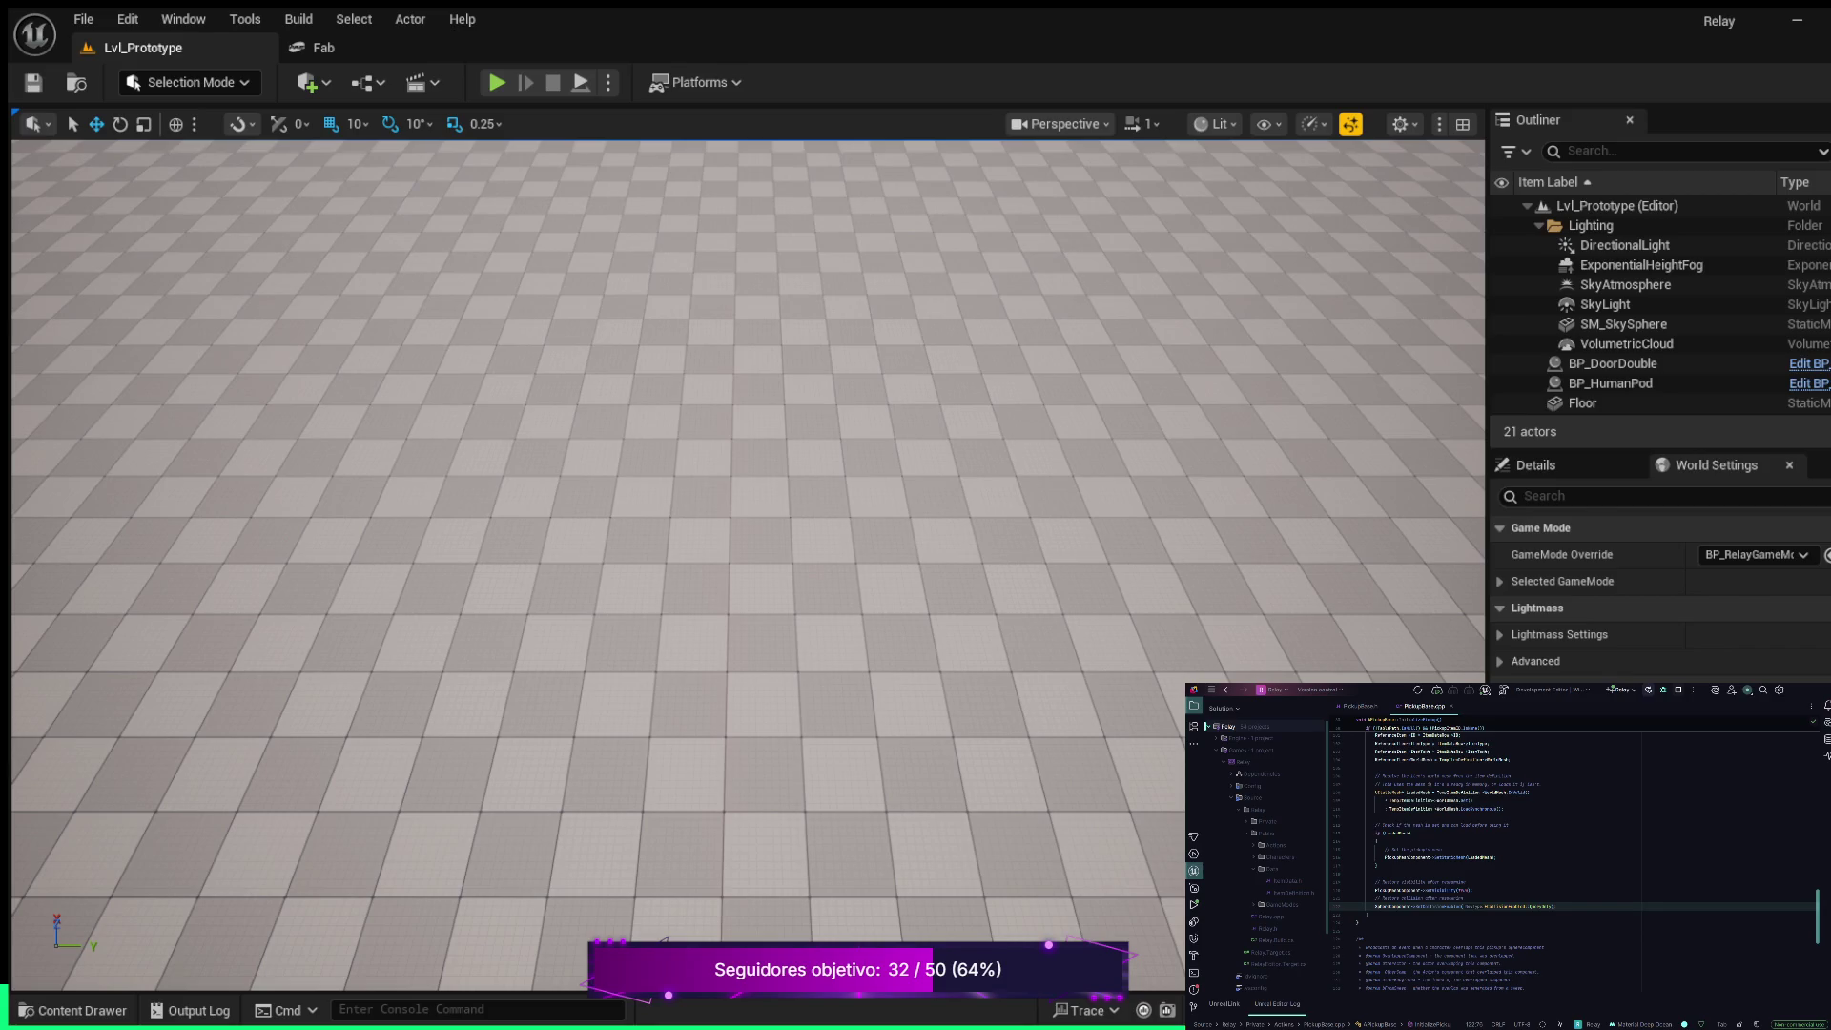
# Create a new folder named Pickups inside Content/Blueprints
pyautogui.scroll(-9, 1574, 858)
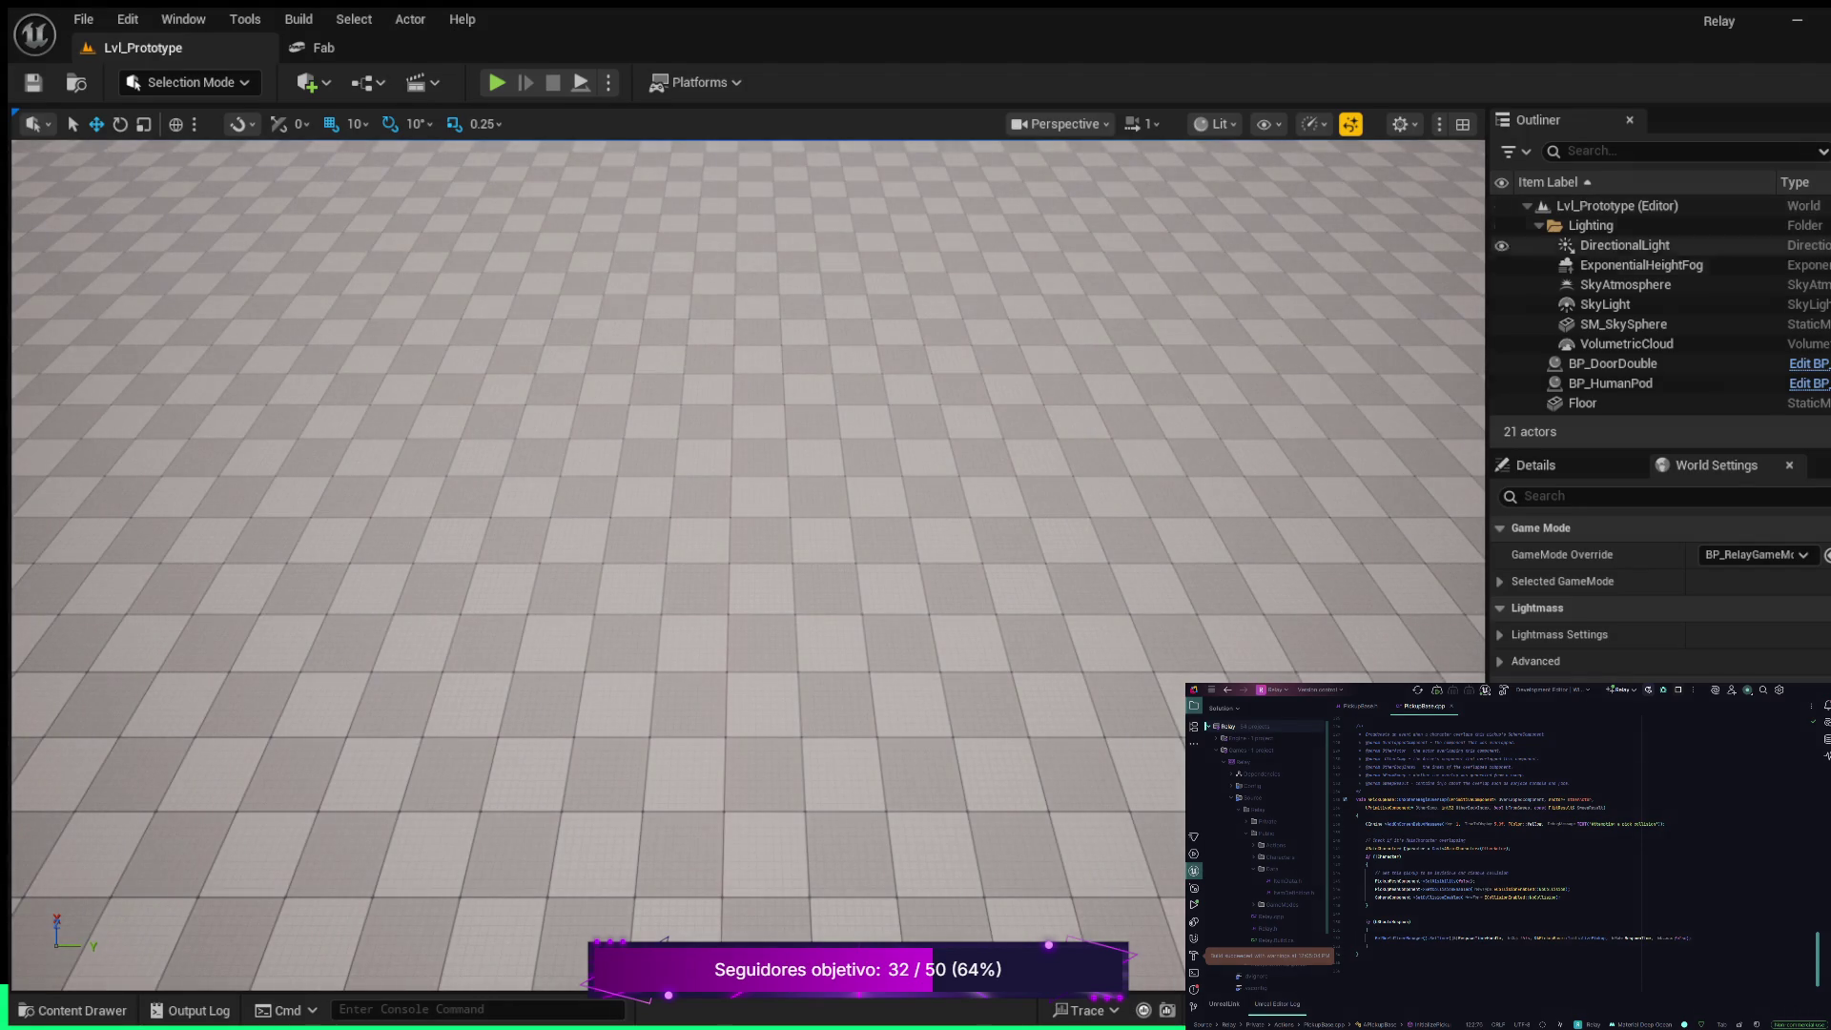
pyautogui.scroll(-3, 748, 566)
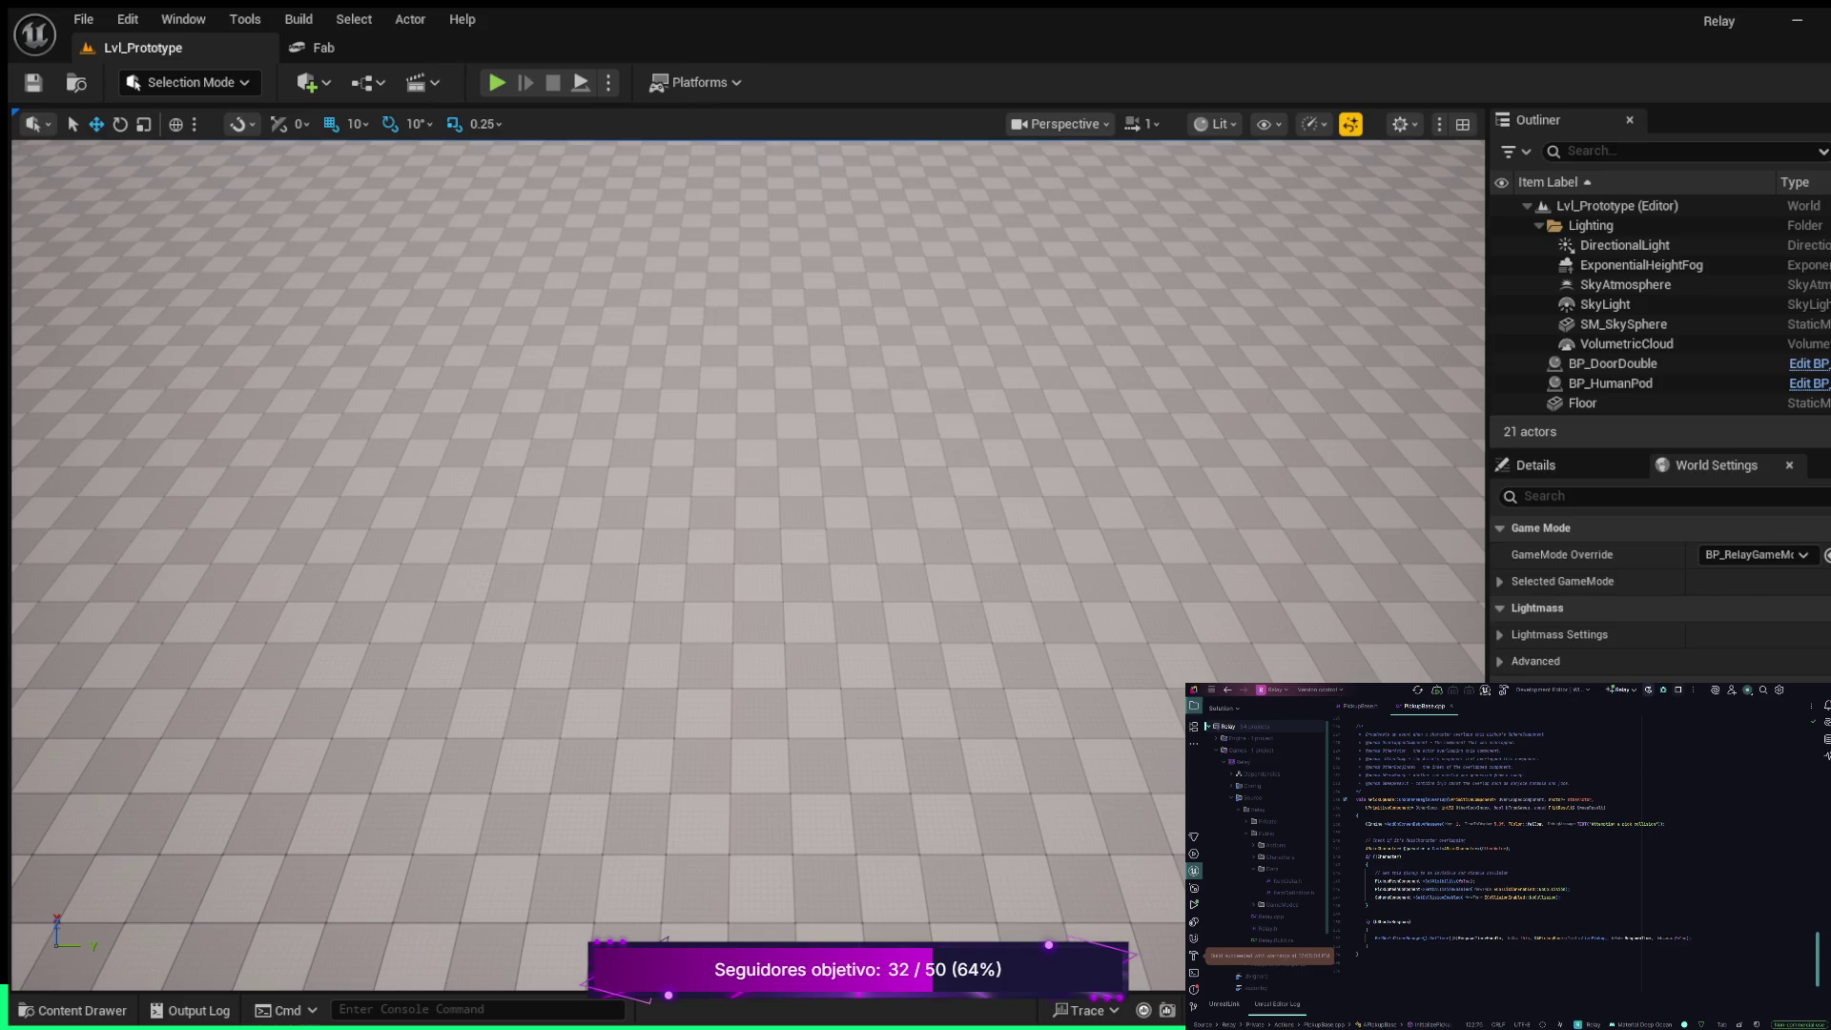
pyautogui.scroll(-2, 748, 567)
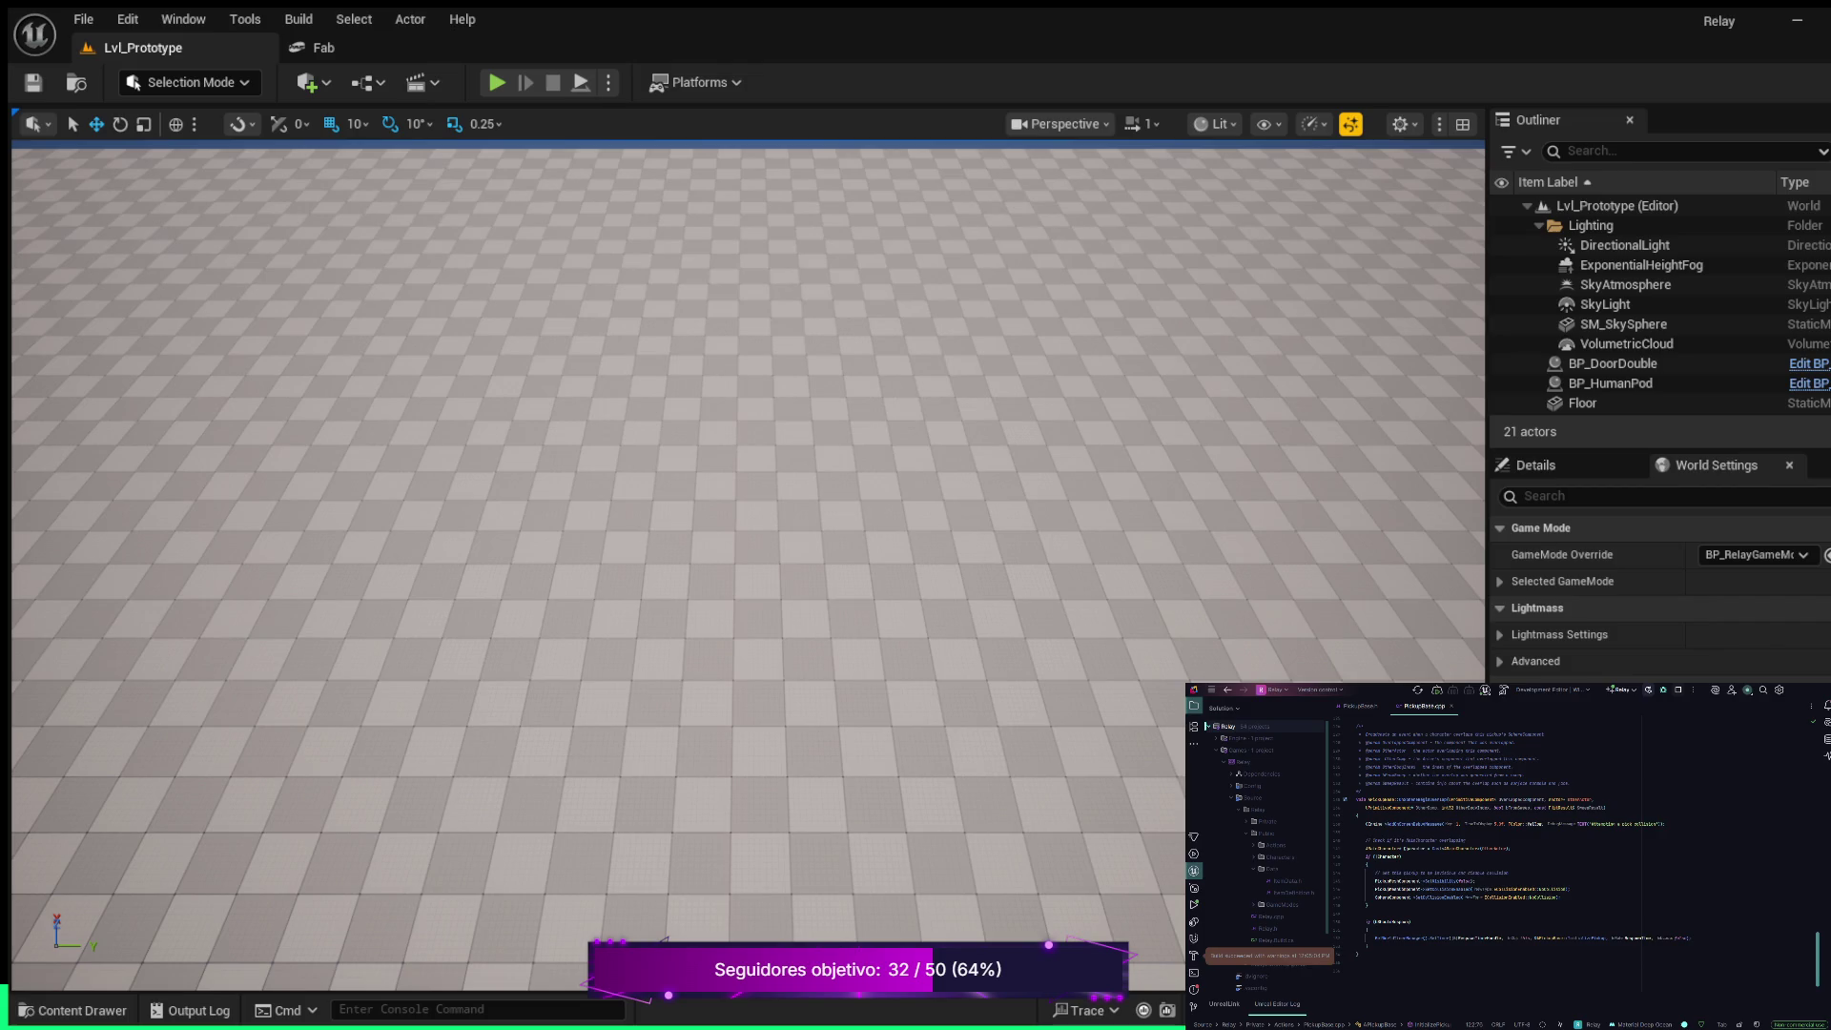
pyautogui.click(74, 1010)
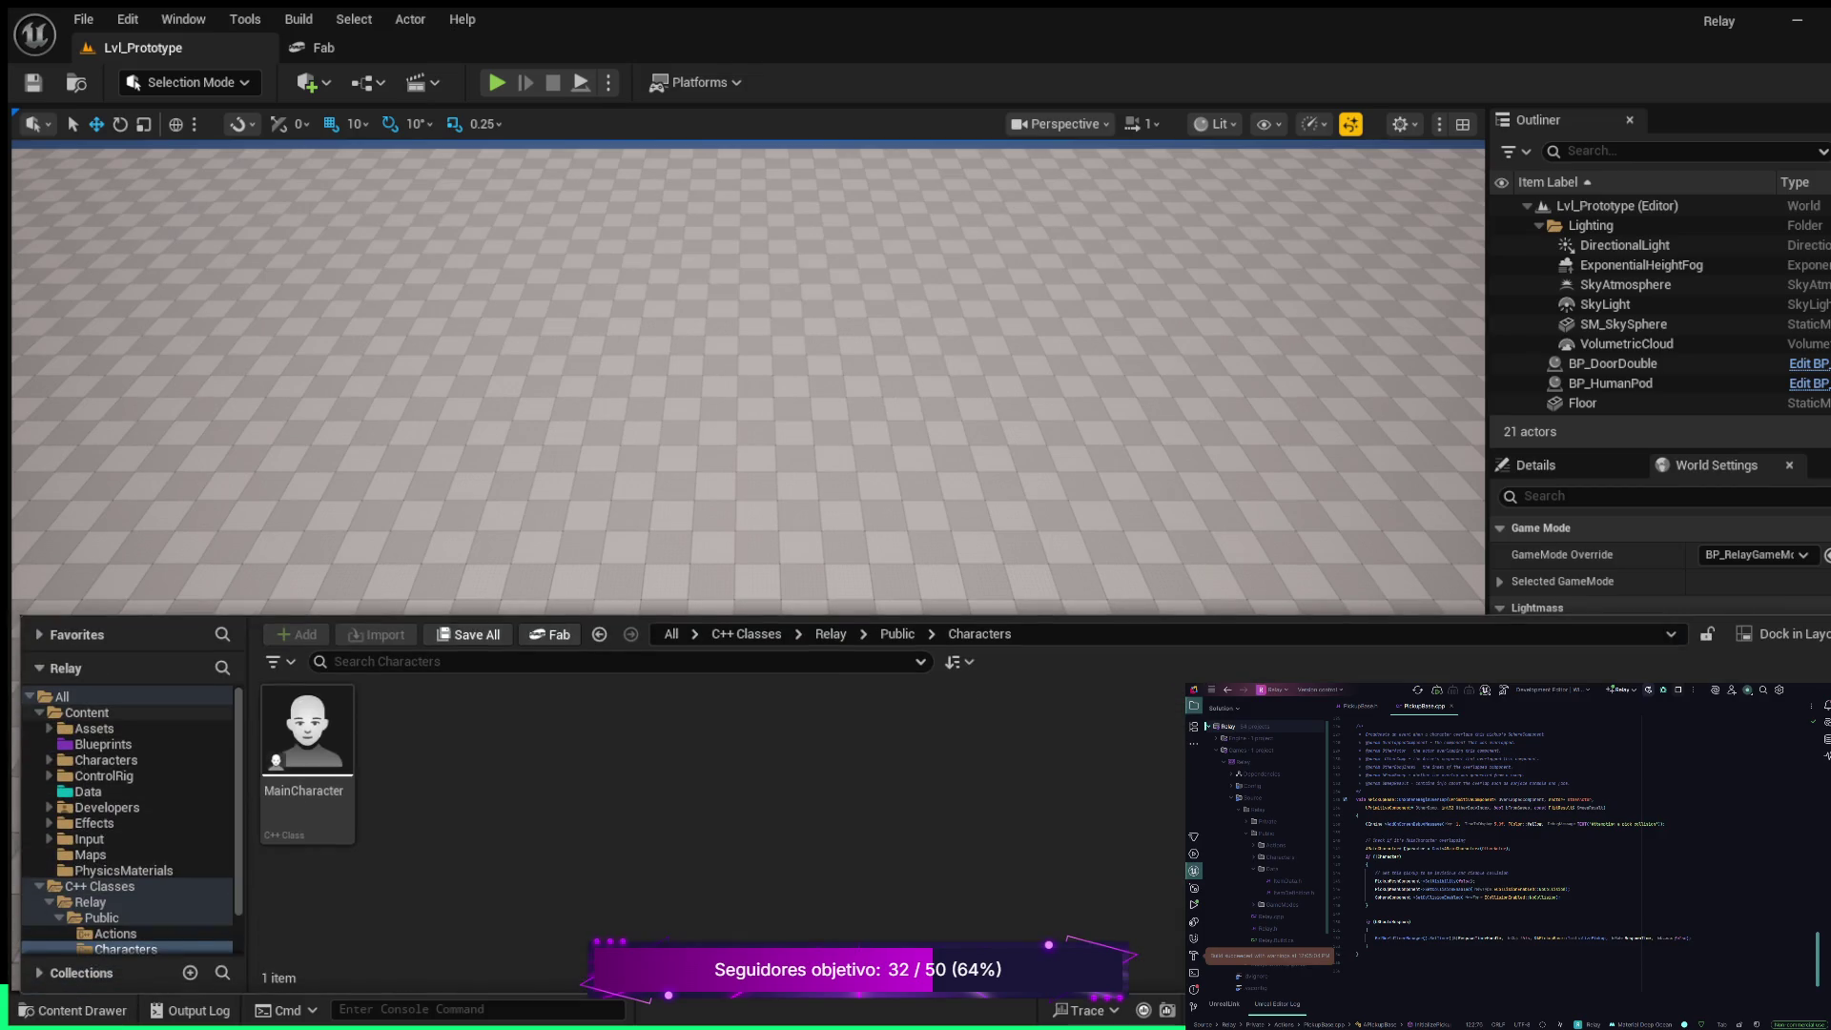
pyautogui.click(103, 744)
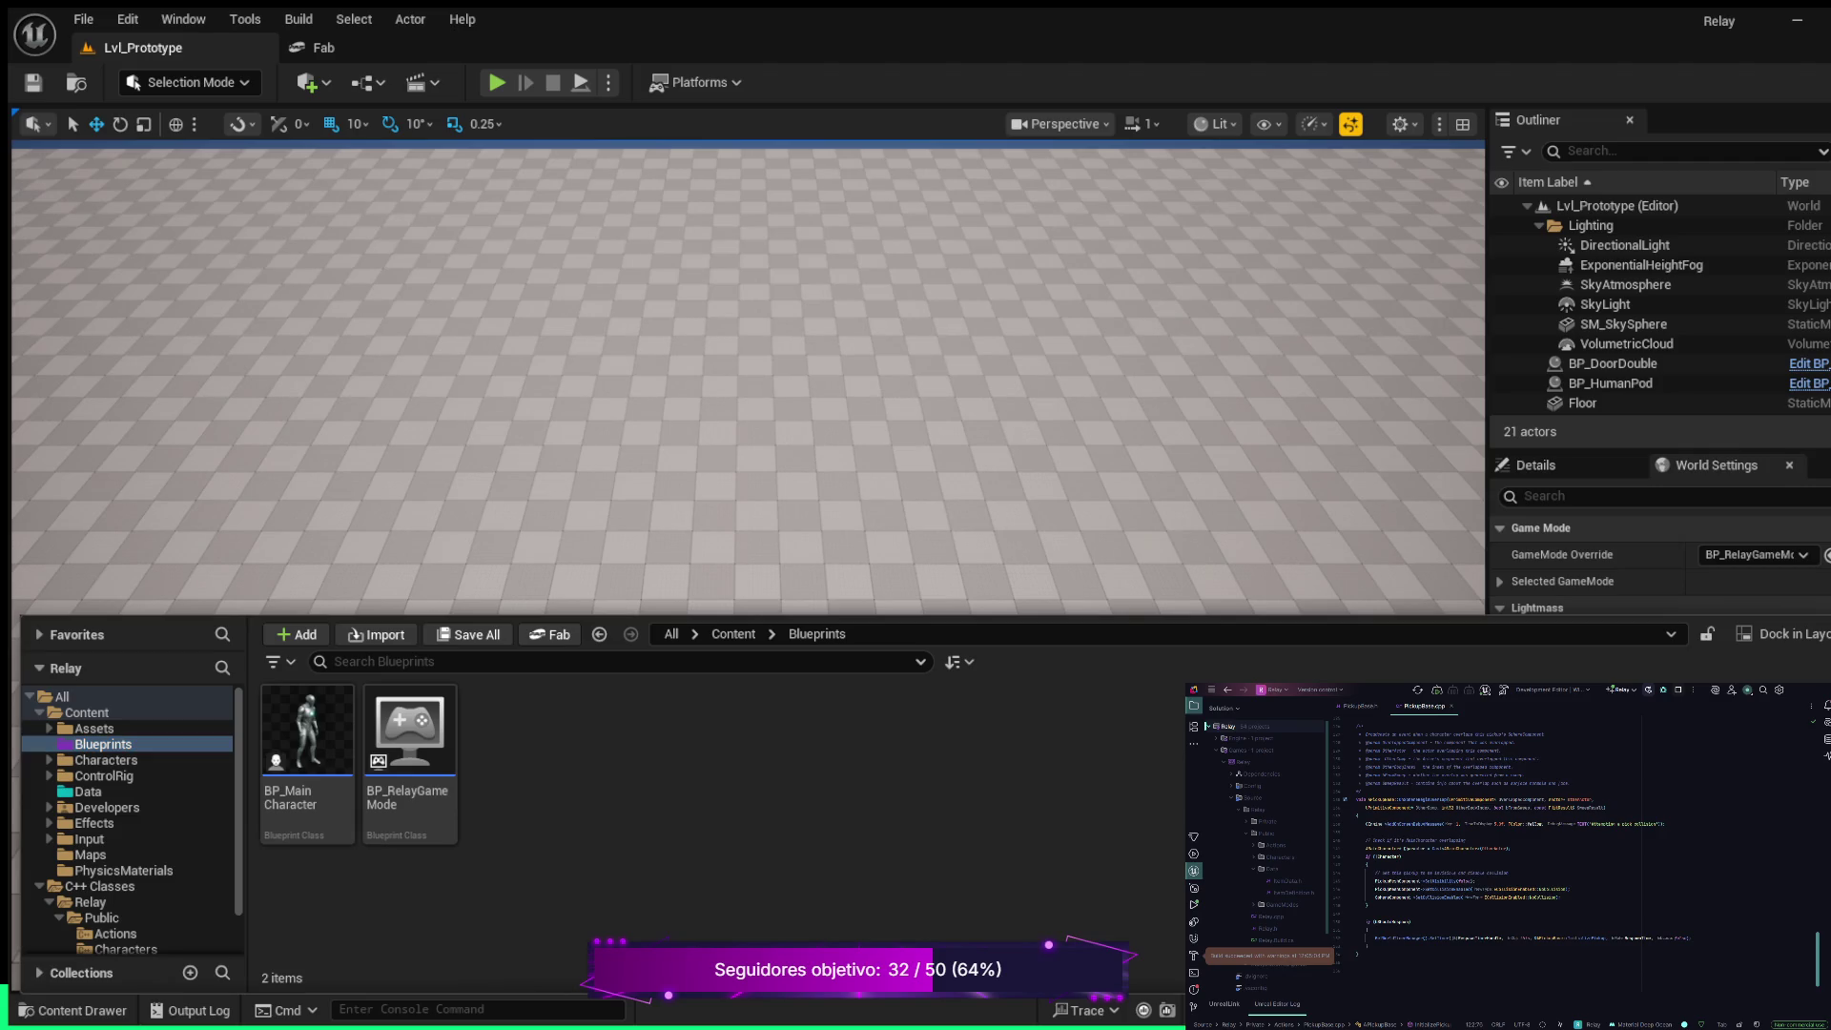
pyautogui.hotkey('ctrl', 'shift', 'n')
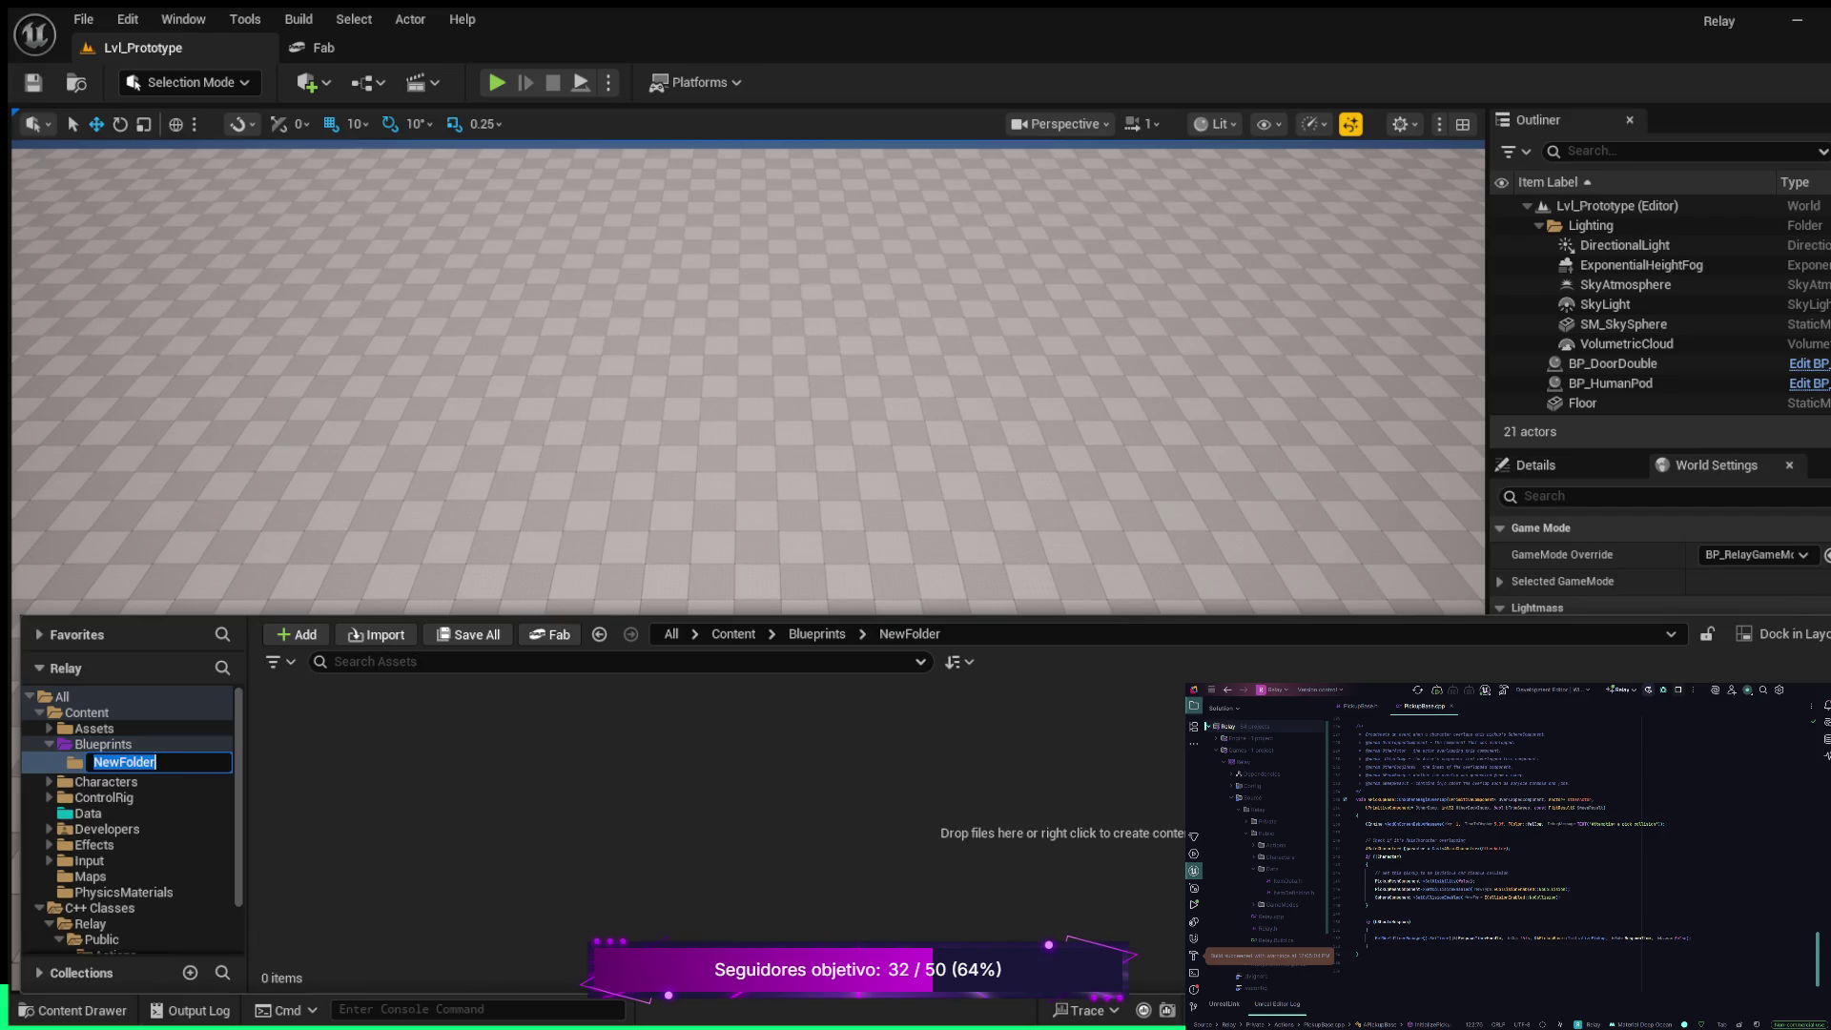
pyautogui.write('Pick')
pyautogui.write('ups')
pyautogui.press('Return')
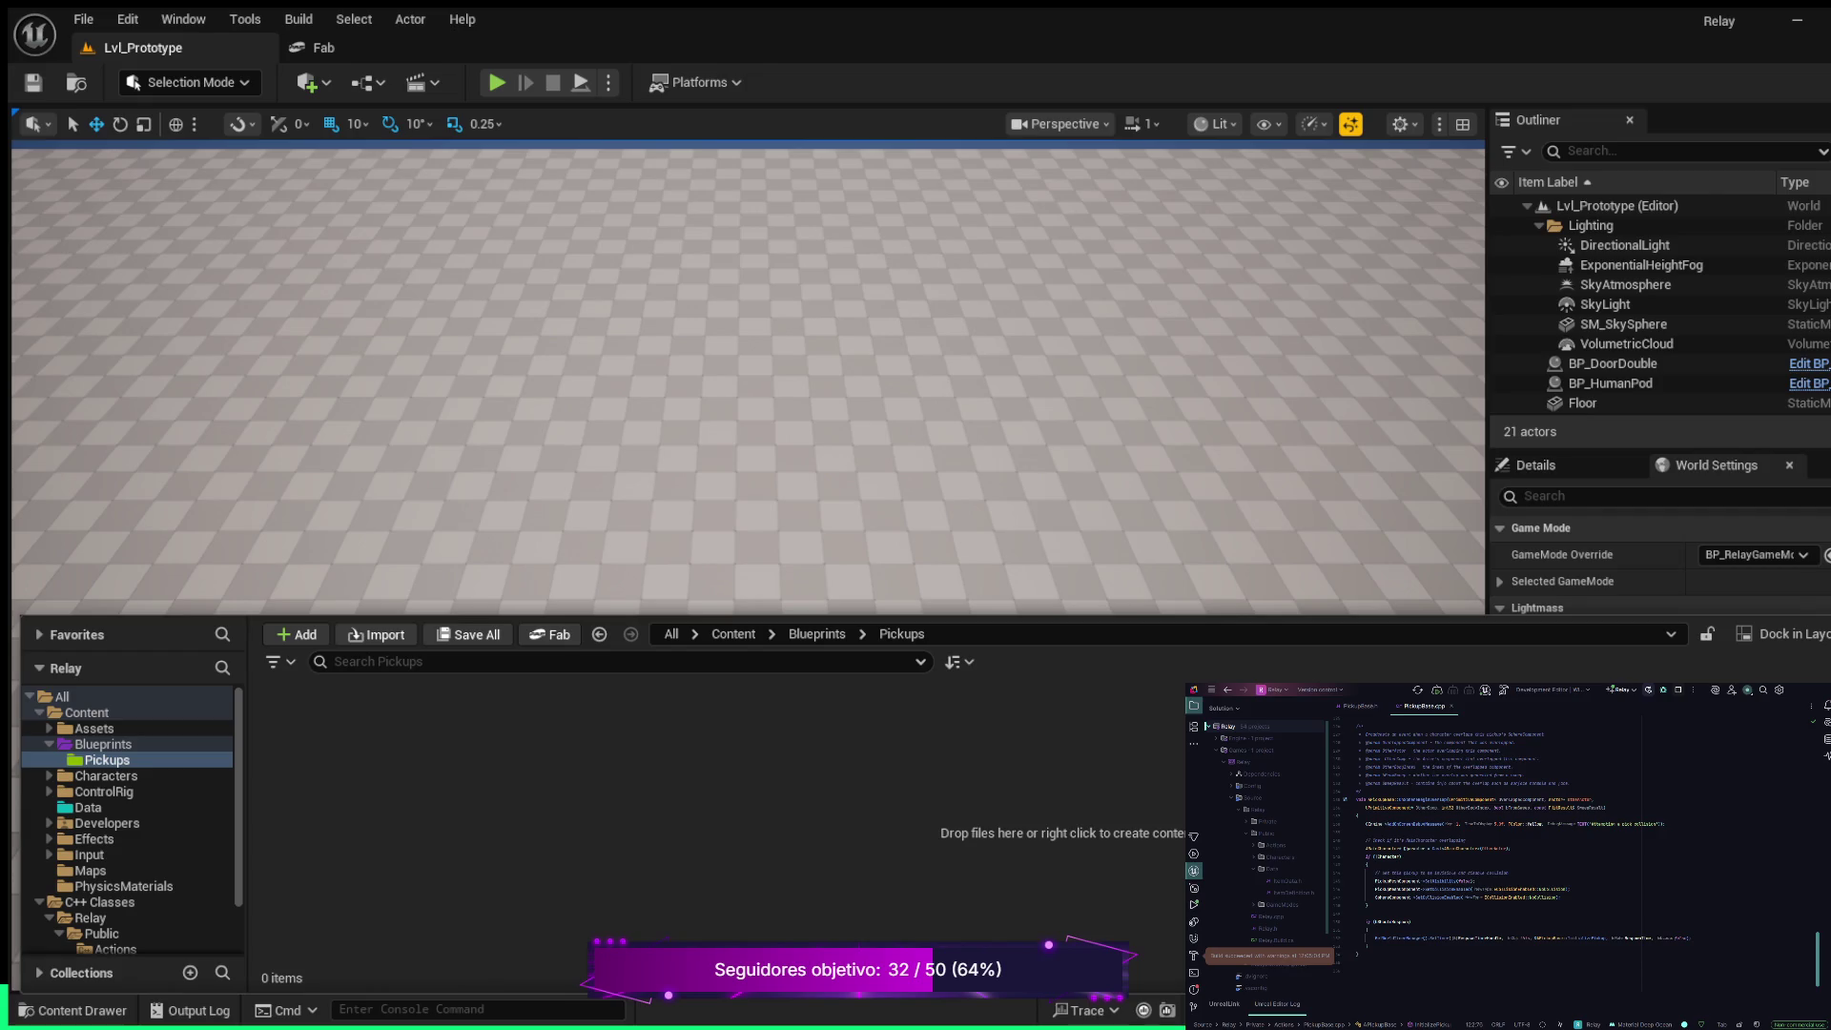
# Reopen the Content Drawer and browse toward C++ Classes > Relay > Public > Actions
pyautogui.hotkey('ctrl', 'space')
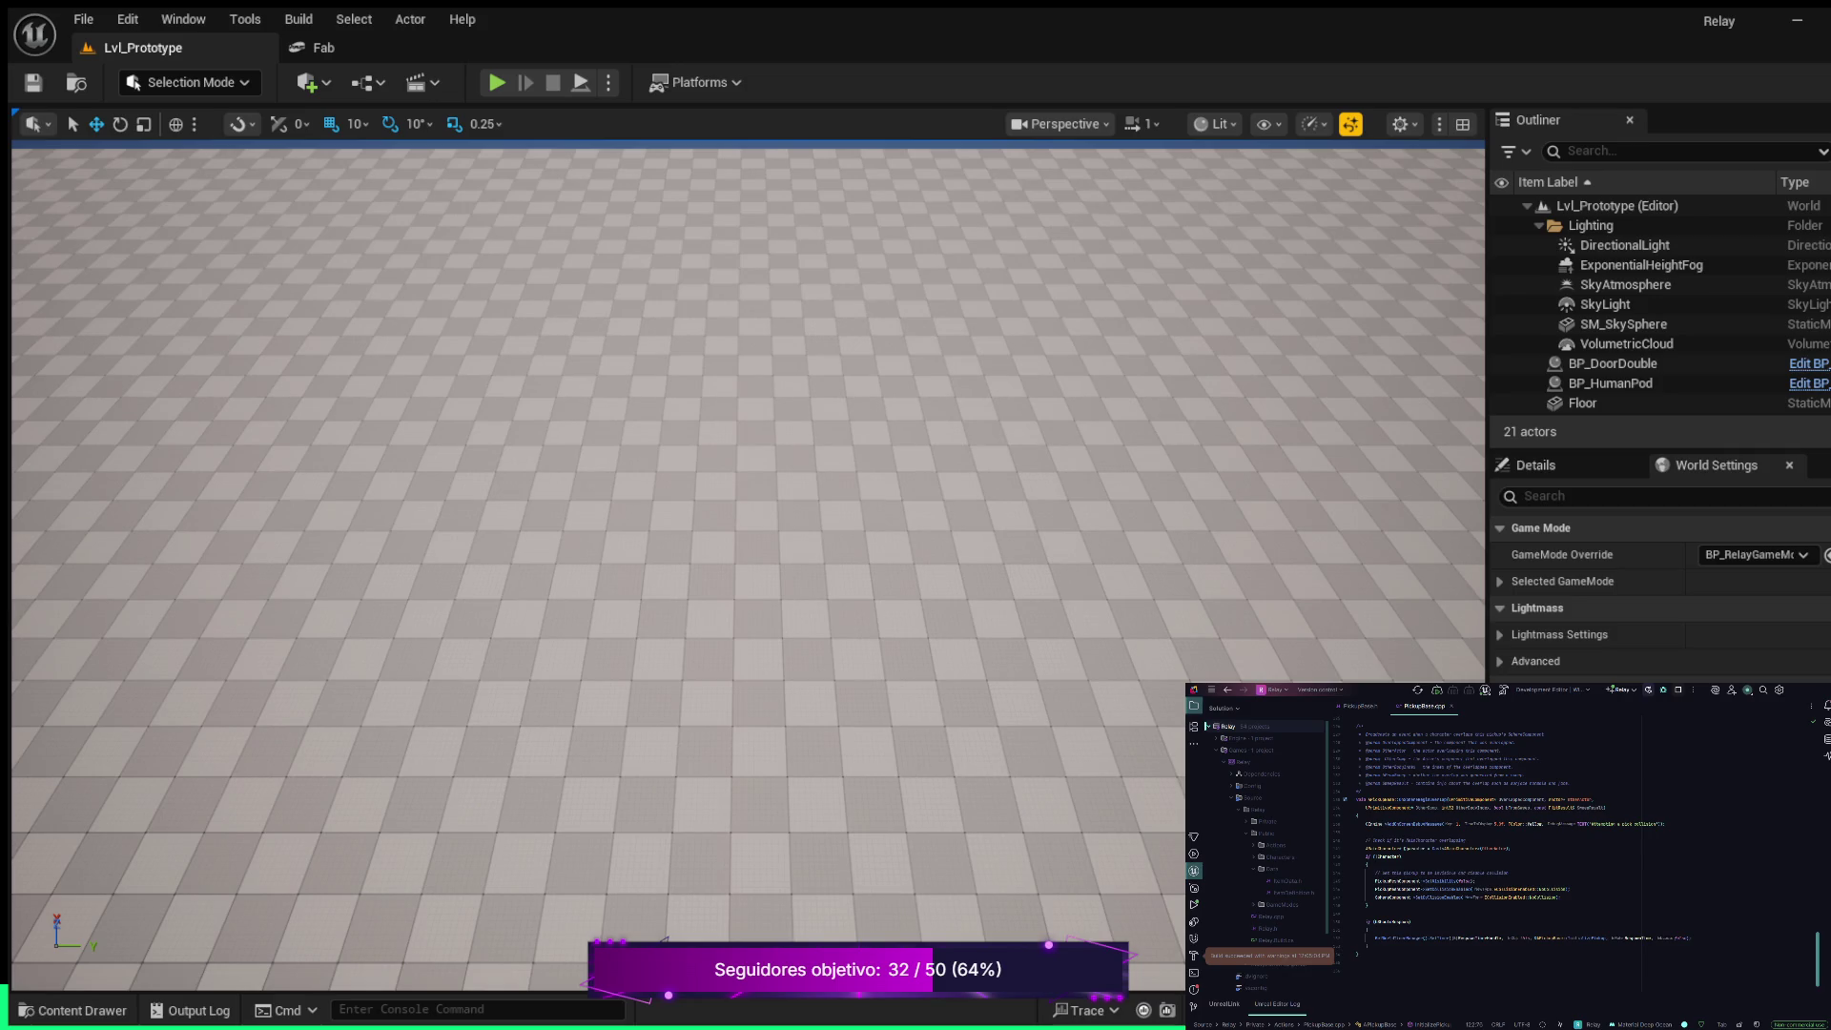
pyautogui.click(82, 1010)
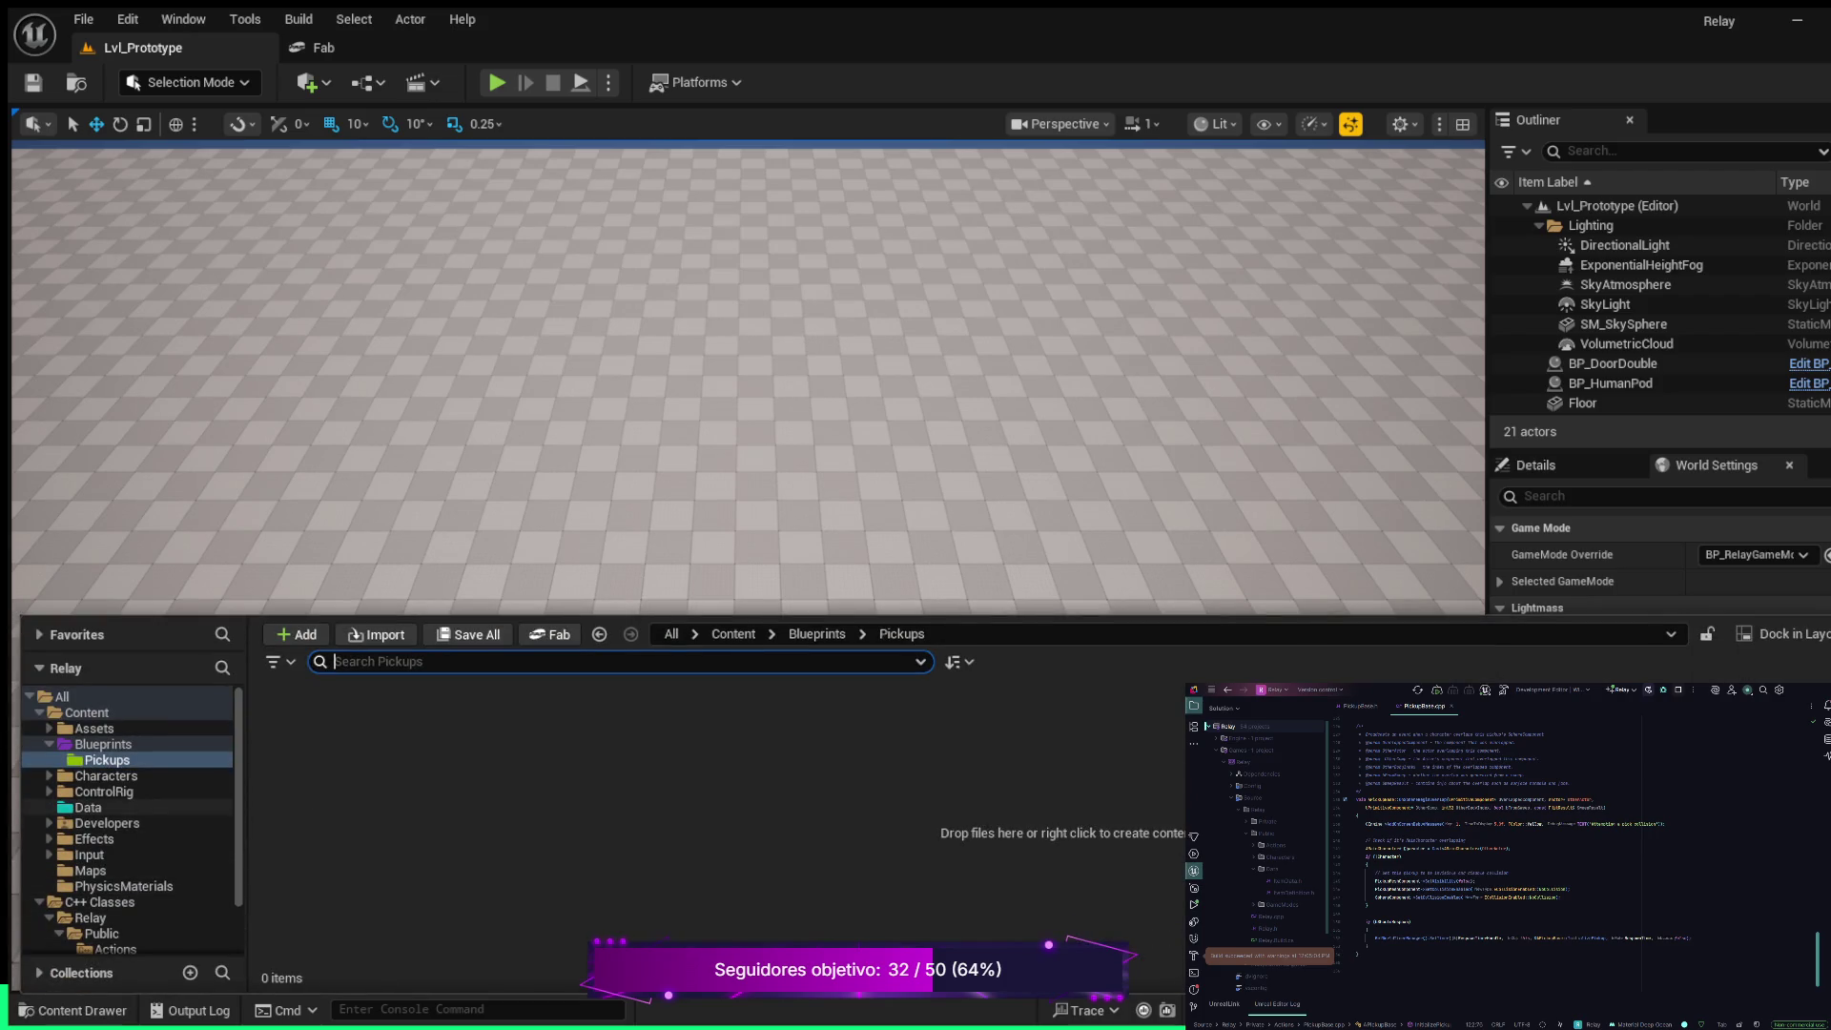
pyautogui.scroll(-2, 128, 820)
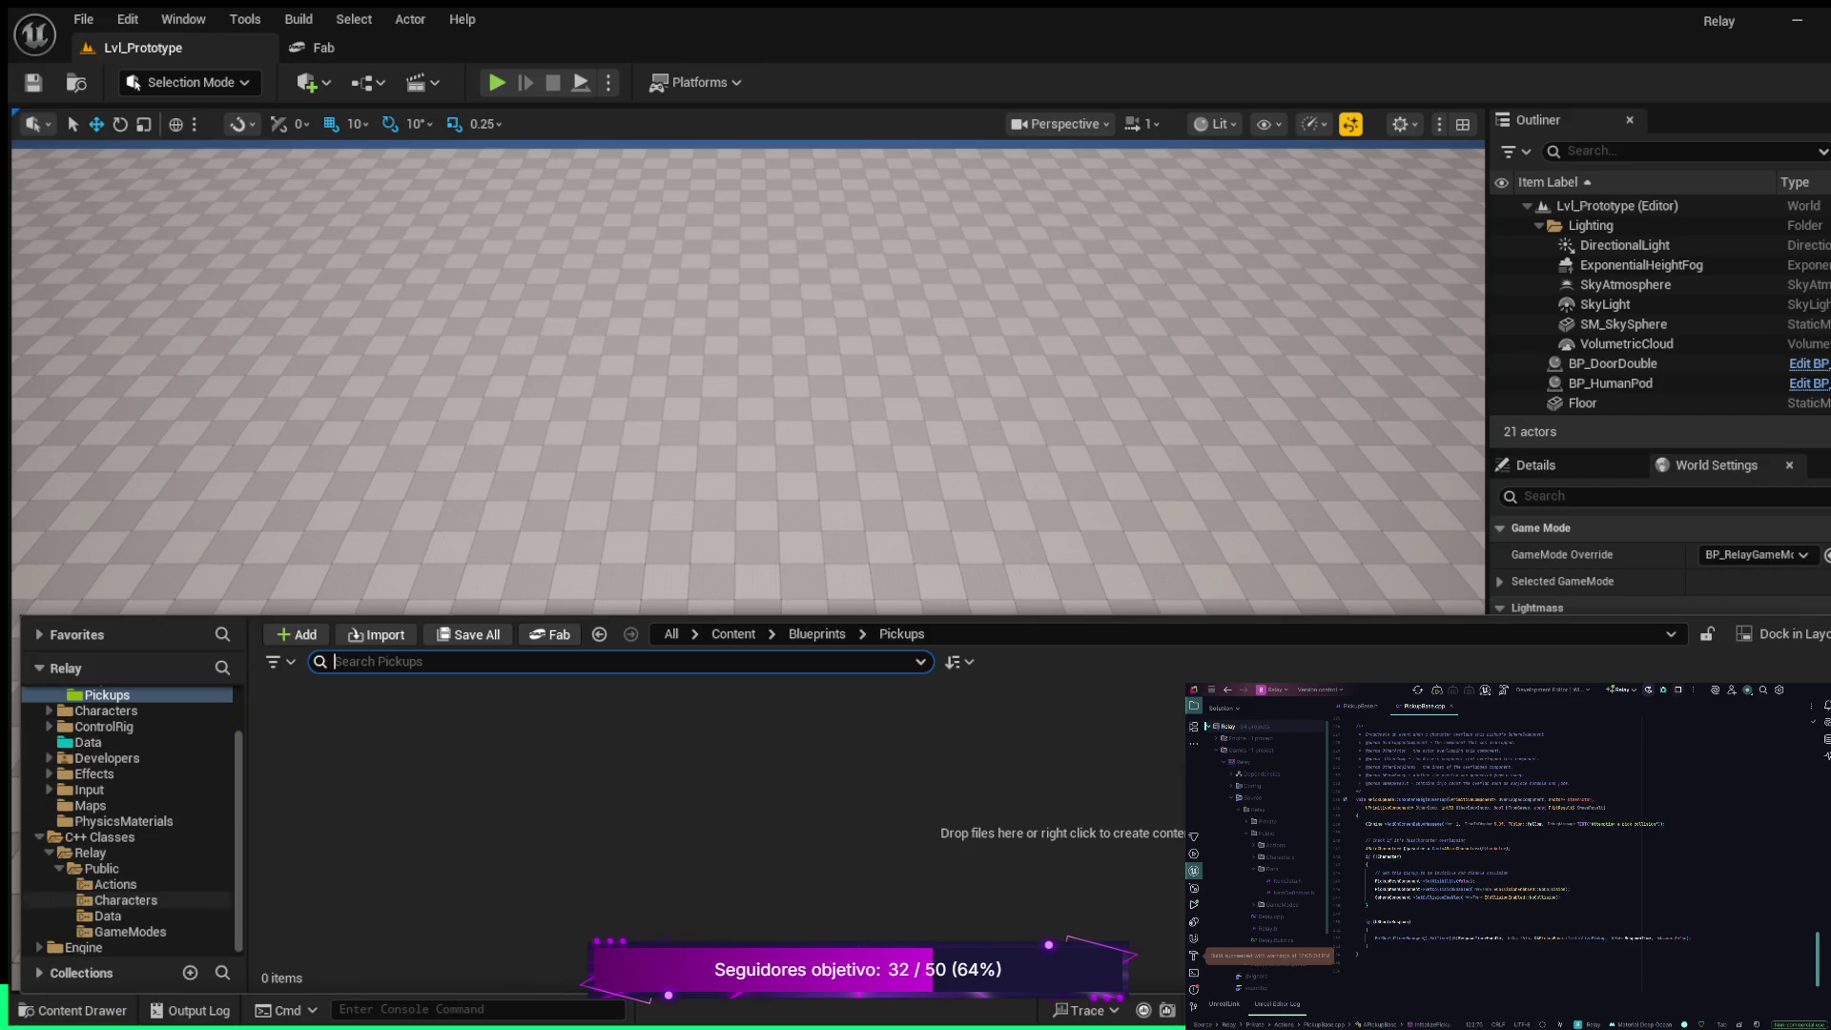
# Create BP_PickupBase from the PickupBase C++ class in Blueprints/Pickups and save it
pyautogui.click(115, 884)
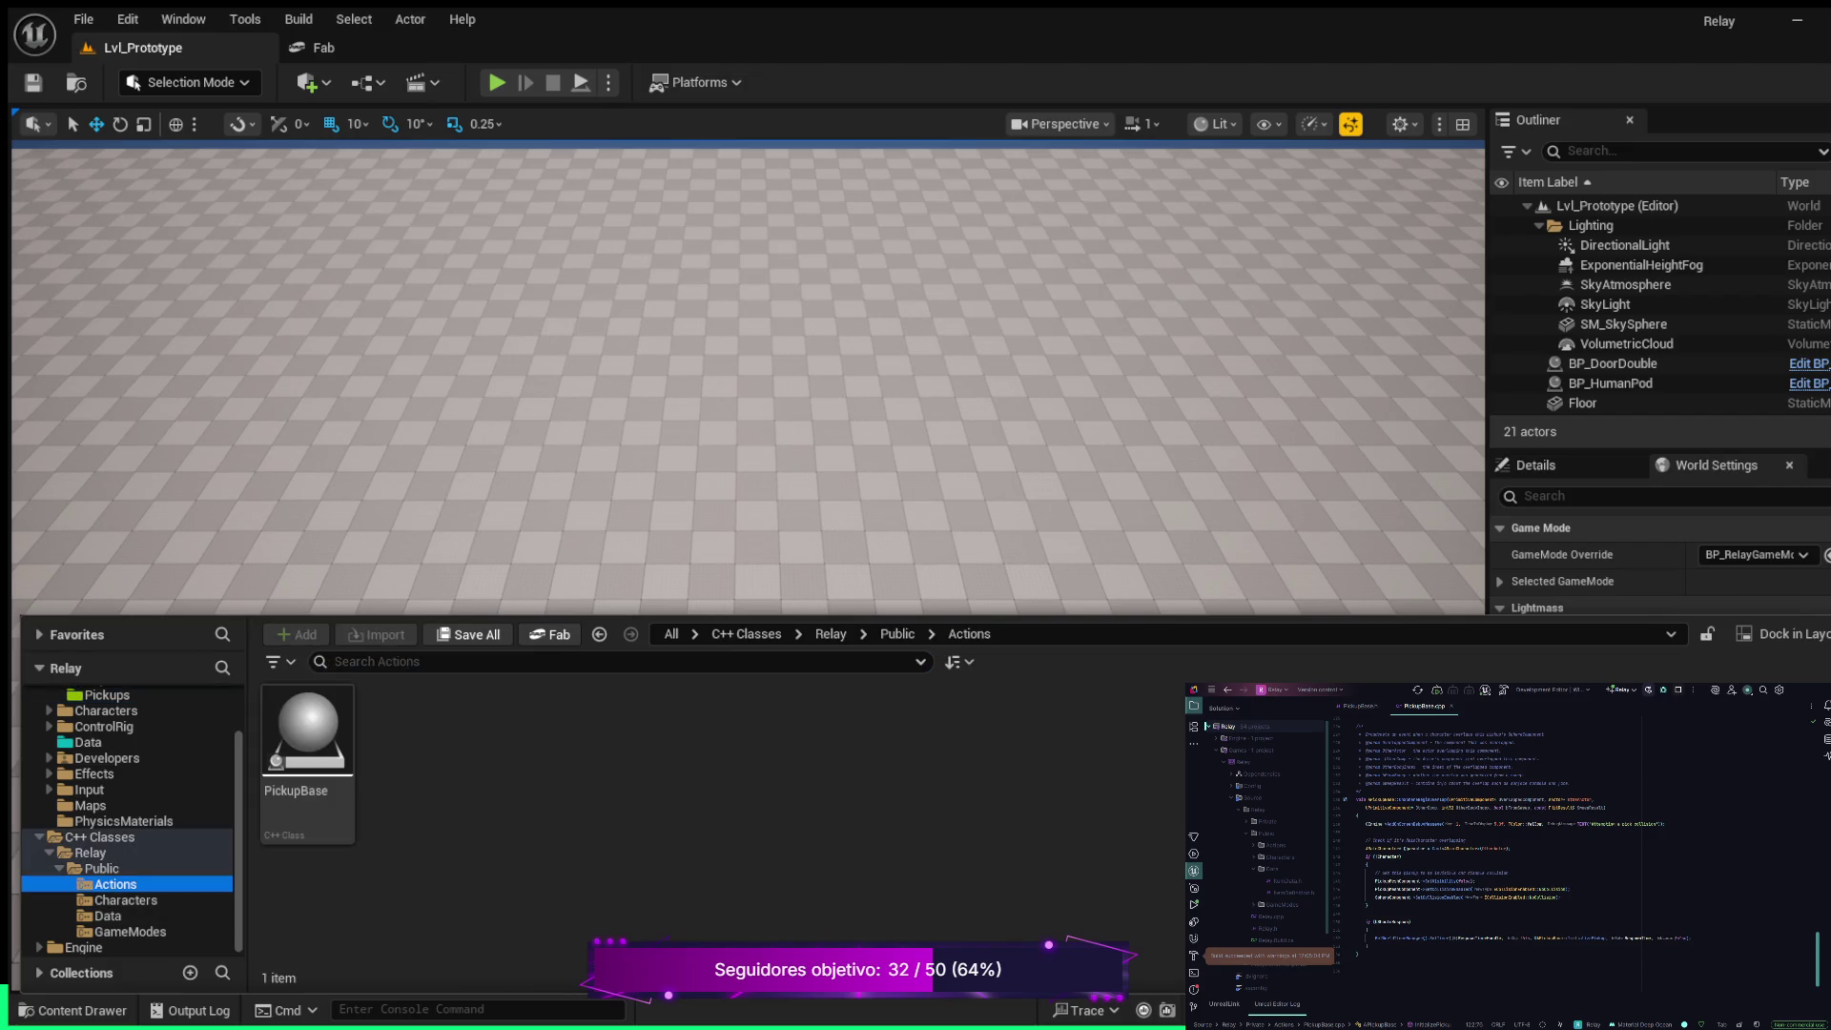
pyautogui.click(307, 754)
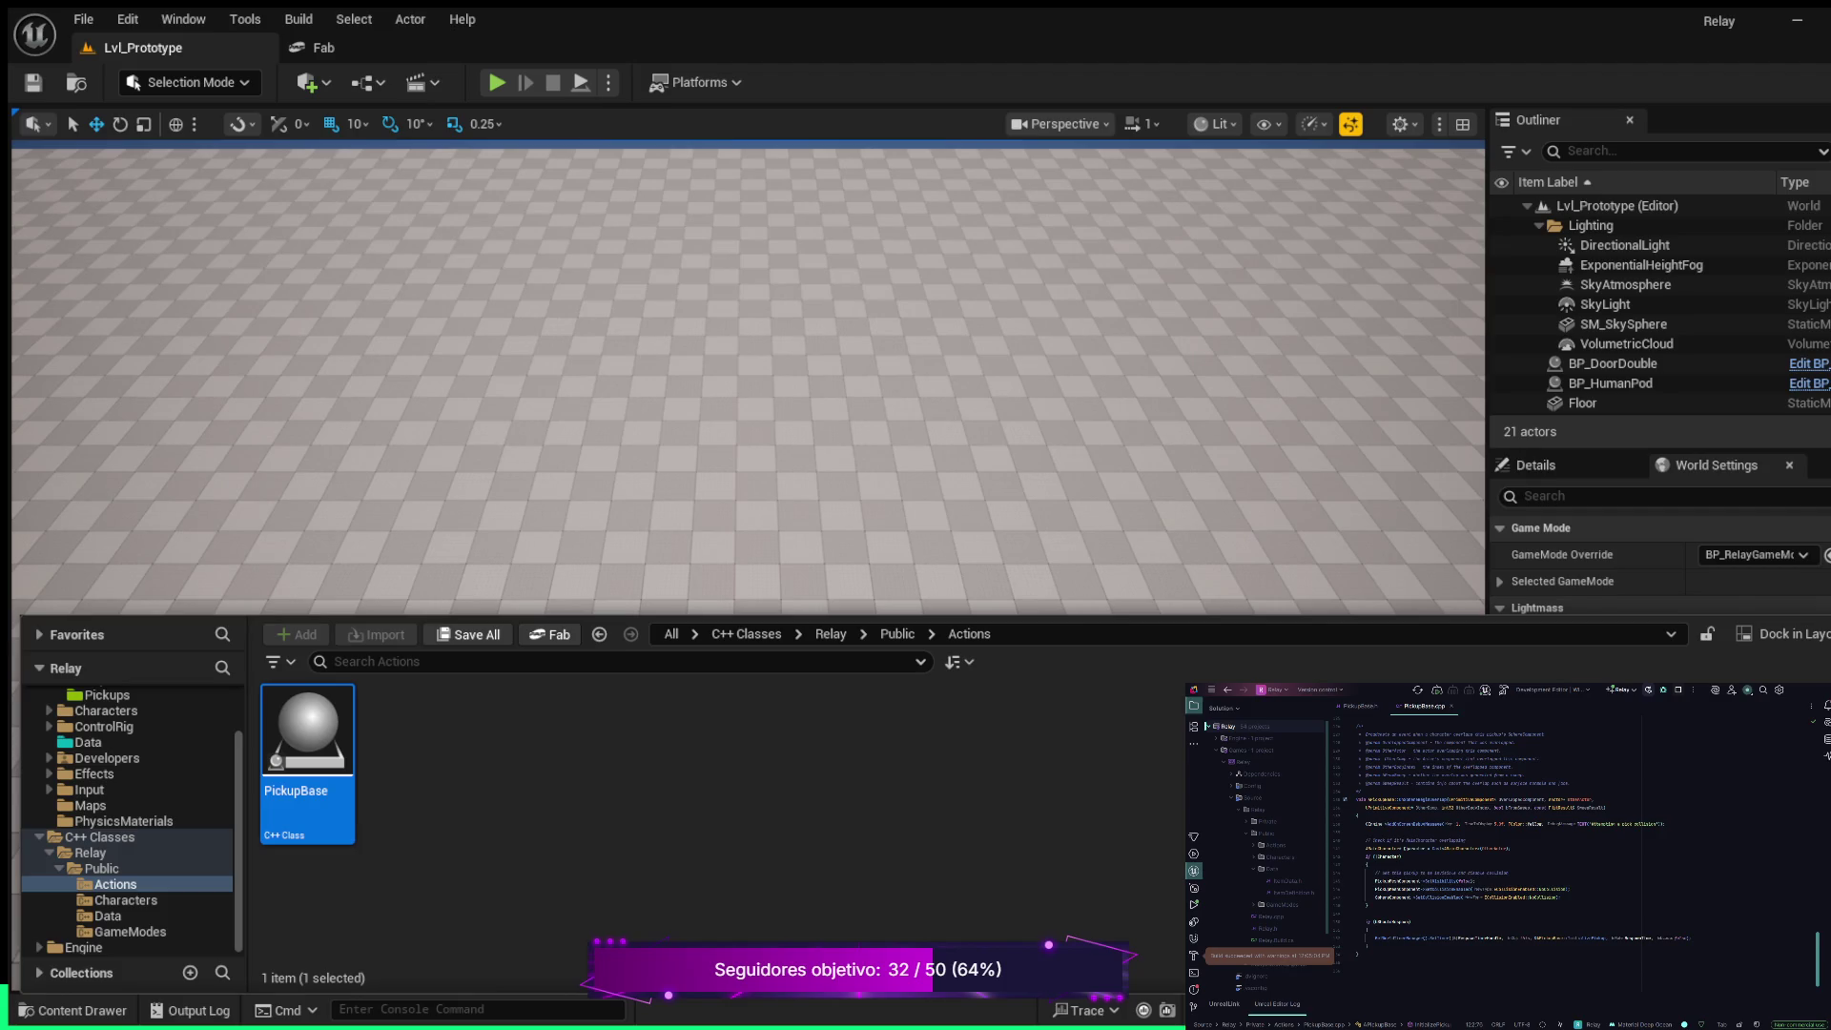
pyautogui.hotkey('ctrl', 'space')
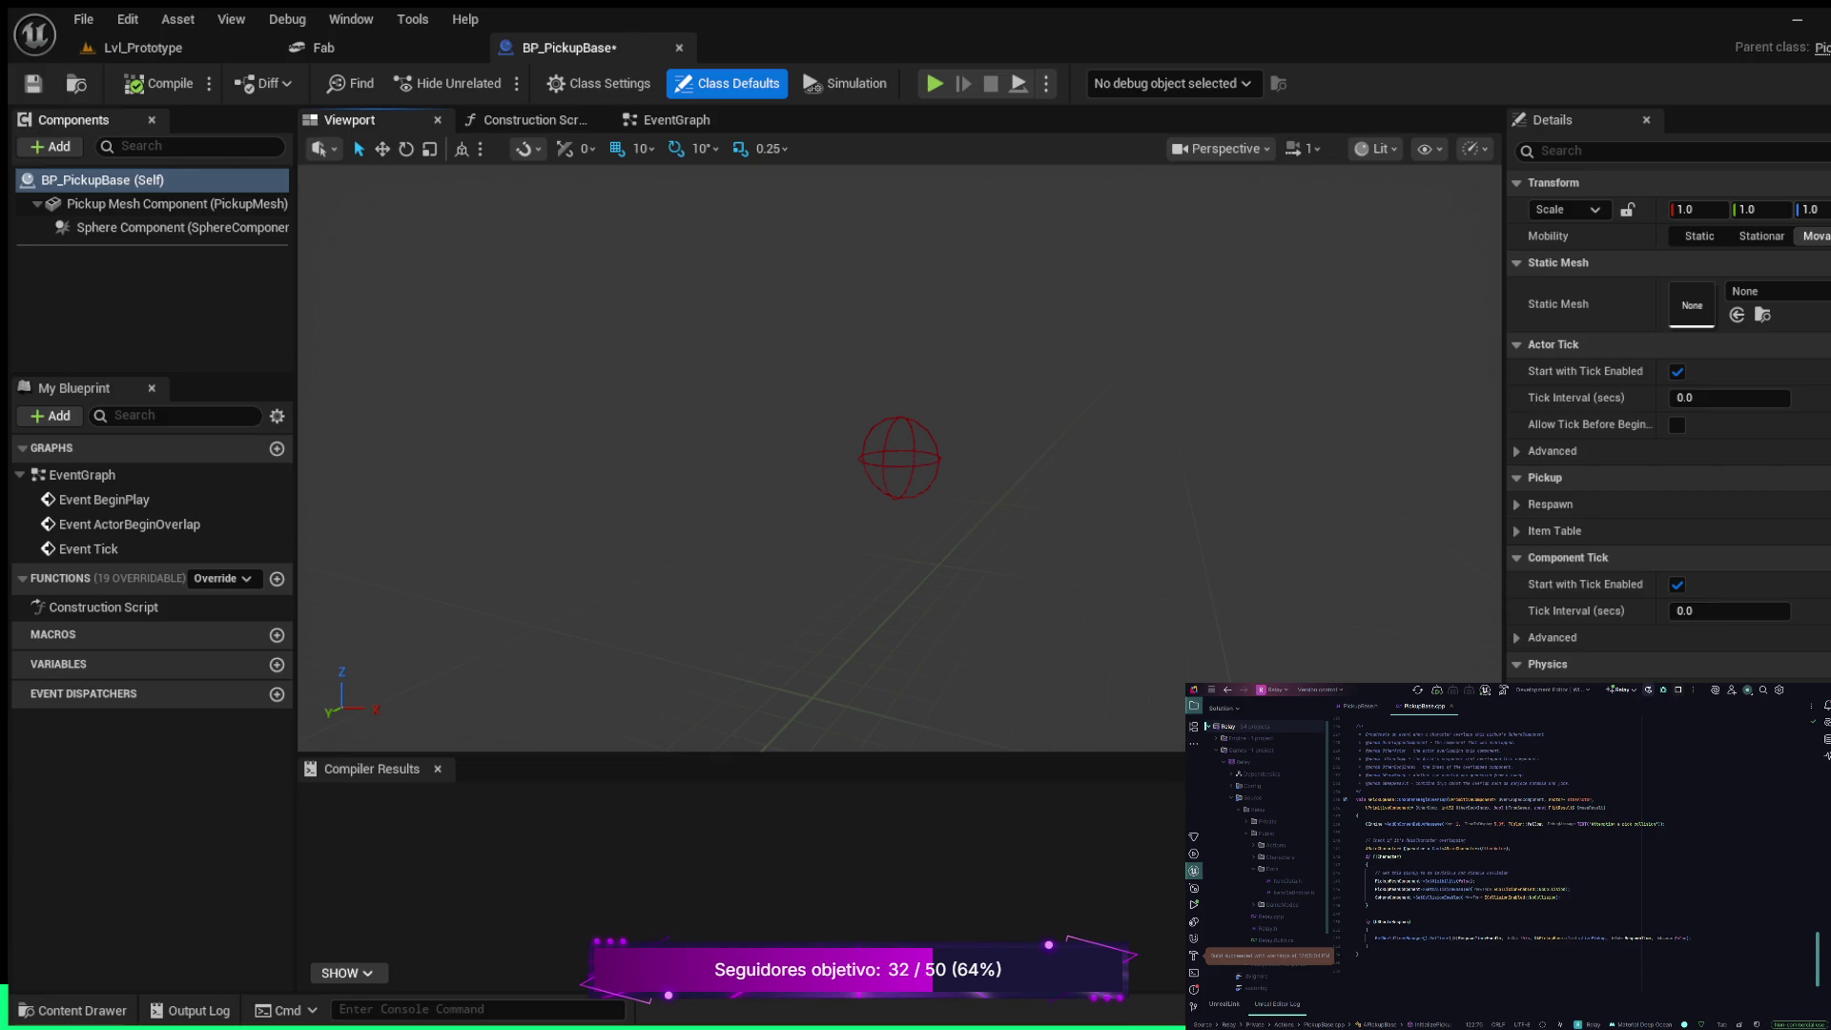
pyautogui.click(32, 83)
# Return to Lvl_Prototype and show the Pickups folder in the Content Drawer
pyautogui.click(143, 48)
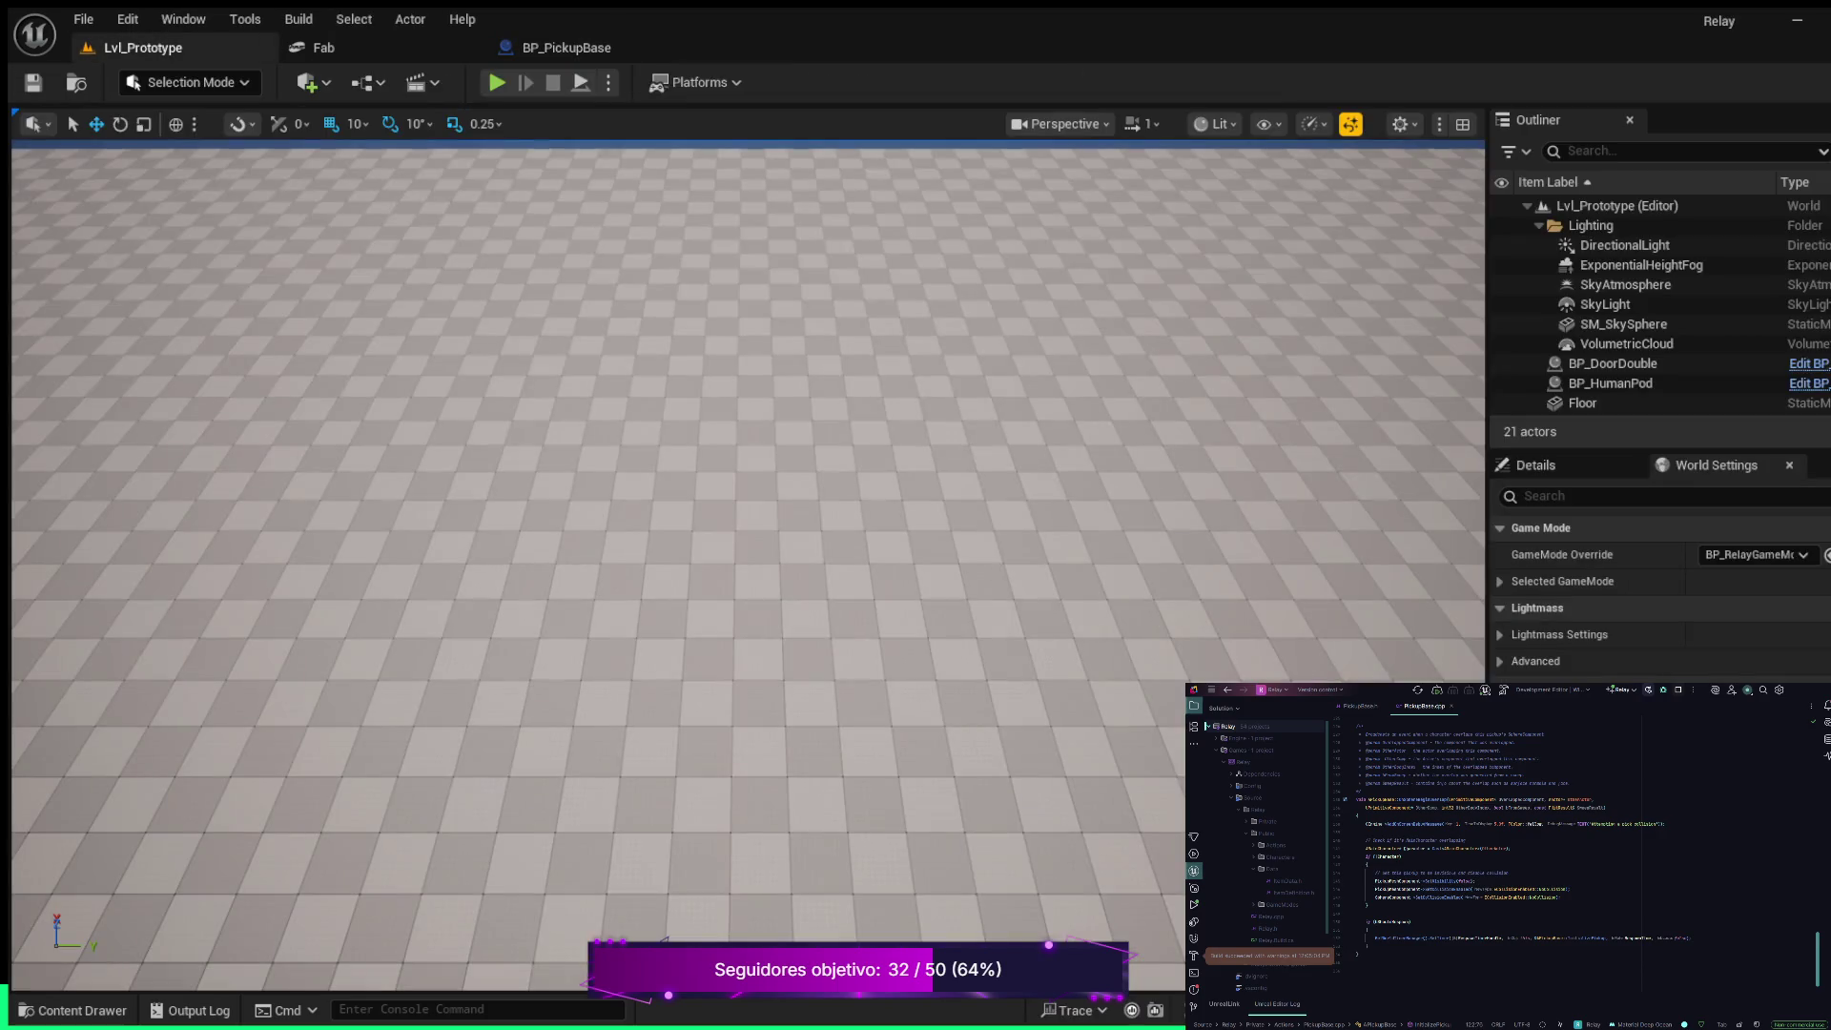
pyautogui.click(73, 1010)
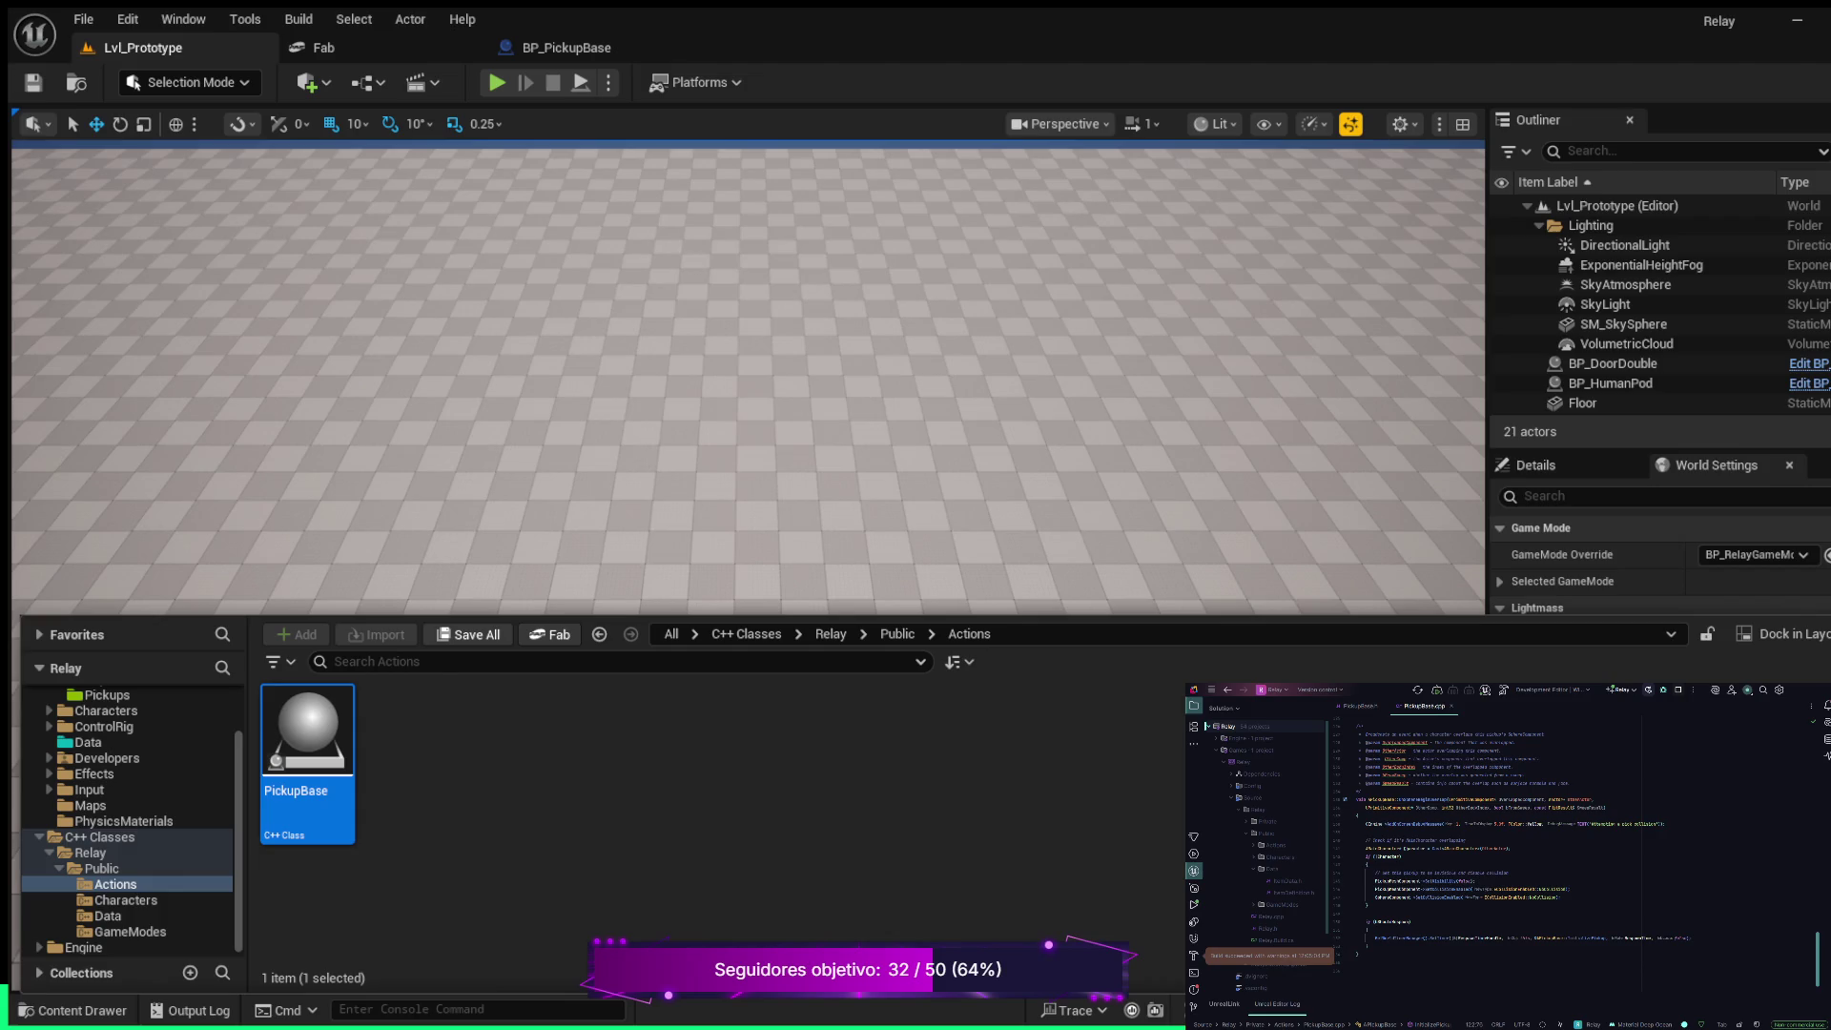
pyautogui.scroll(3, 144, 820)
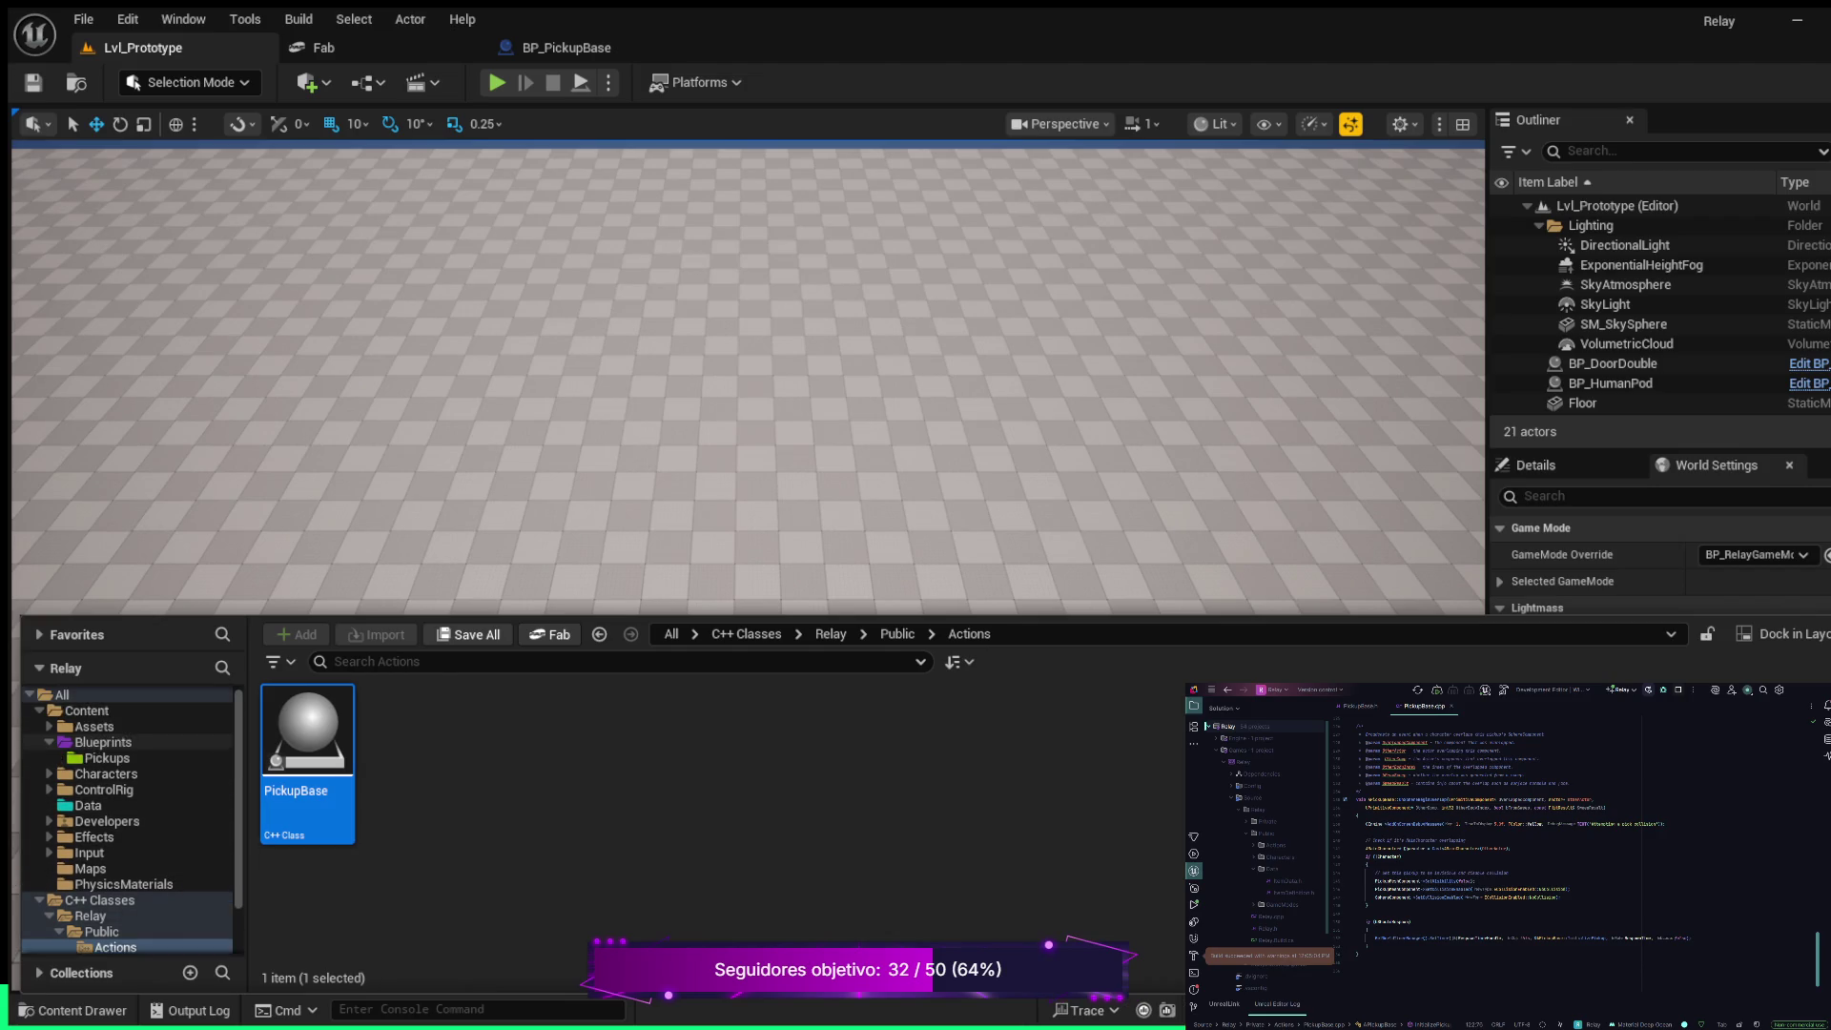
pyautogui.click(107, 759)
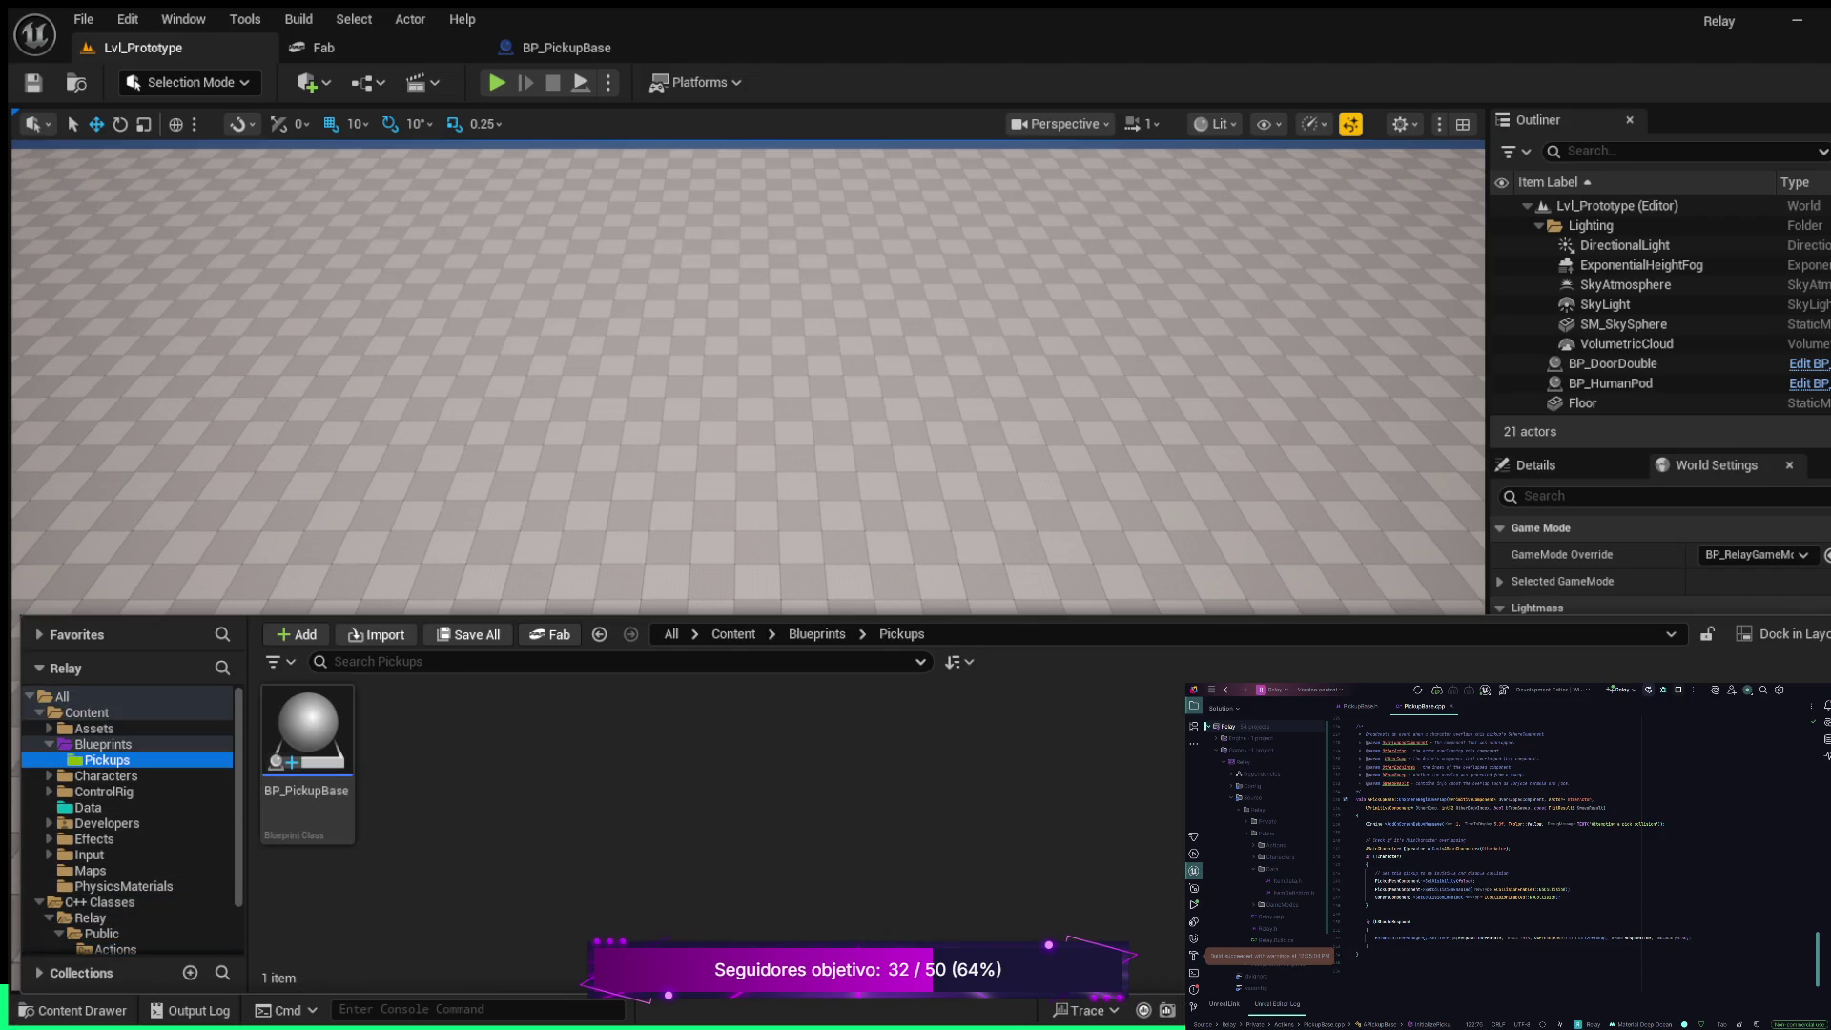
# Drop a BP_PickupBase actor into the Lvl_Prototype level
pyautogui.moveTo(305, 735)
pyautogui.mouseDown()
pyautogui.moveTo(640, 479)
pyautogui.moveTo(654, 521)
pyautogui.mouseUp()
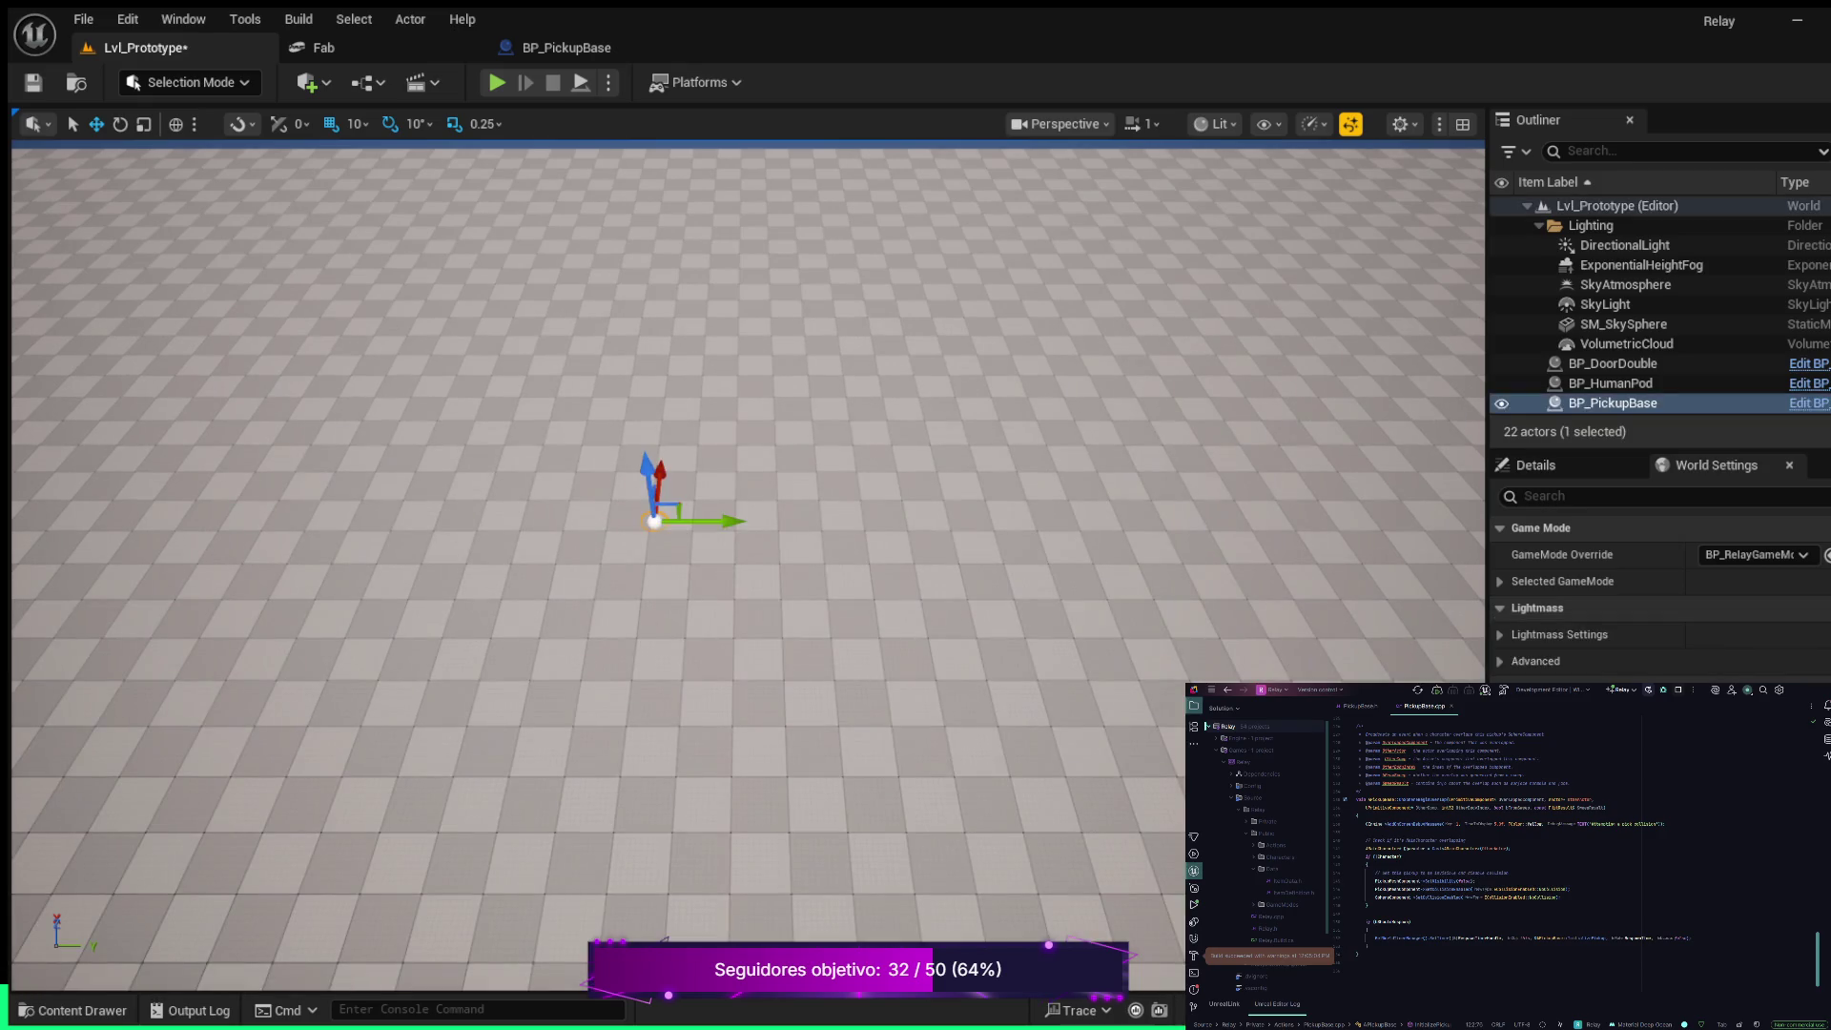
pyautogui.scroll(-5, 749, 570)
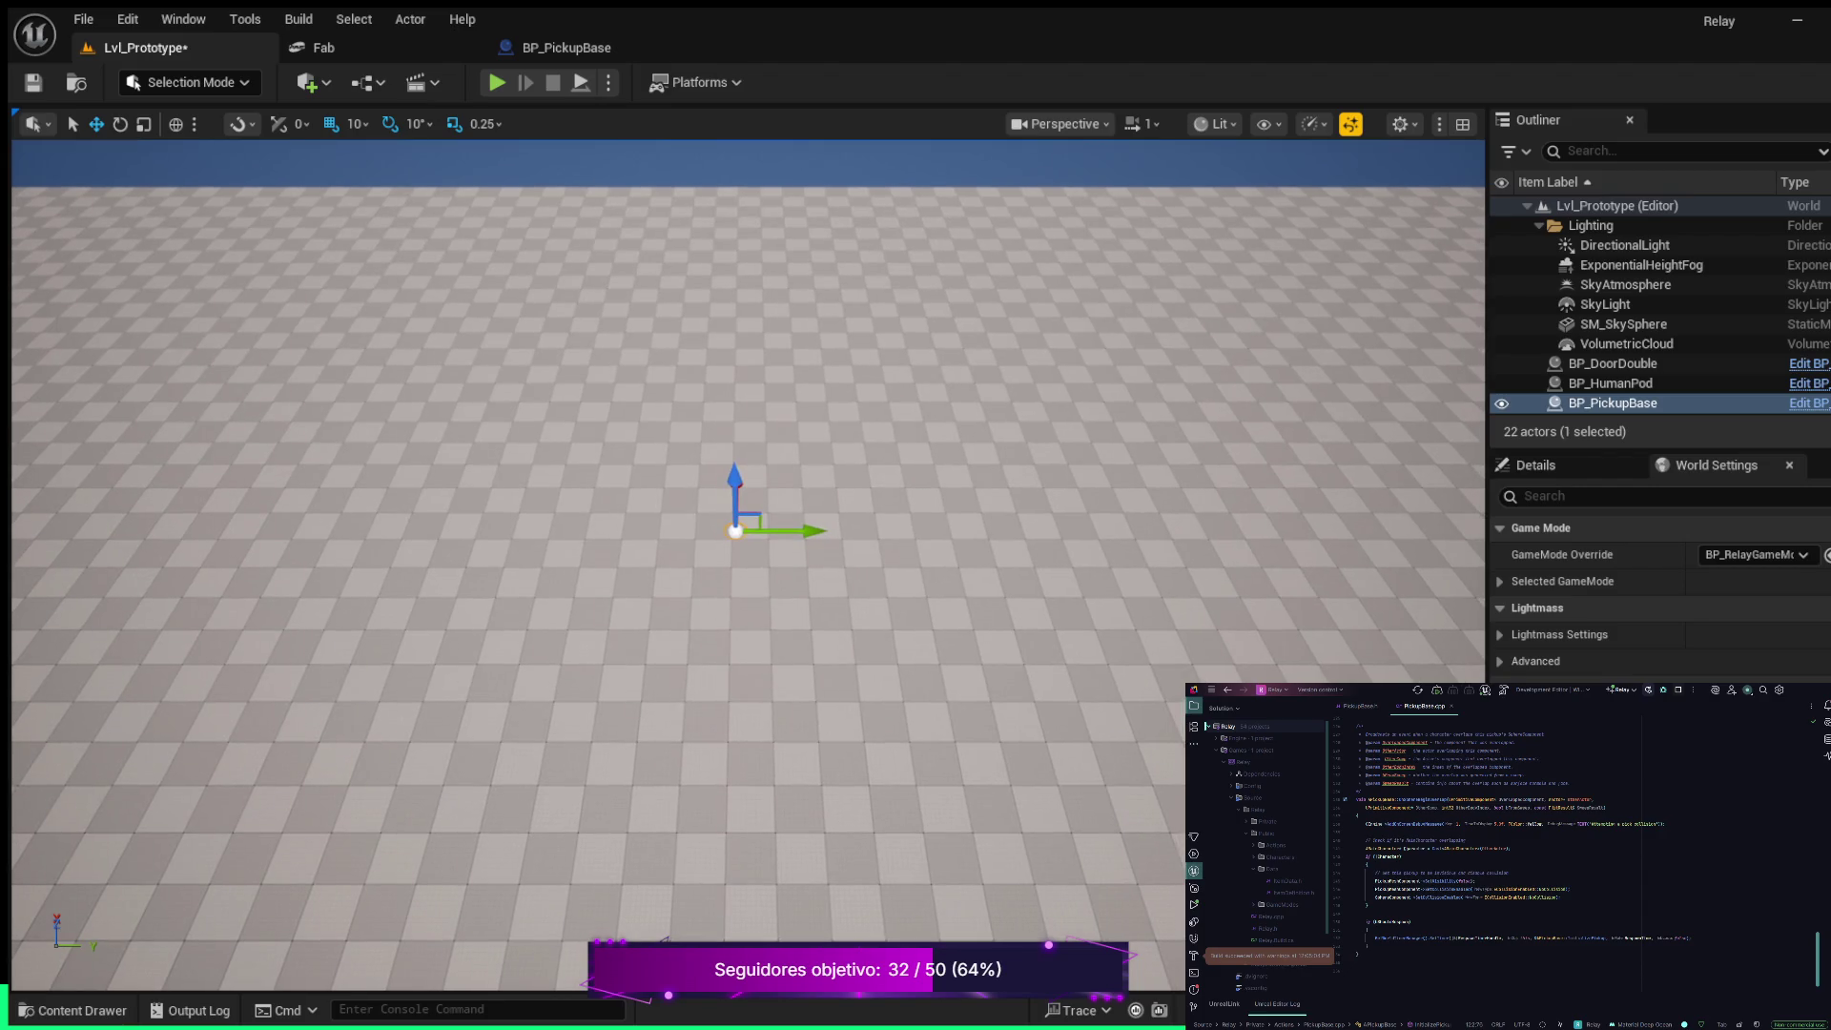
pyautogui.moveTo(748, 569)
pyautogui.mouseDown()
pyautogui.moveTo(620, 572)
pyautogui.moveTo(705, 554)
pyautogui.mouseUp()
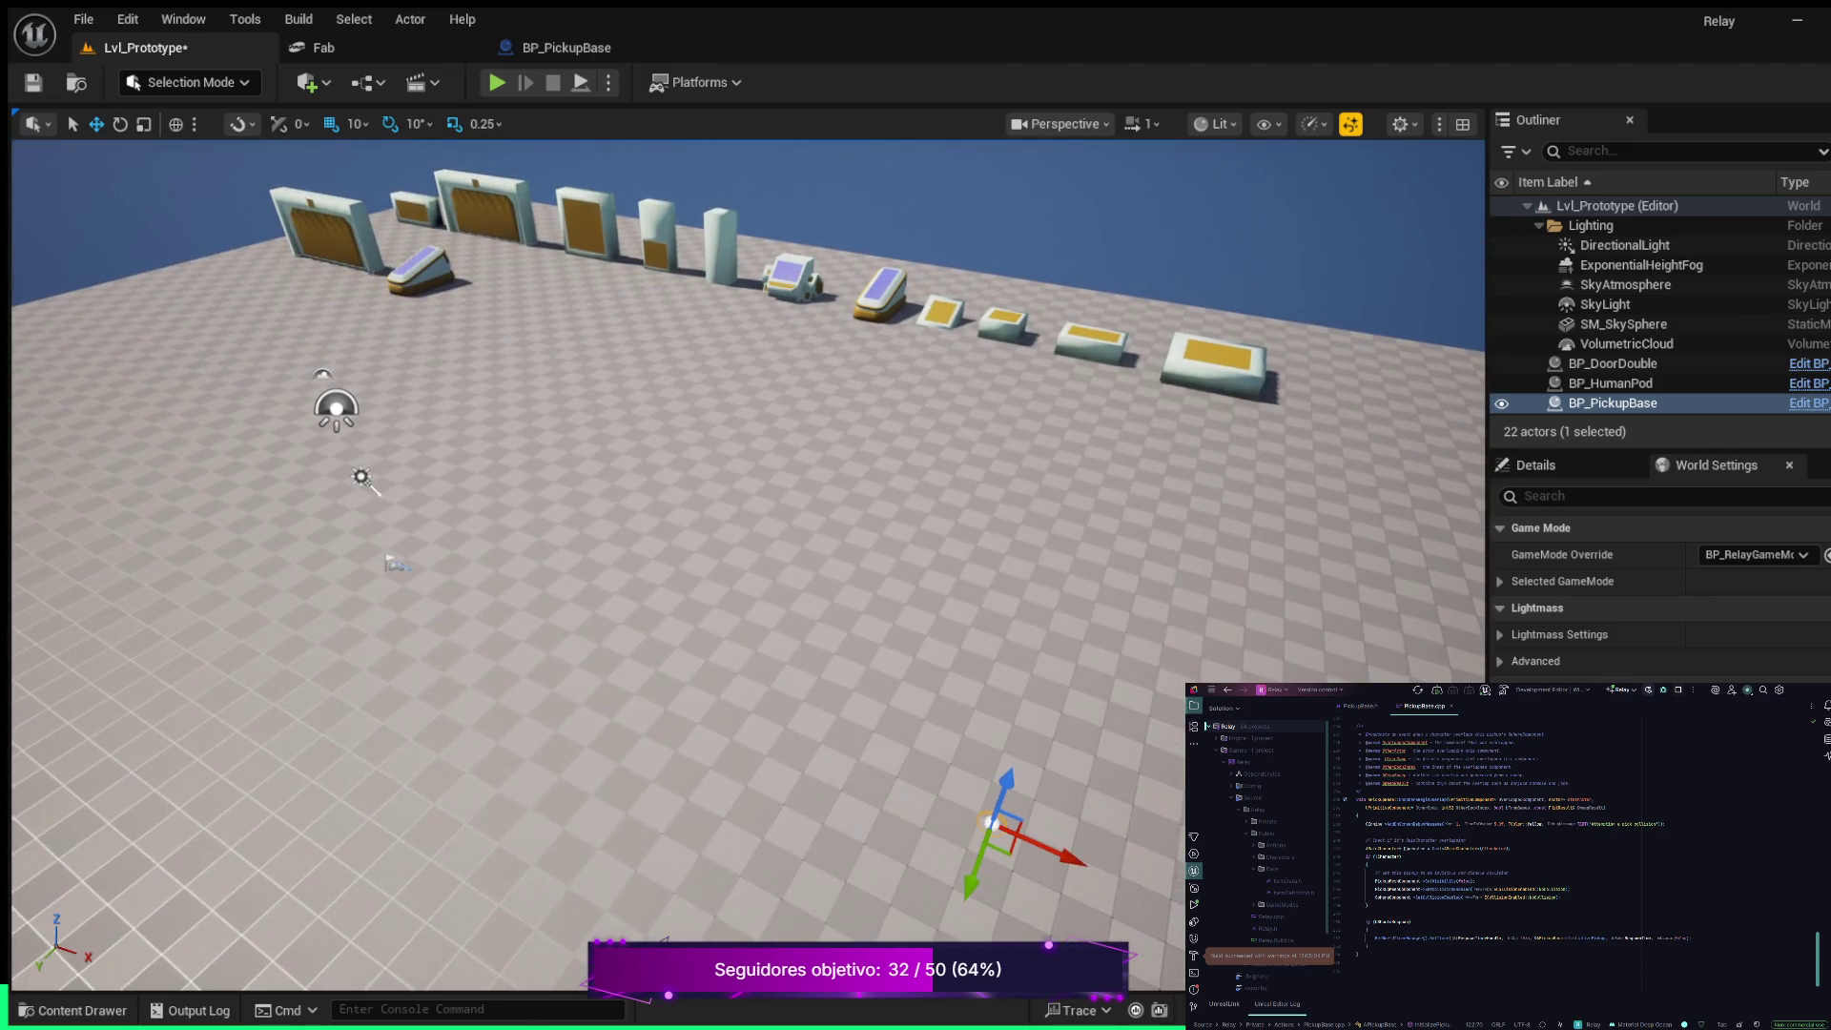
# Move the pickup along X, Z and Y so it sits just above the floor
pyautogui.moveTo(1040, 844); pyautogui.dragTo(622, 644)
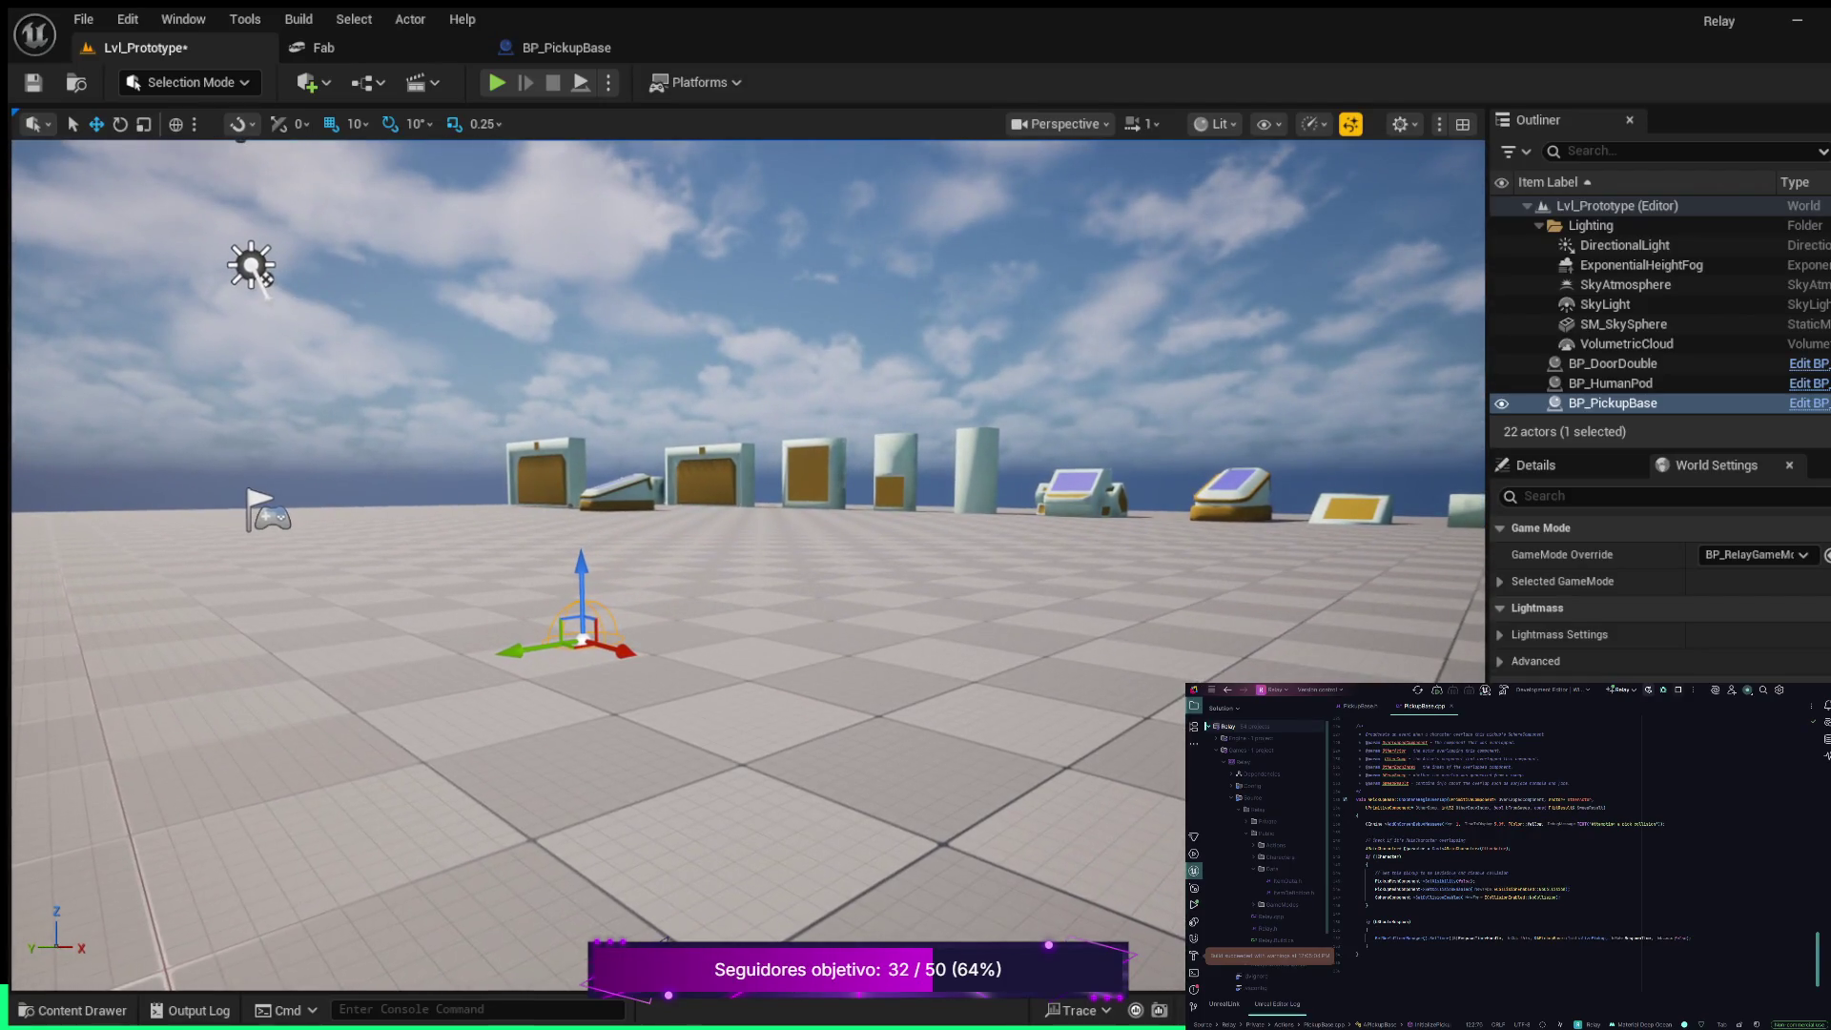
pyautogui.moveTo(580, 558); pyautogui.dragTo(581, 498)
pyautogui.moveTo(520, 591); pyautogui.dragTo(312, 624)
pyautogui.scroll(-2, 312, 624)
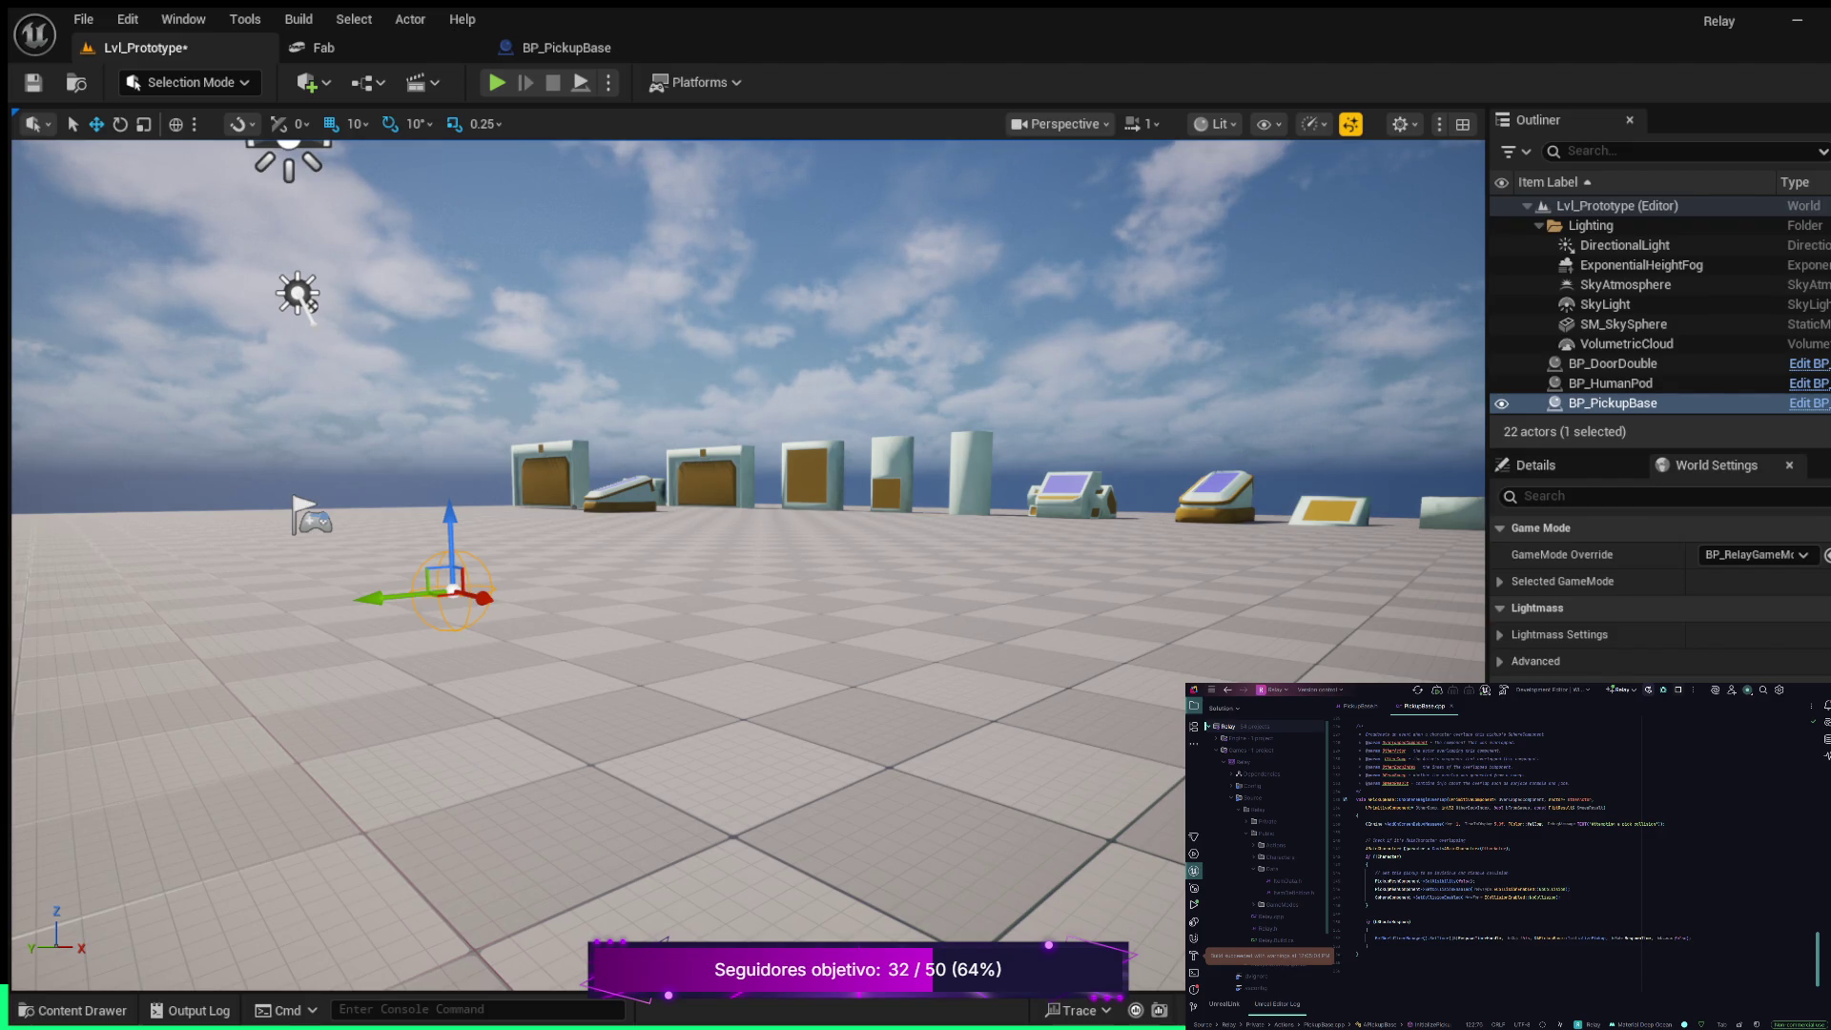
pyautogui.click(1535, 464)
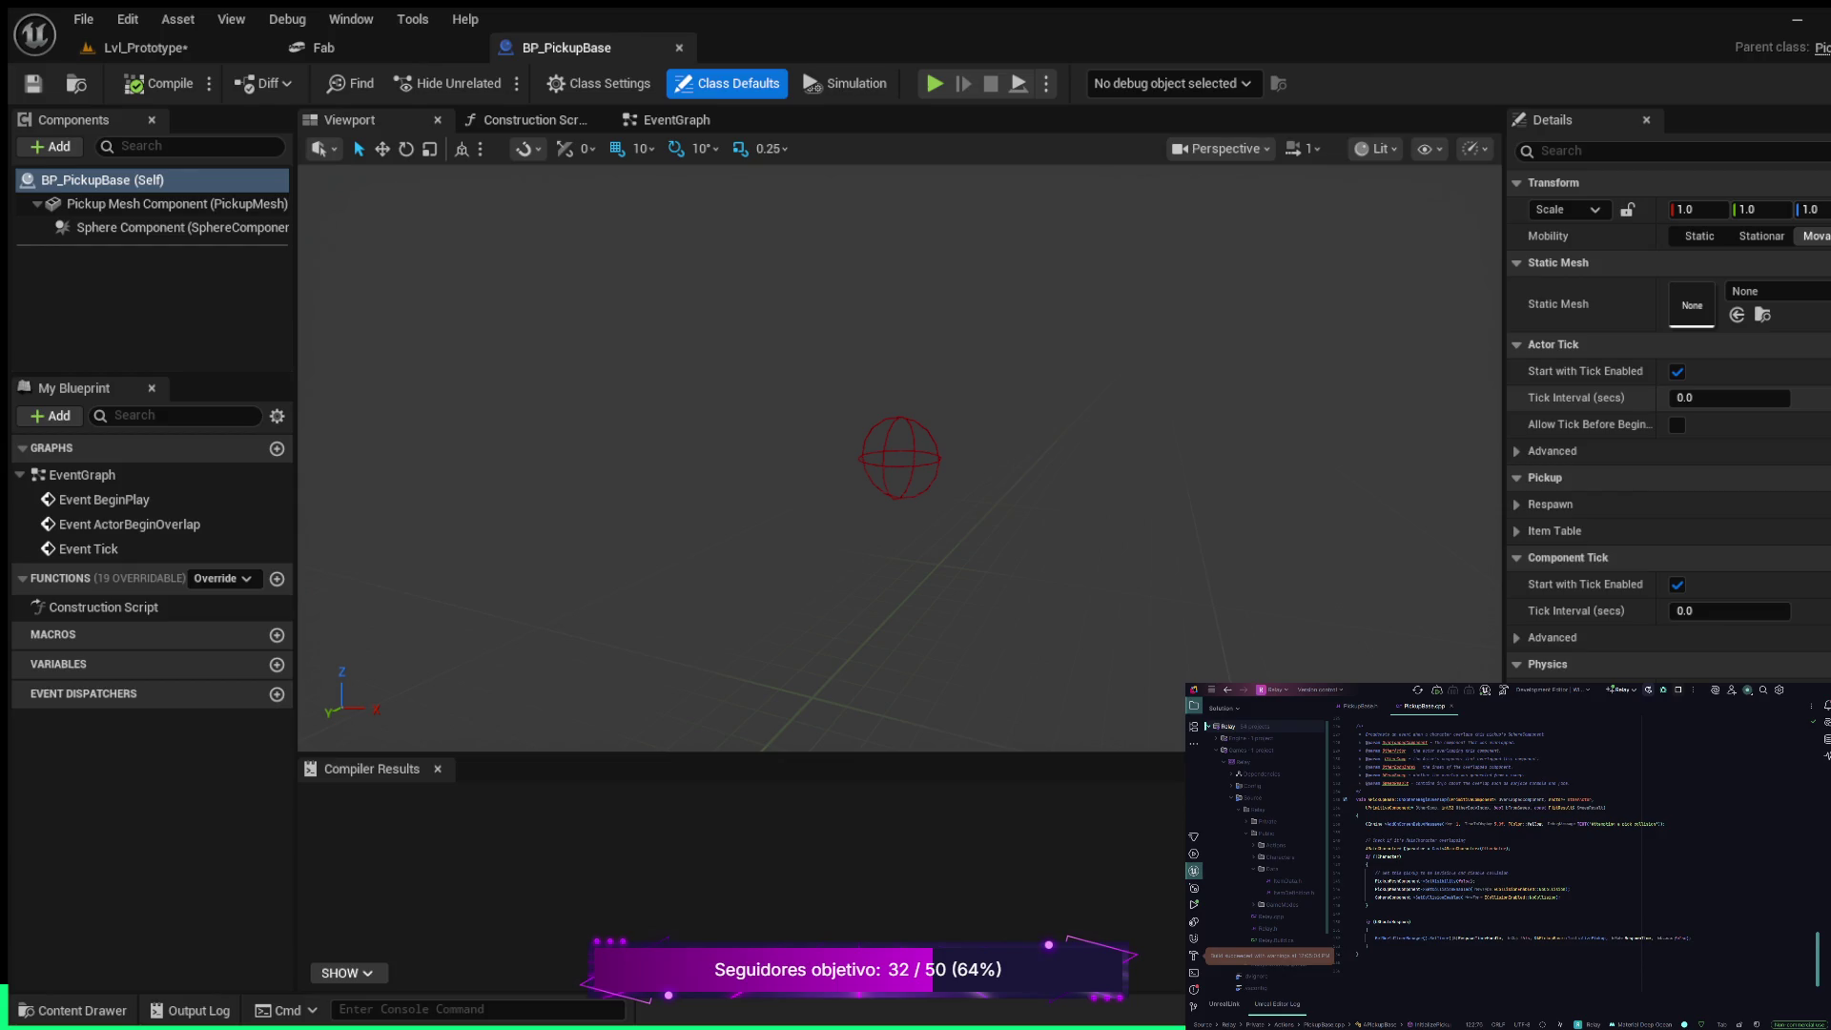
# Expand Respawn and tick Should Respawn for BP_PickupBase, keeping Respawn Time 4.0
pyautogui.scroll(-4, 1670, 424)
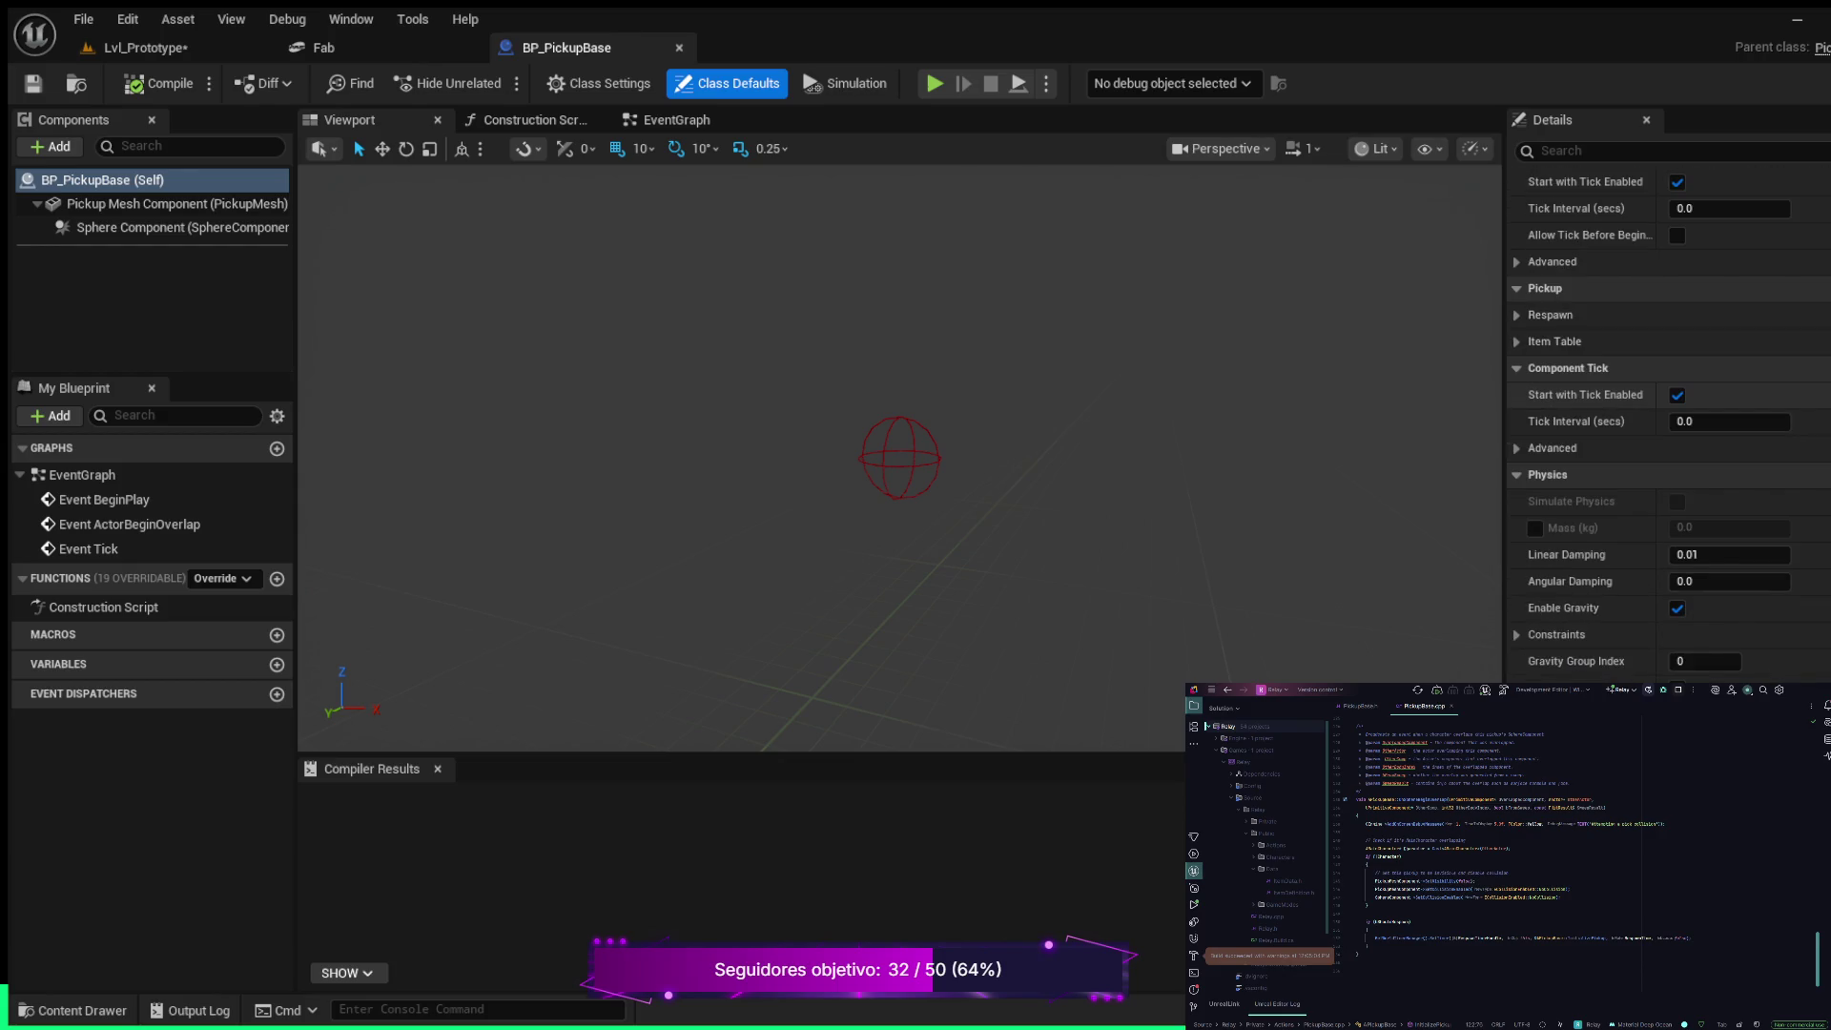
pyautogui.scroll(-12, 1669, 425)
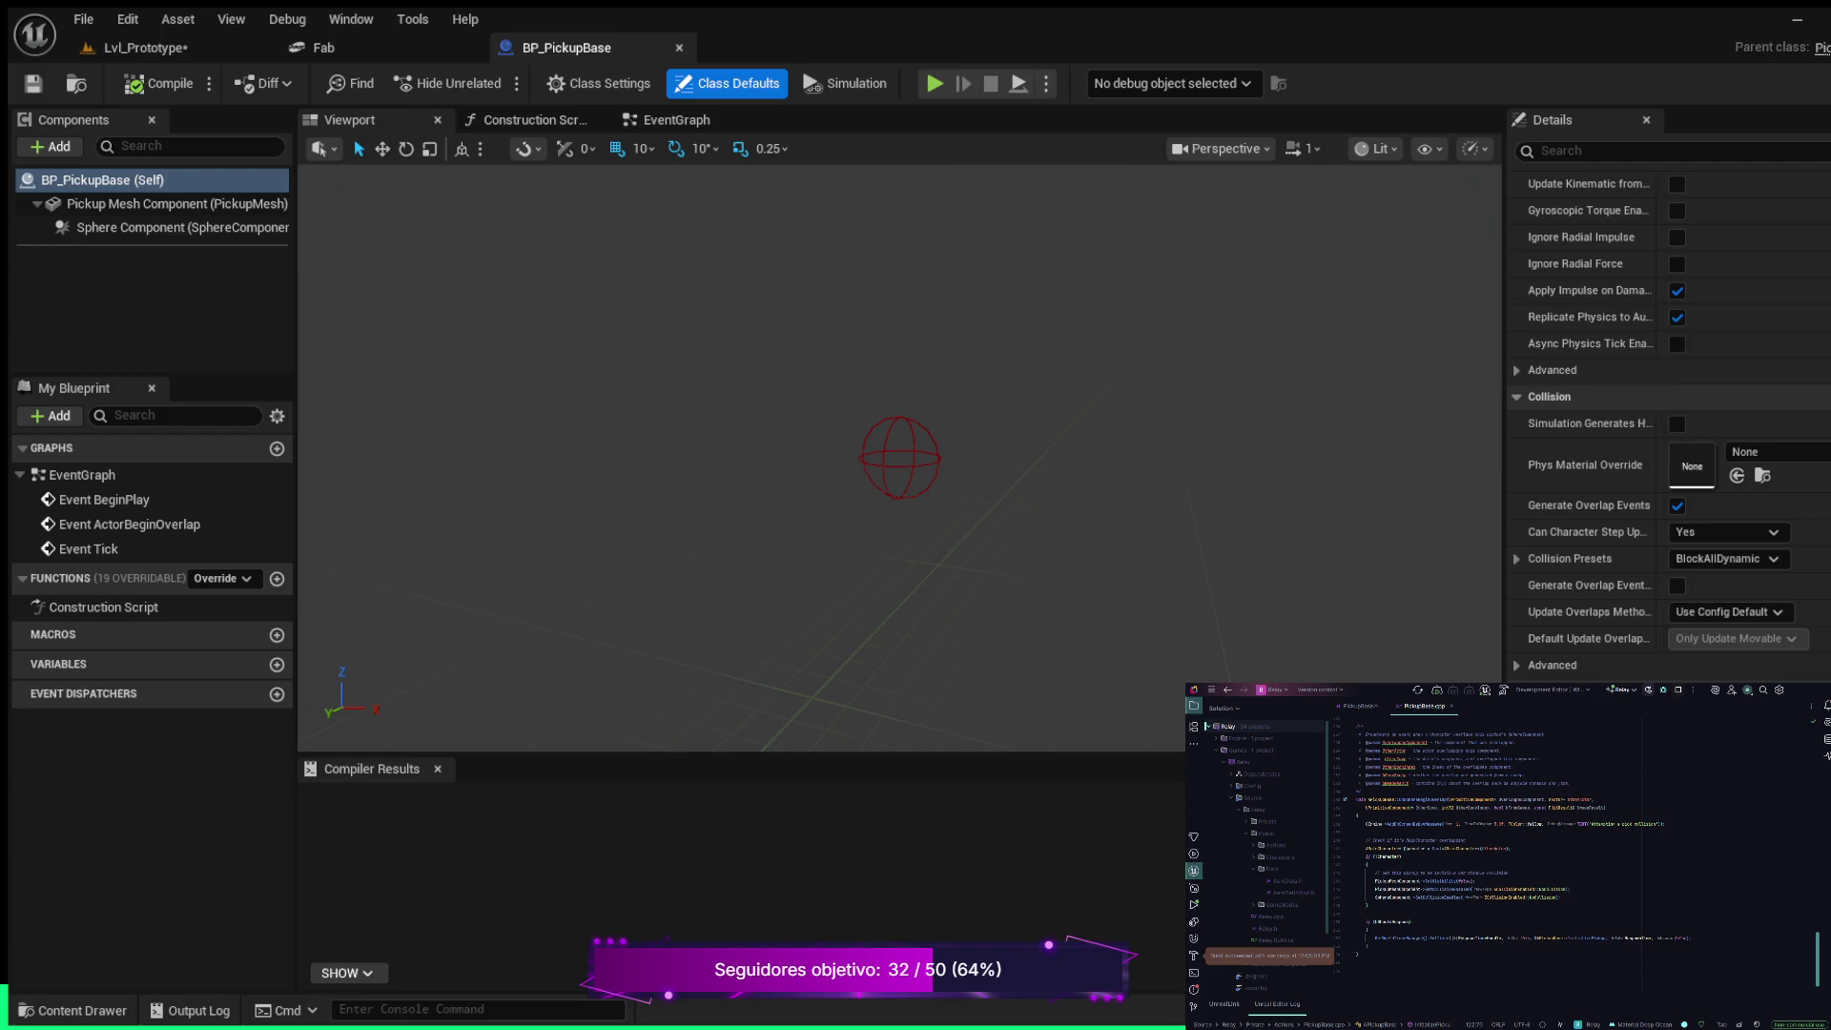
pyautogui.scroll(-10, 1669, 425)
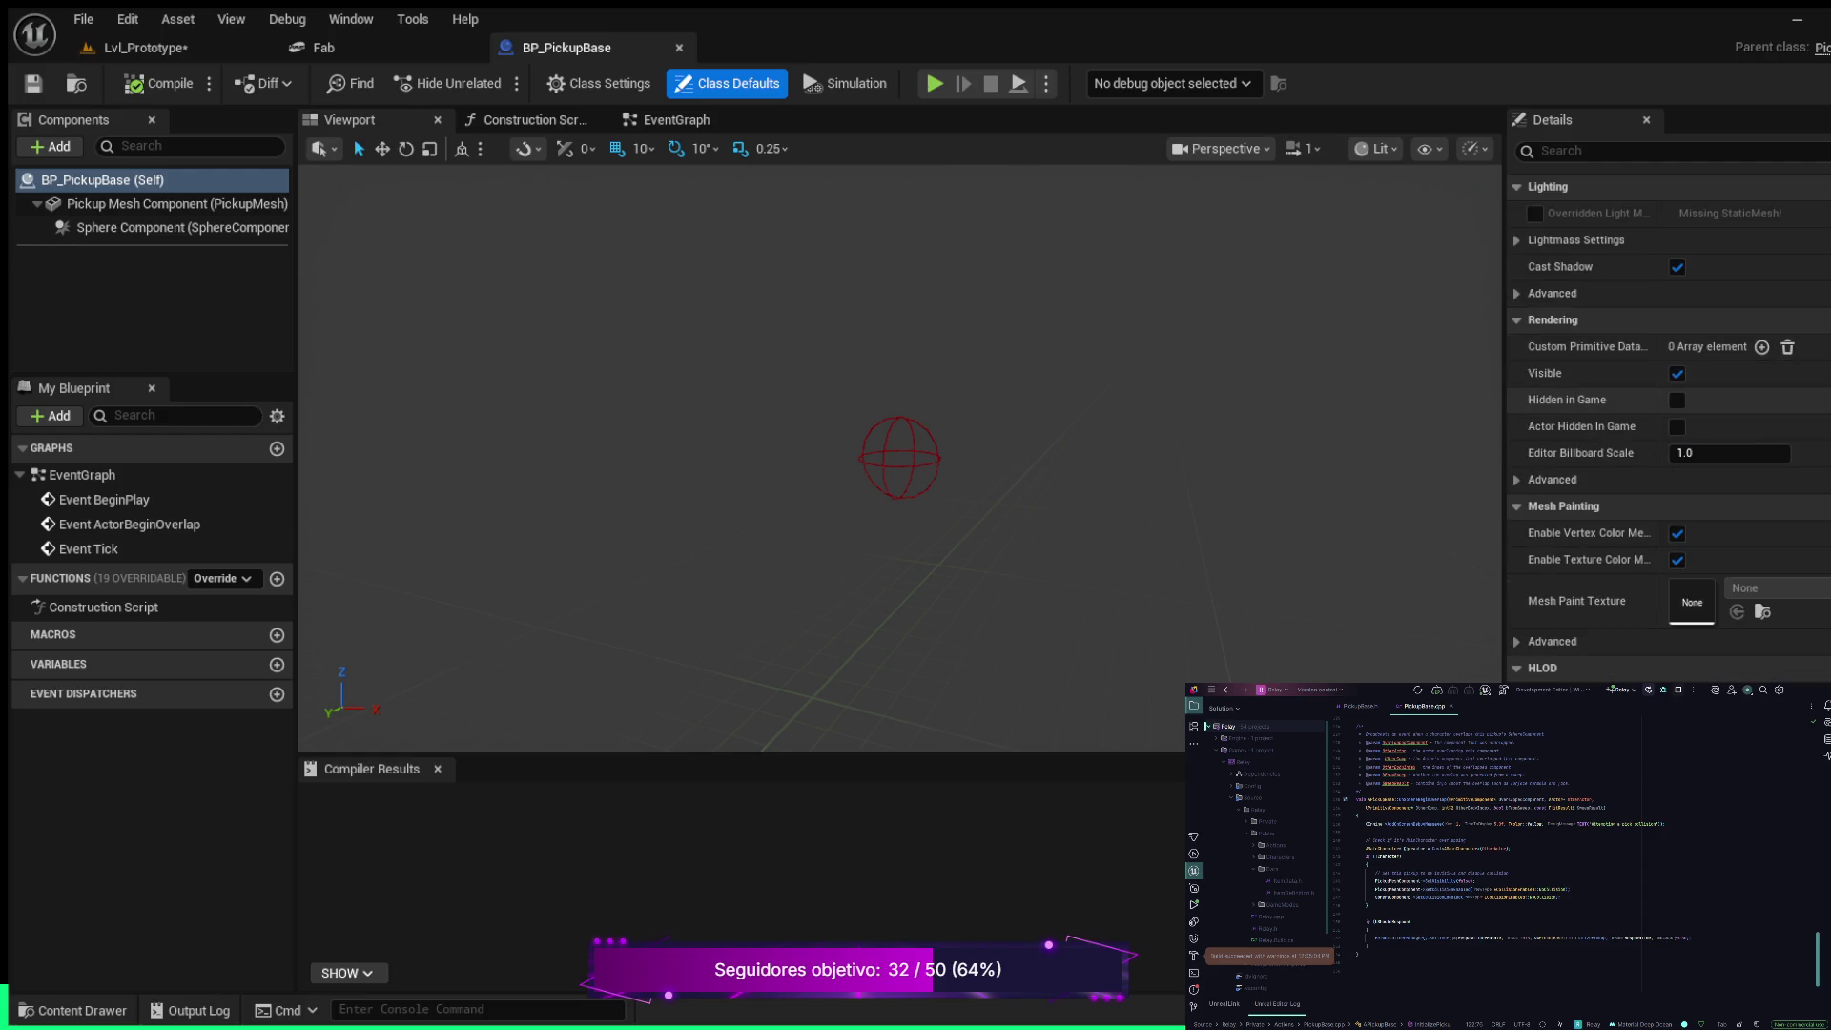
pyautogui.scroll(-10, 1670, 425)
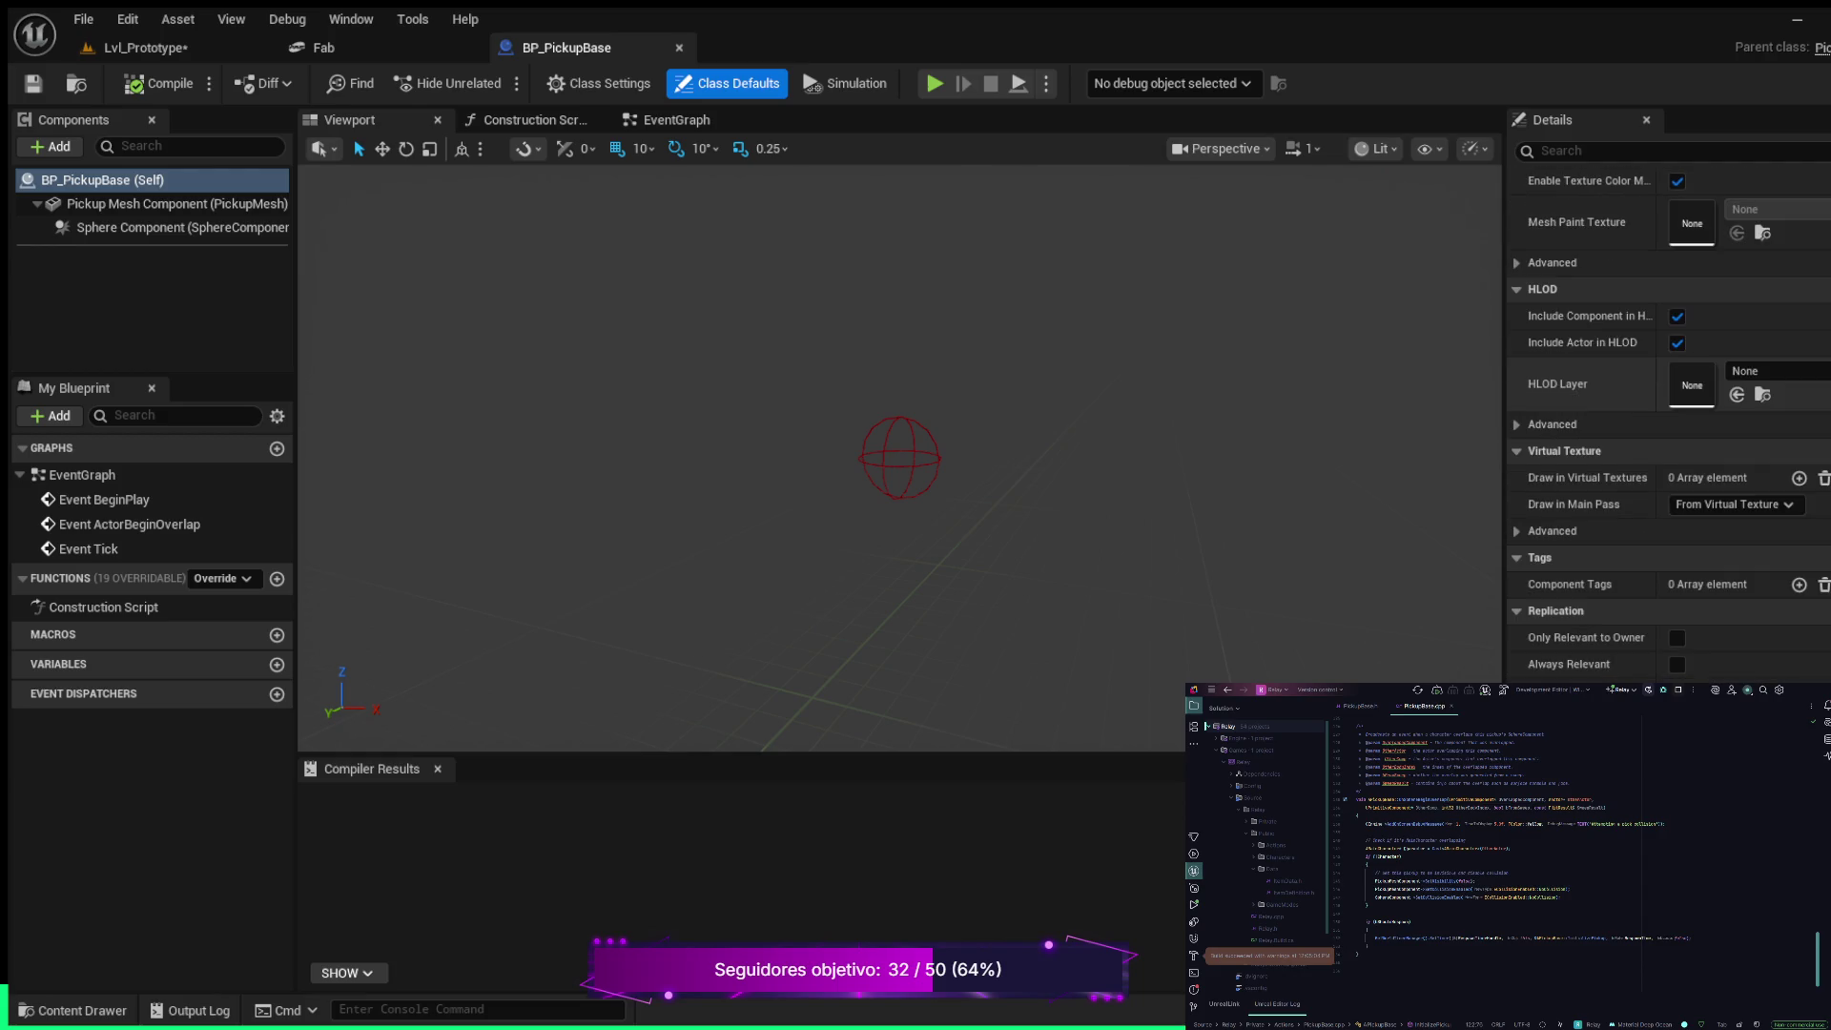
pyautogui.scroll(-1, 1669, 425)
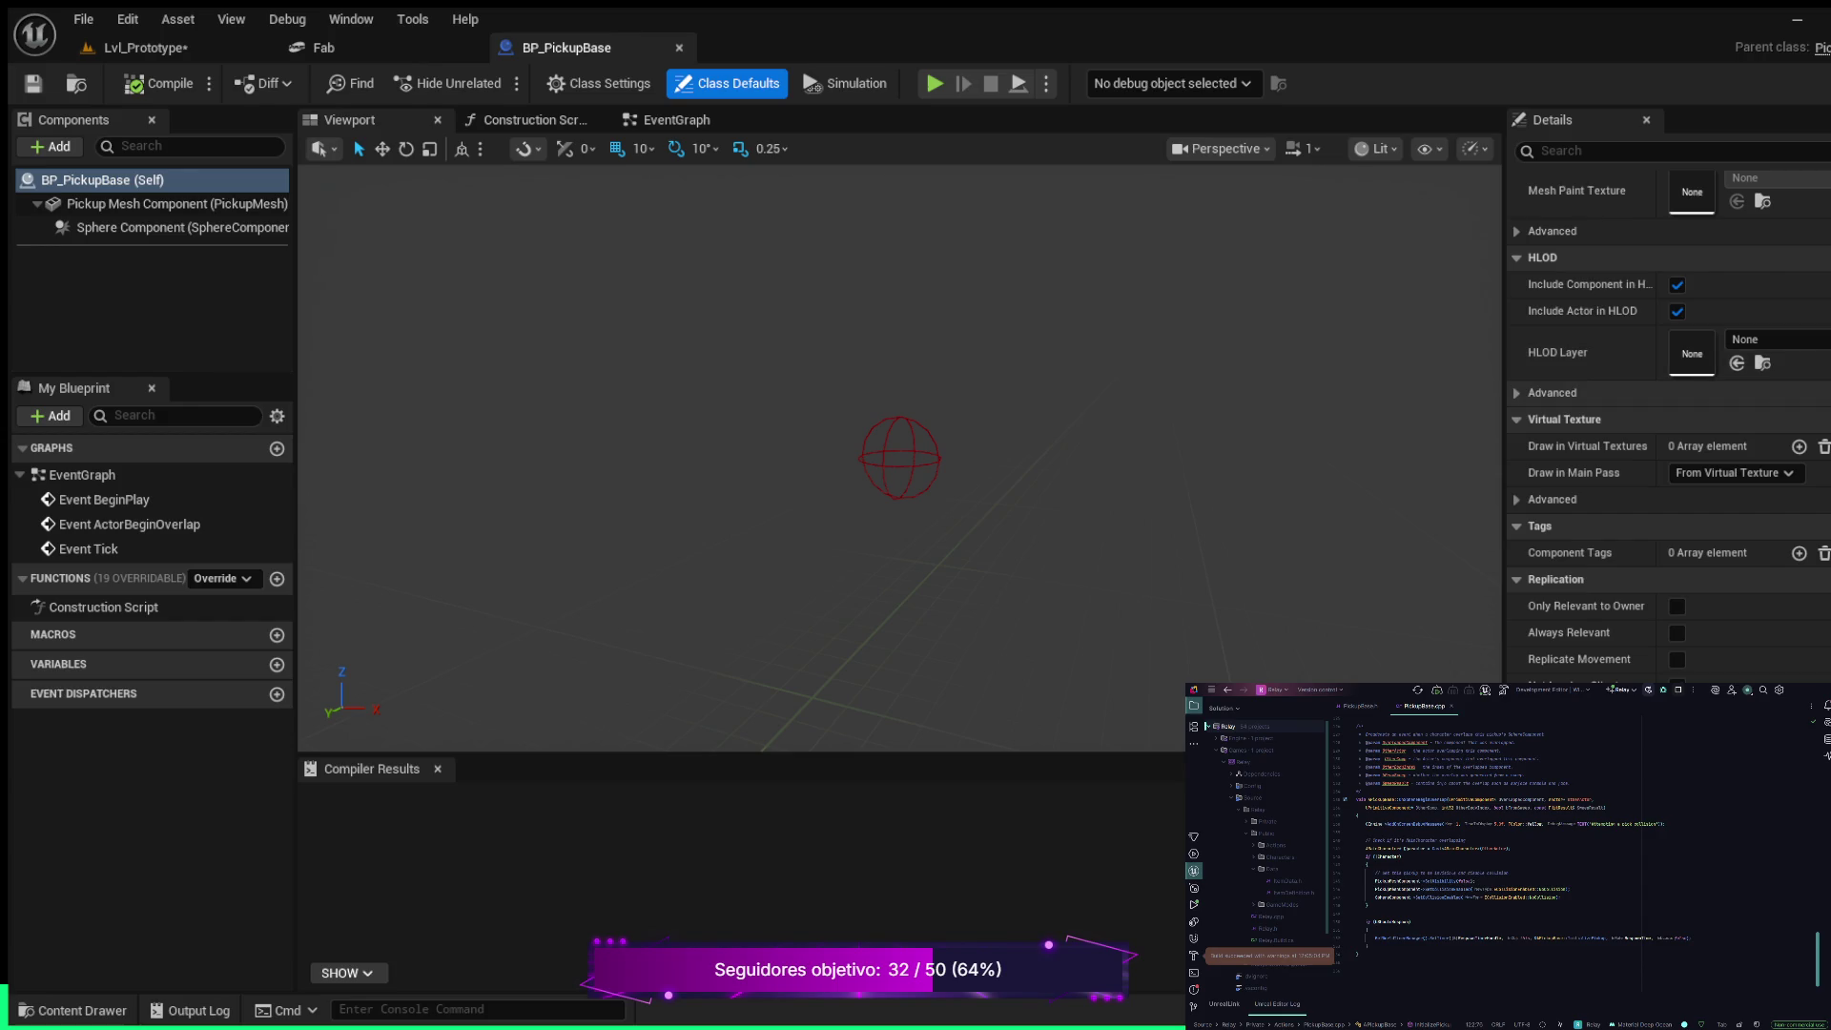
pyautogui.scroll(-8, 1669, 427)
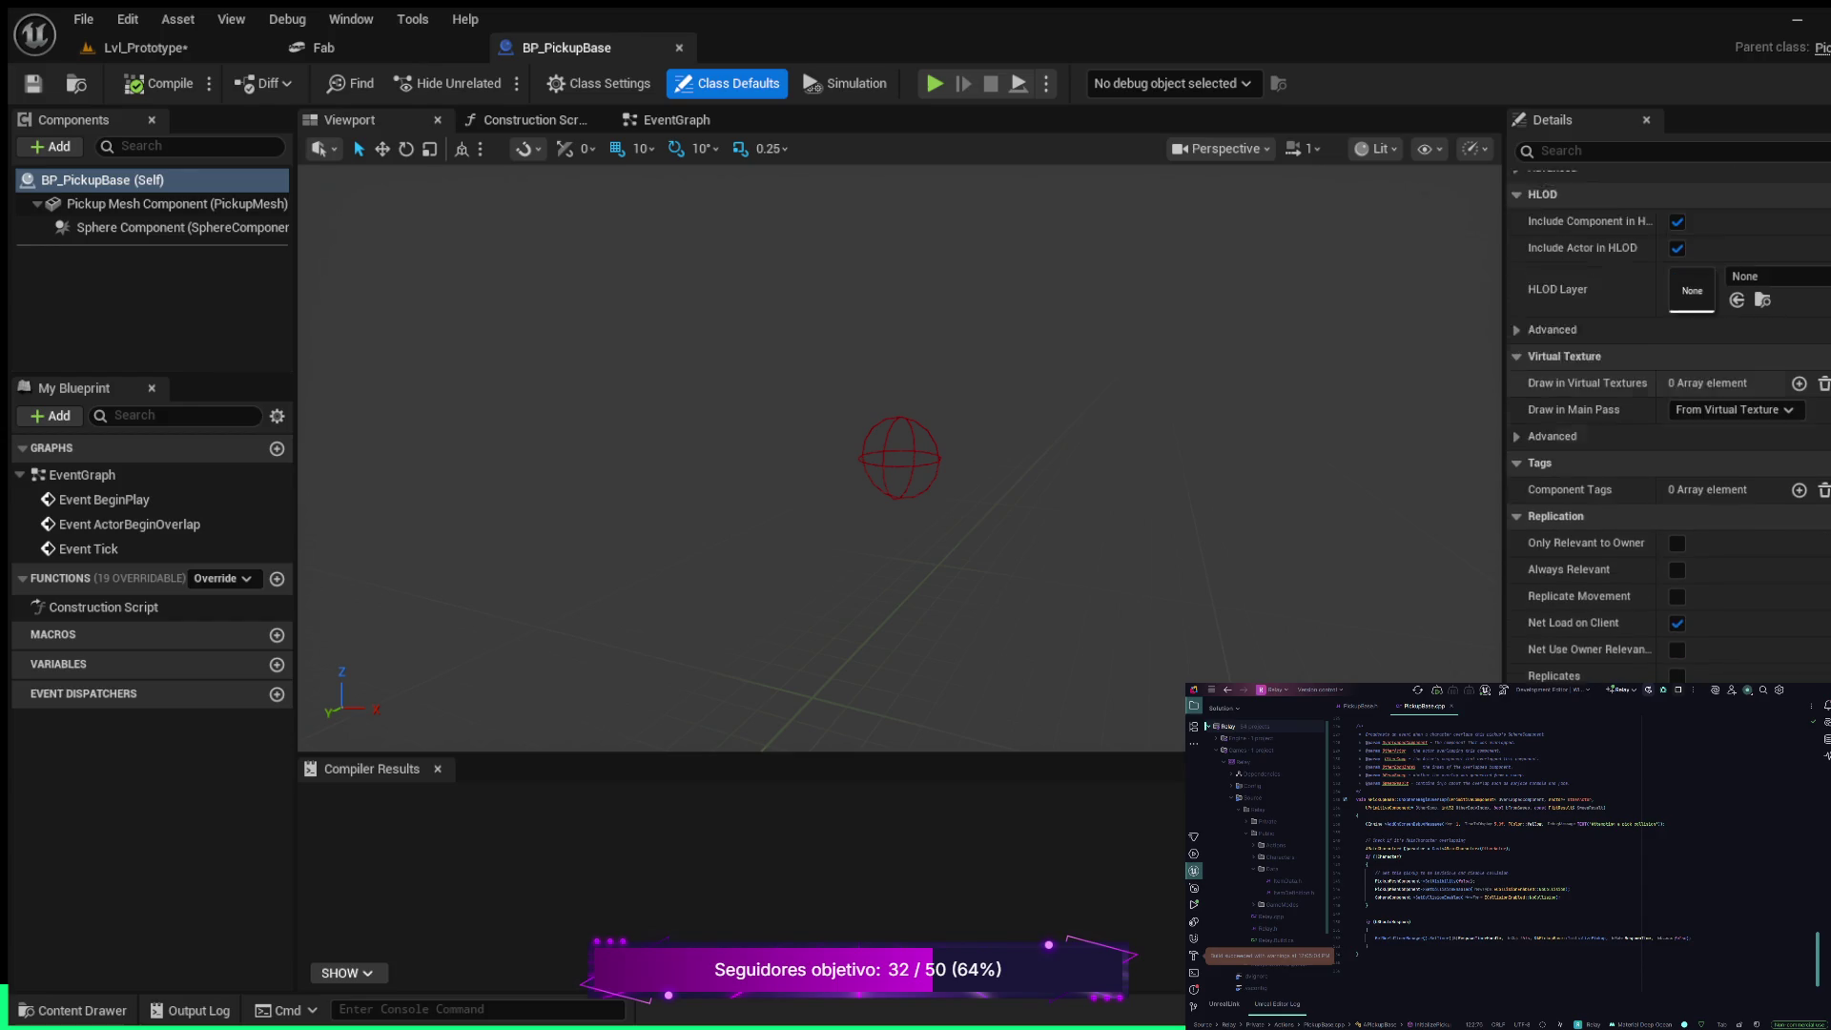
pyautogui.scroll(-15, 1669, 426)
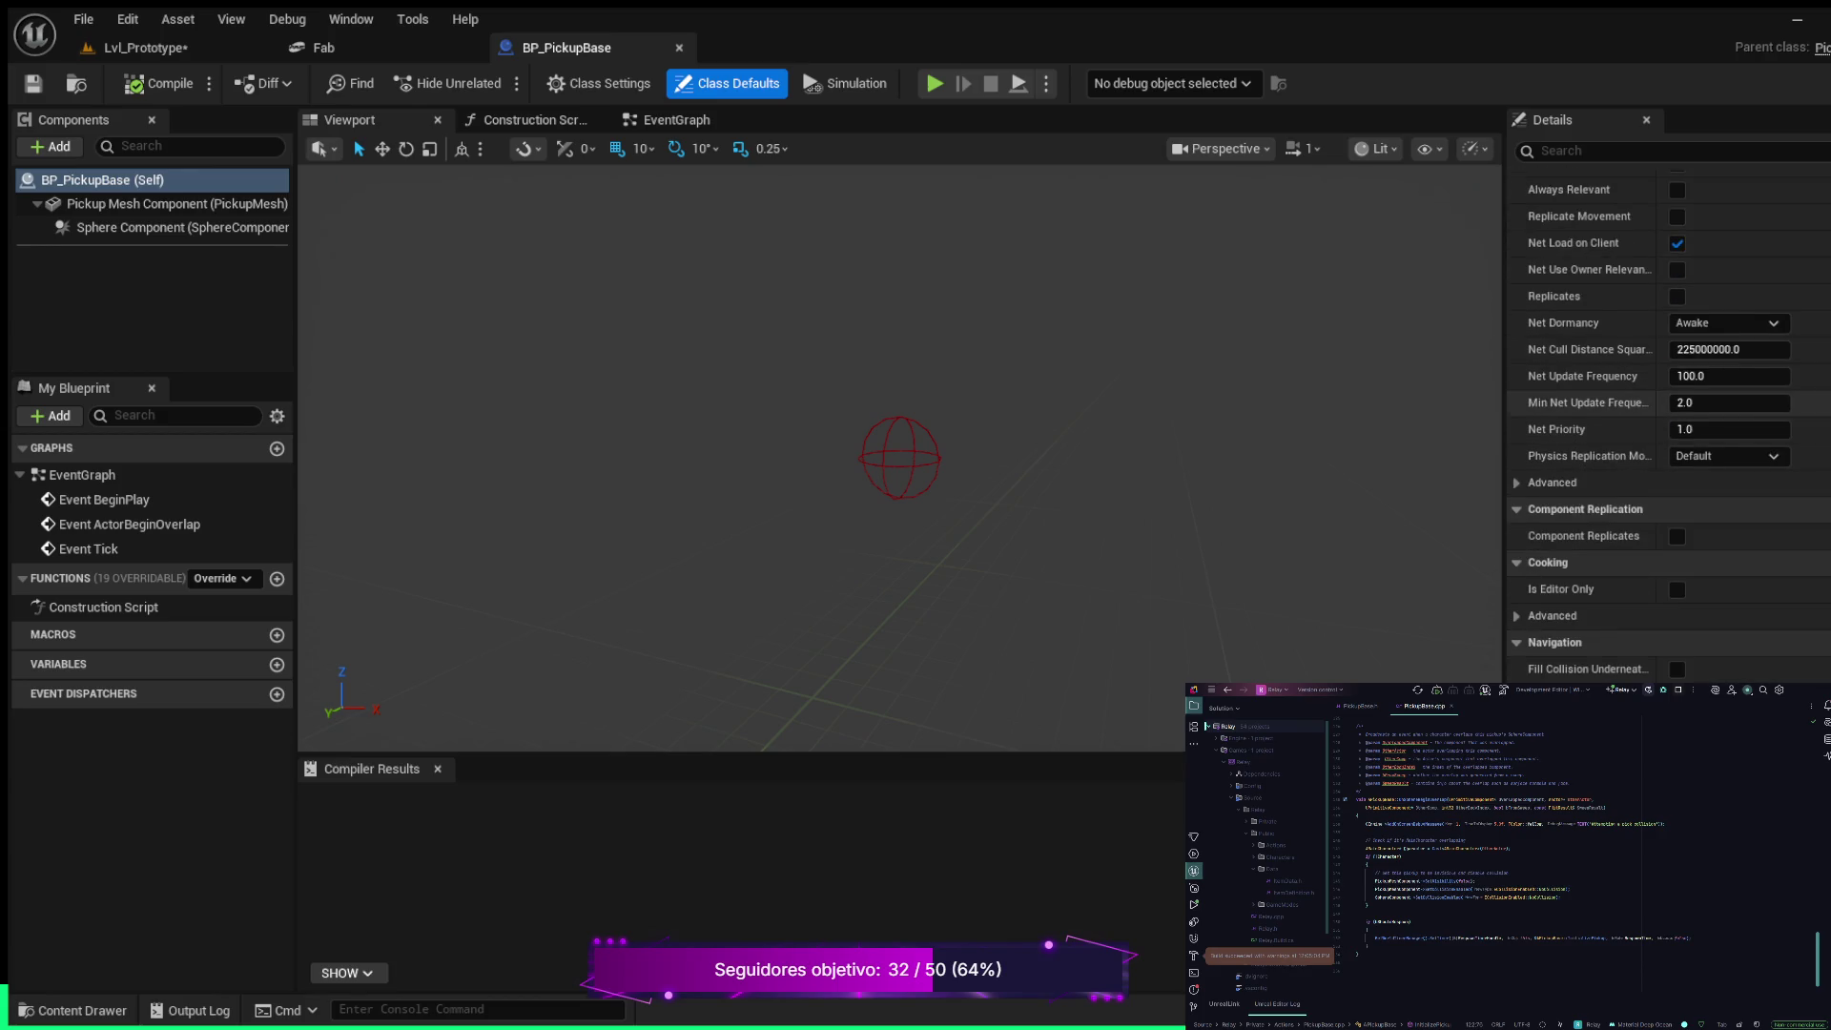
pyautogui.scroll(-5, 1670, 426)
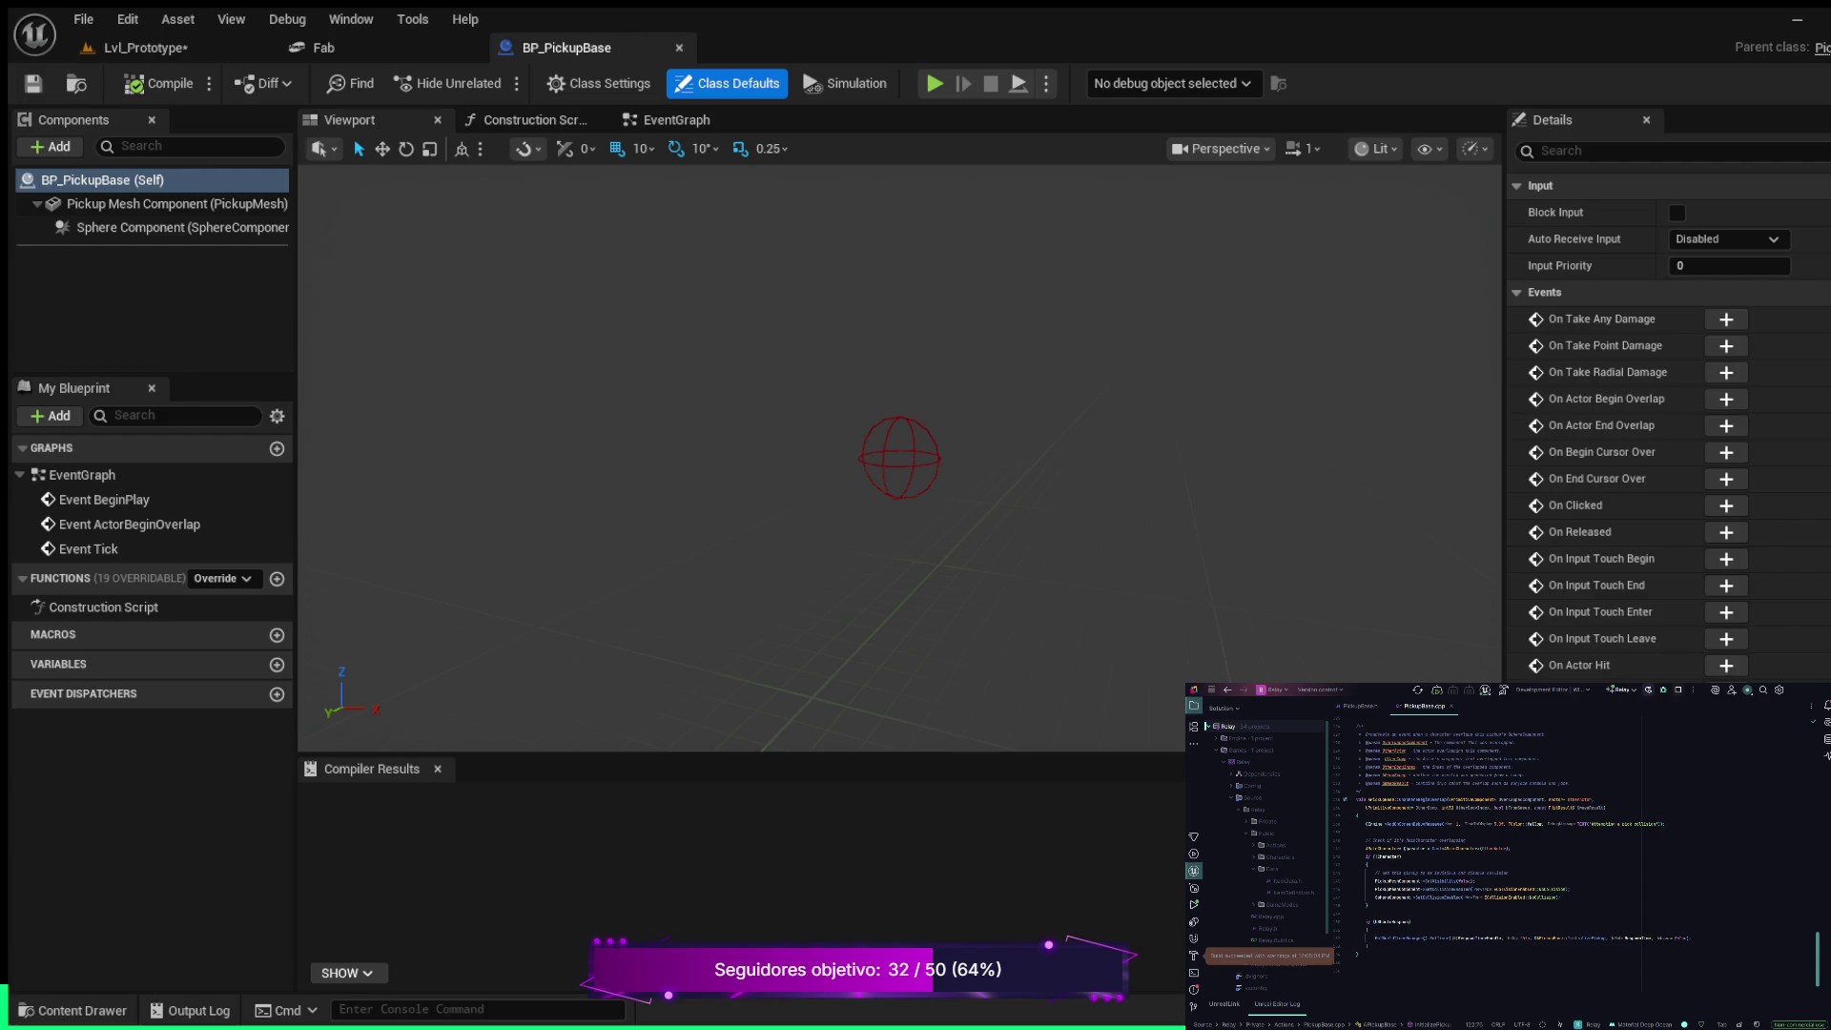
pyautogui.scroll(20, 1669, 426)
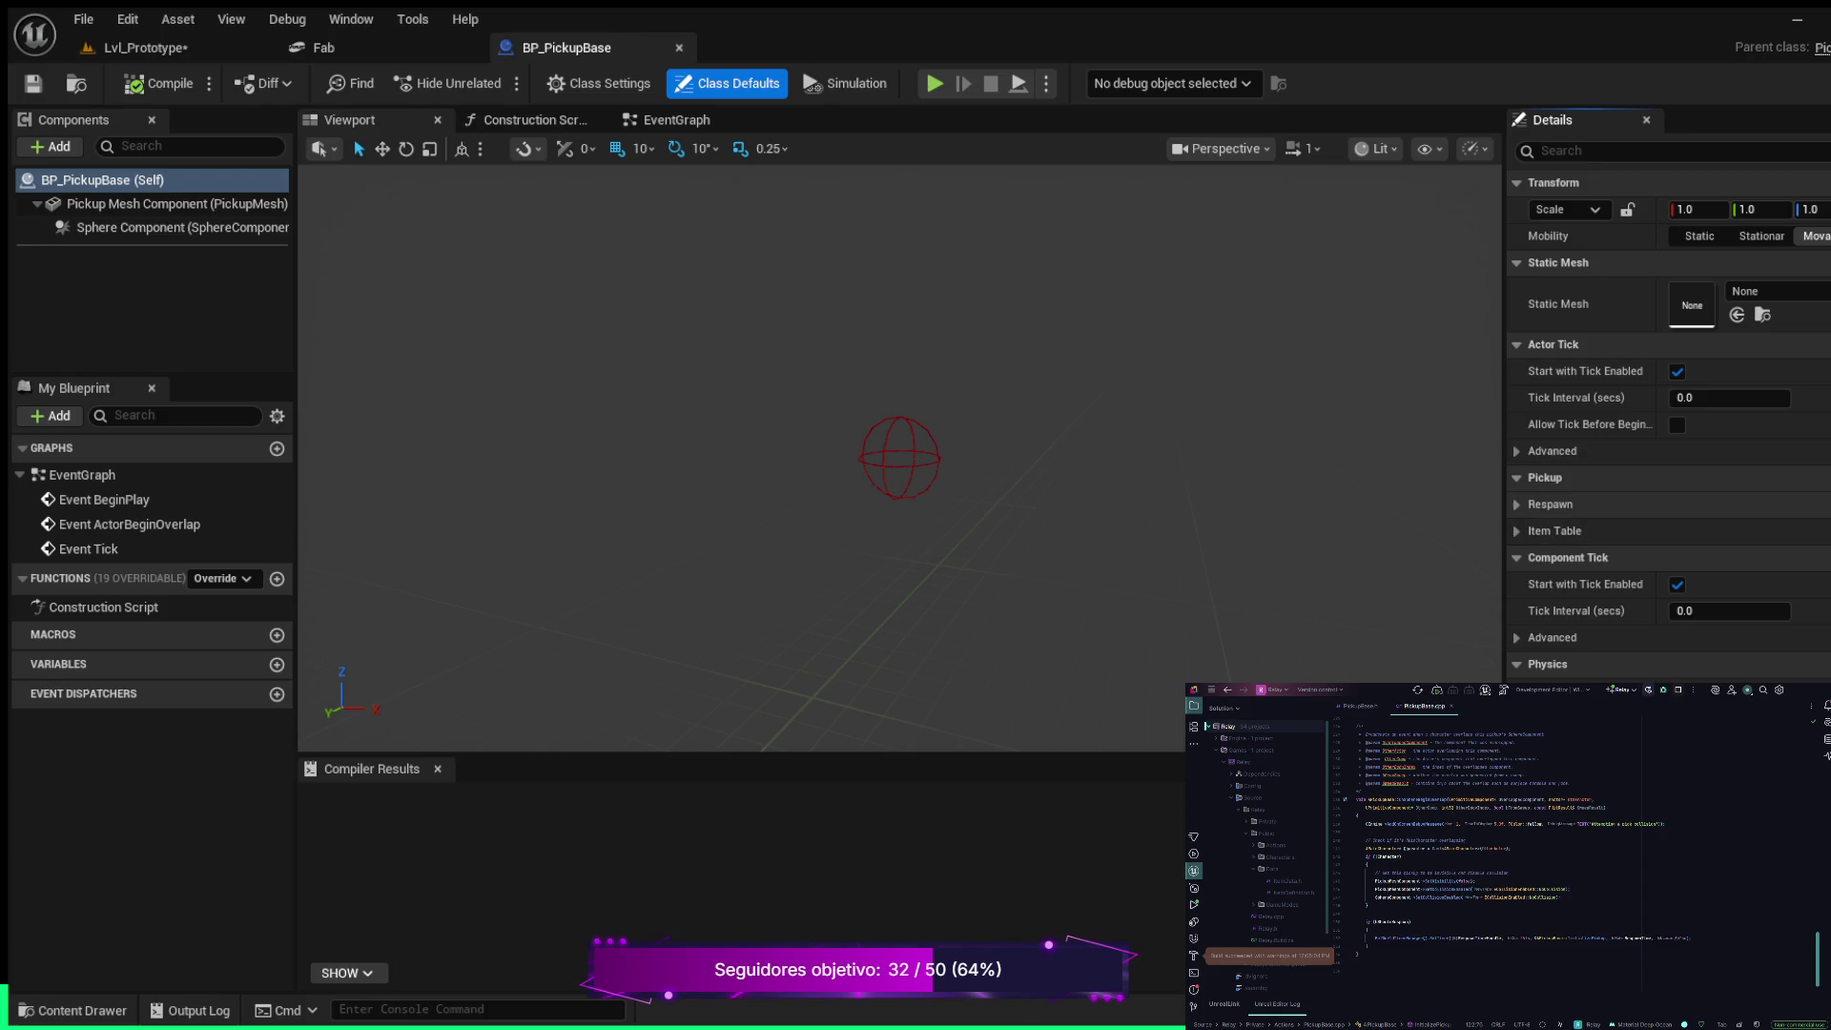
pyautogui.click(1550, 505)
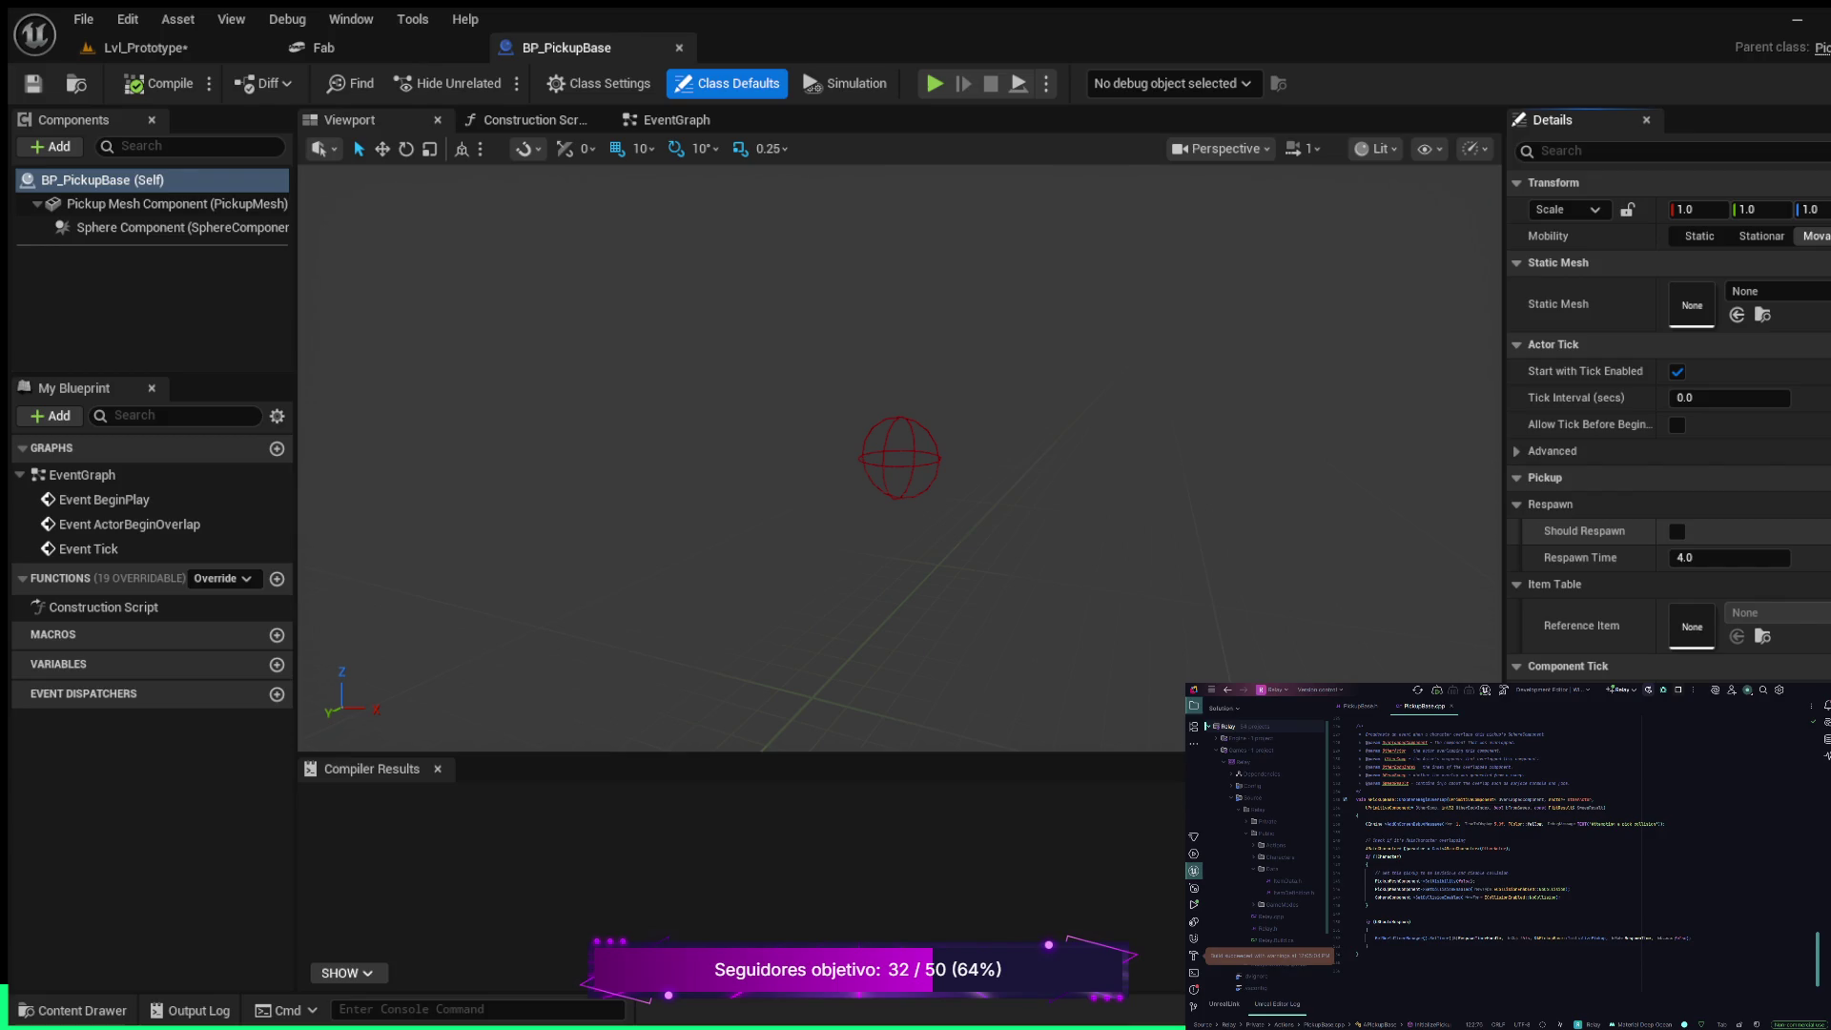
pyautogui.click(1677, 531)
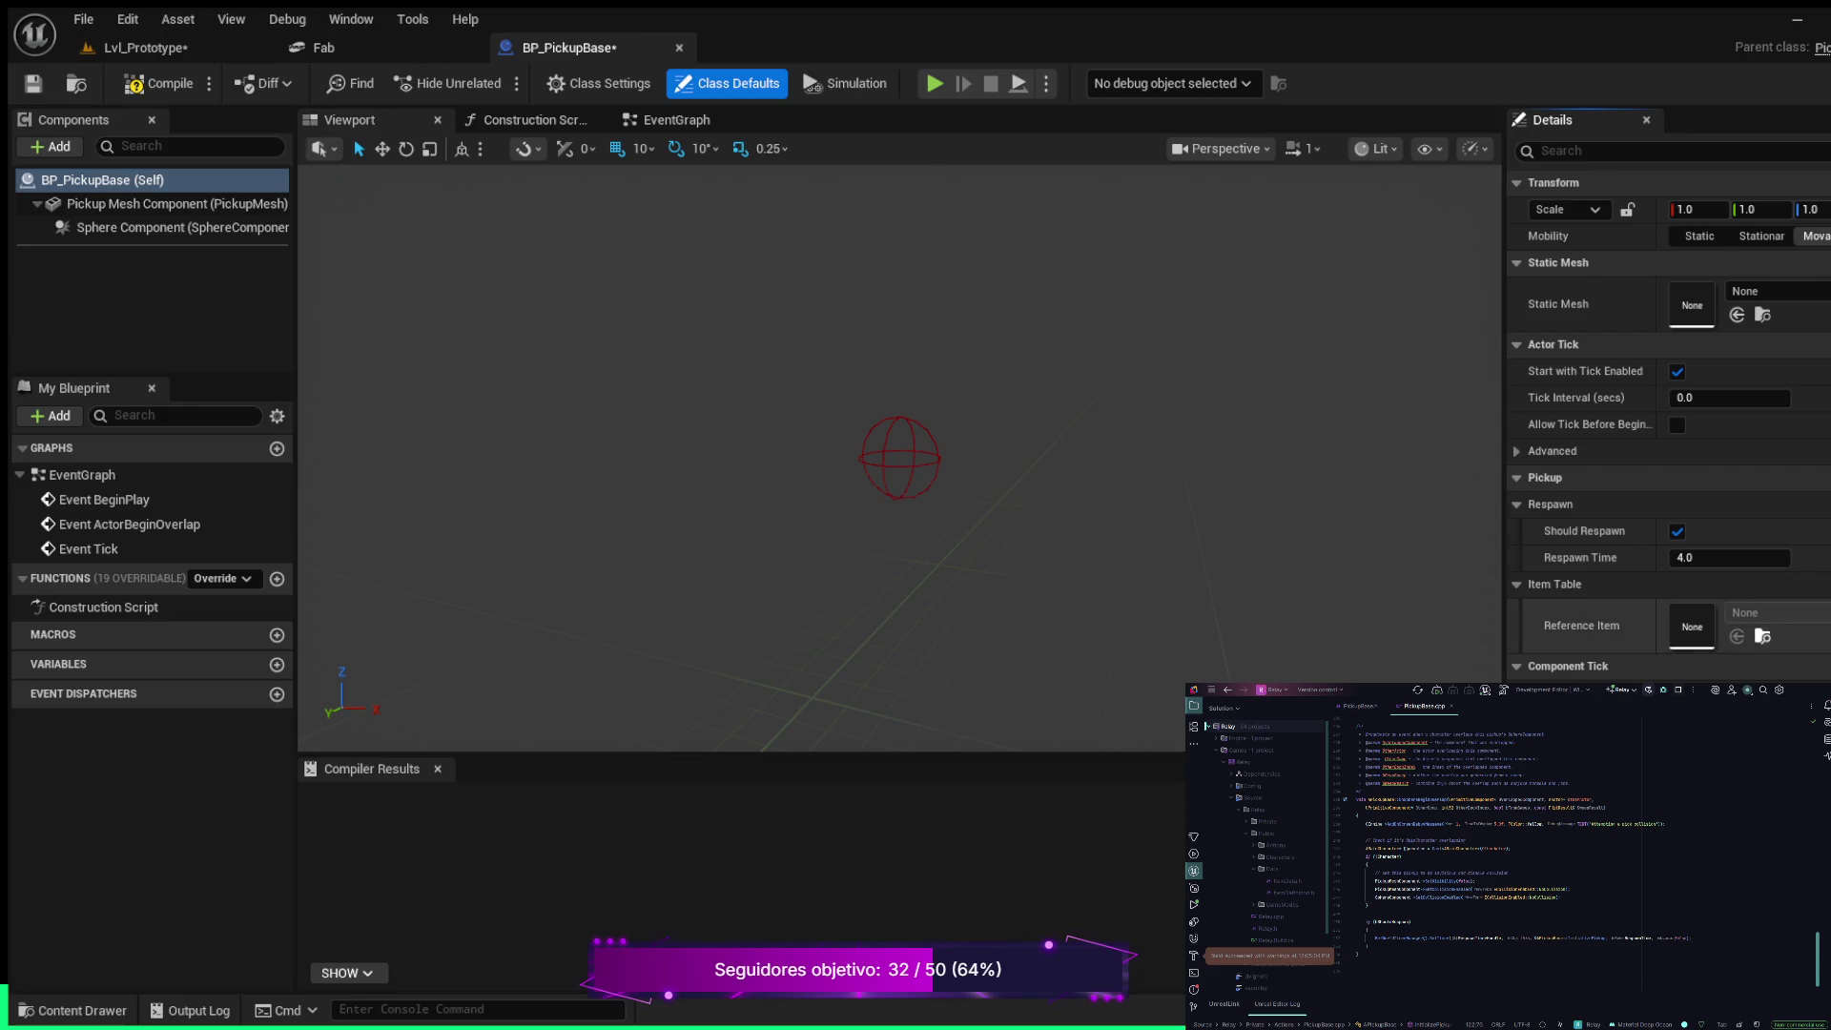
pyautogui.click(1763, 636)
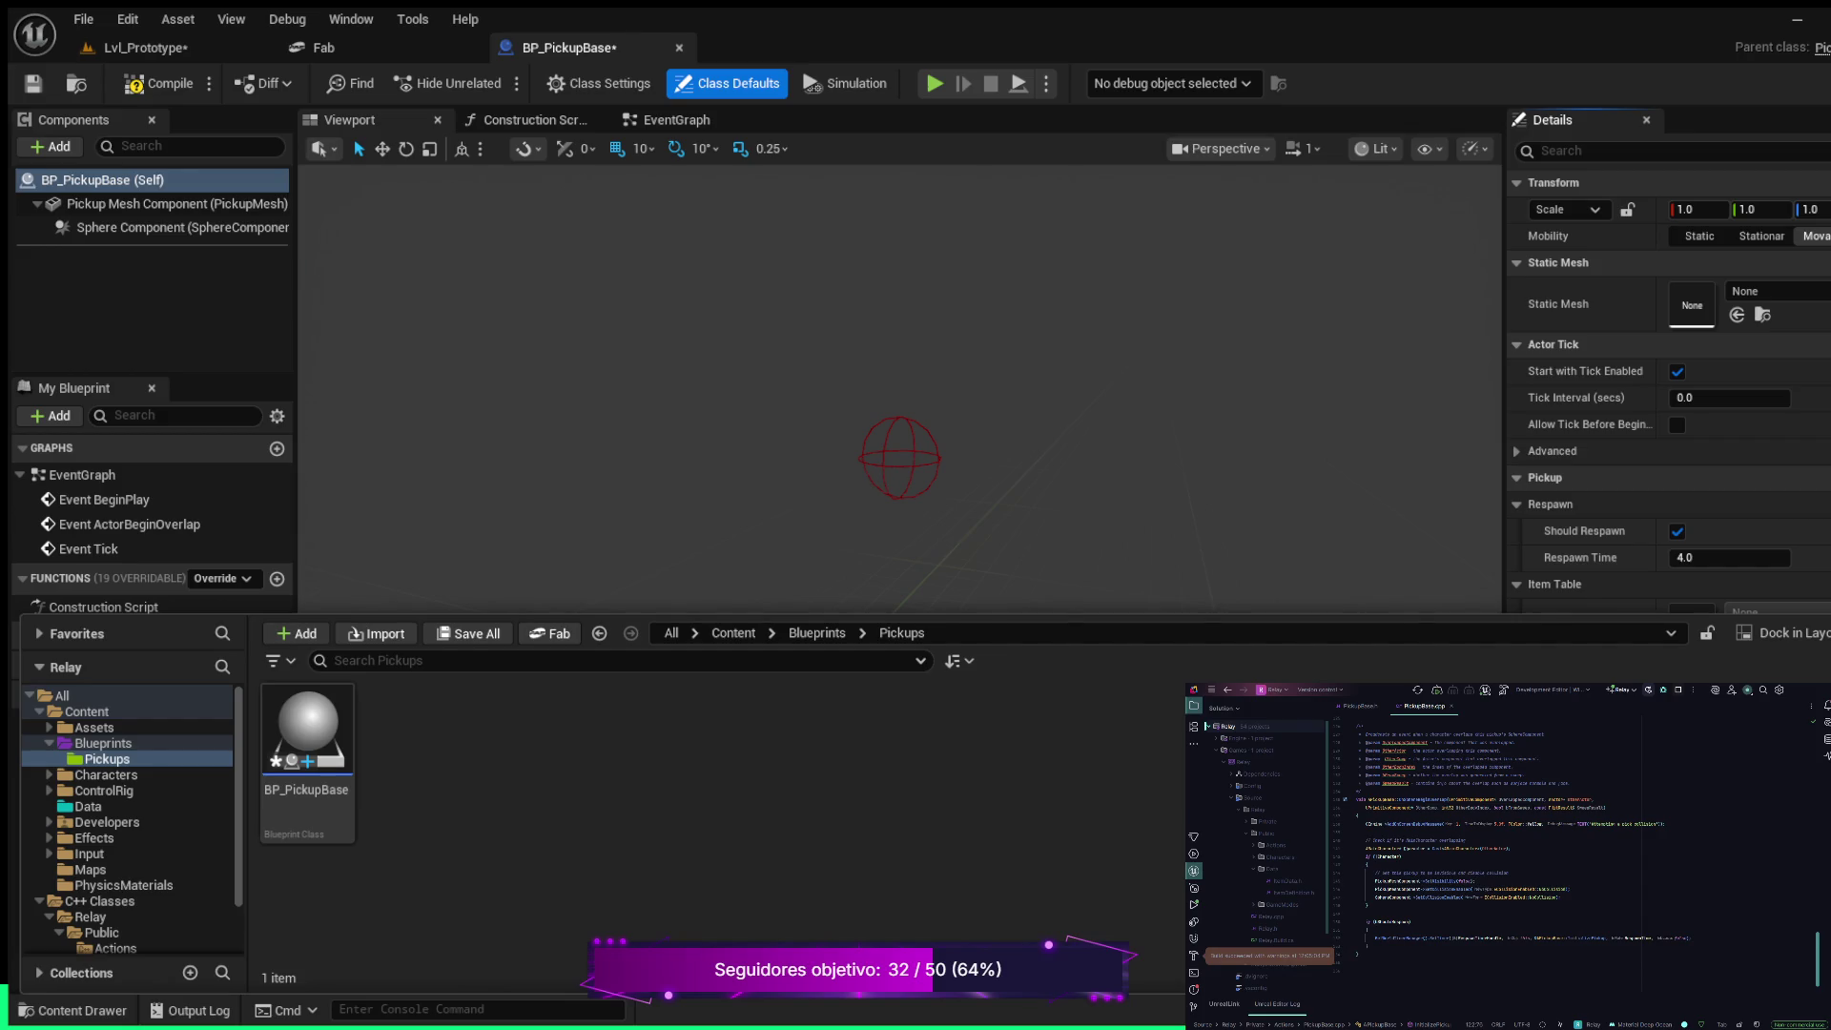
# Try searching the Pickups folder for BP and DT terms
pyautogui.hotkey('ctrl', 'space')
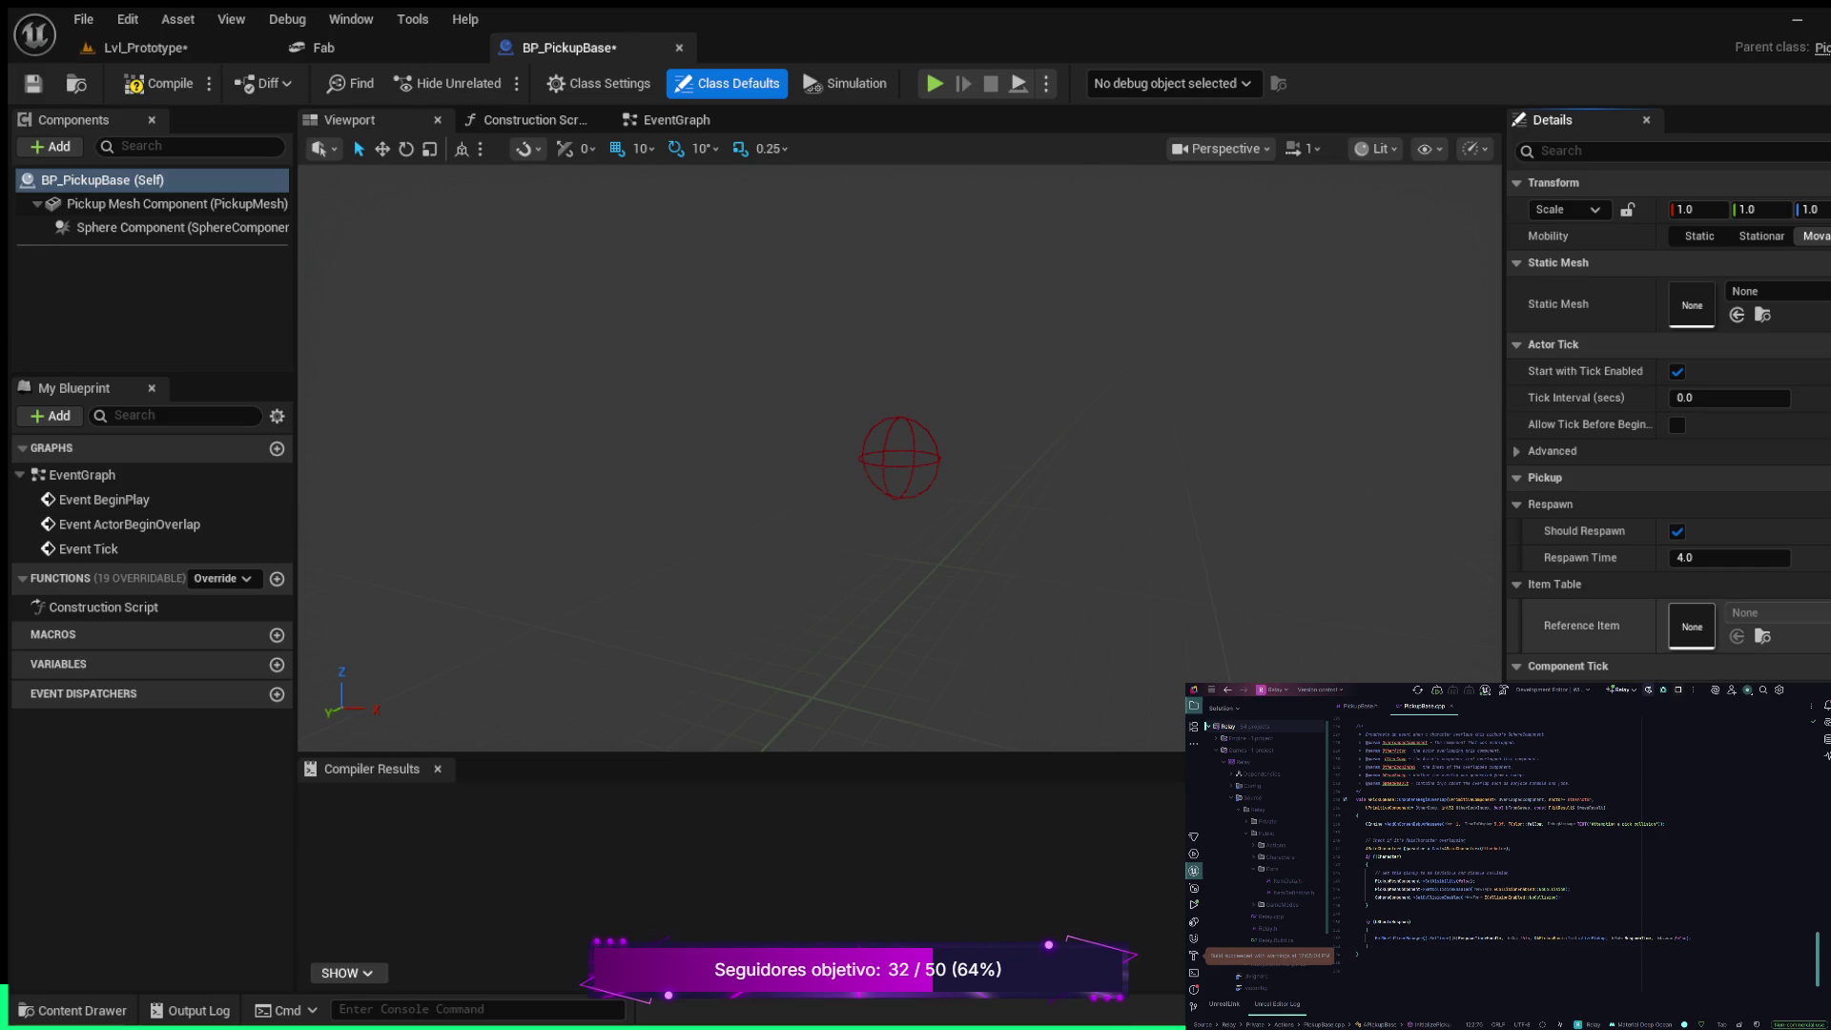
pyautogui.hotkey('ctrl', 'space')
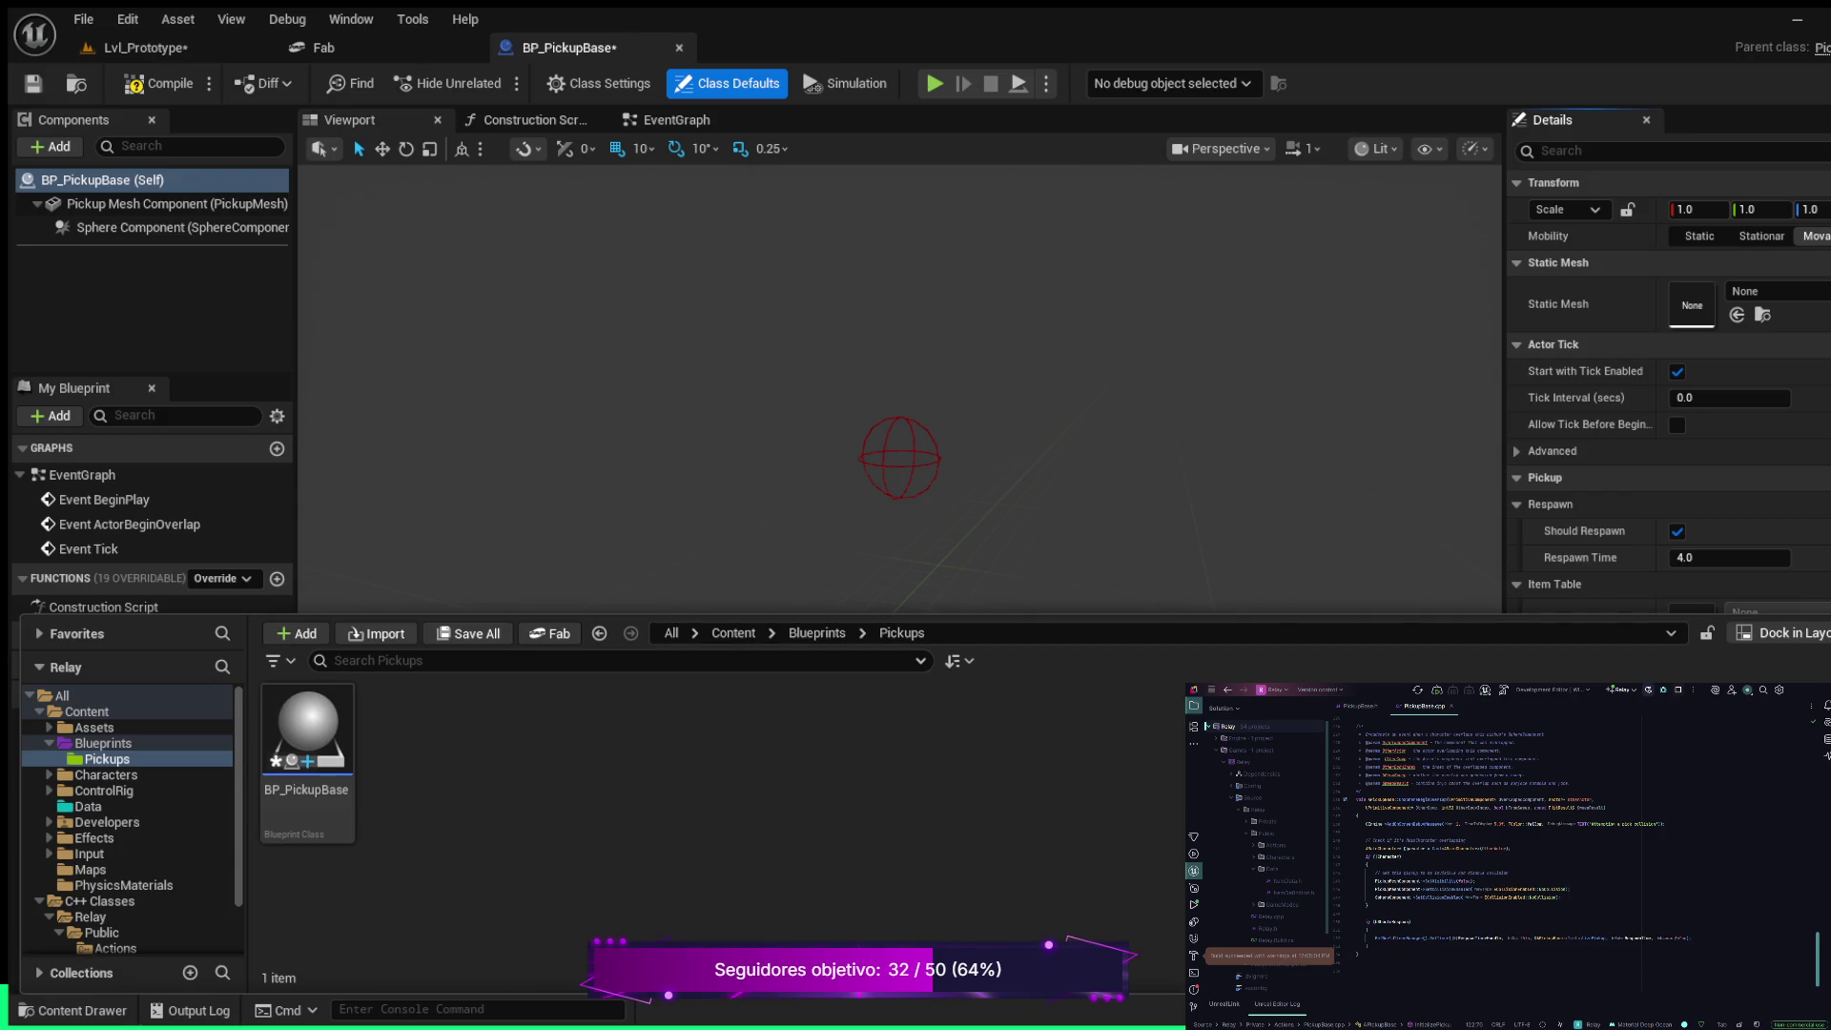
pyautogui.click(620, 660)
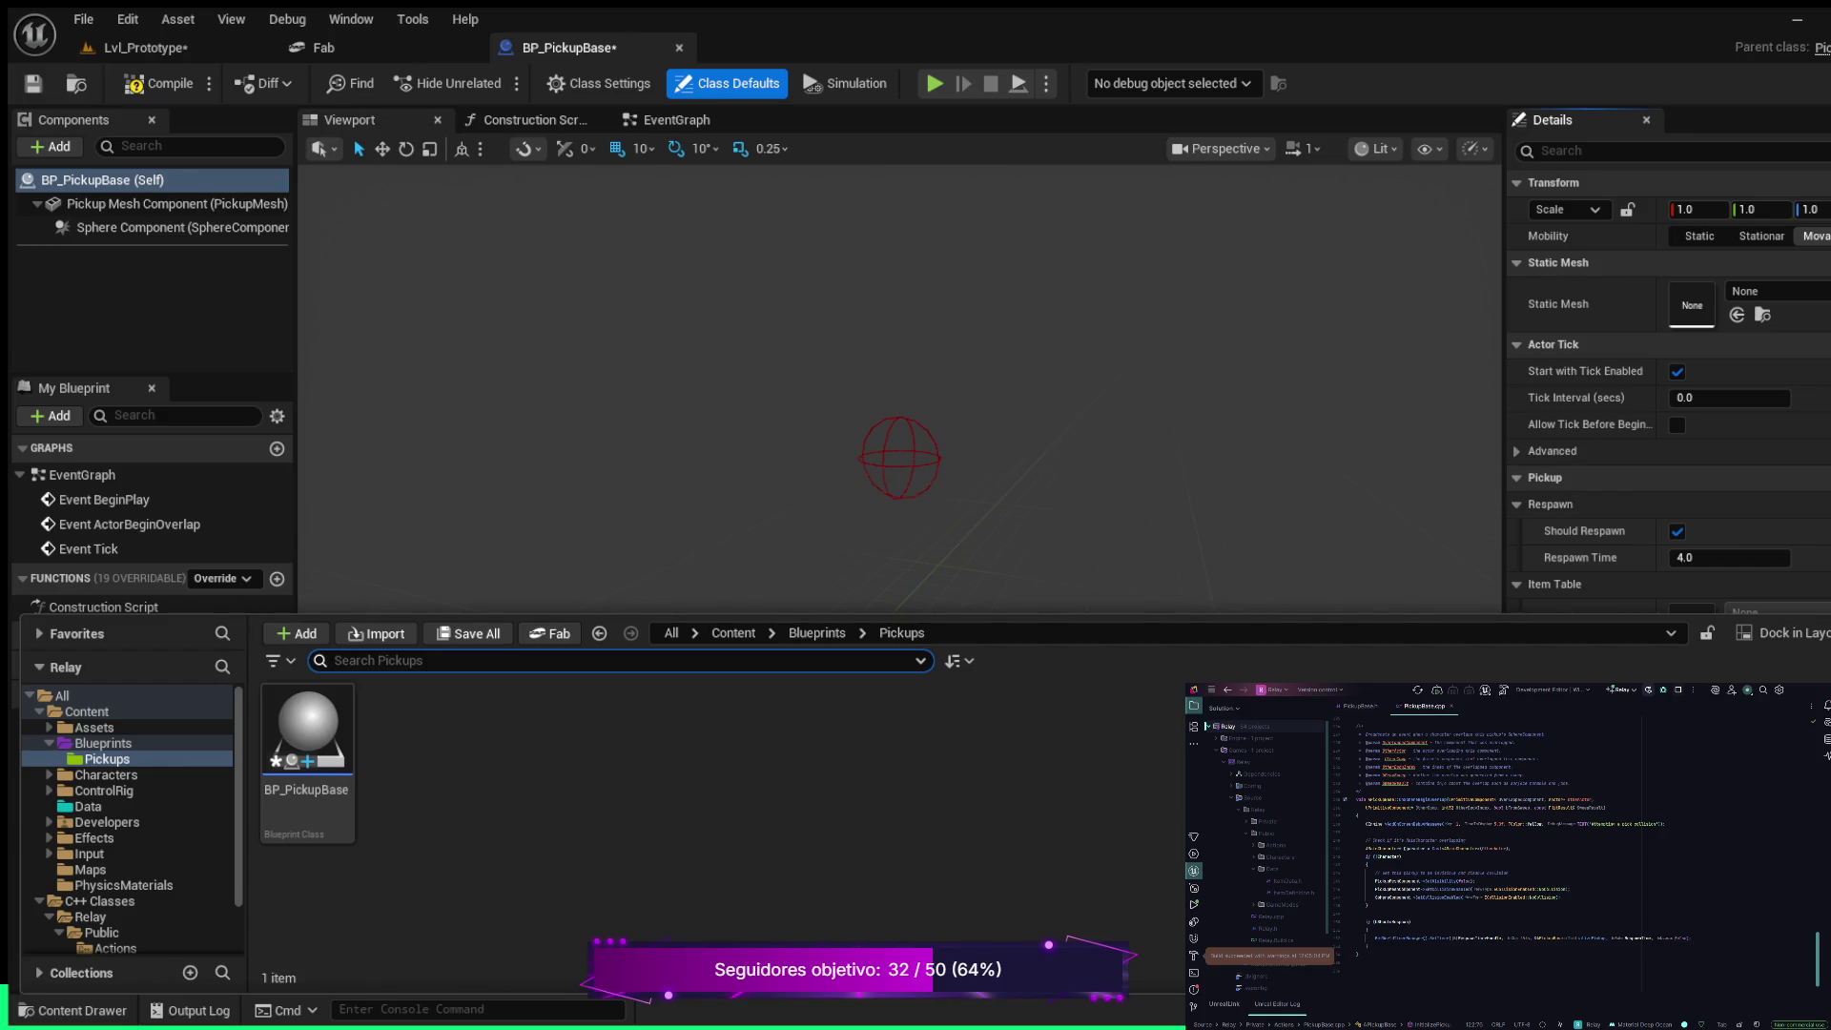
pyautogui.write('BP')
pyautogui.press('BackSpace')
pyautogui.press('BackSpace')
pyautogui.write('DT')
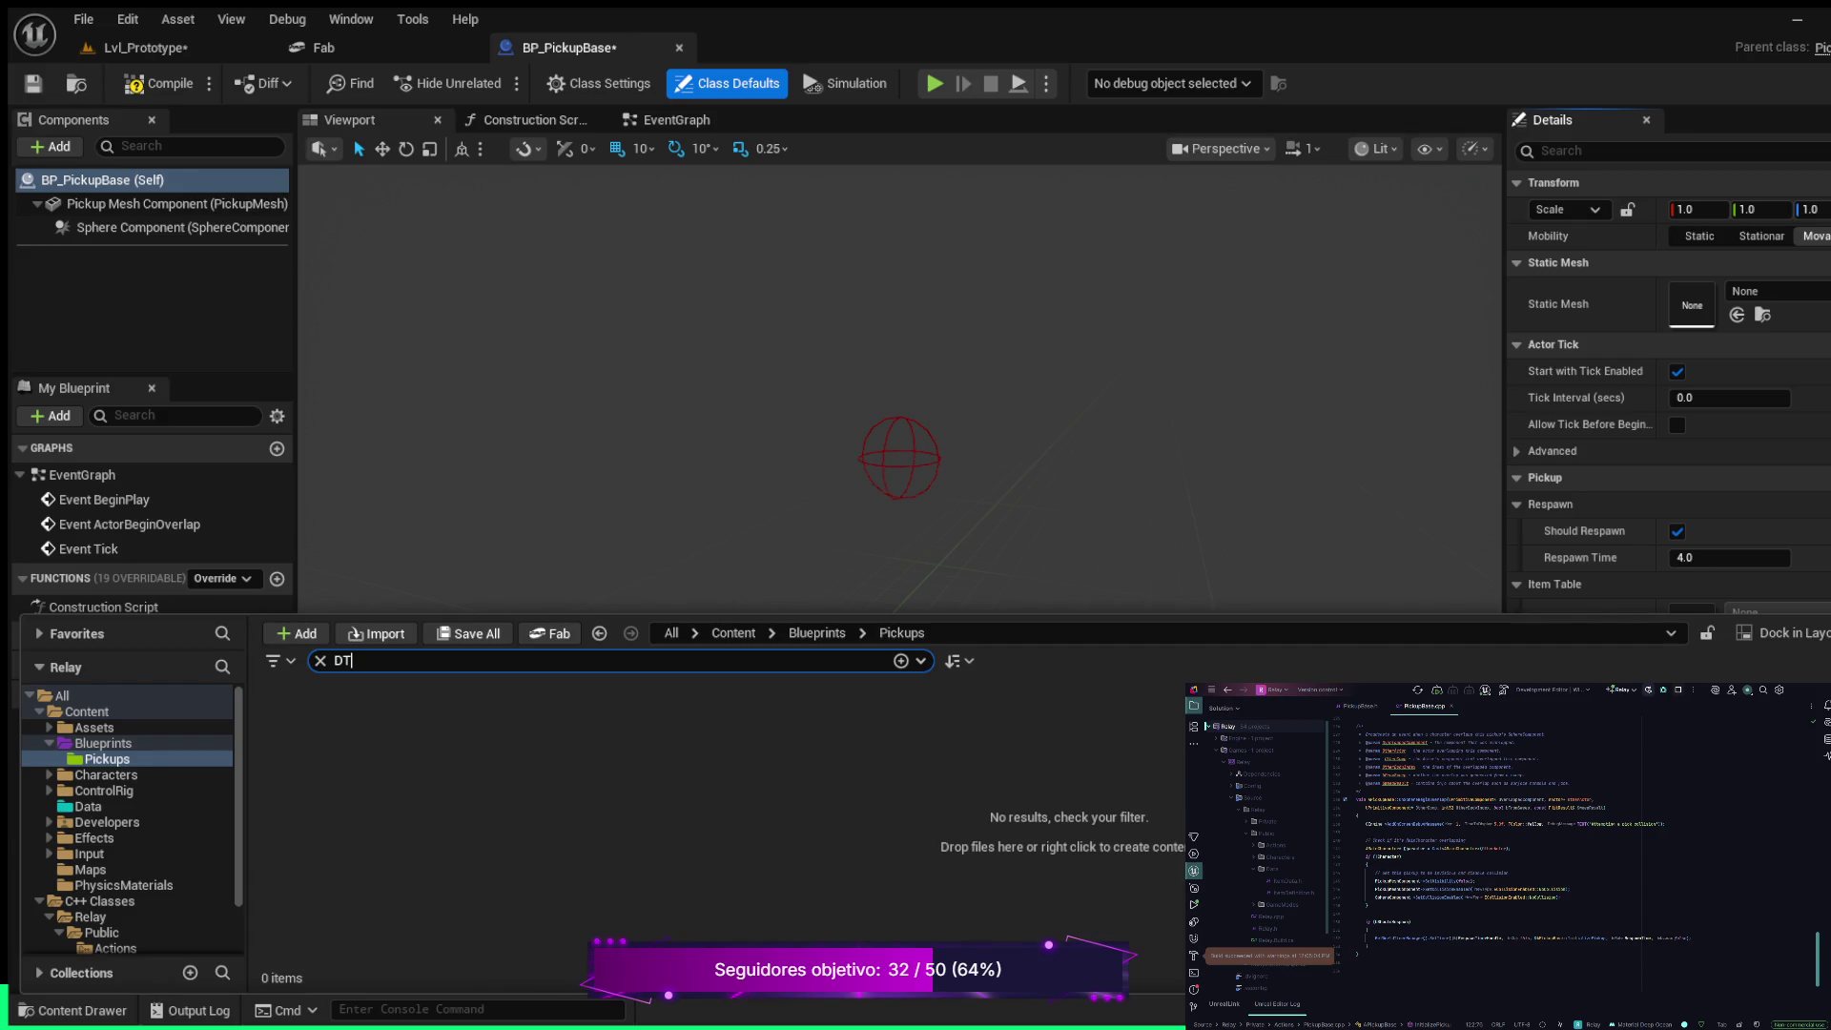
pyautogui.write('ic')
pyautogui.press('BackSpace')
pyautogui.press('BackSpace')
pyautogui.press('BackSpace')
pyautogui.press('BackSpace')
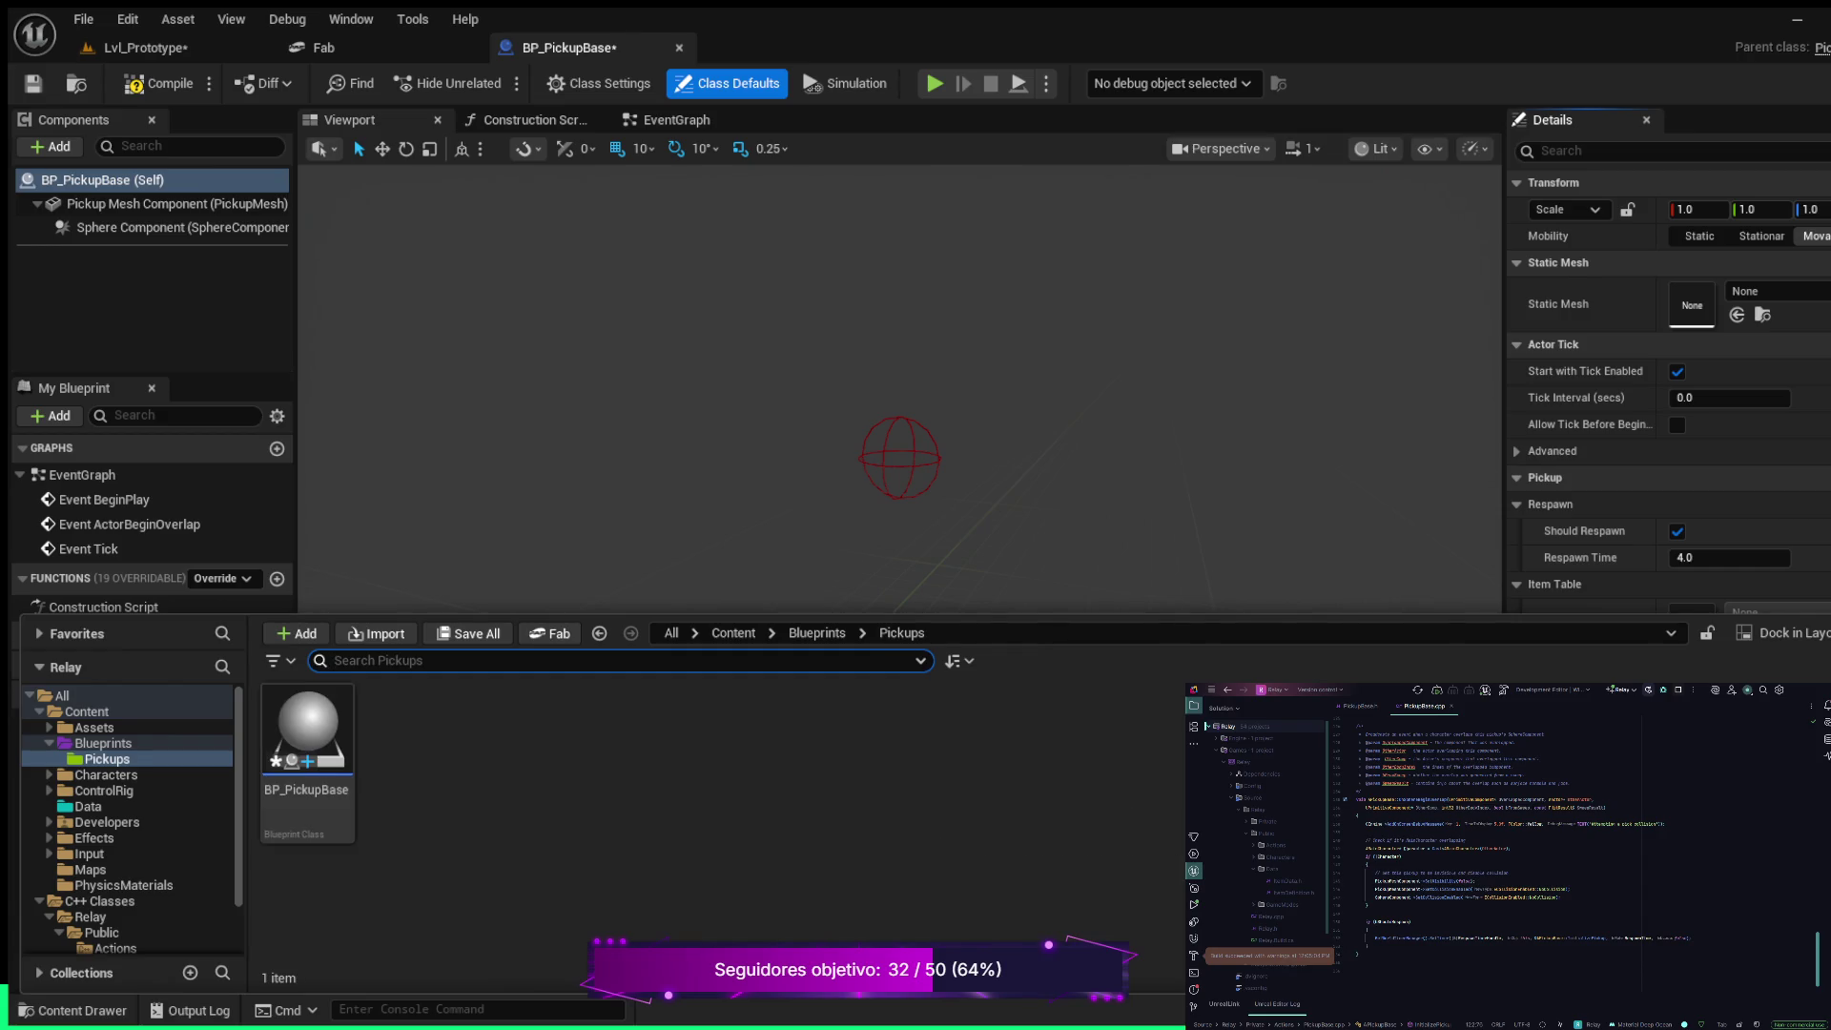
# Search all content for DT_Pick and select the DT_PickupData table
pyautogui.click(62, 696)
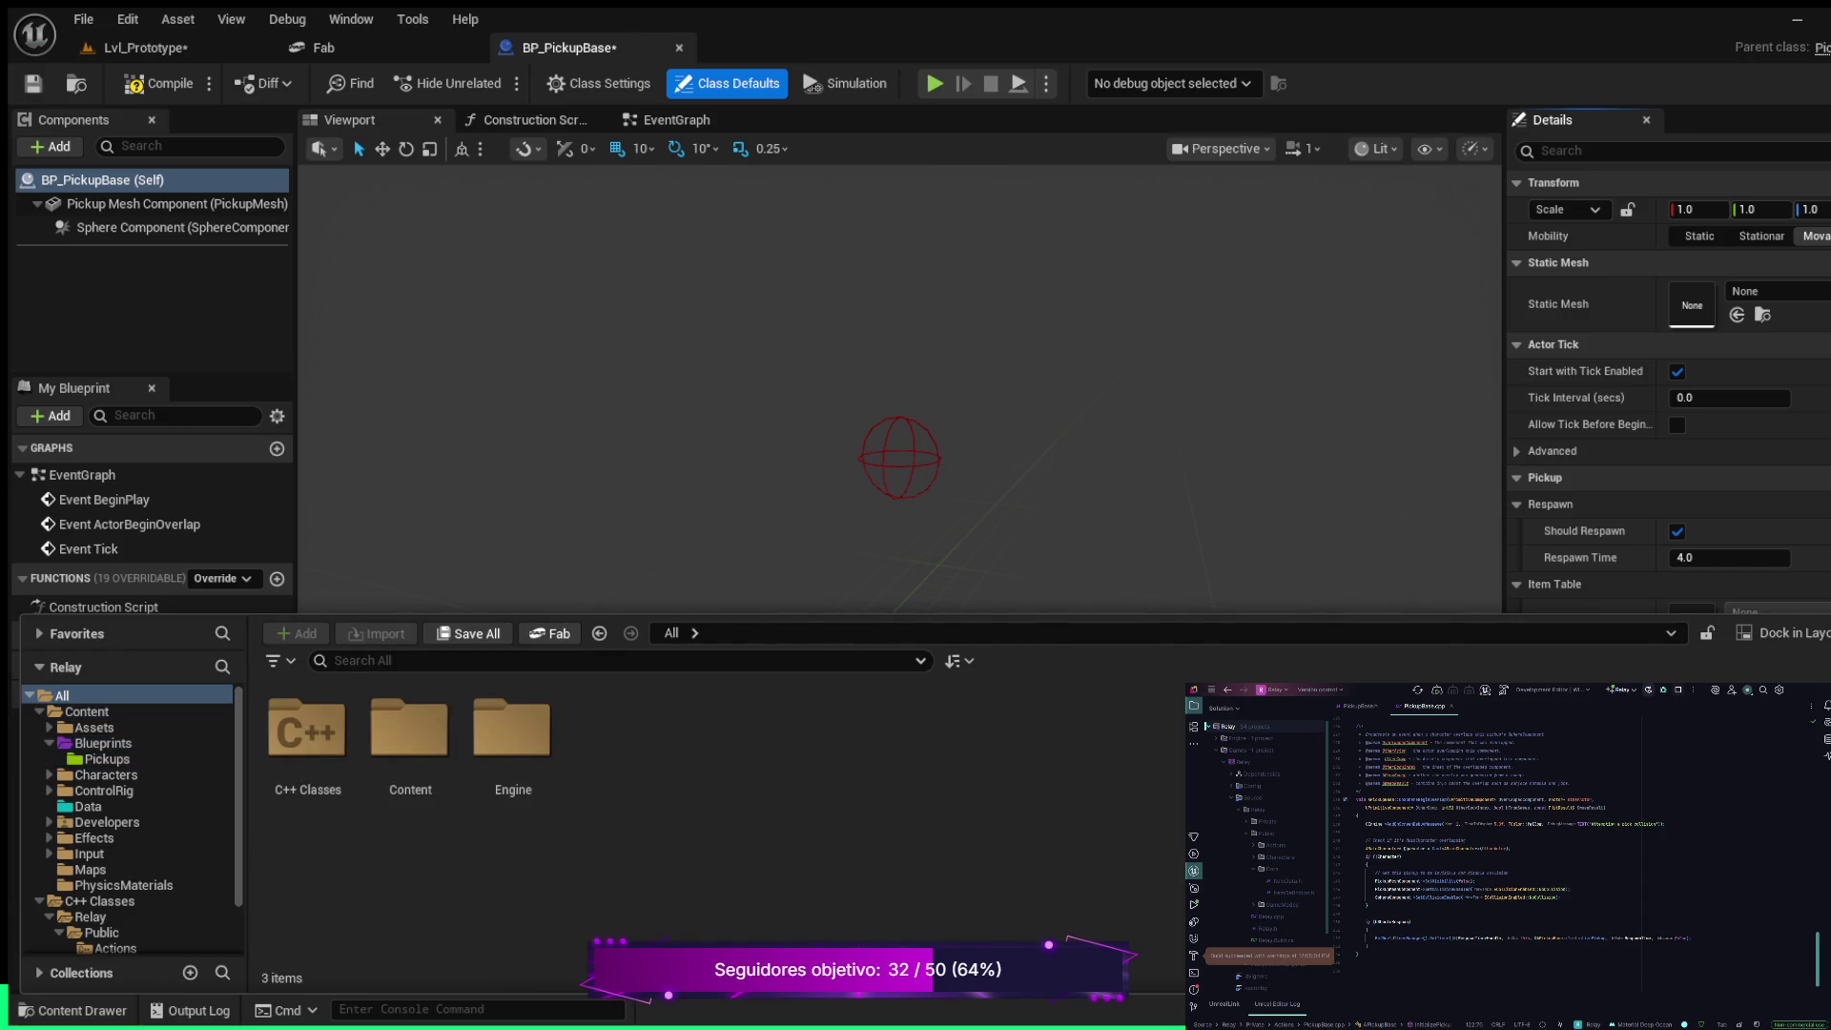
pyautogui.click(335, 660)
pyautogui.write('D')
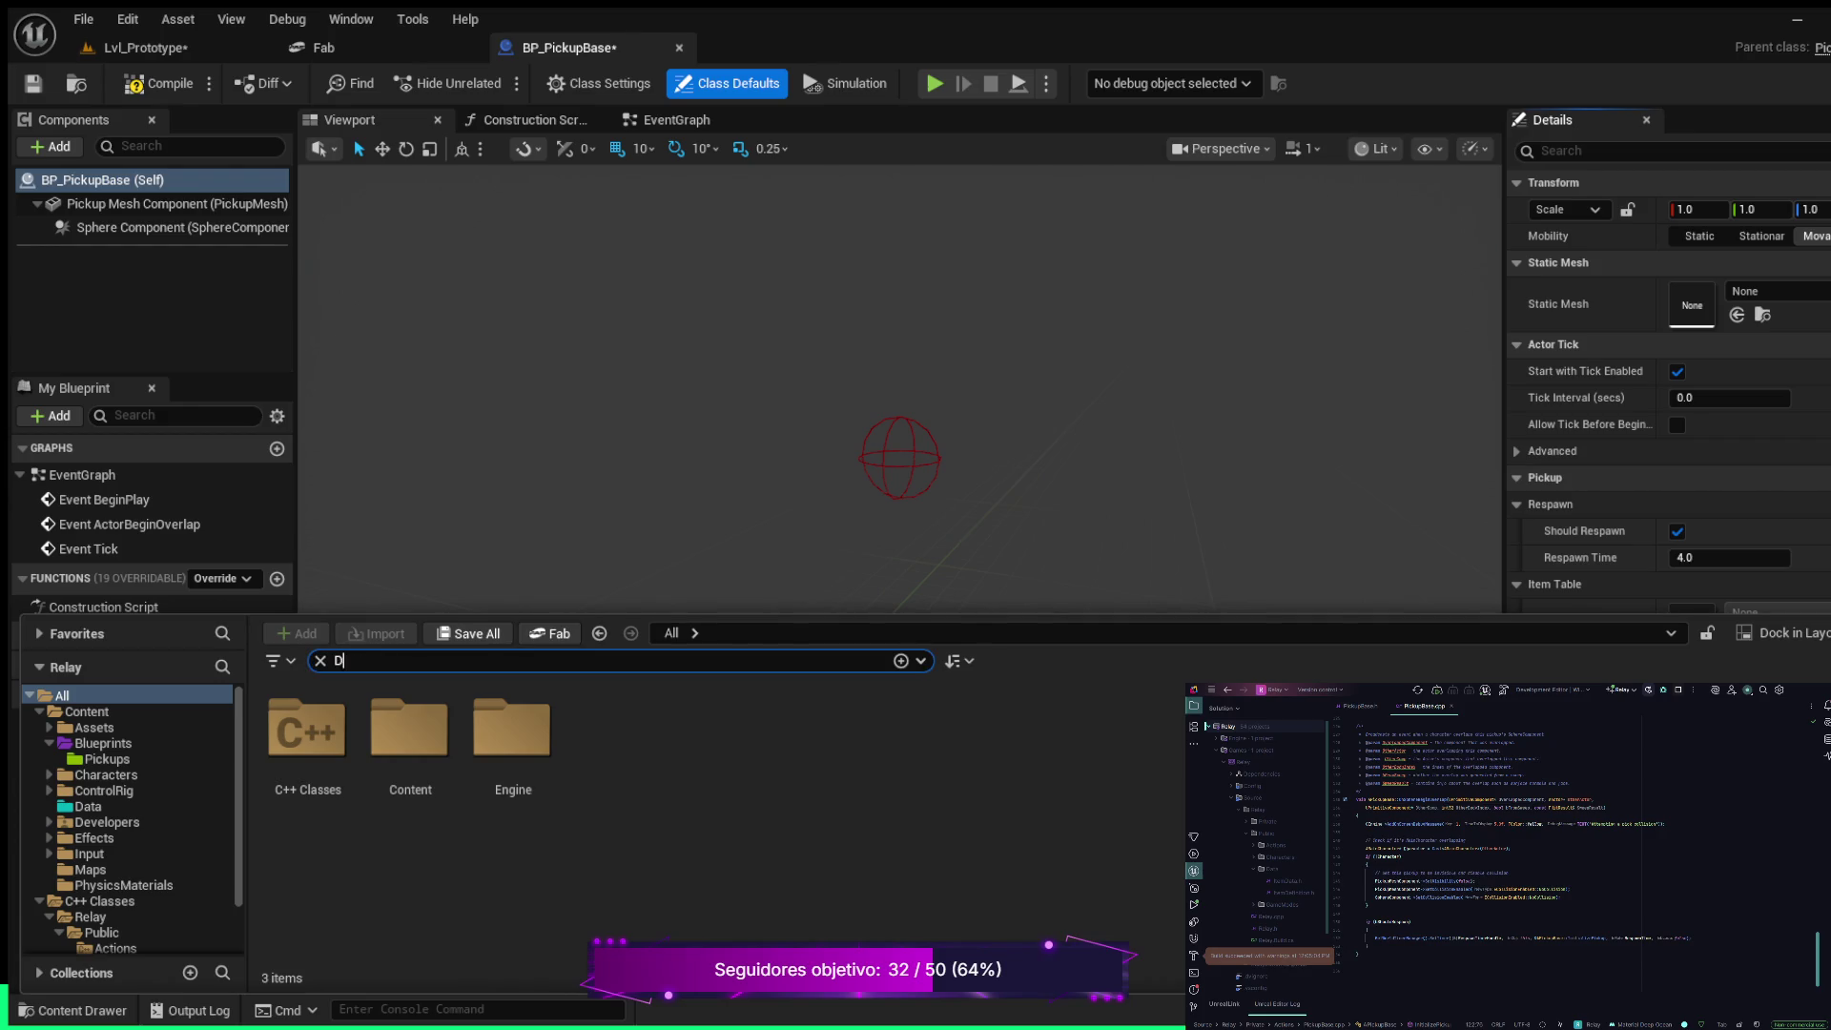
pyautogui.write('T_')
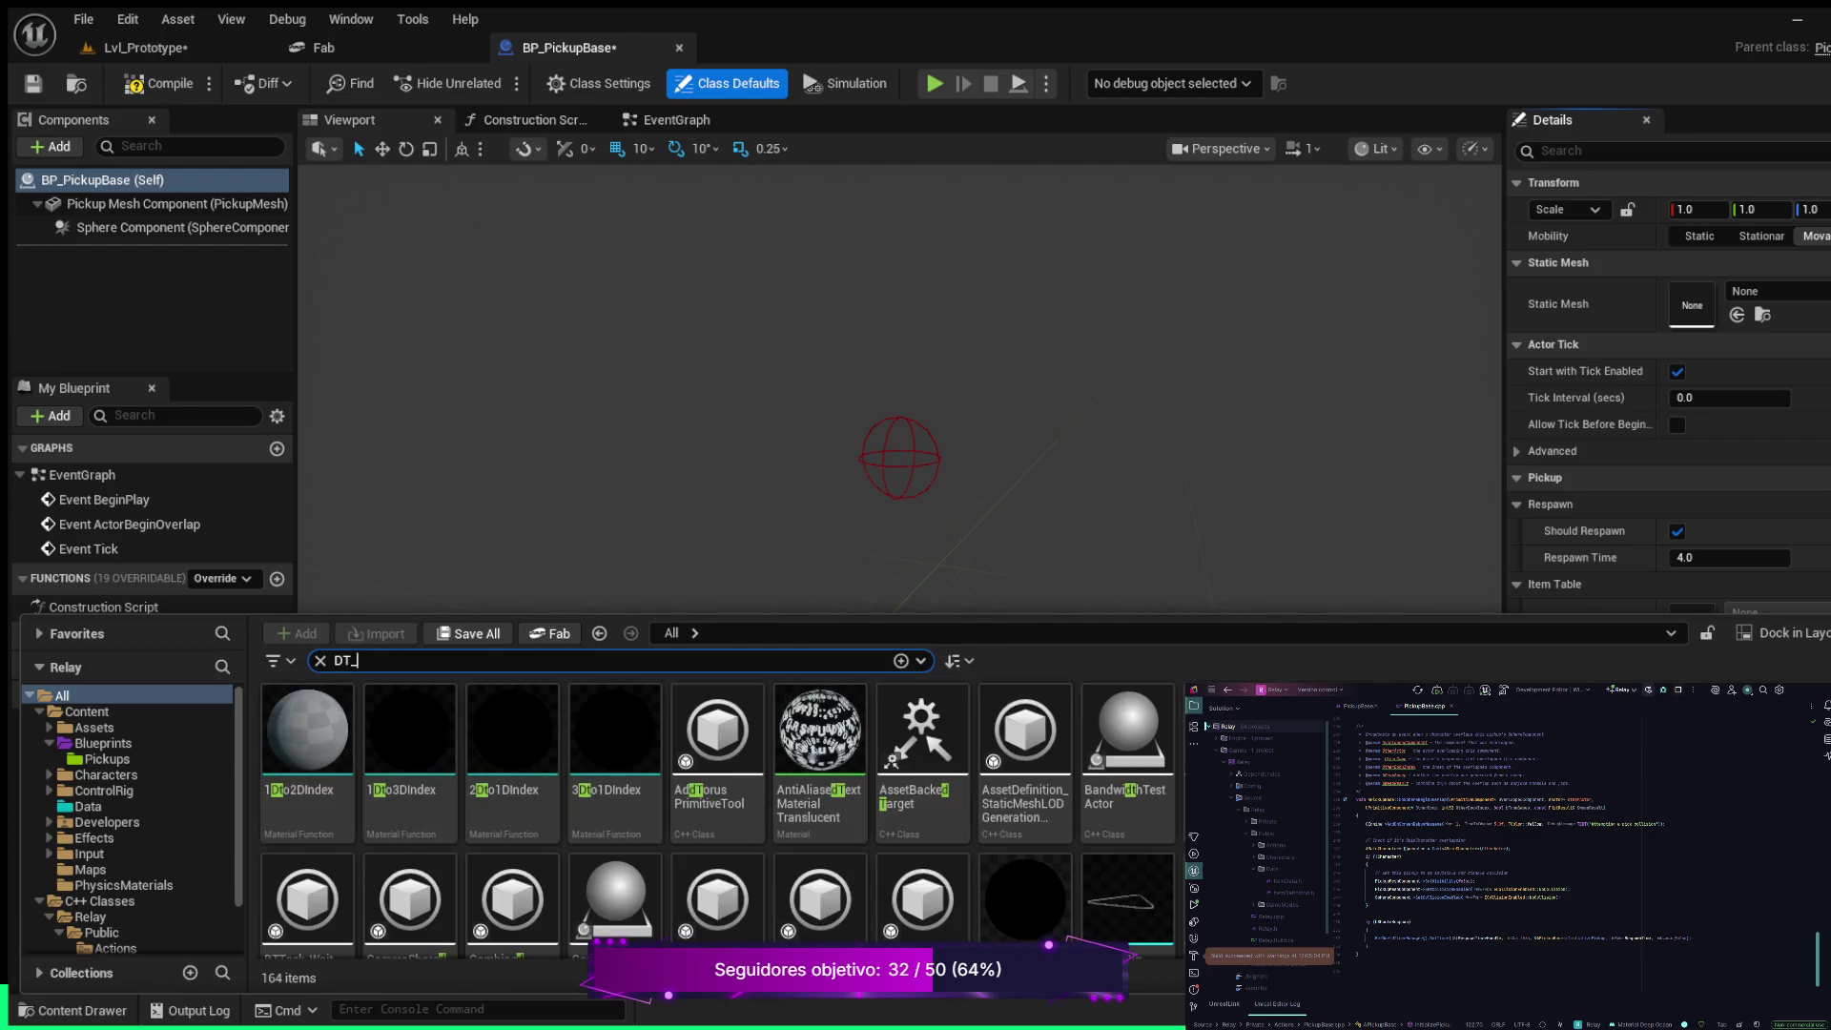
pyautogui.write('Pick')
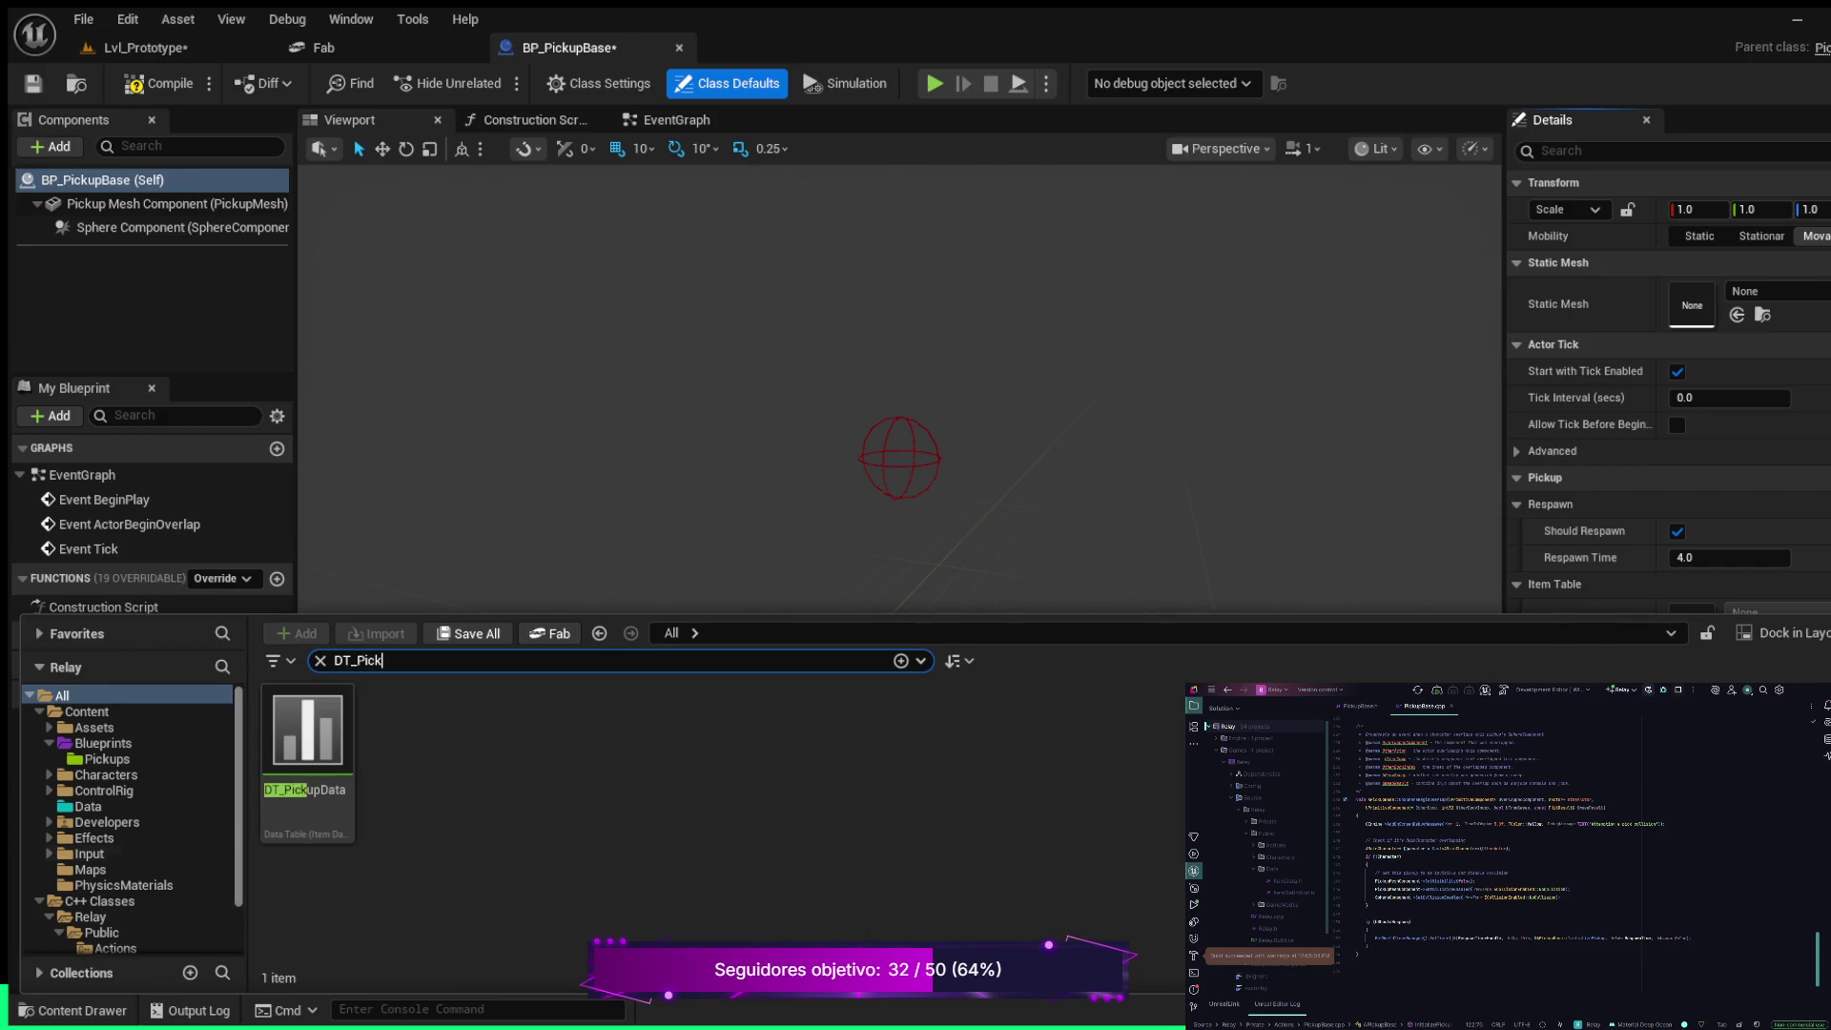
pyautogui.click(307, 754)
# Open DT_PickupData to check the pickup_001 Consumable row, then return to BP_PickupBase
pyautogui.doubleClick(307, 754)
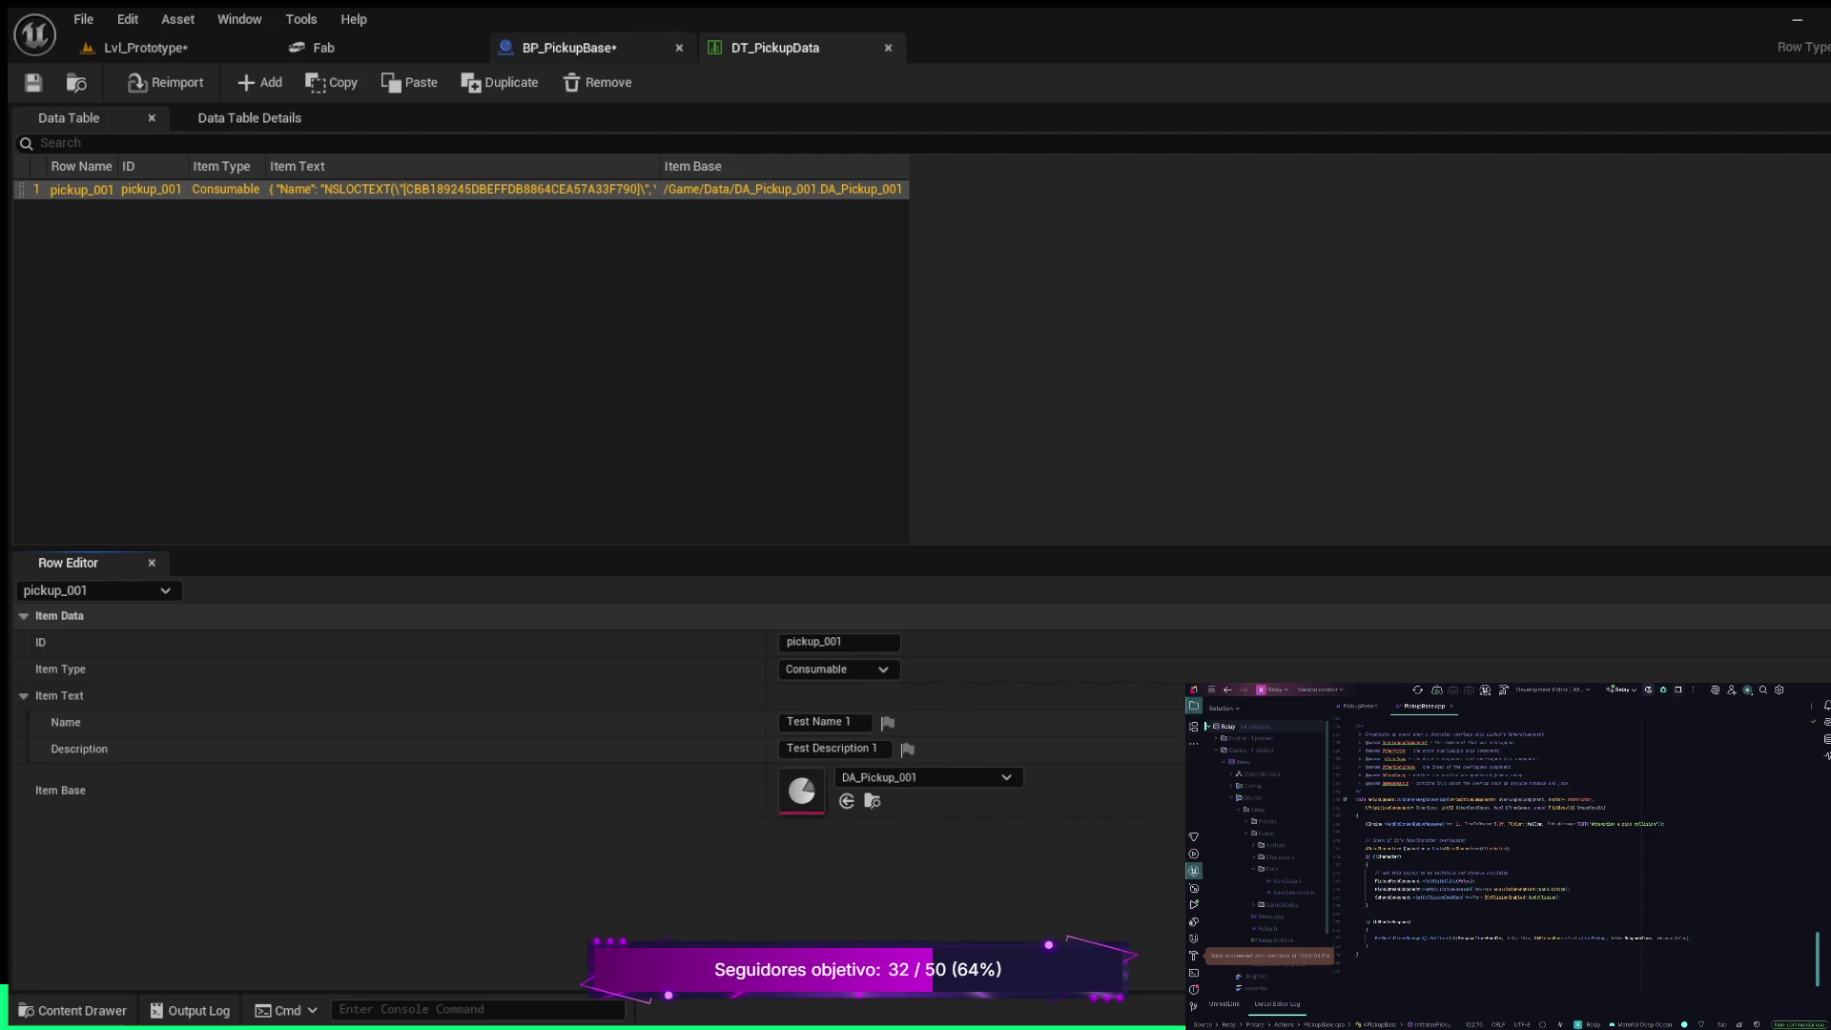
pyautogui.click(569, 47)
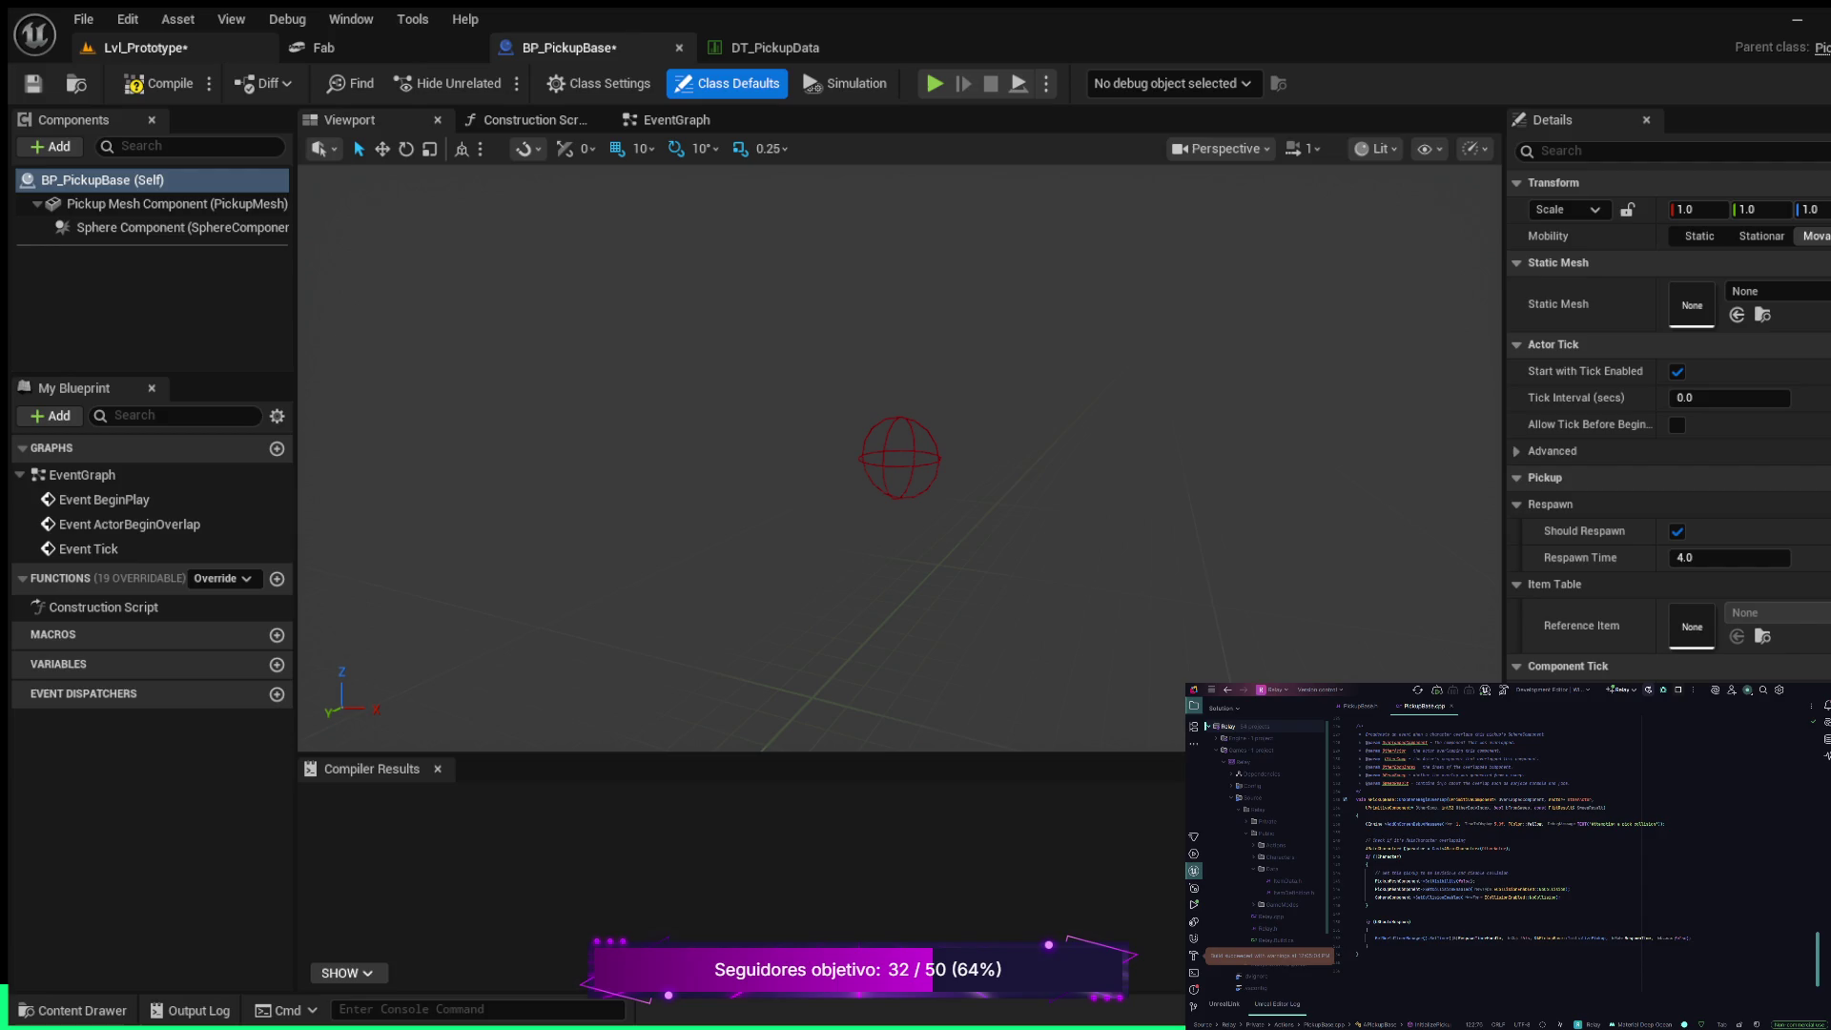
# Look over the Lvl_Prototype level and widen its viewport
pyautogui.click(144, 46)
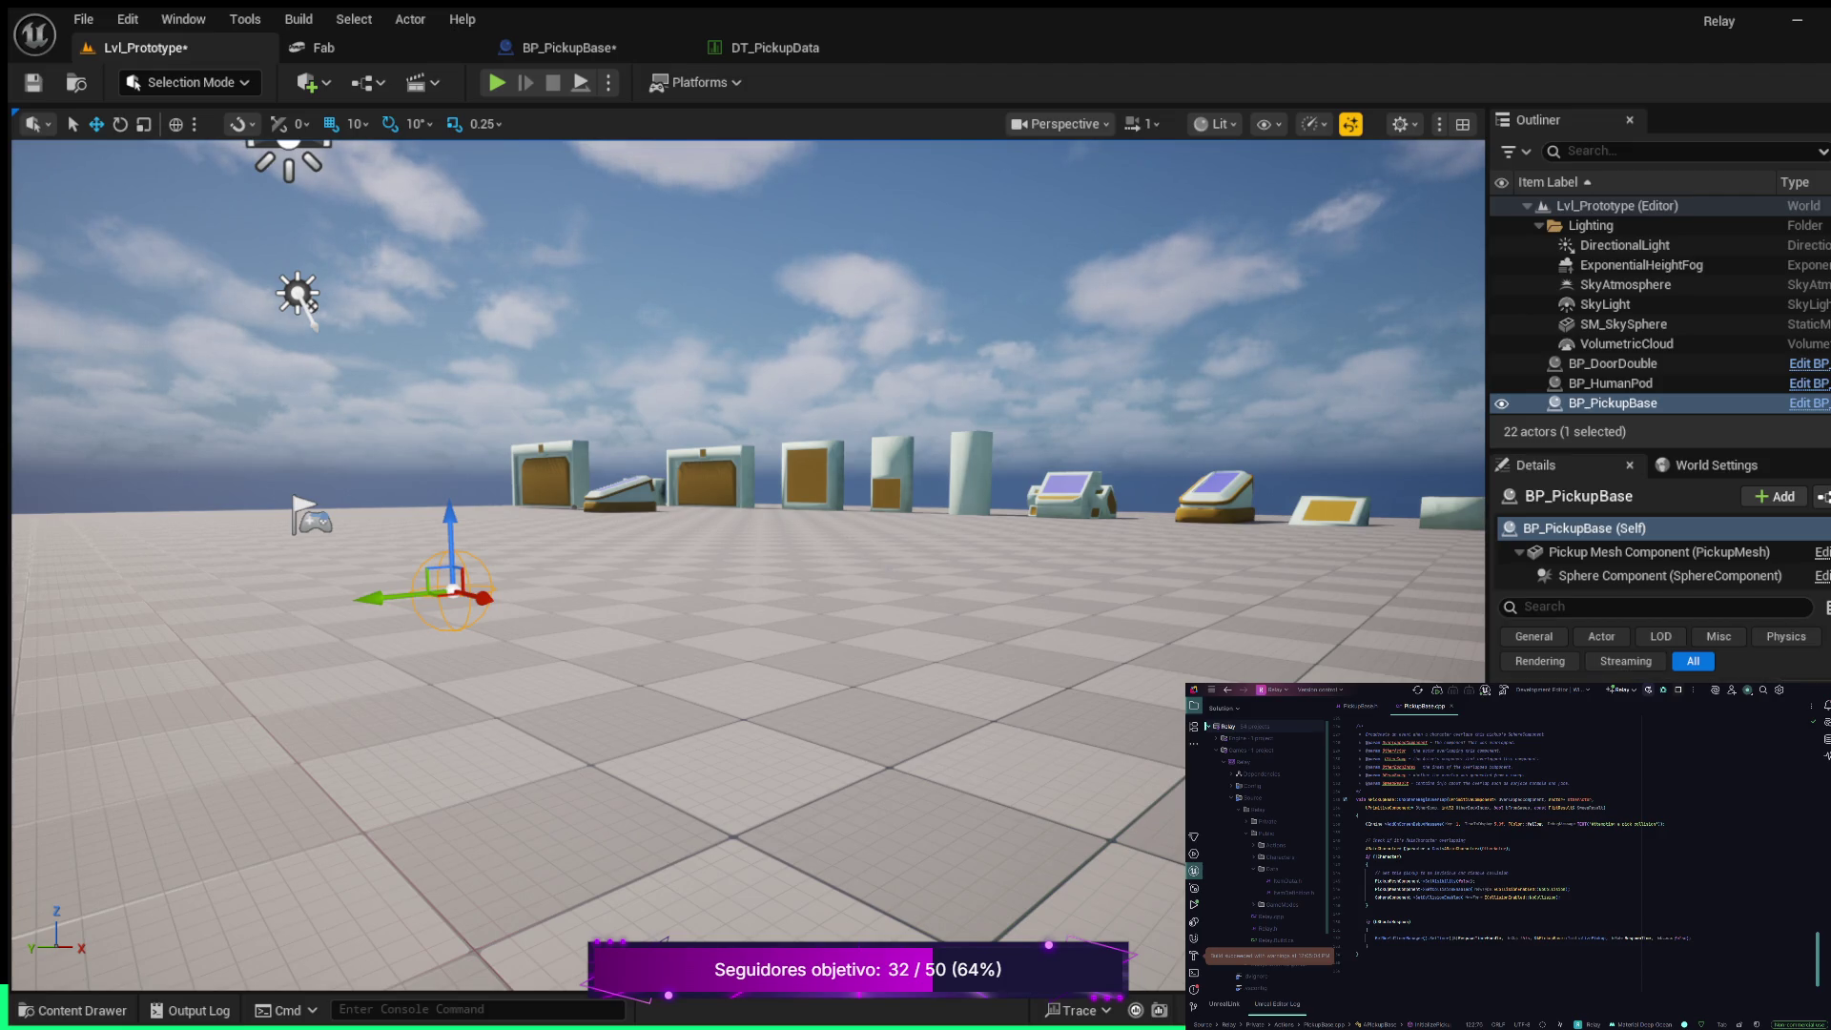
pyautogui.scroll(-2, 1660, 681)
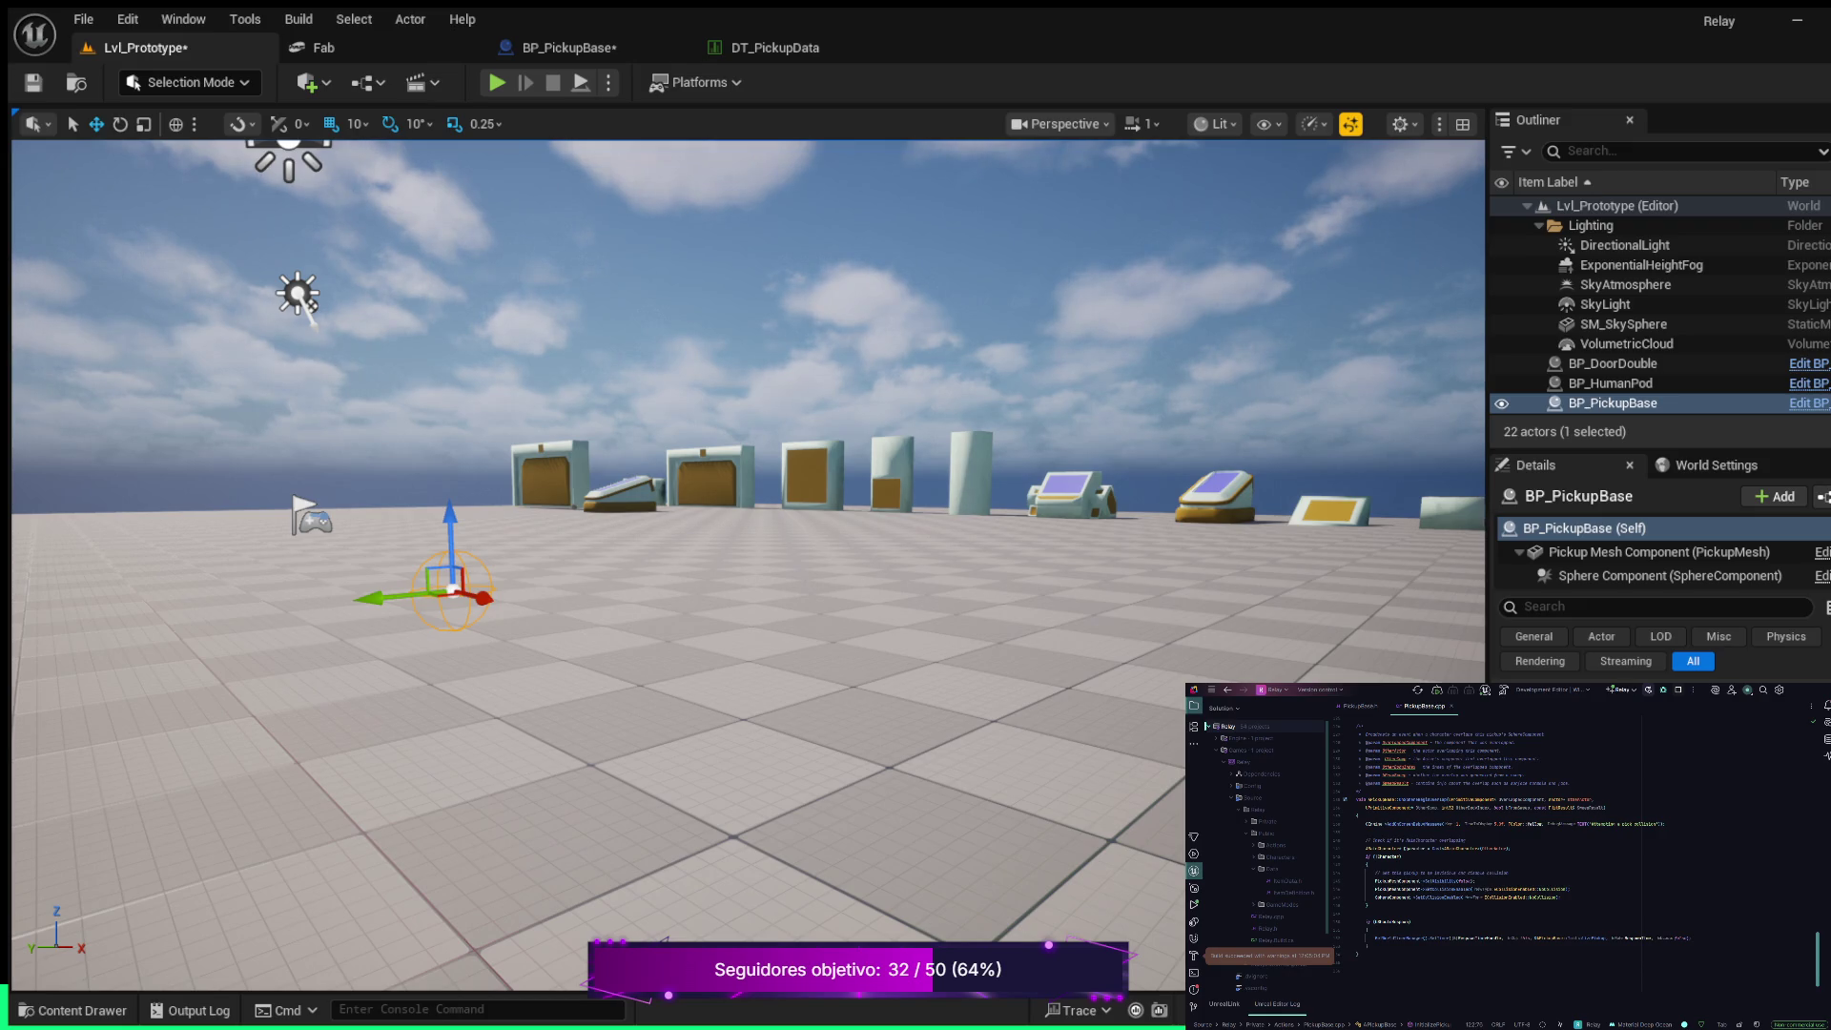
pyautogui.scroll(-1, 1659, 681)
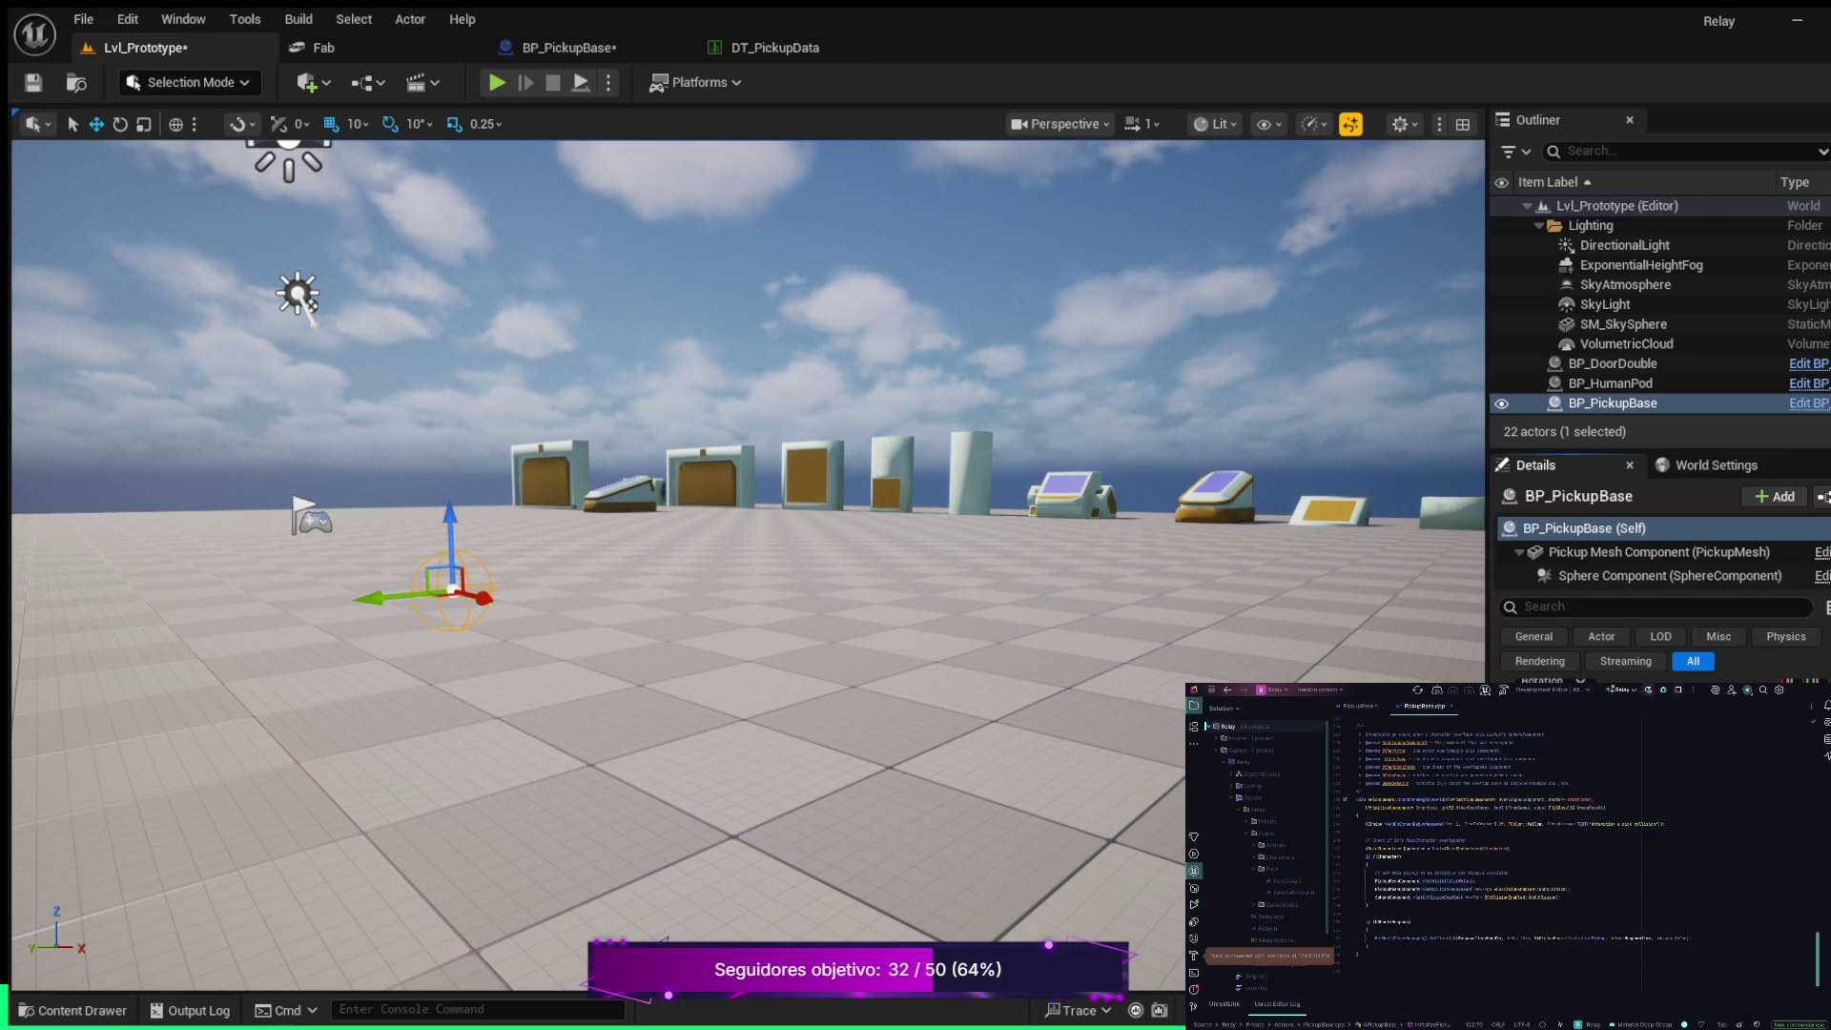
pyautogui.press('Left')
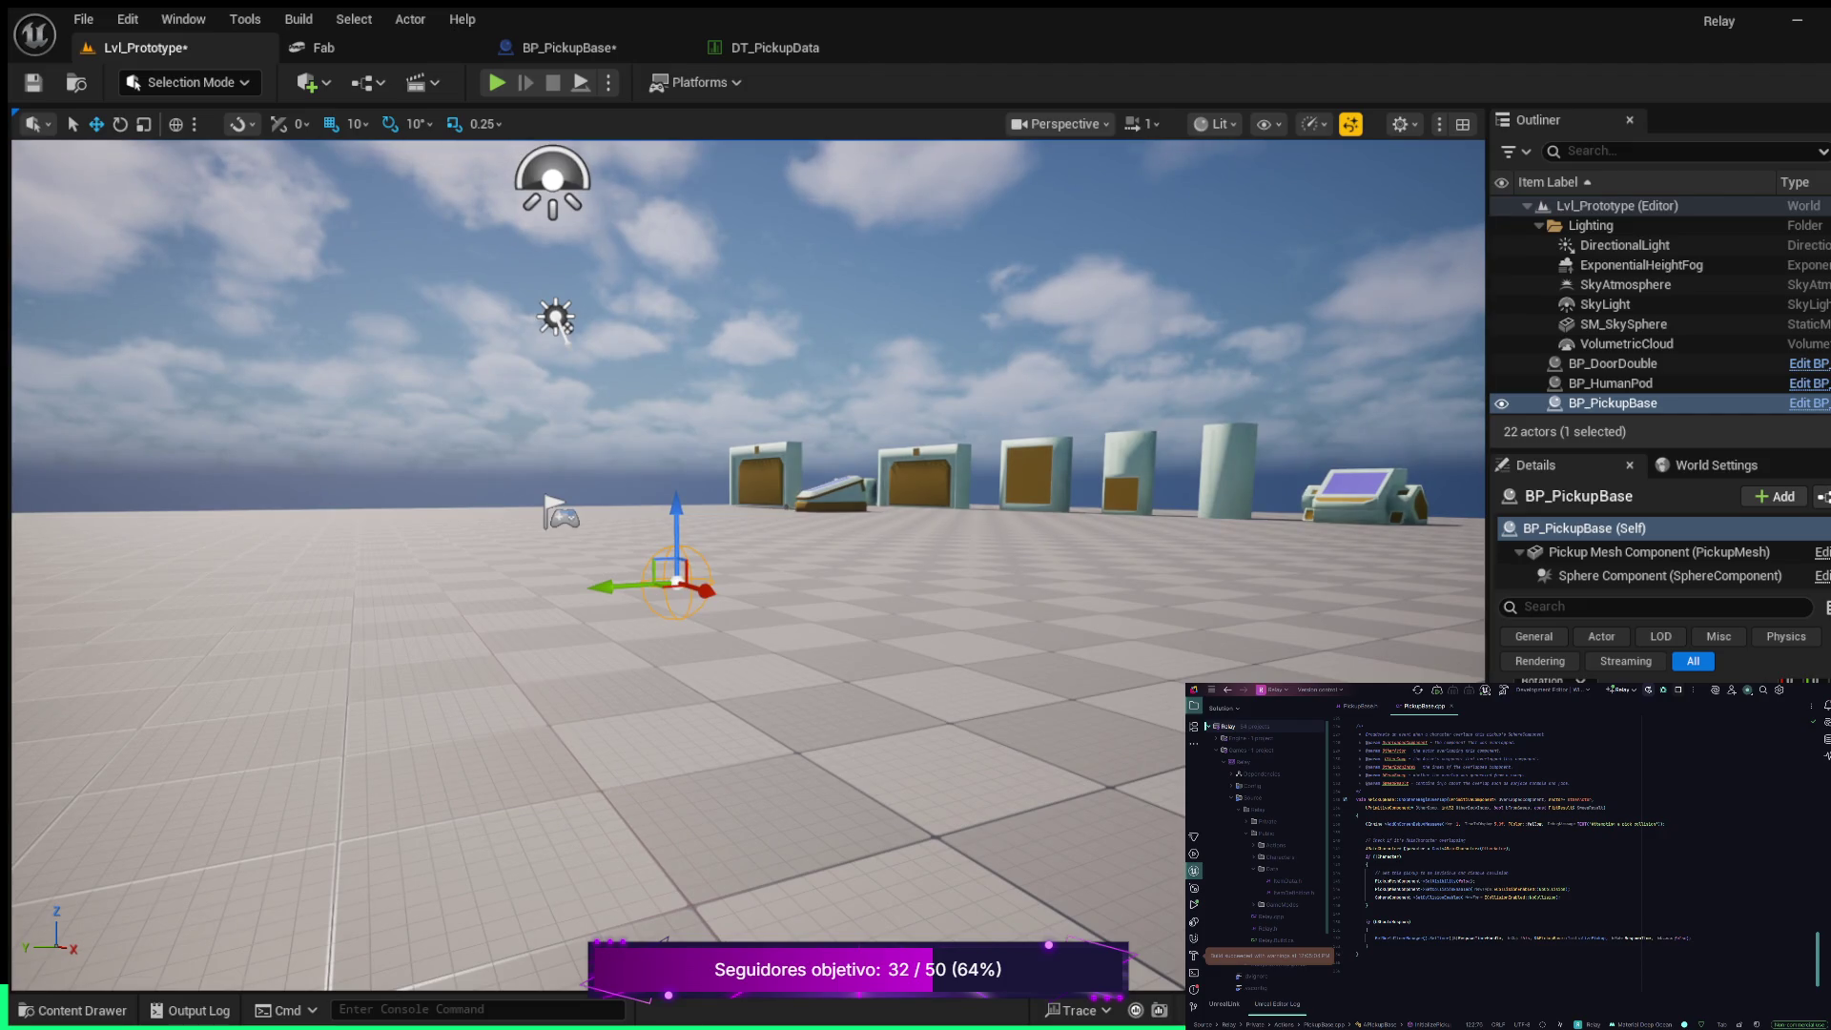
pyautogui.moveTo(1488, 401); pyautogui.dragTo(1218, 400)
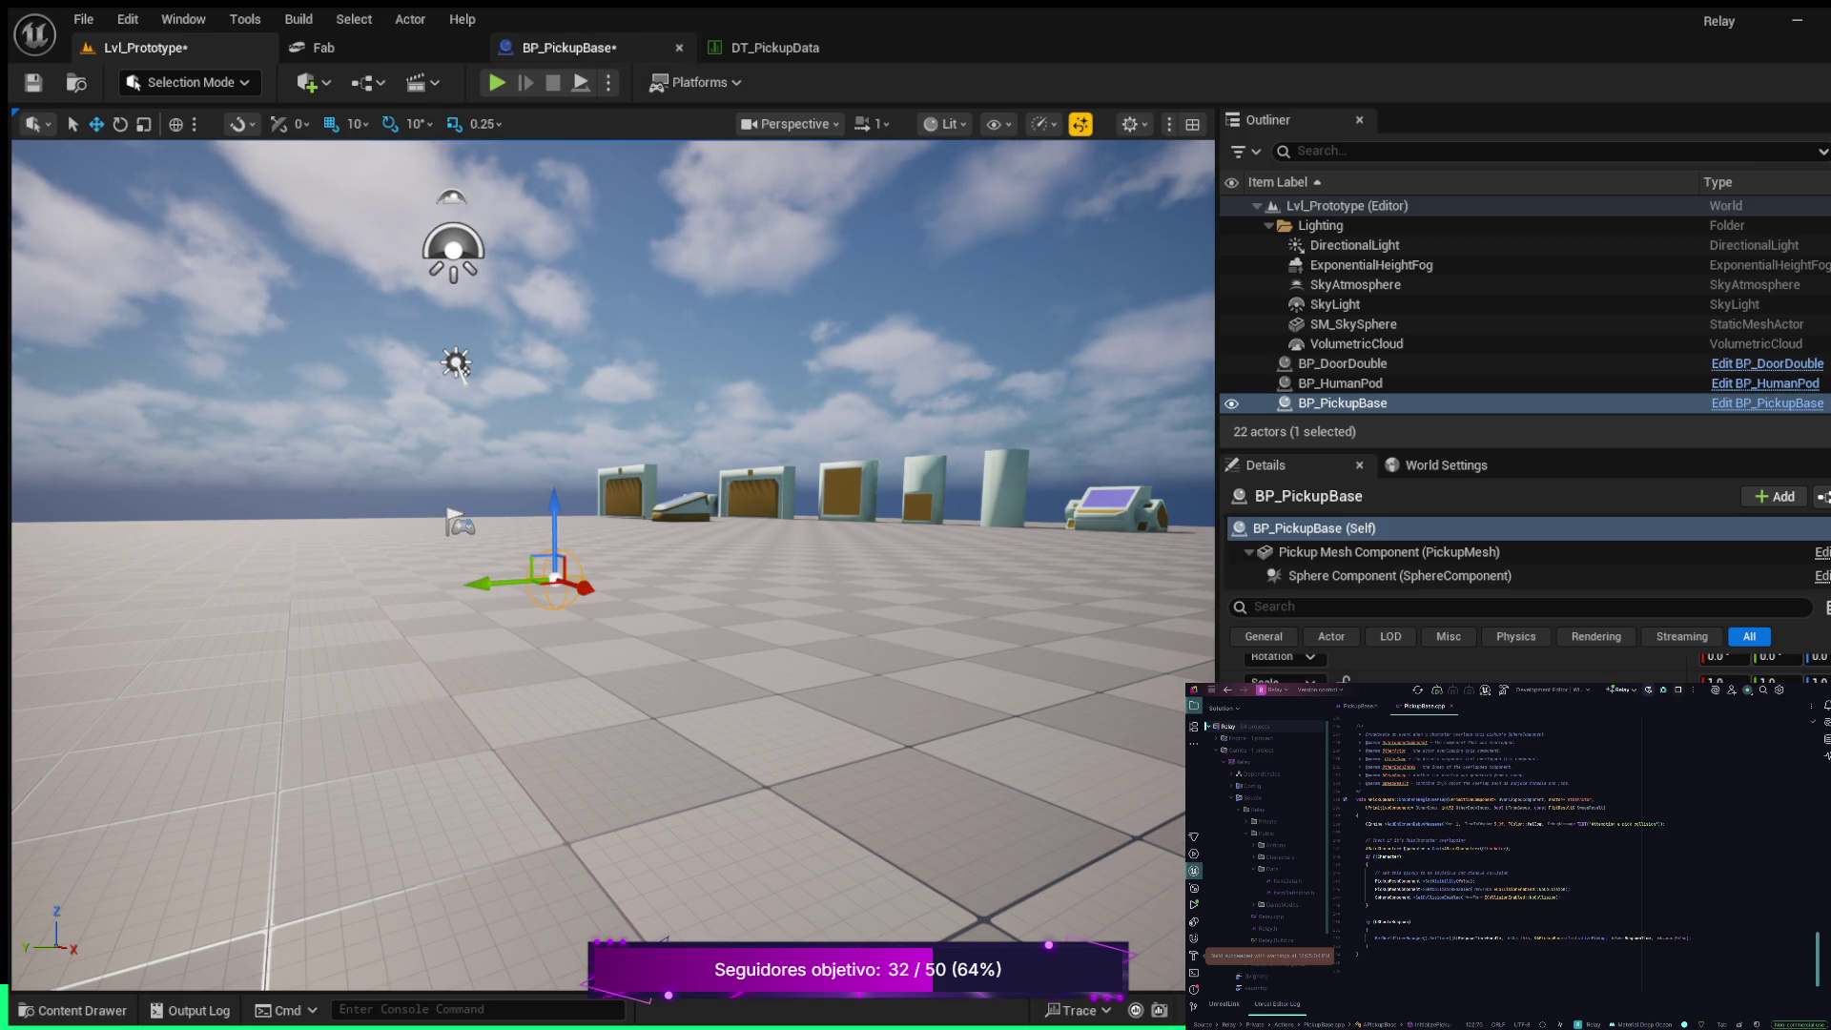
# Untick Should Respawn in BP_PickupBase, compile, close DT_PickupData, and return to Lvl_Prototype
pyautogui.click(563, 48)
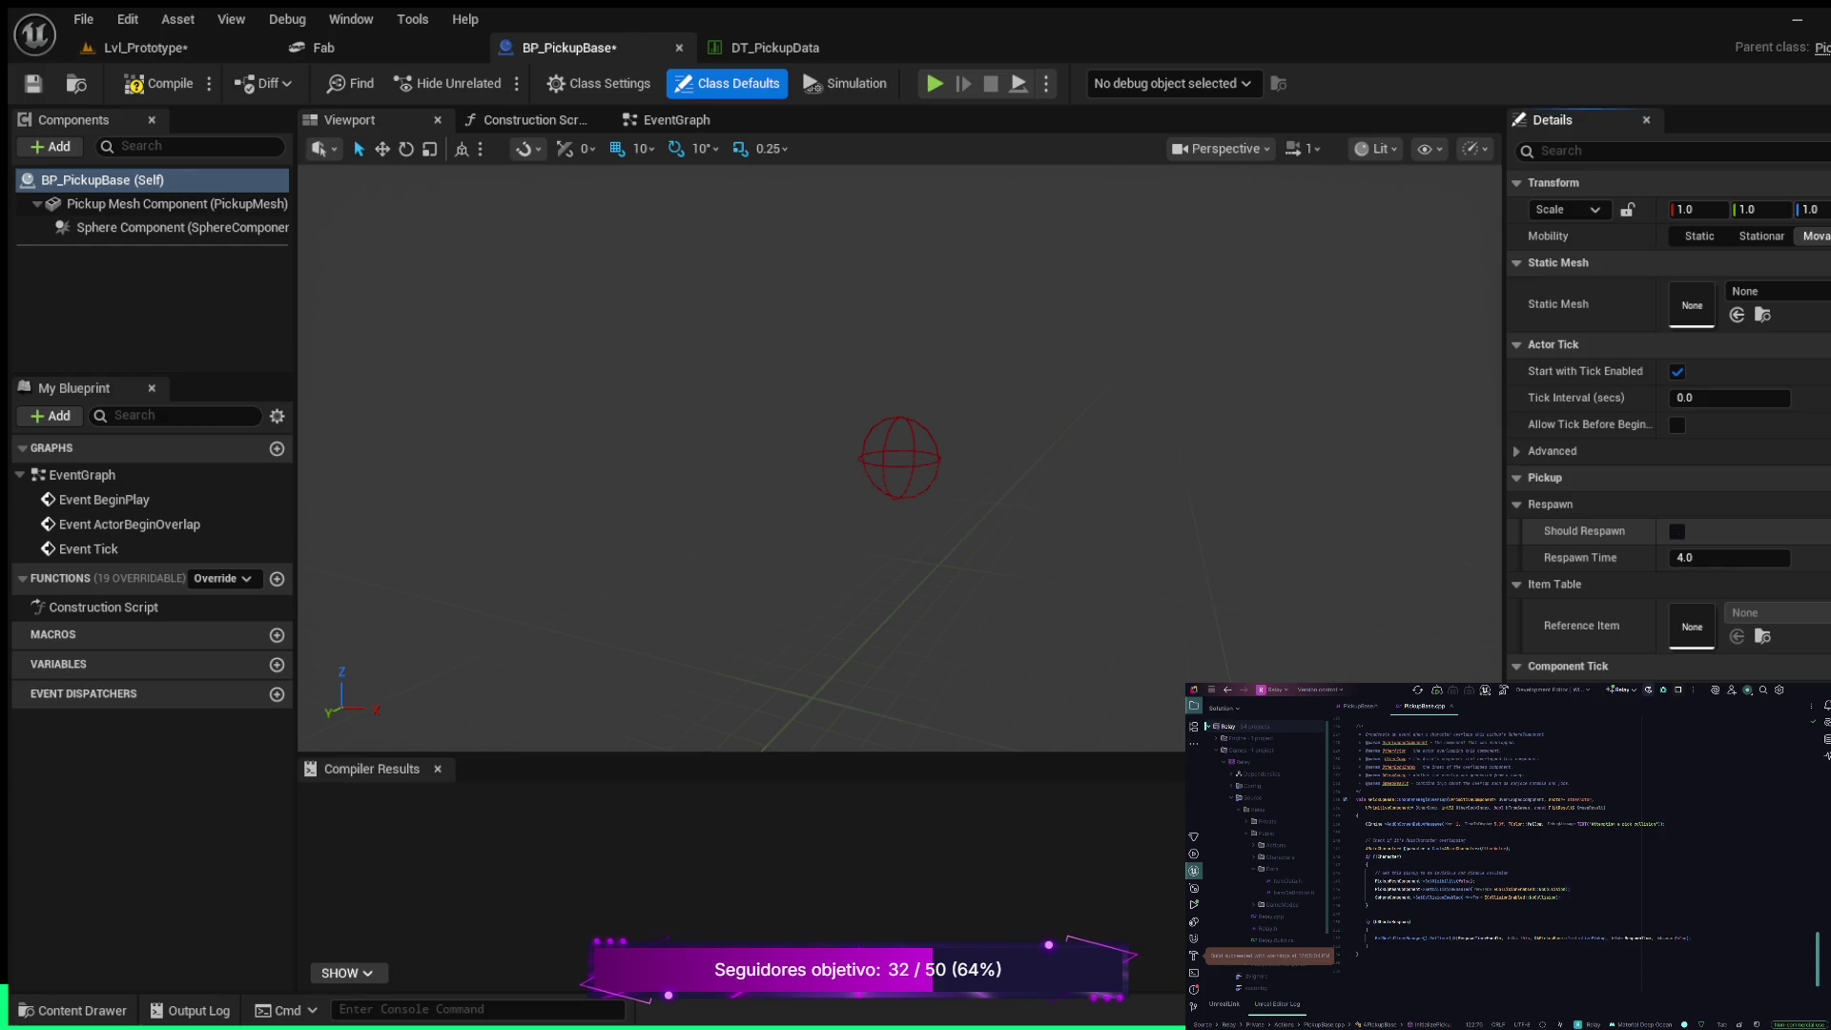
pyautogui.click(1677, 532)
pyautogui.click(158, 83)
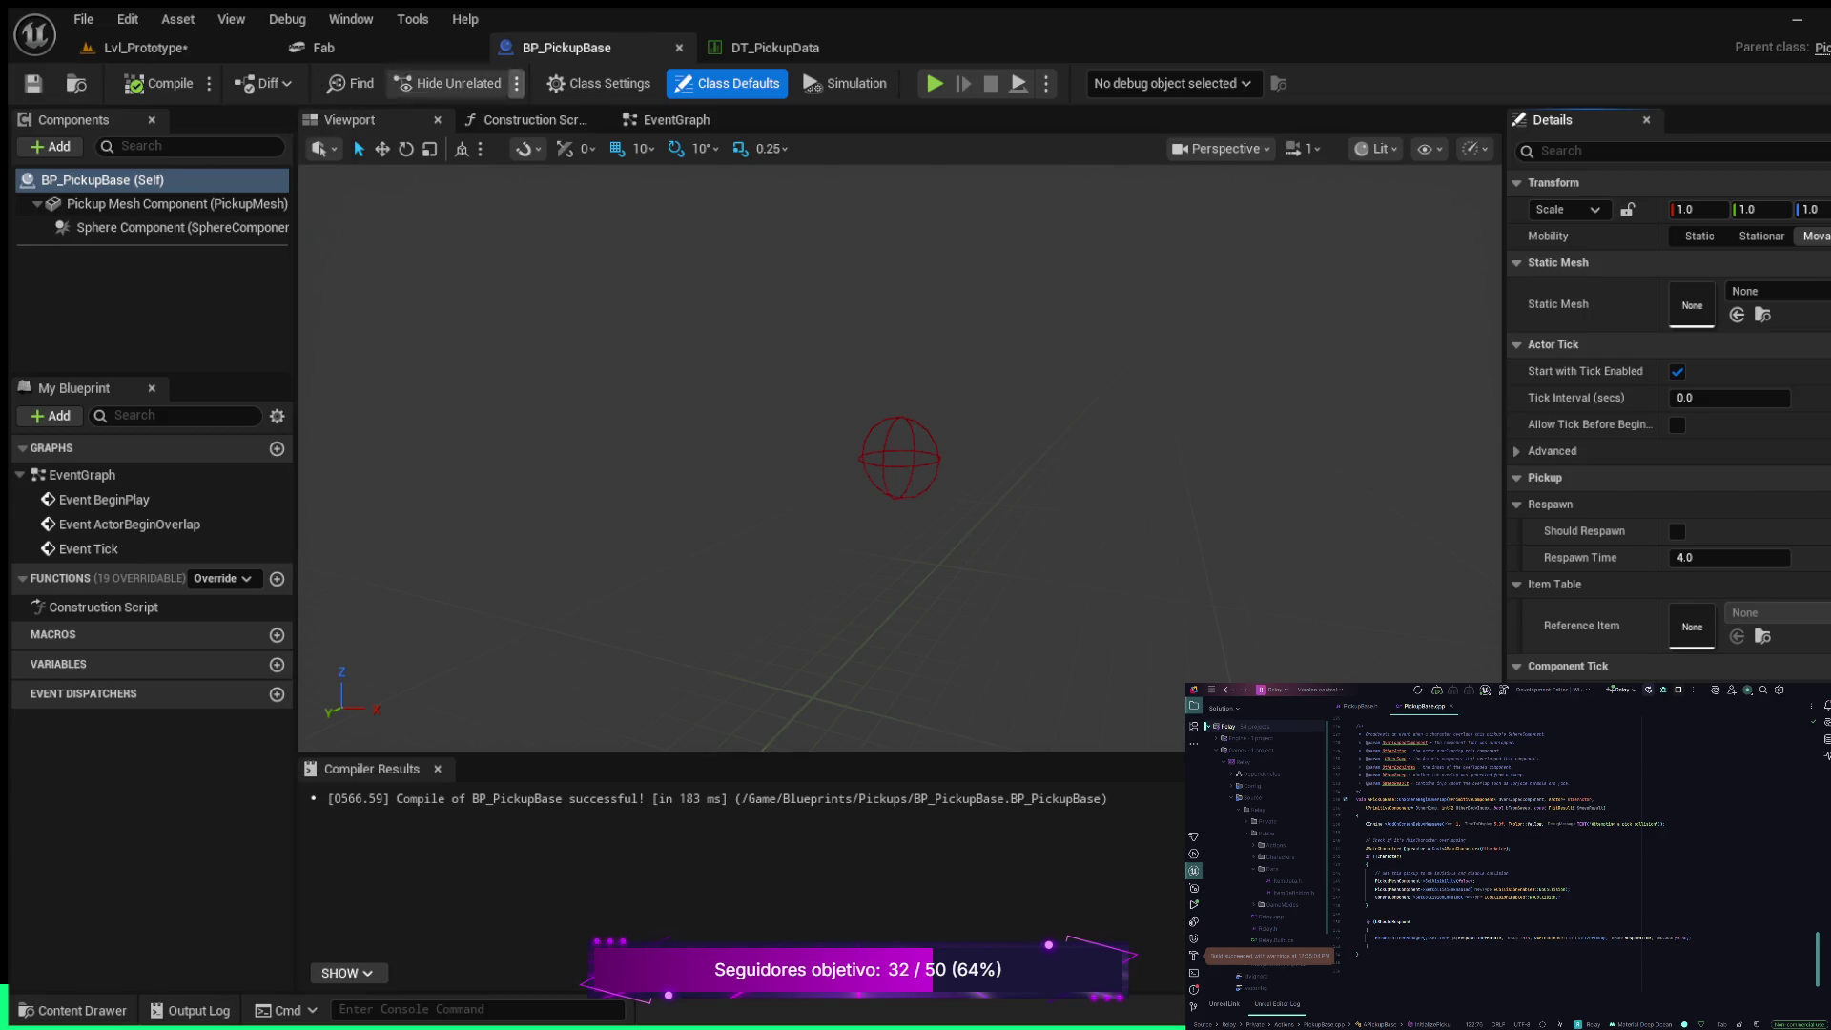
pyautogui.click(888, 47)
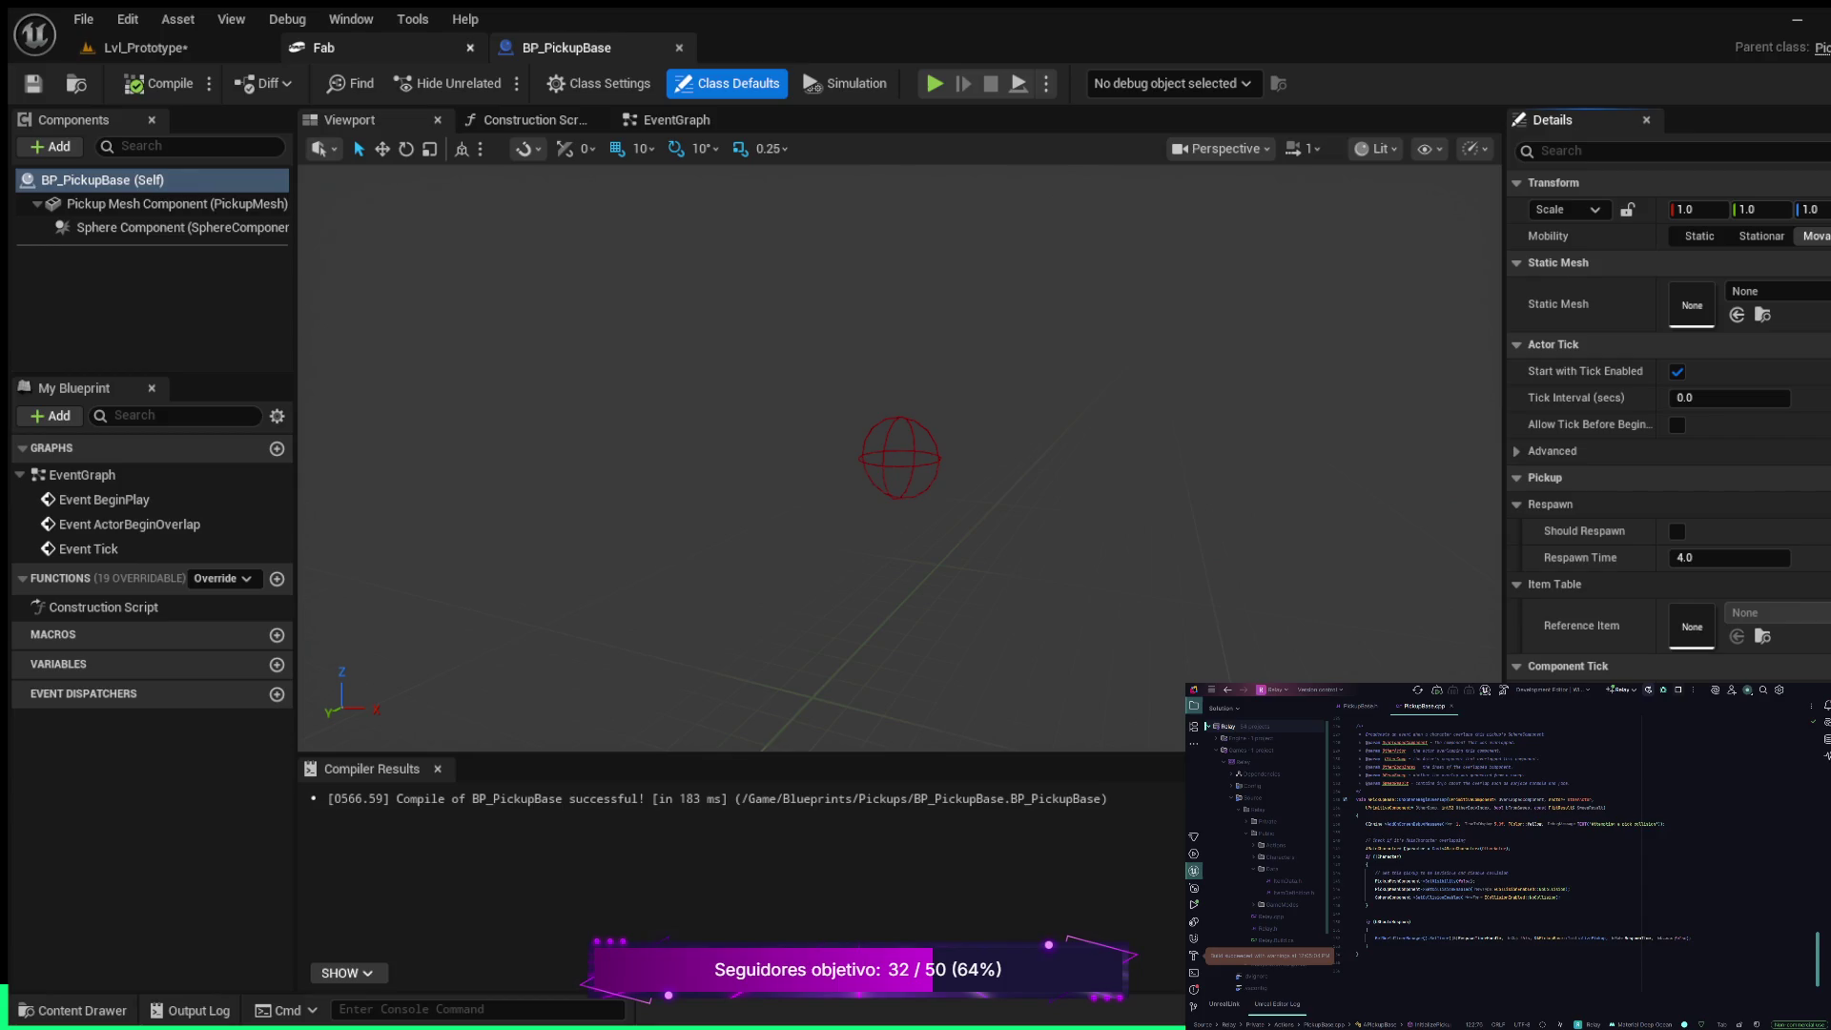
pyautogui.click(144, 48)
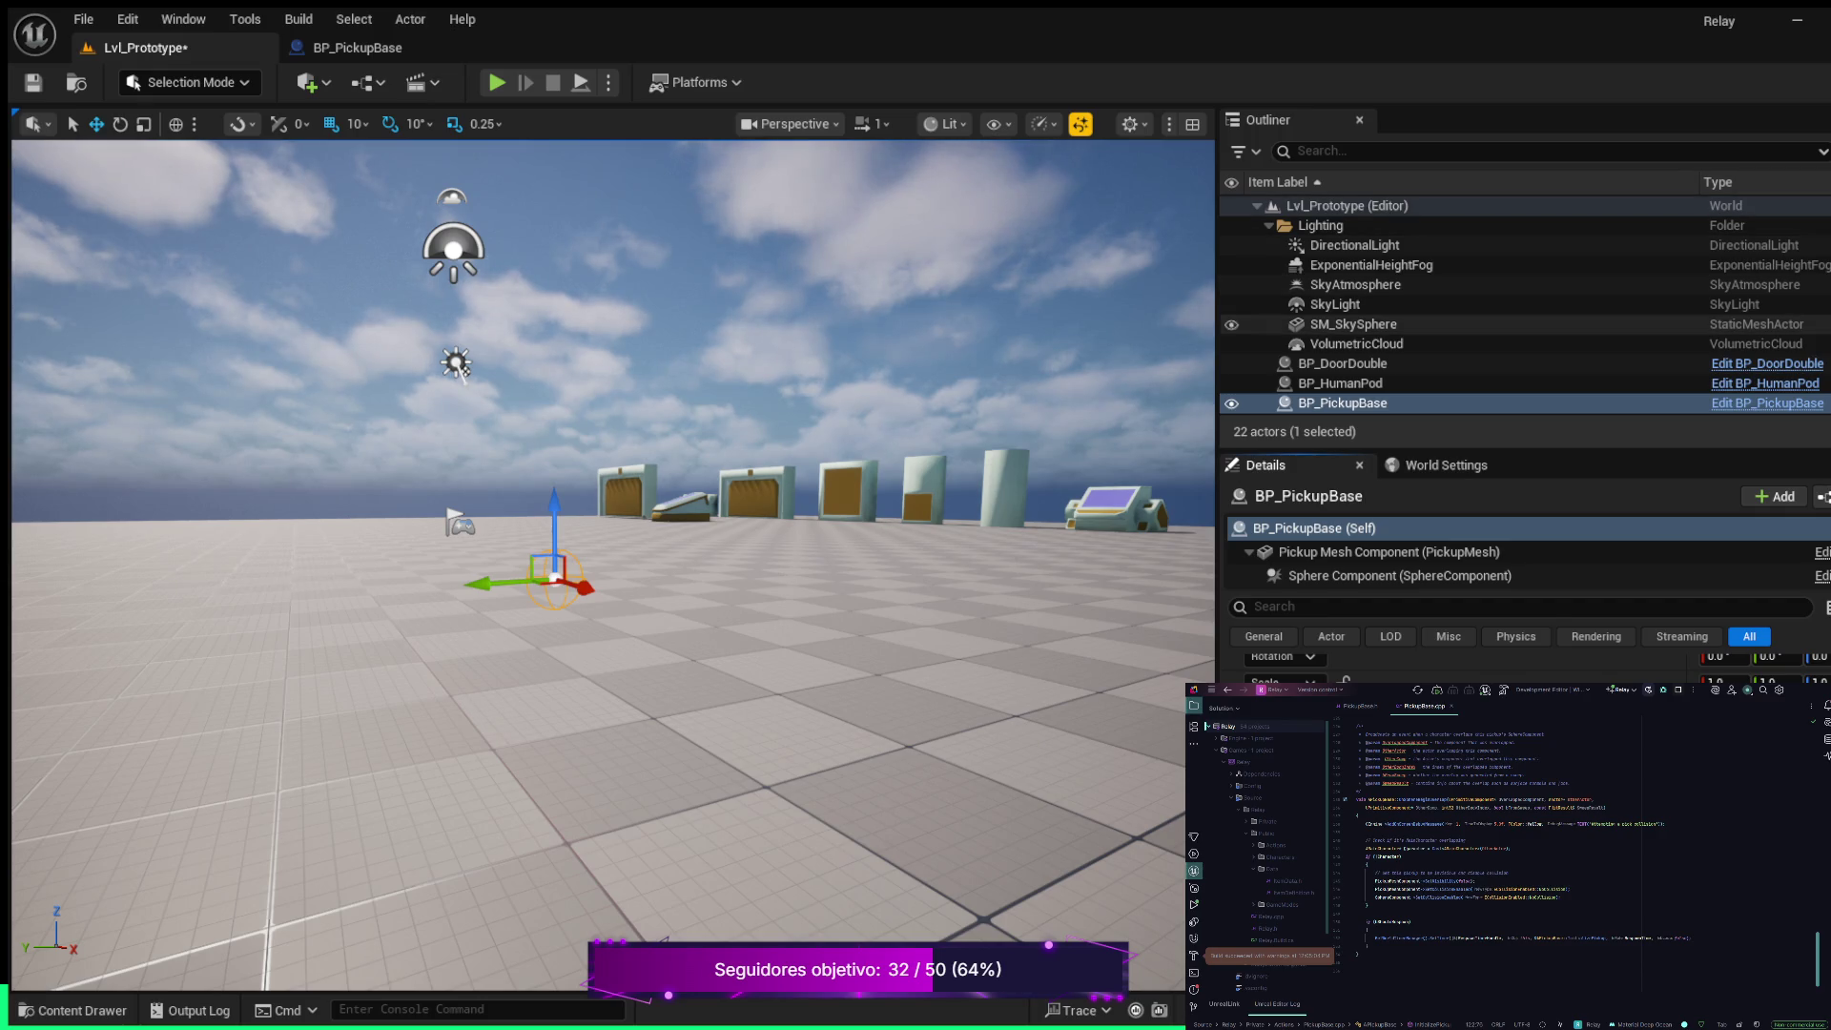
# Open the Content Drawer at the All root listing C++ Classes, Content and Engine
pyautogui.scroll(-3, 1526, 668)
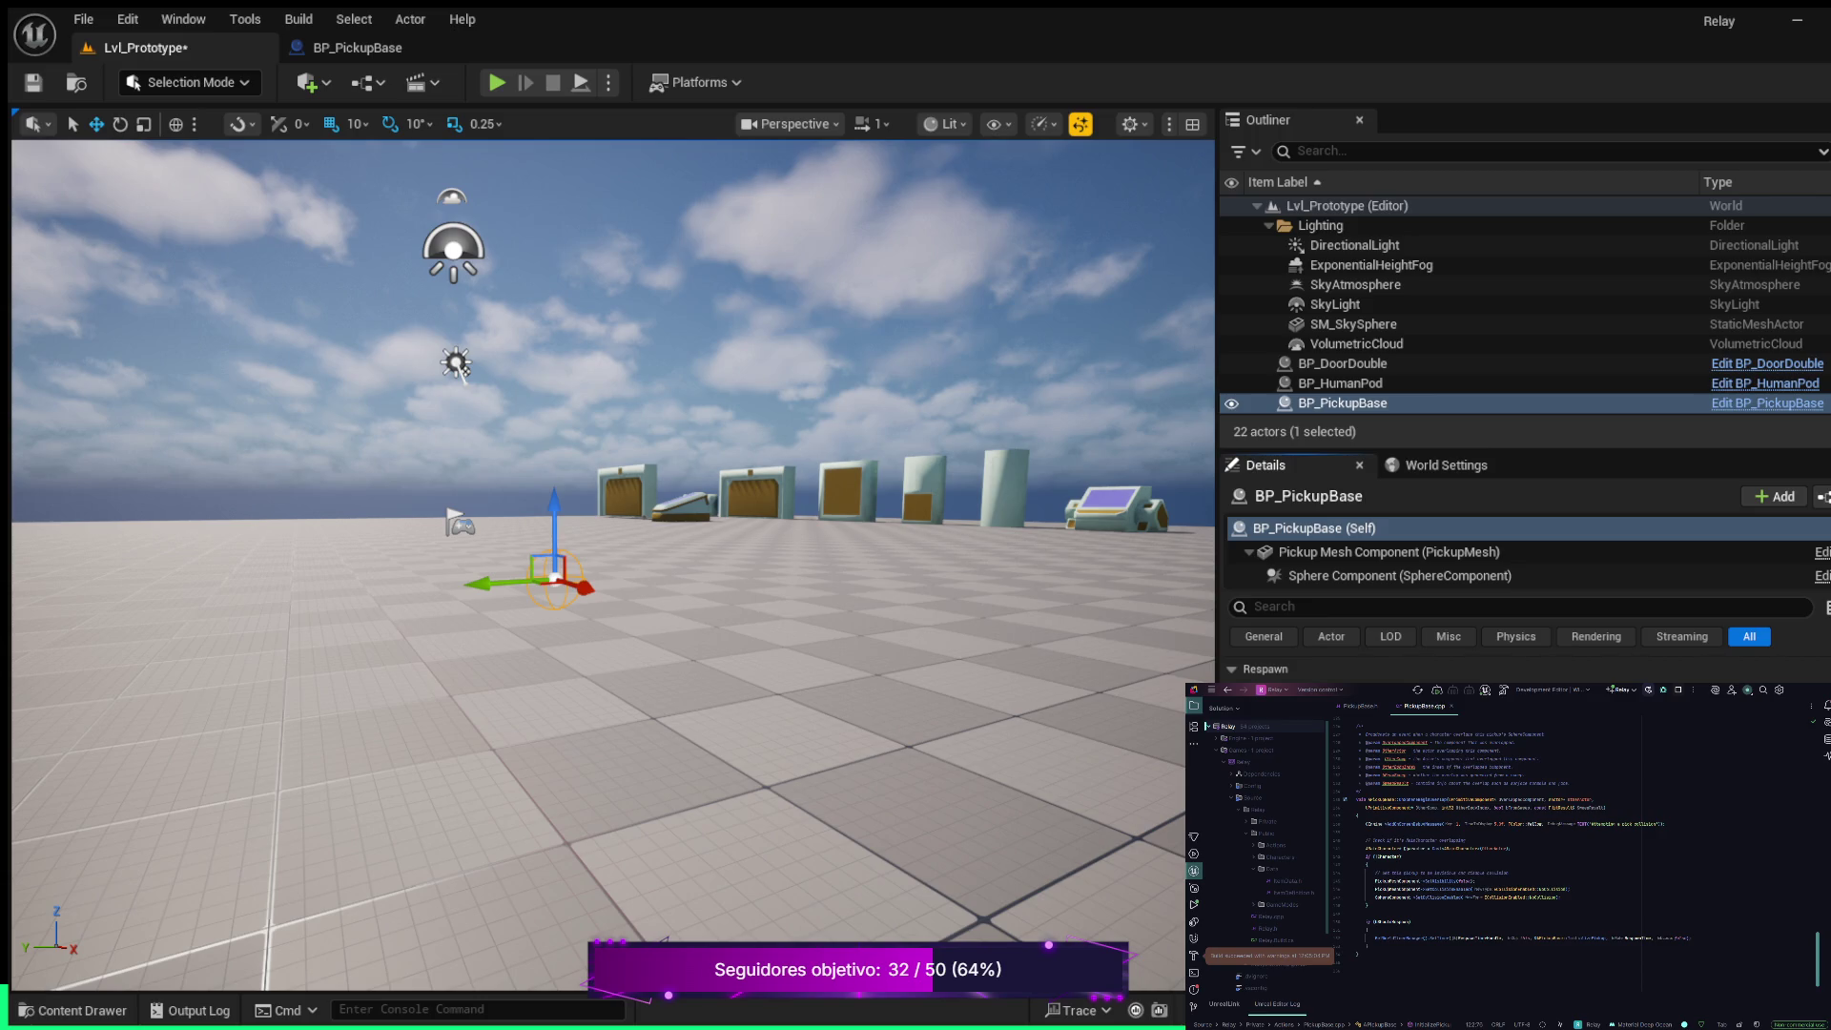
pyautogui.scroll(-1, 1527, 668)
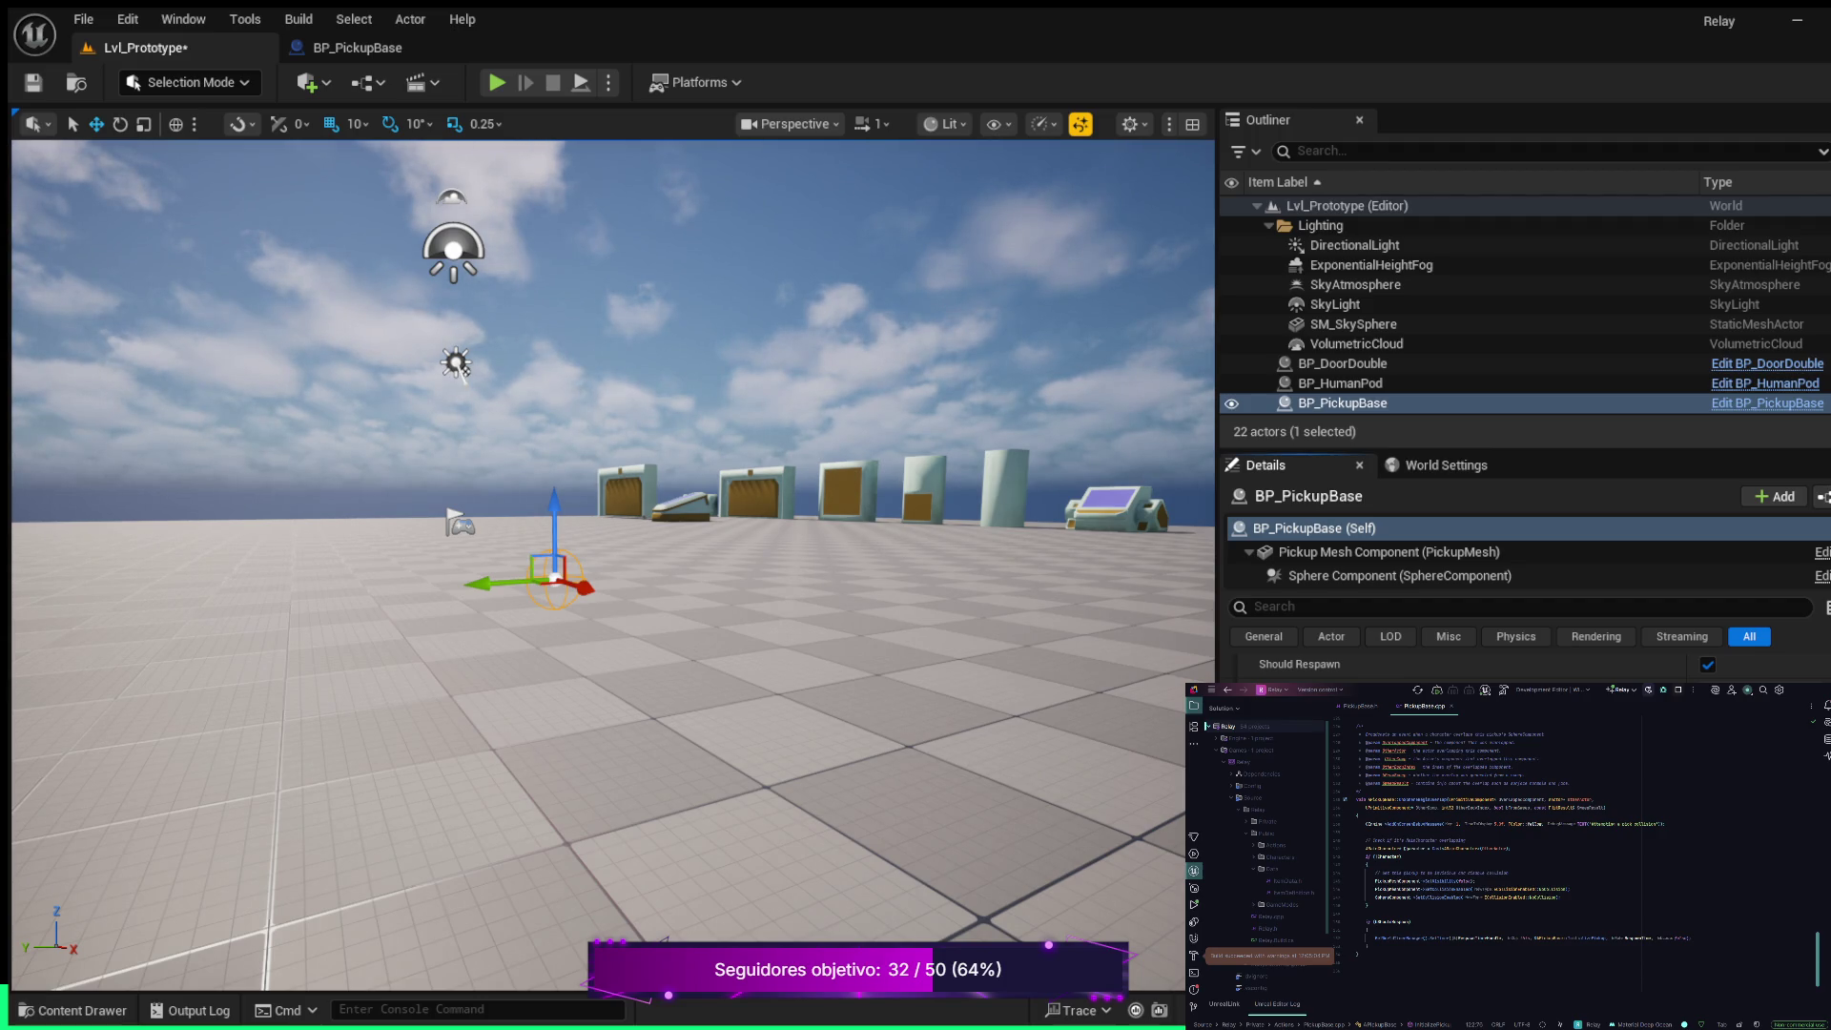
pyautogui.hotkey('ctrl', 'space')
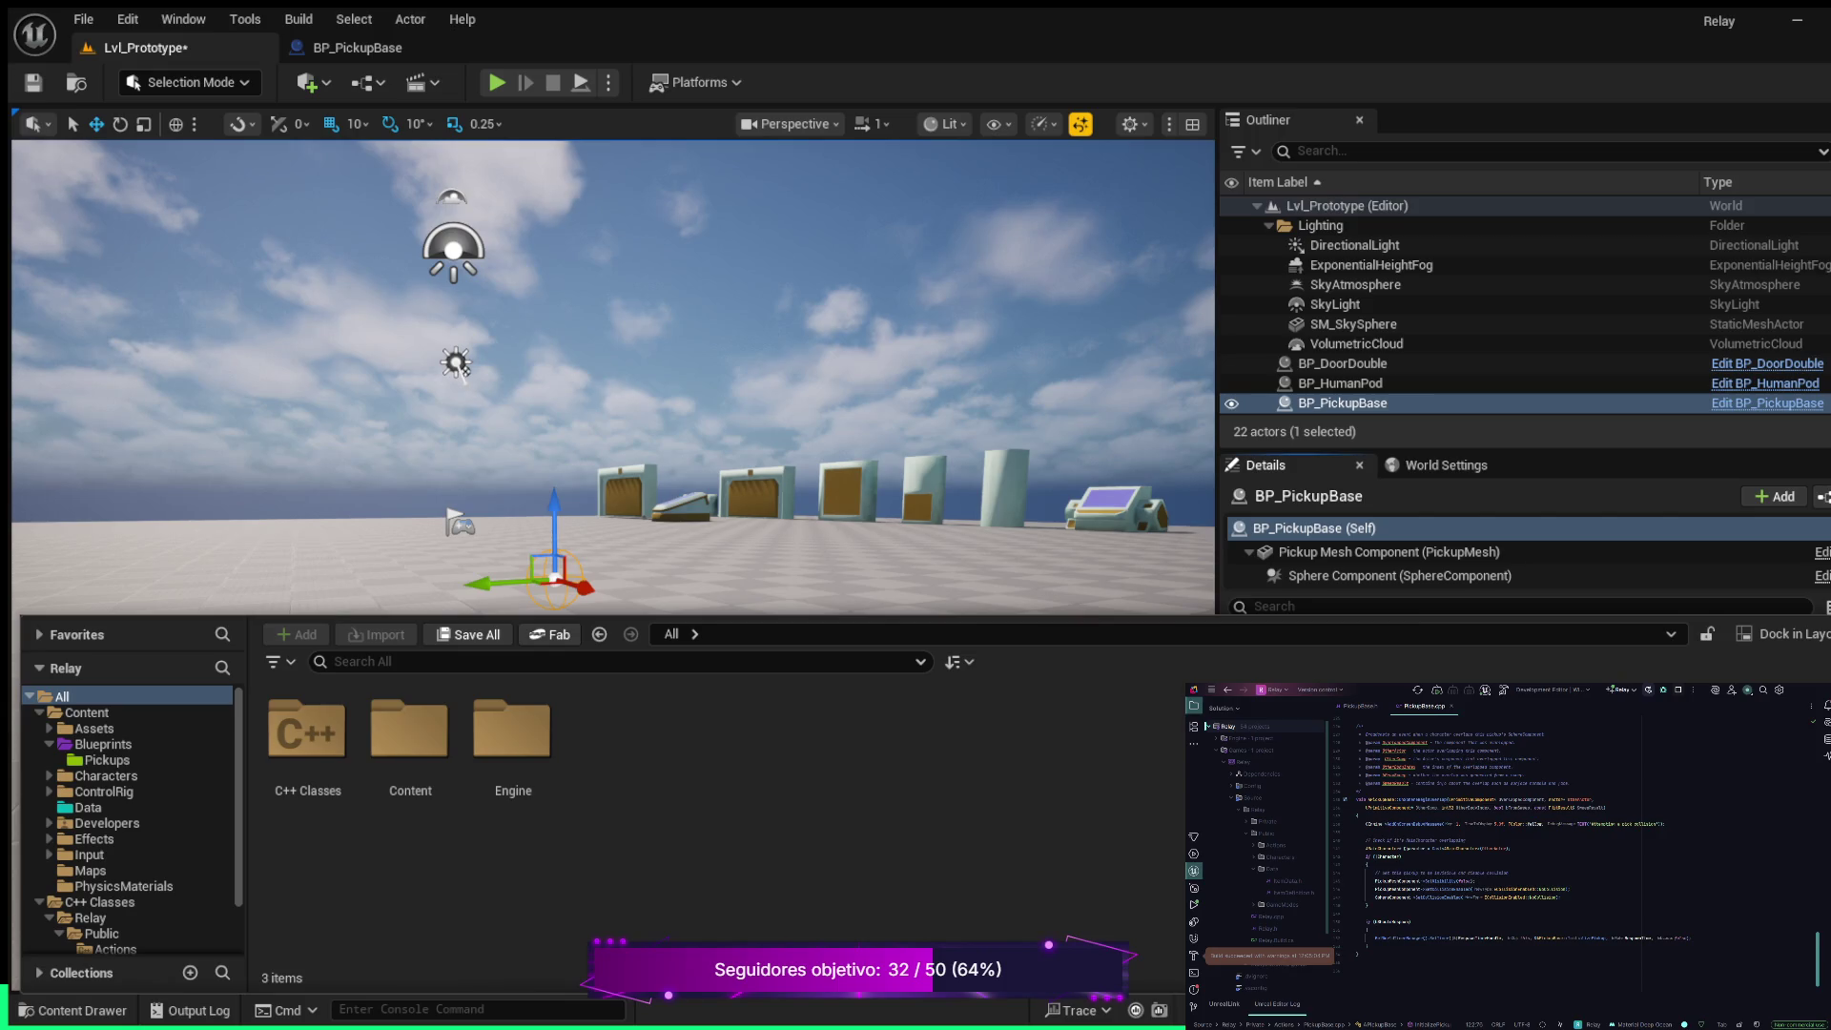
# Select the DA_Pickup_001 data asset in the Content/Data folder
pyautogui.hotkey('ctrl', 'space')
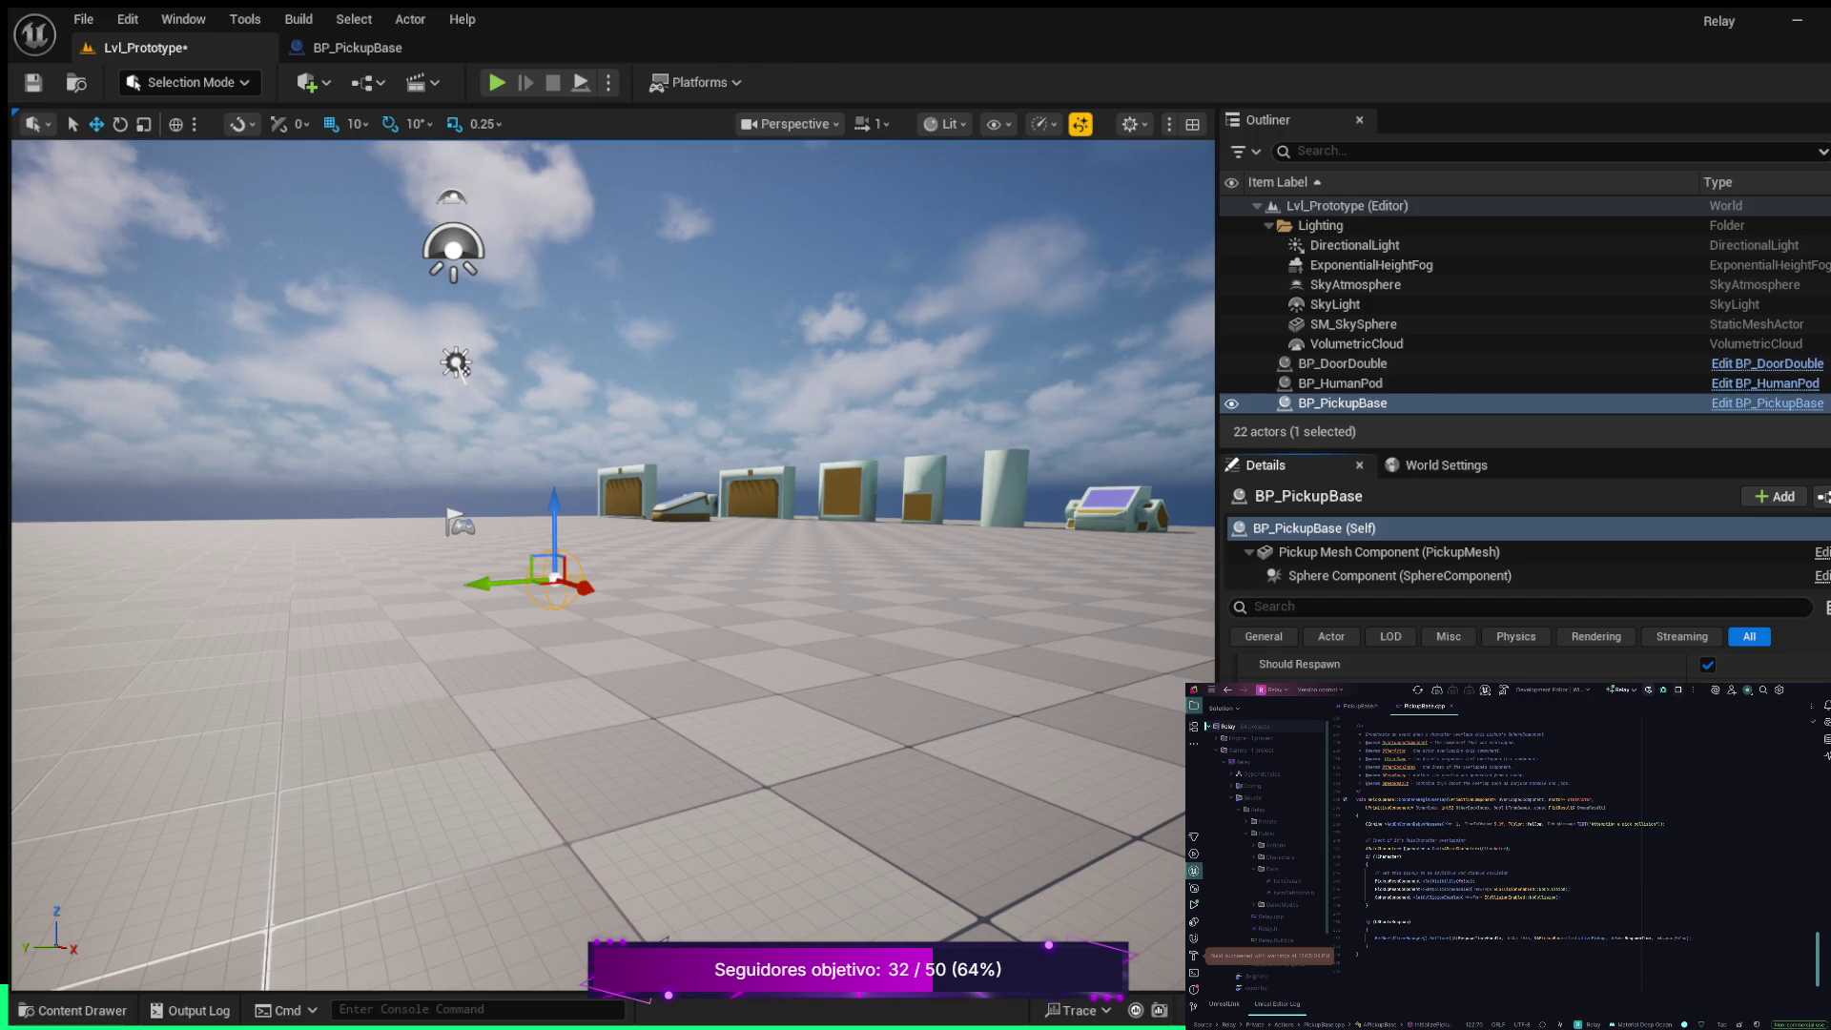
pyautogui.hotkey('ctrl', 'space')
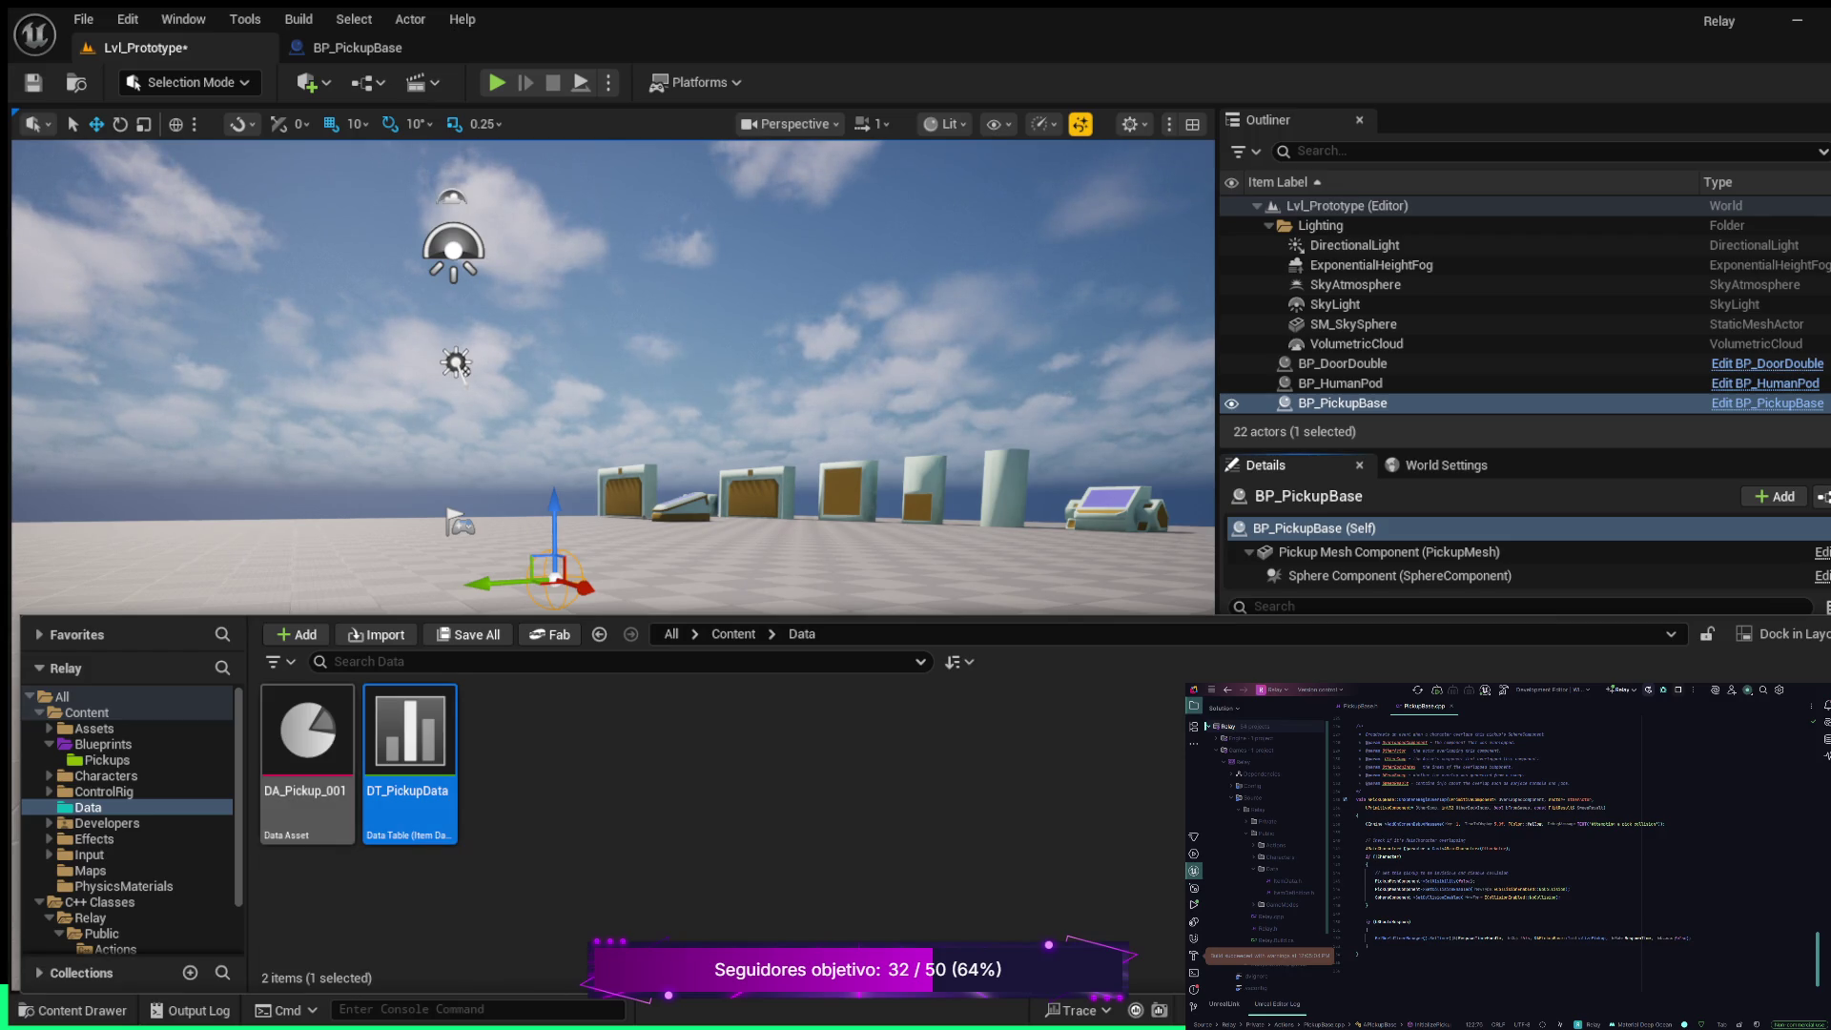
pyautogui.click(308, 754)
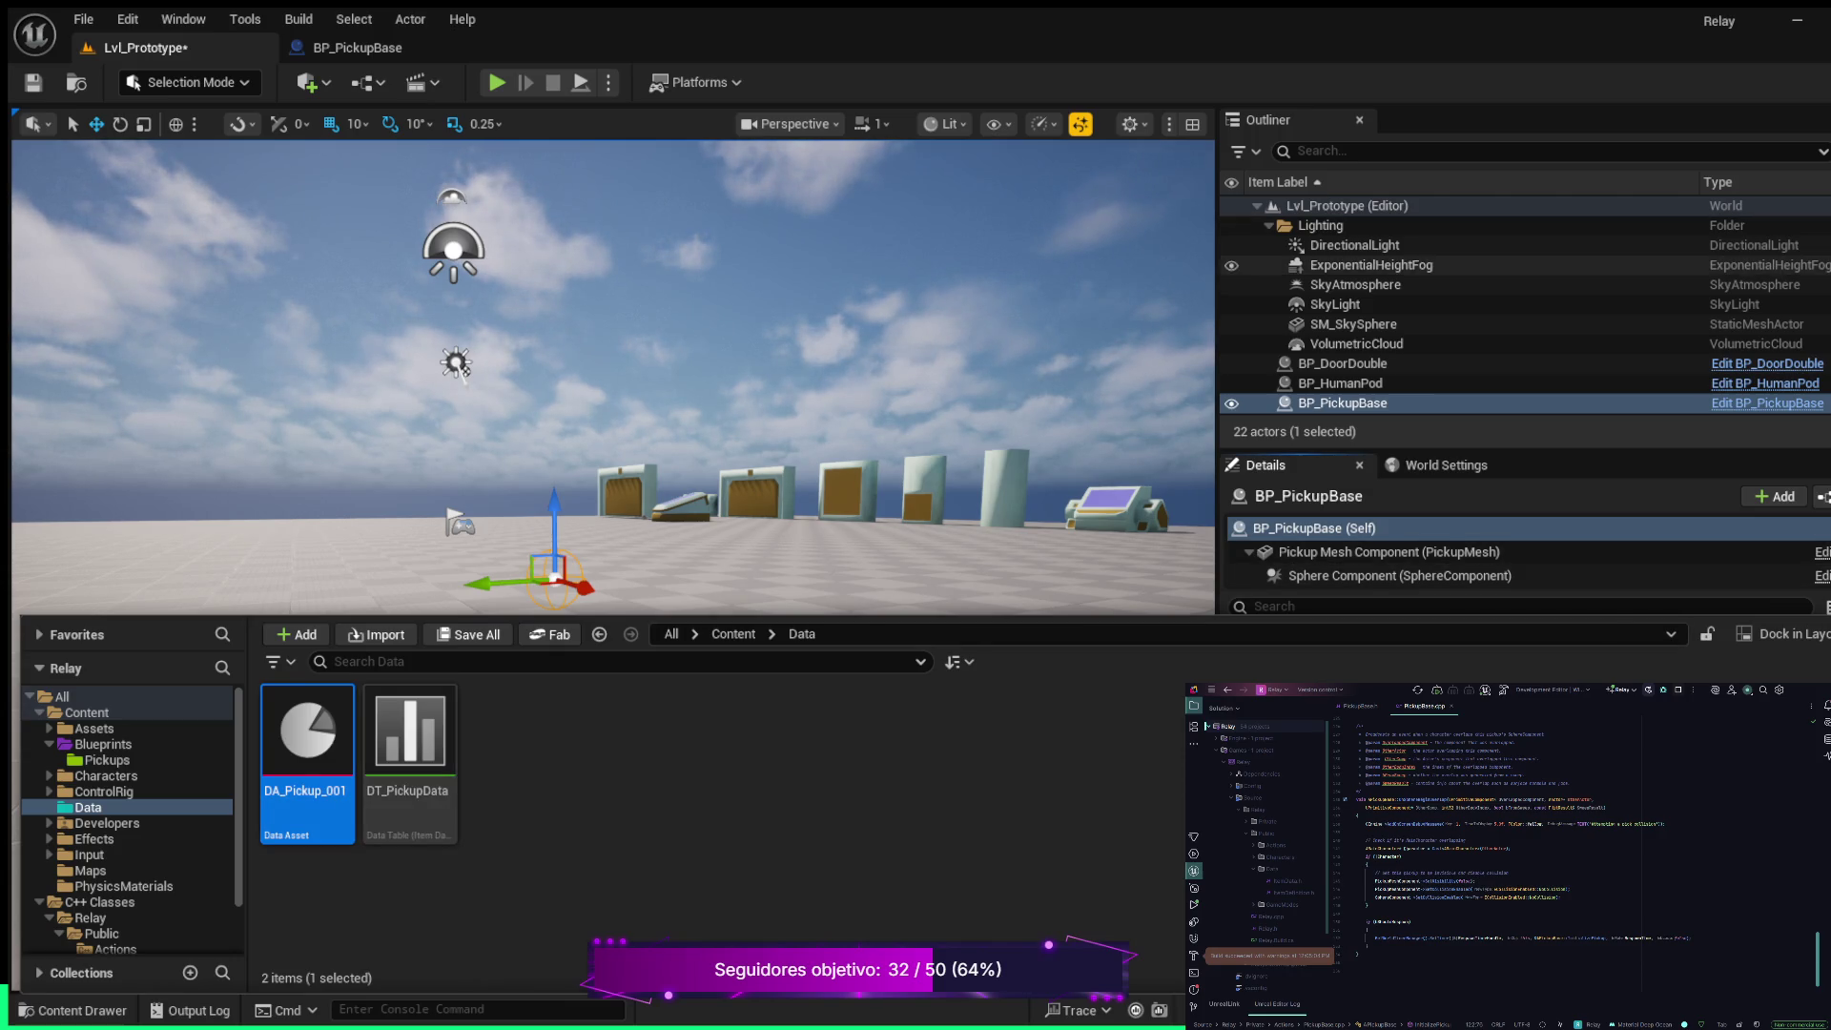
pyautogui.hotkey('ctrl', 'space')
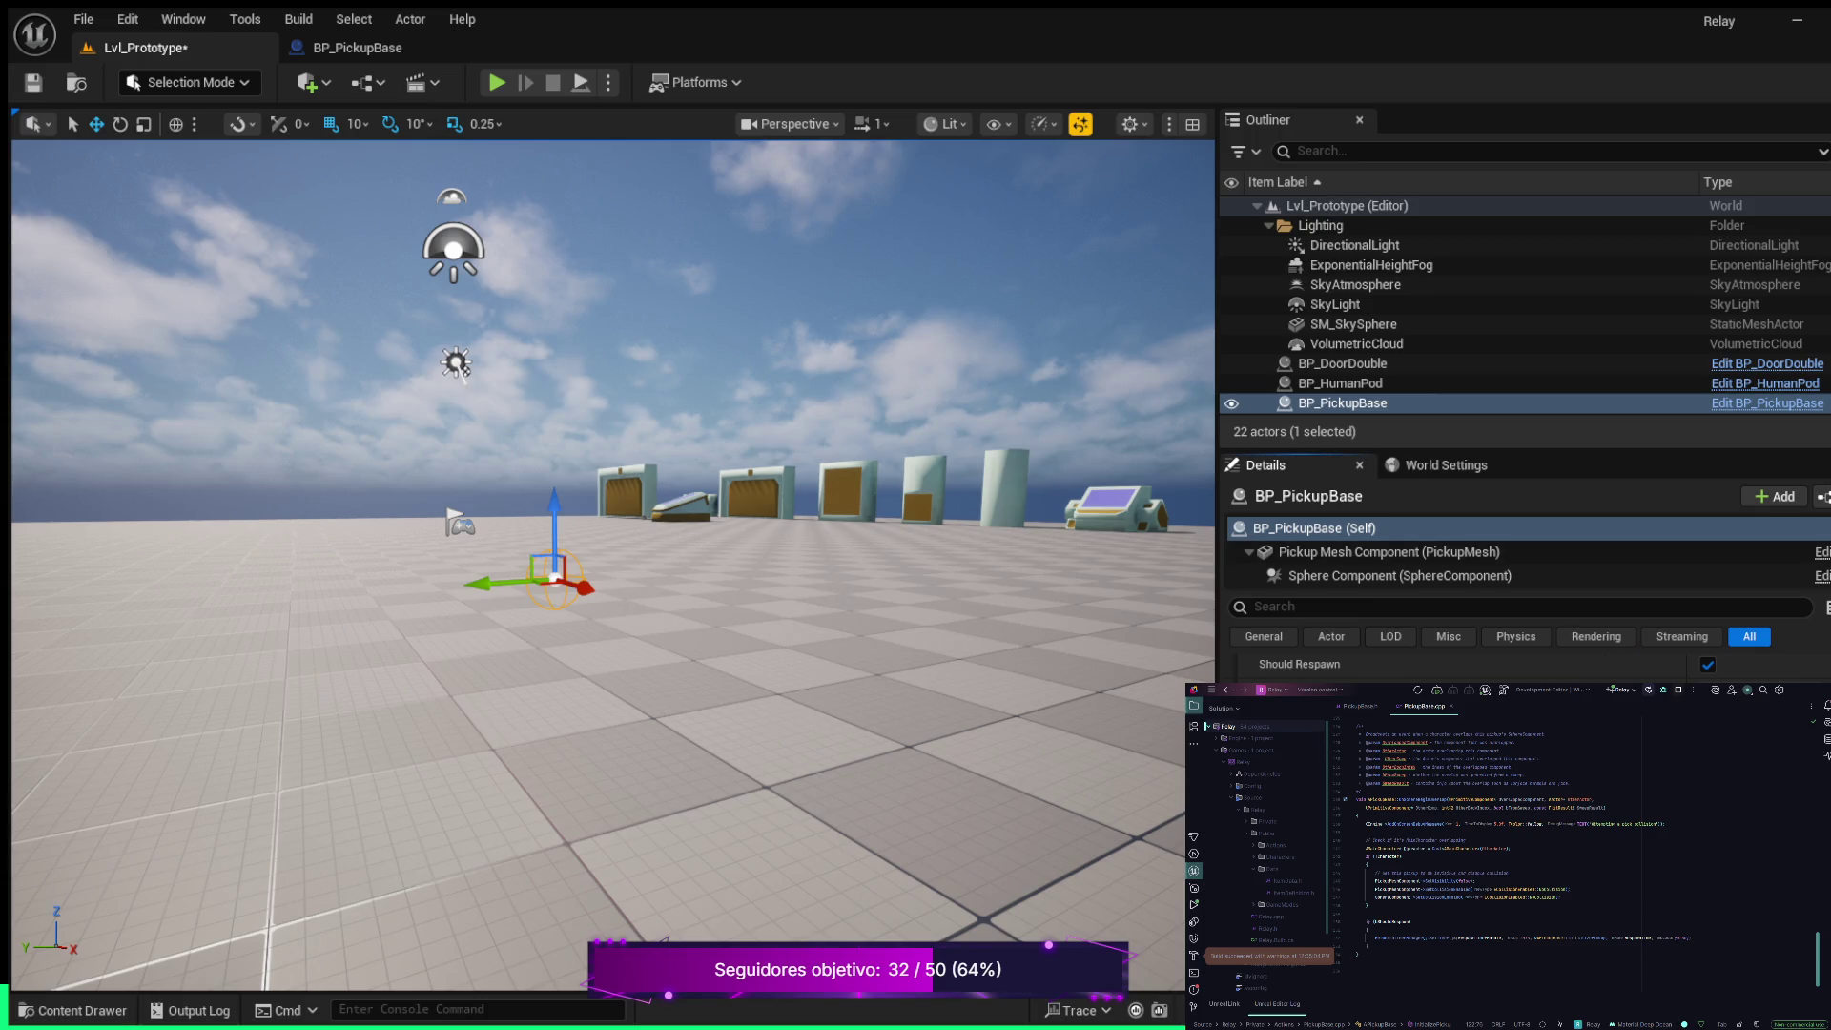
pyautogui.click(72, 1011)
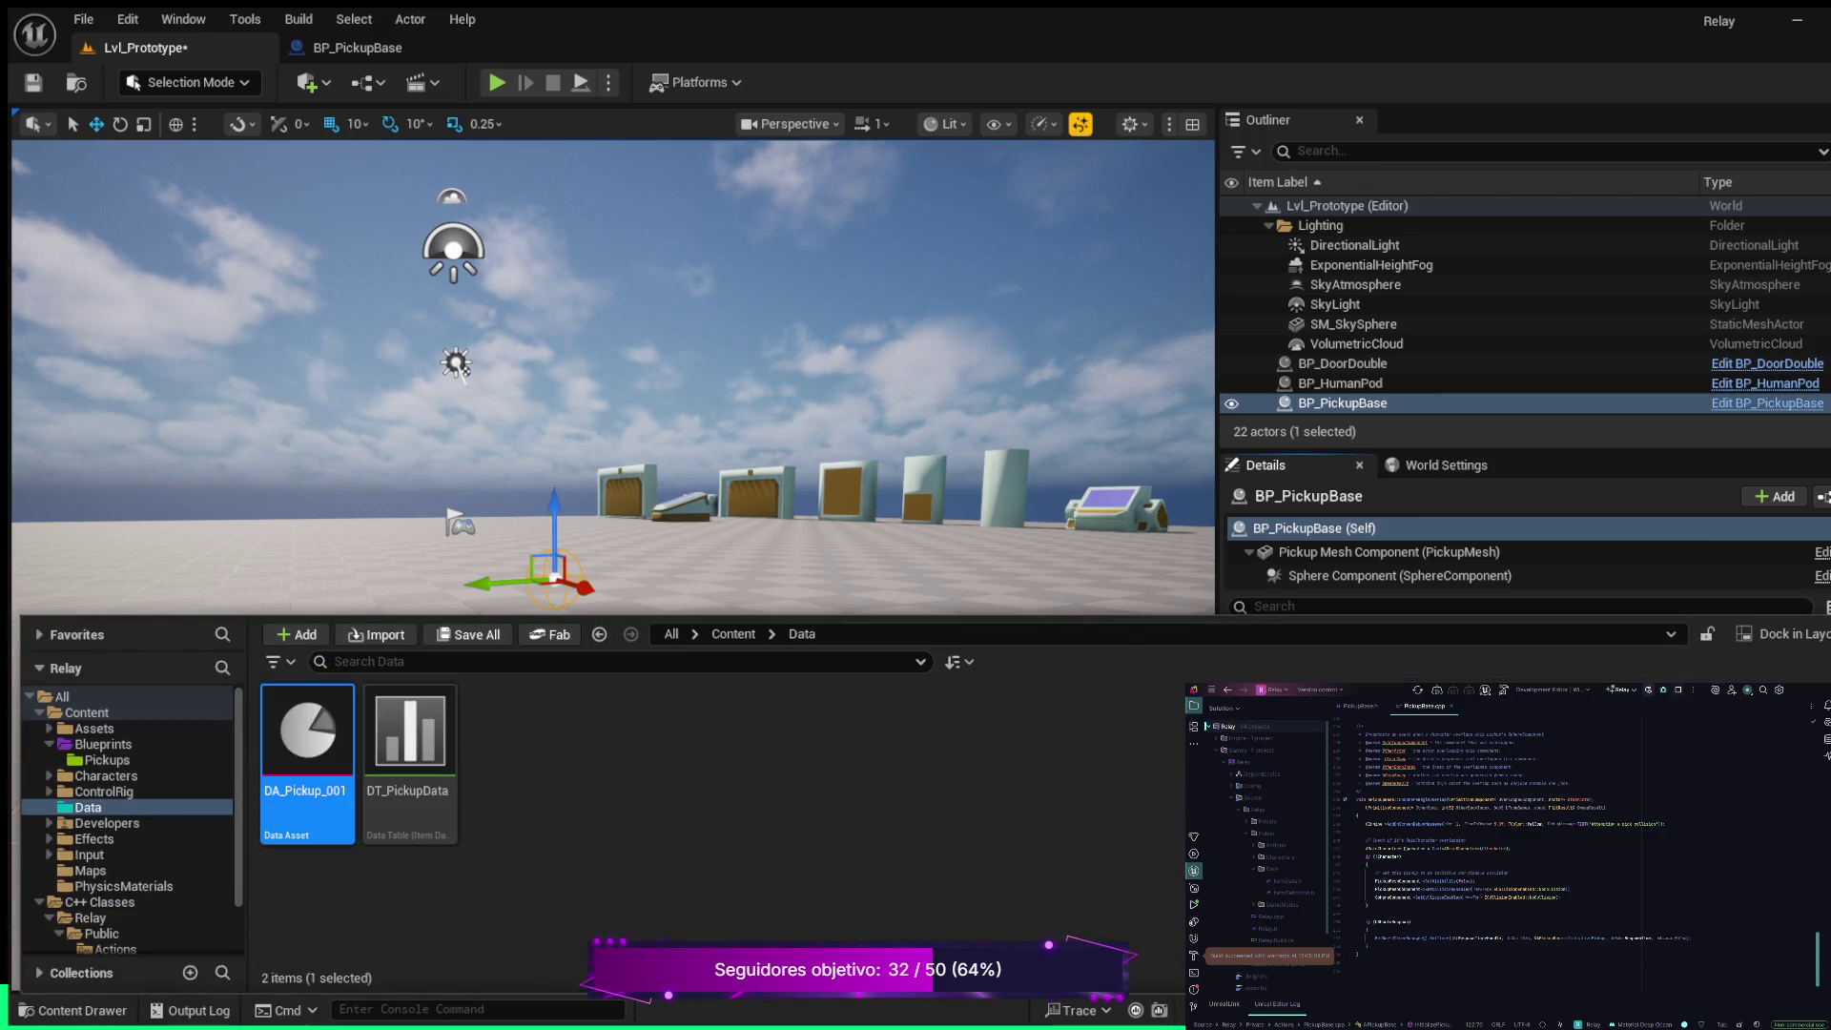
# Open DA_Pickup_001, confirm its ID is pickup_001, then switch to BP_PickupBase
pyautogui.doubleClick(307, 744)
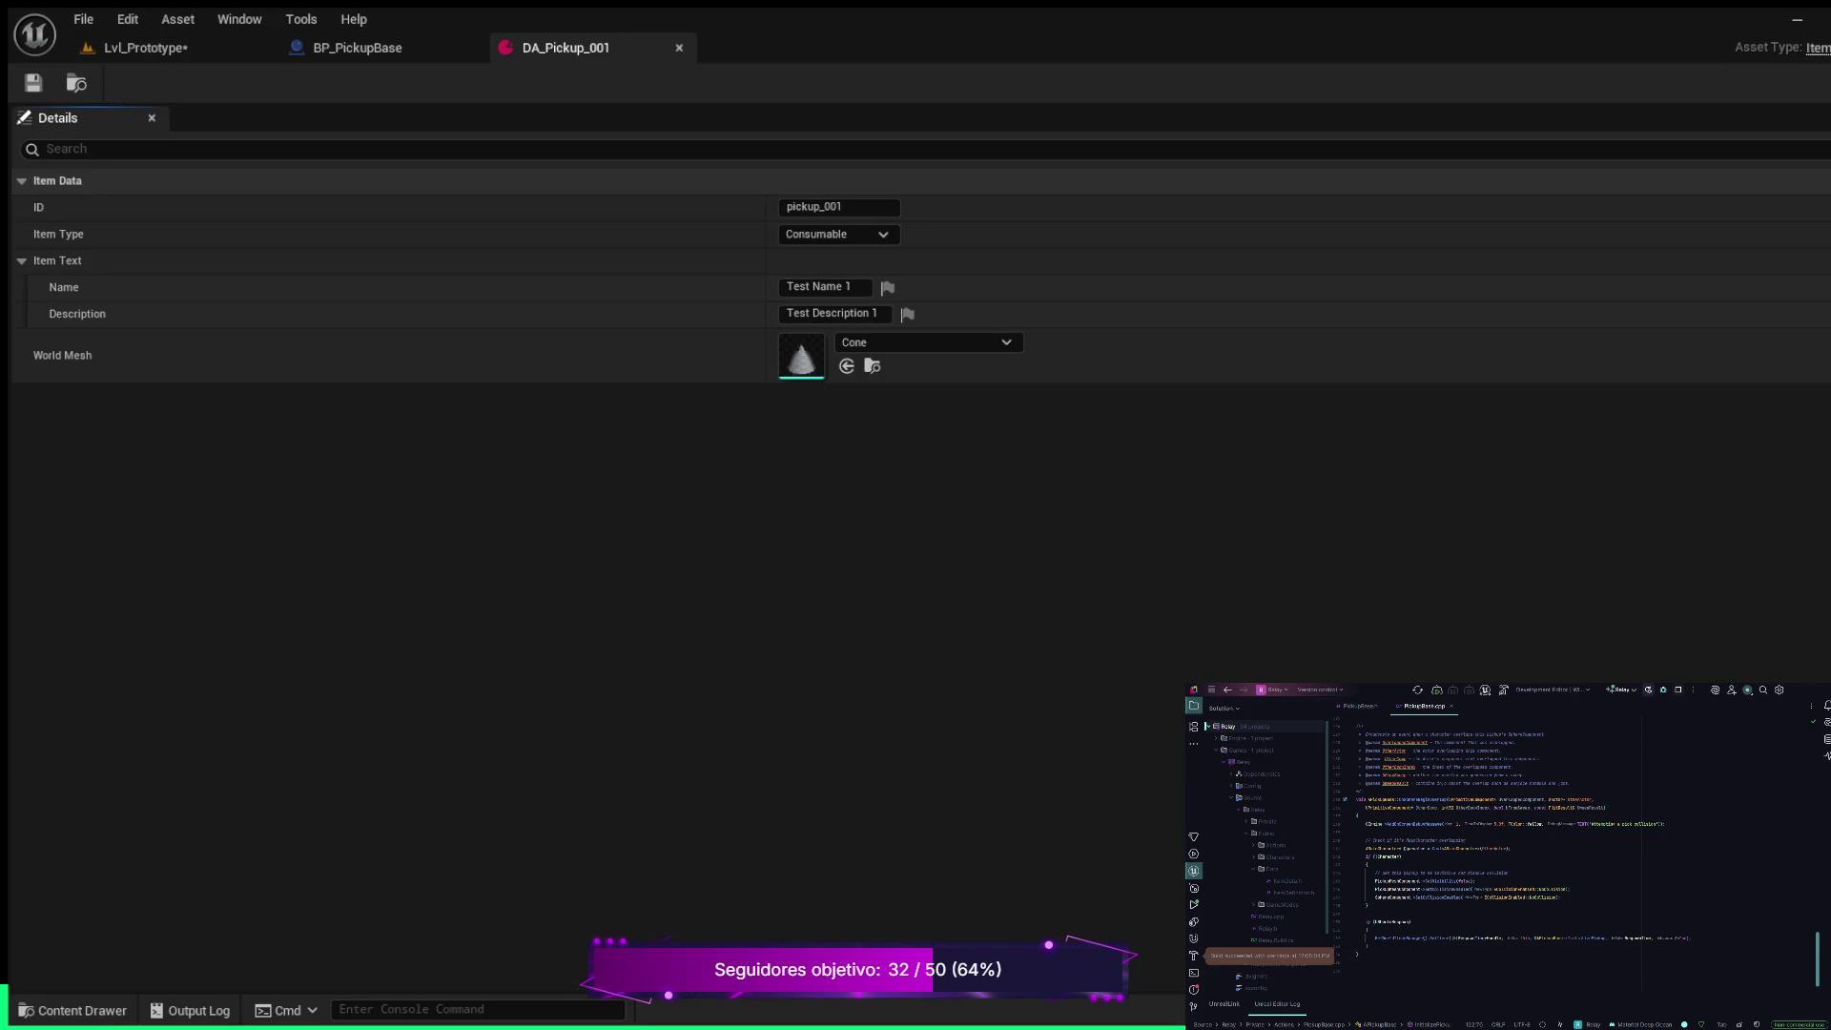
pyautogui.click(839, 207)
pyautogui.hotkey('shift', 'Right')
pyautogui.hotkey('shift', 'Right')
pyautogui.hotkey('shift', 'Right')
pyautogui.press('Return')
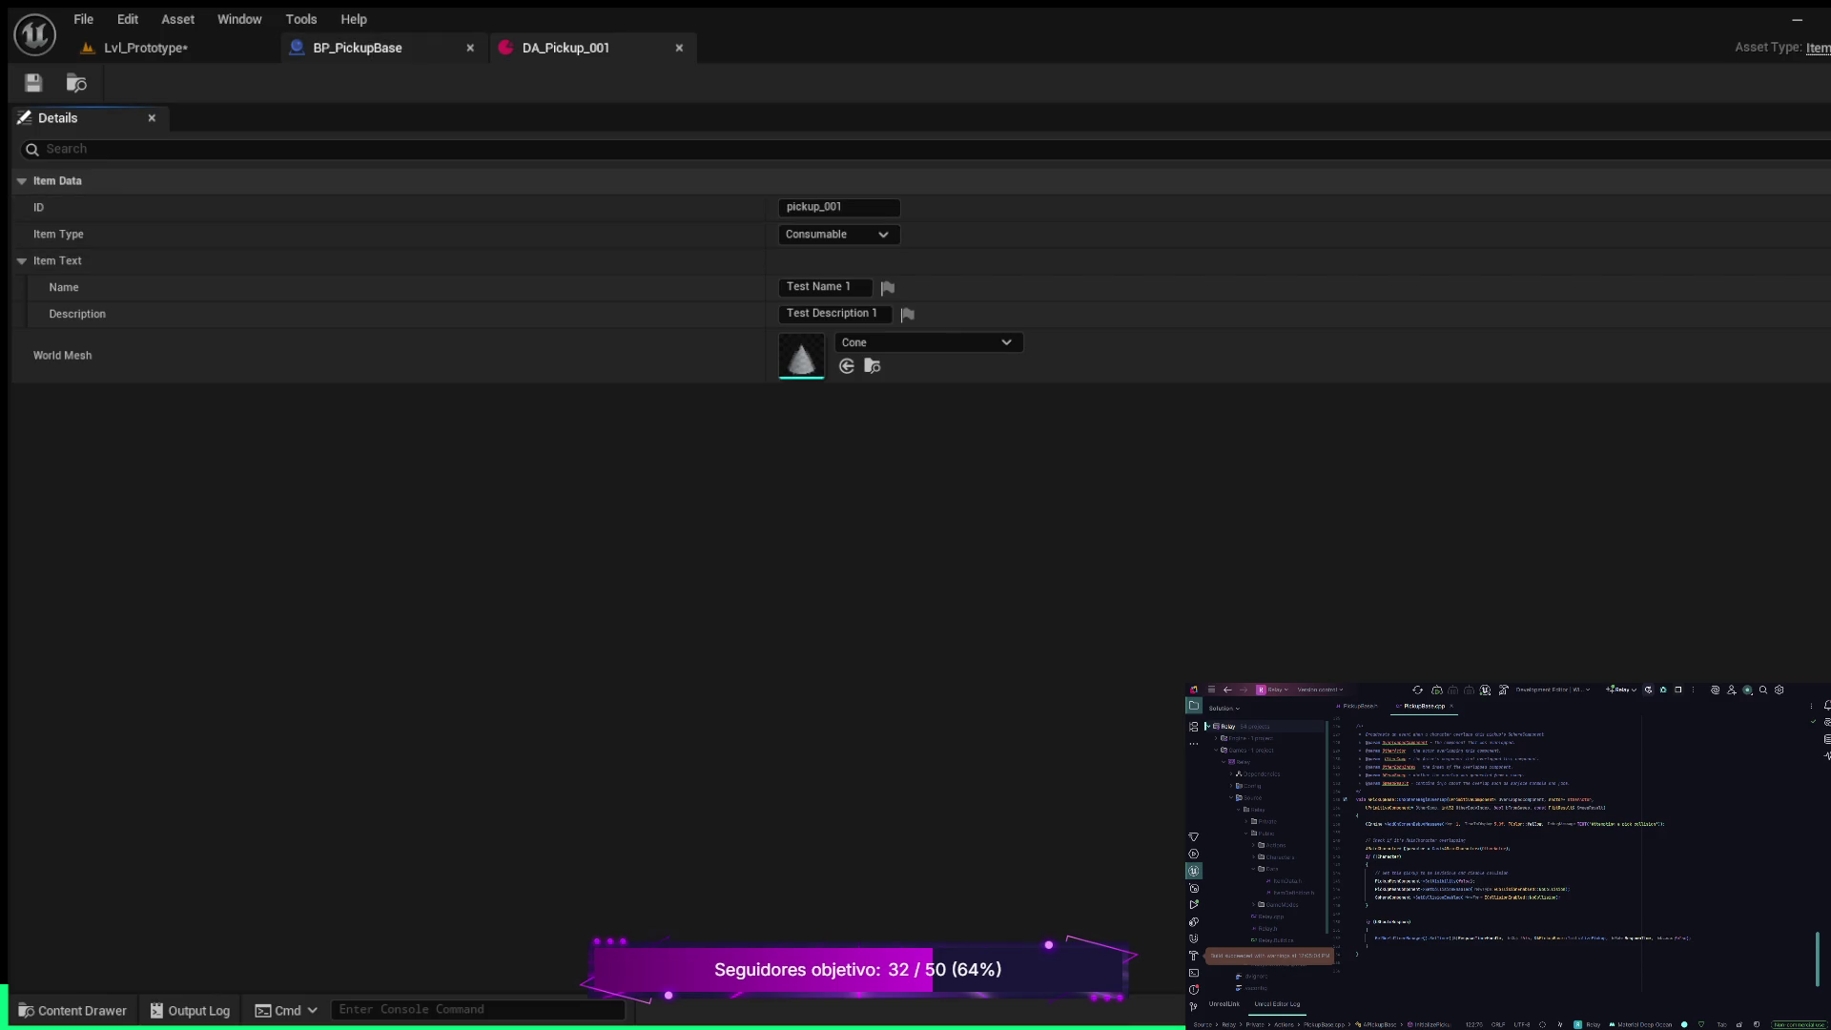
pyautogui.click(358, 48)
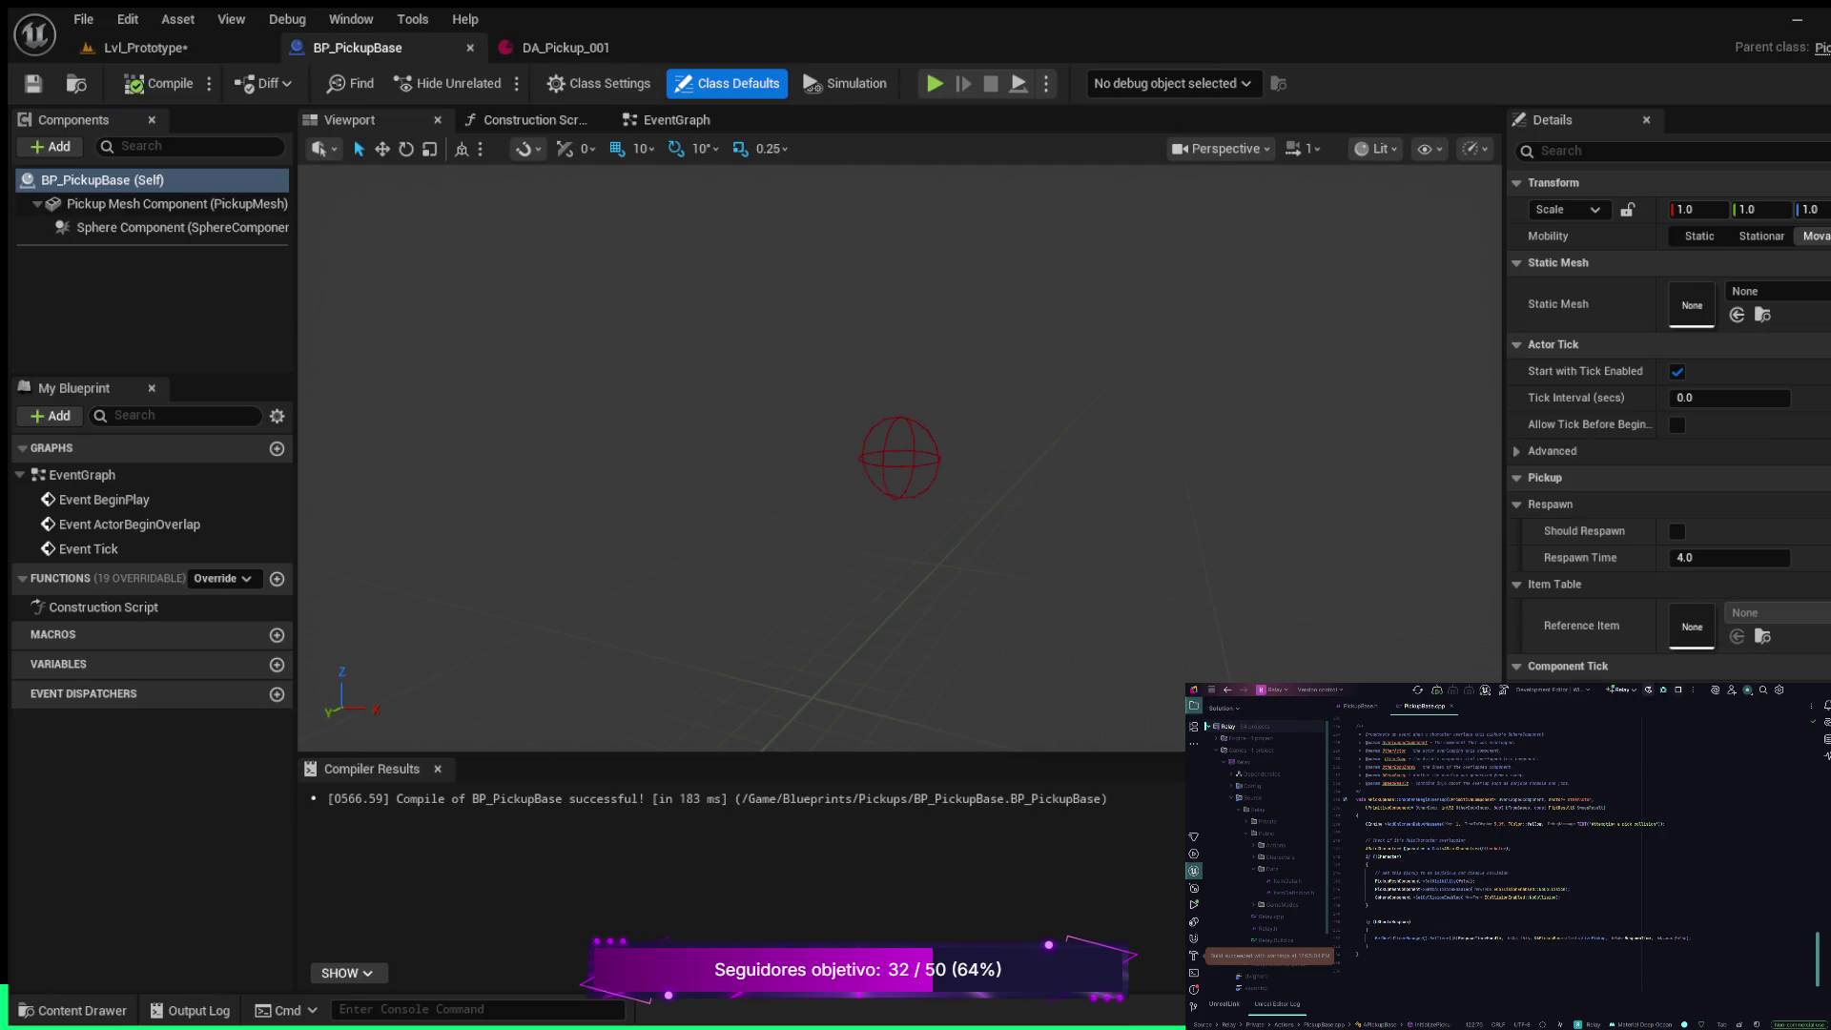
# Switch back to the Lvl_Prototype level, where the BP_PickupBase actor is placed
pyautogui.click(143, 47)
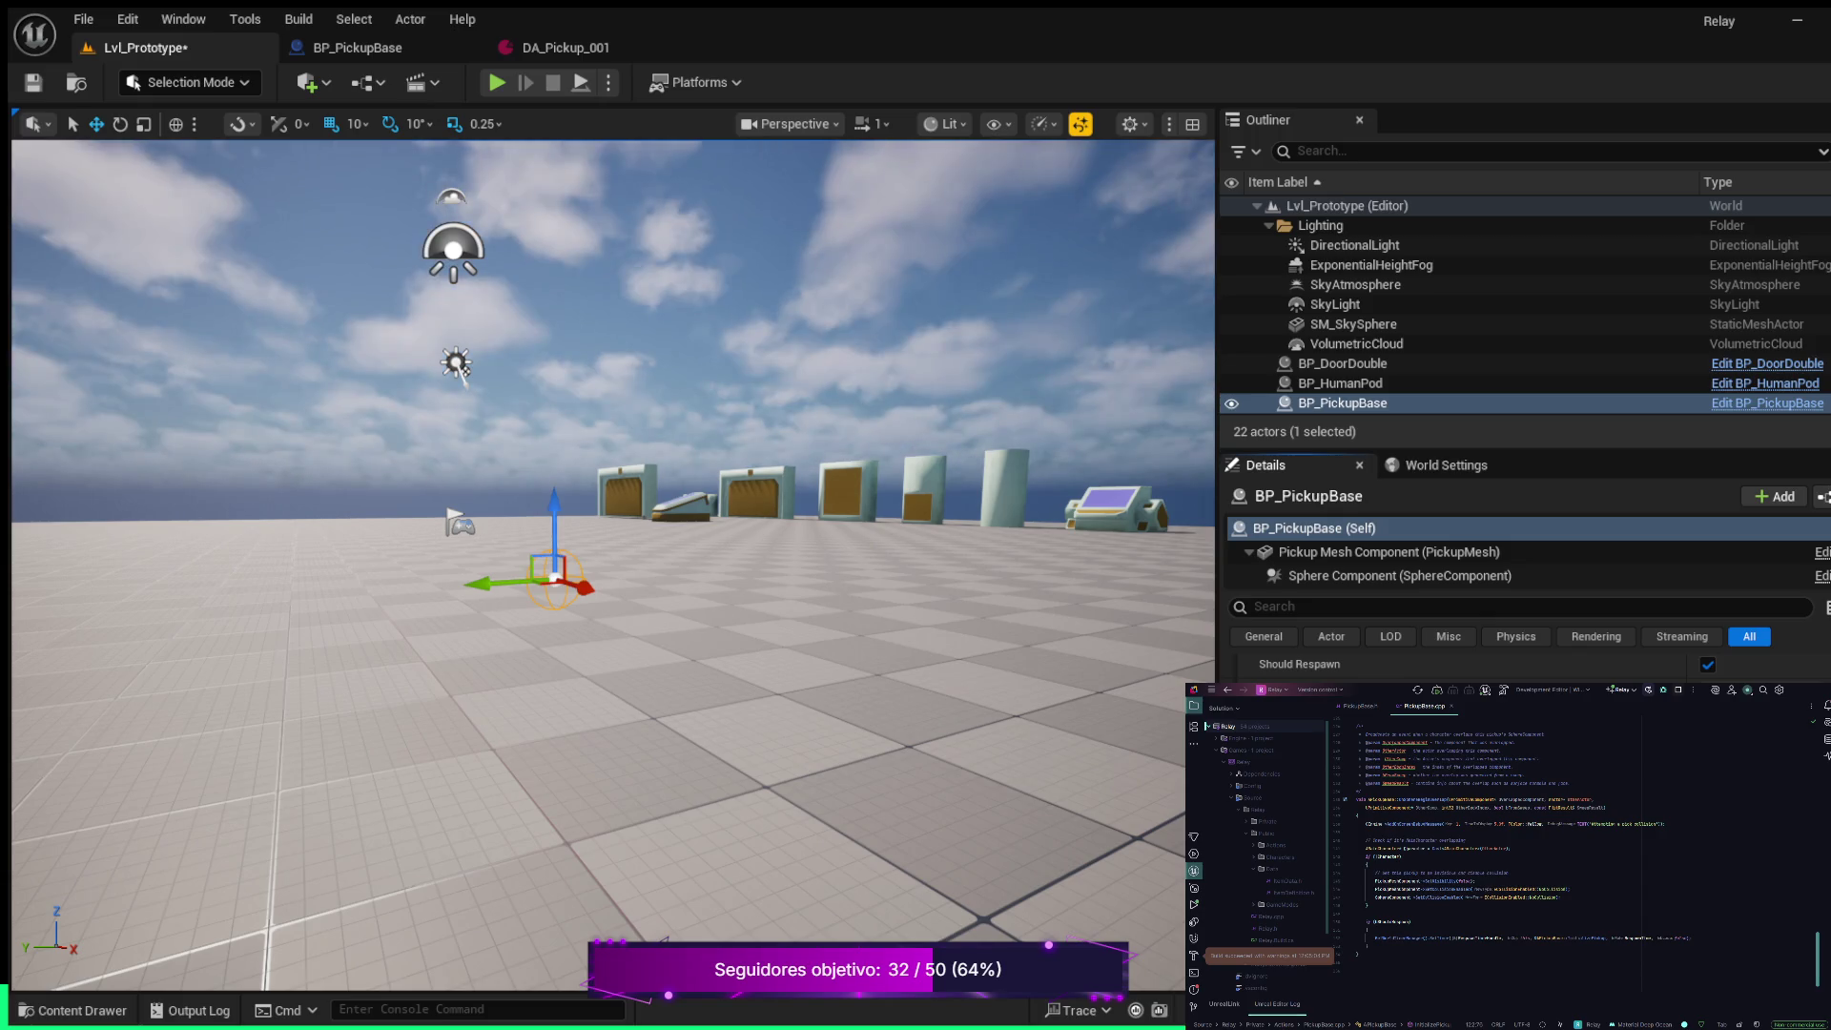
# Open the DT_PickupData table and check that its row ID reads pickup_001
pyautogui.hotkey('ctrl', 'space')
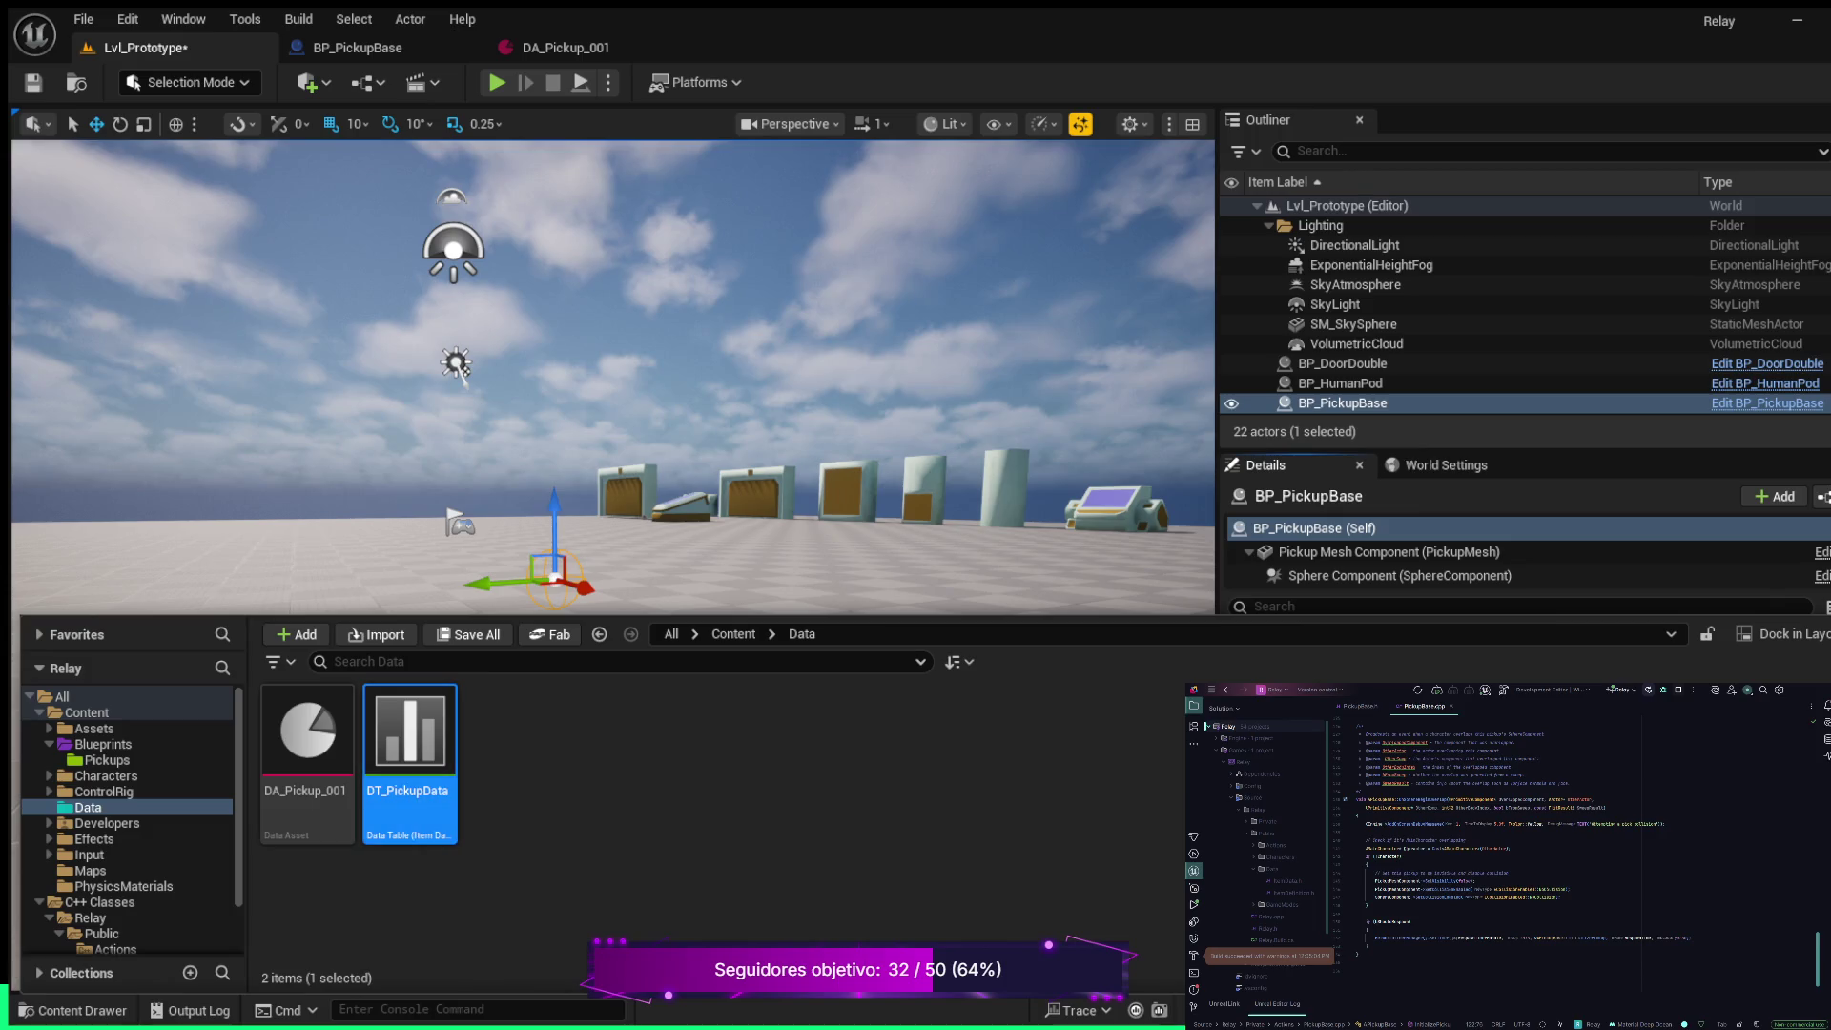
pyautogui.press('Return')
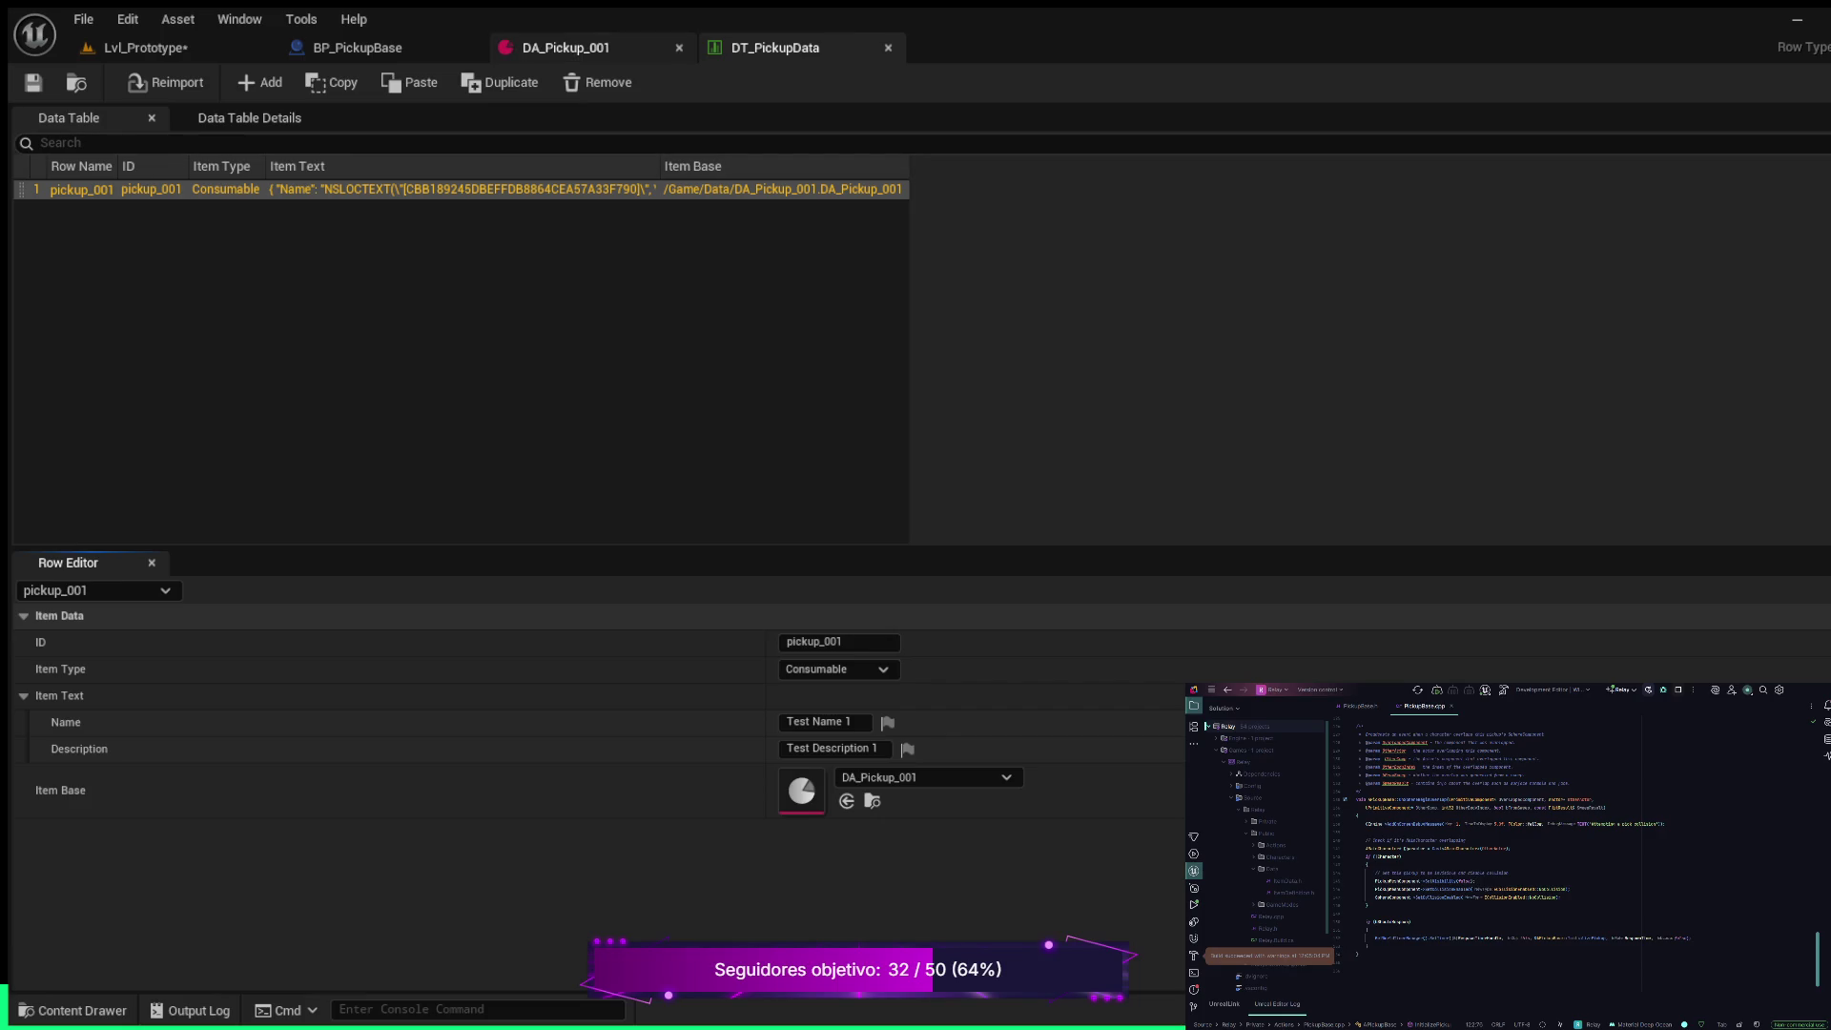
pyautogui.click(566, 48)
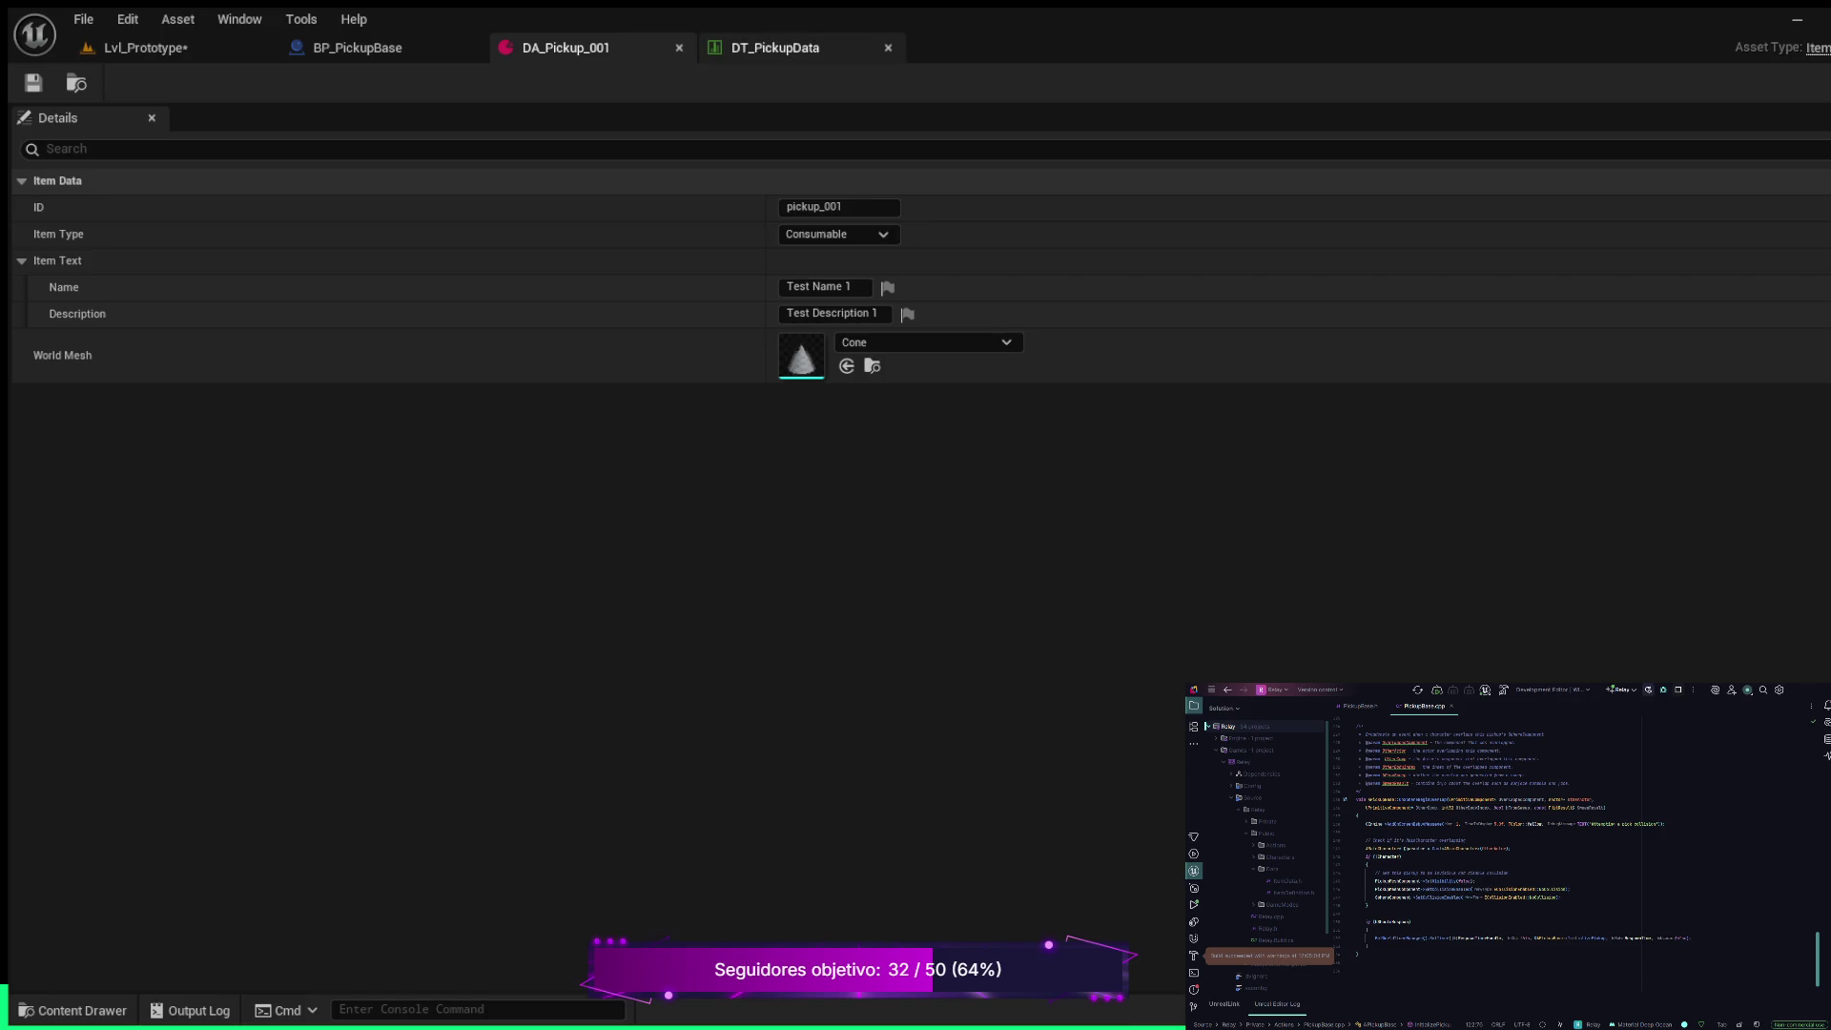
pyautogui.click(774, 48)
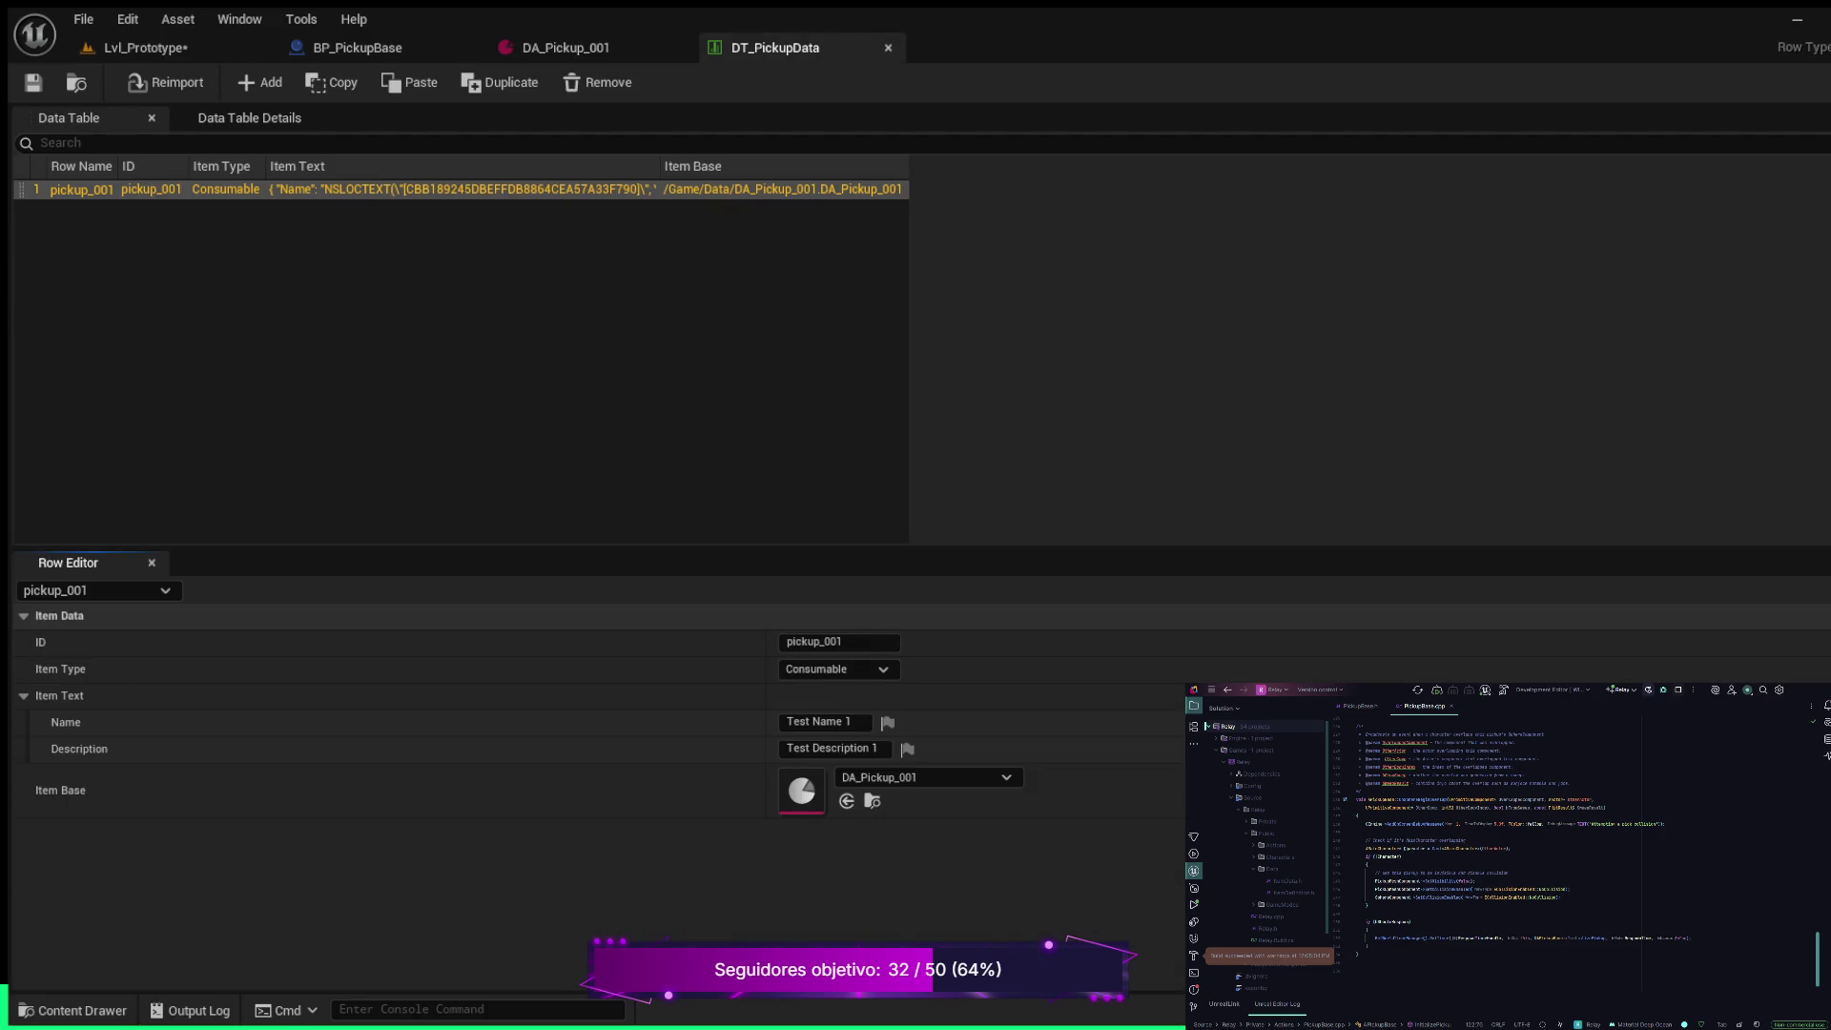
pyautogui.click(839, 642)
# Confirm DA_Pickup_001's ID is also pickup_001, leave it unchanged, and return to Lvl_Prototype
pyautogui.click(566, 48)
pyautogui.click(840, 207)
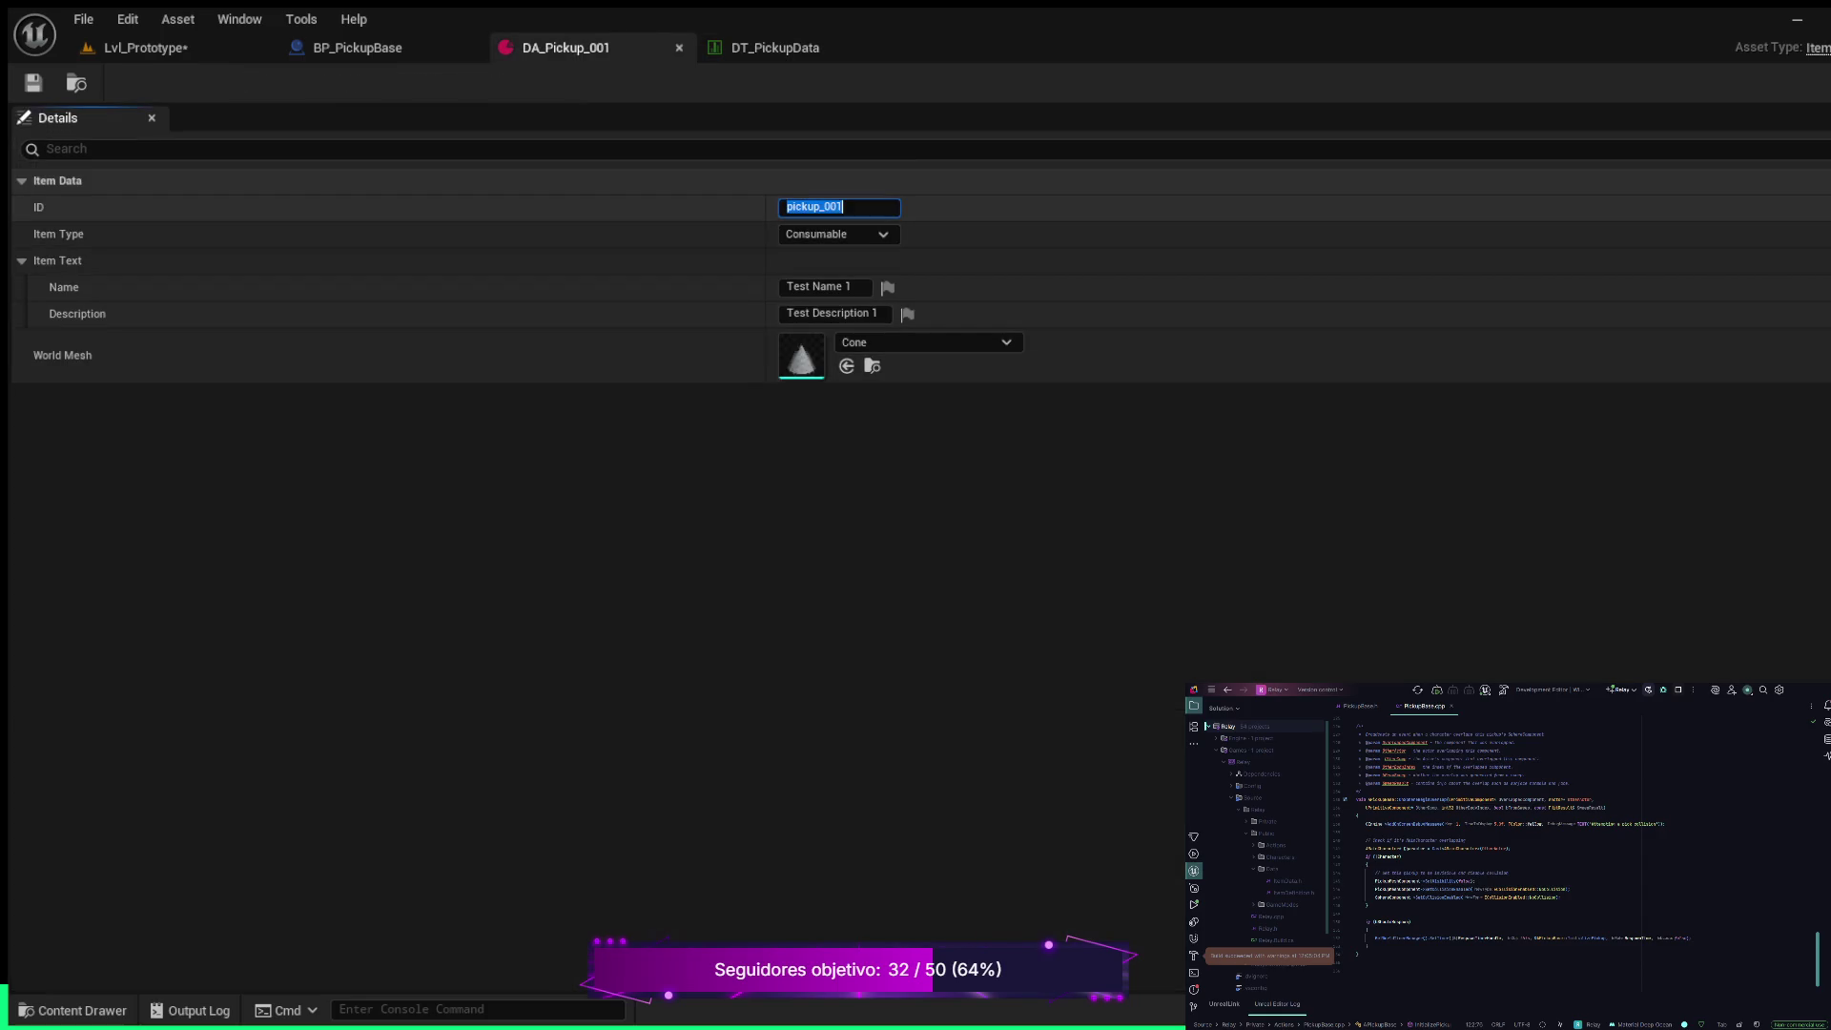
pyautogui.press('Right')
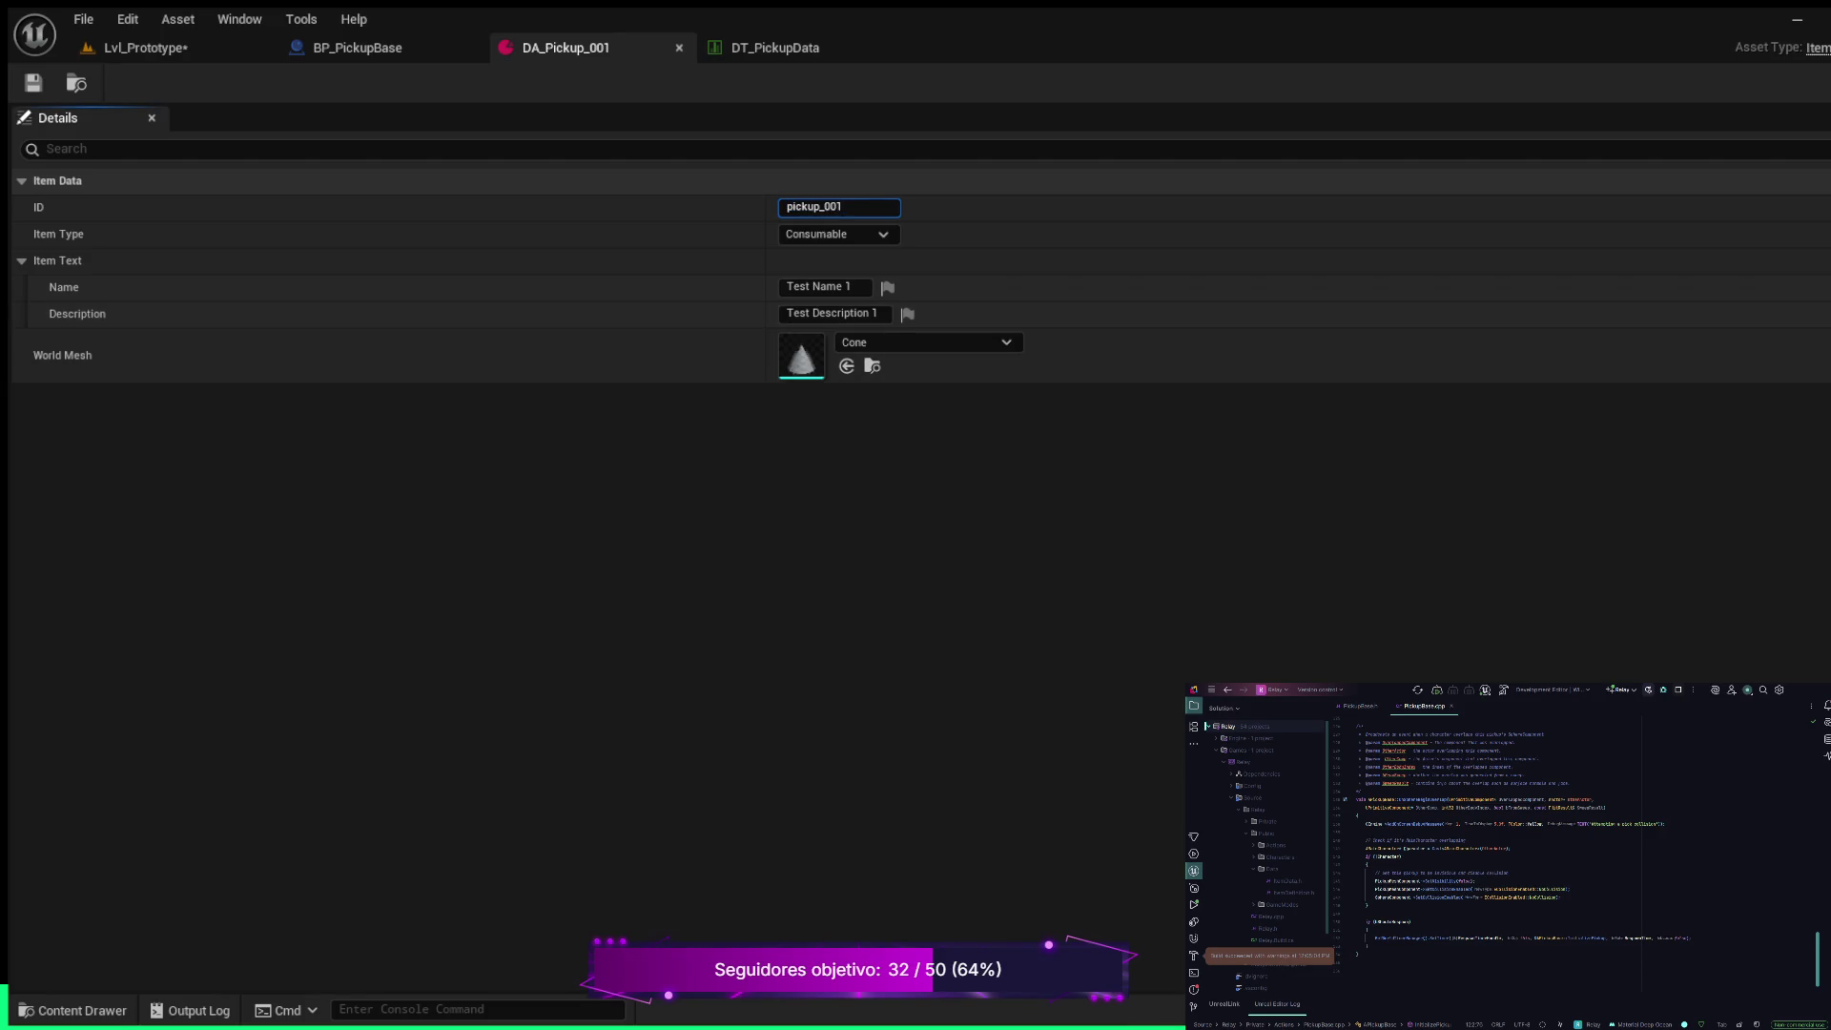
pyautogui.hotkey('ctrl', 'a')
pyautogui.click(33, 83)
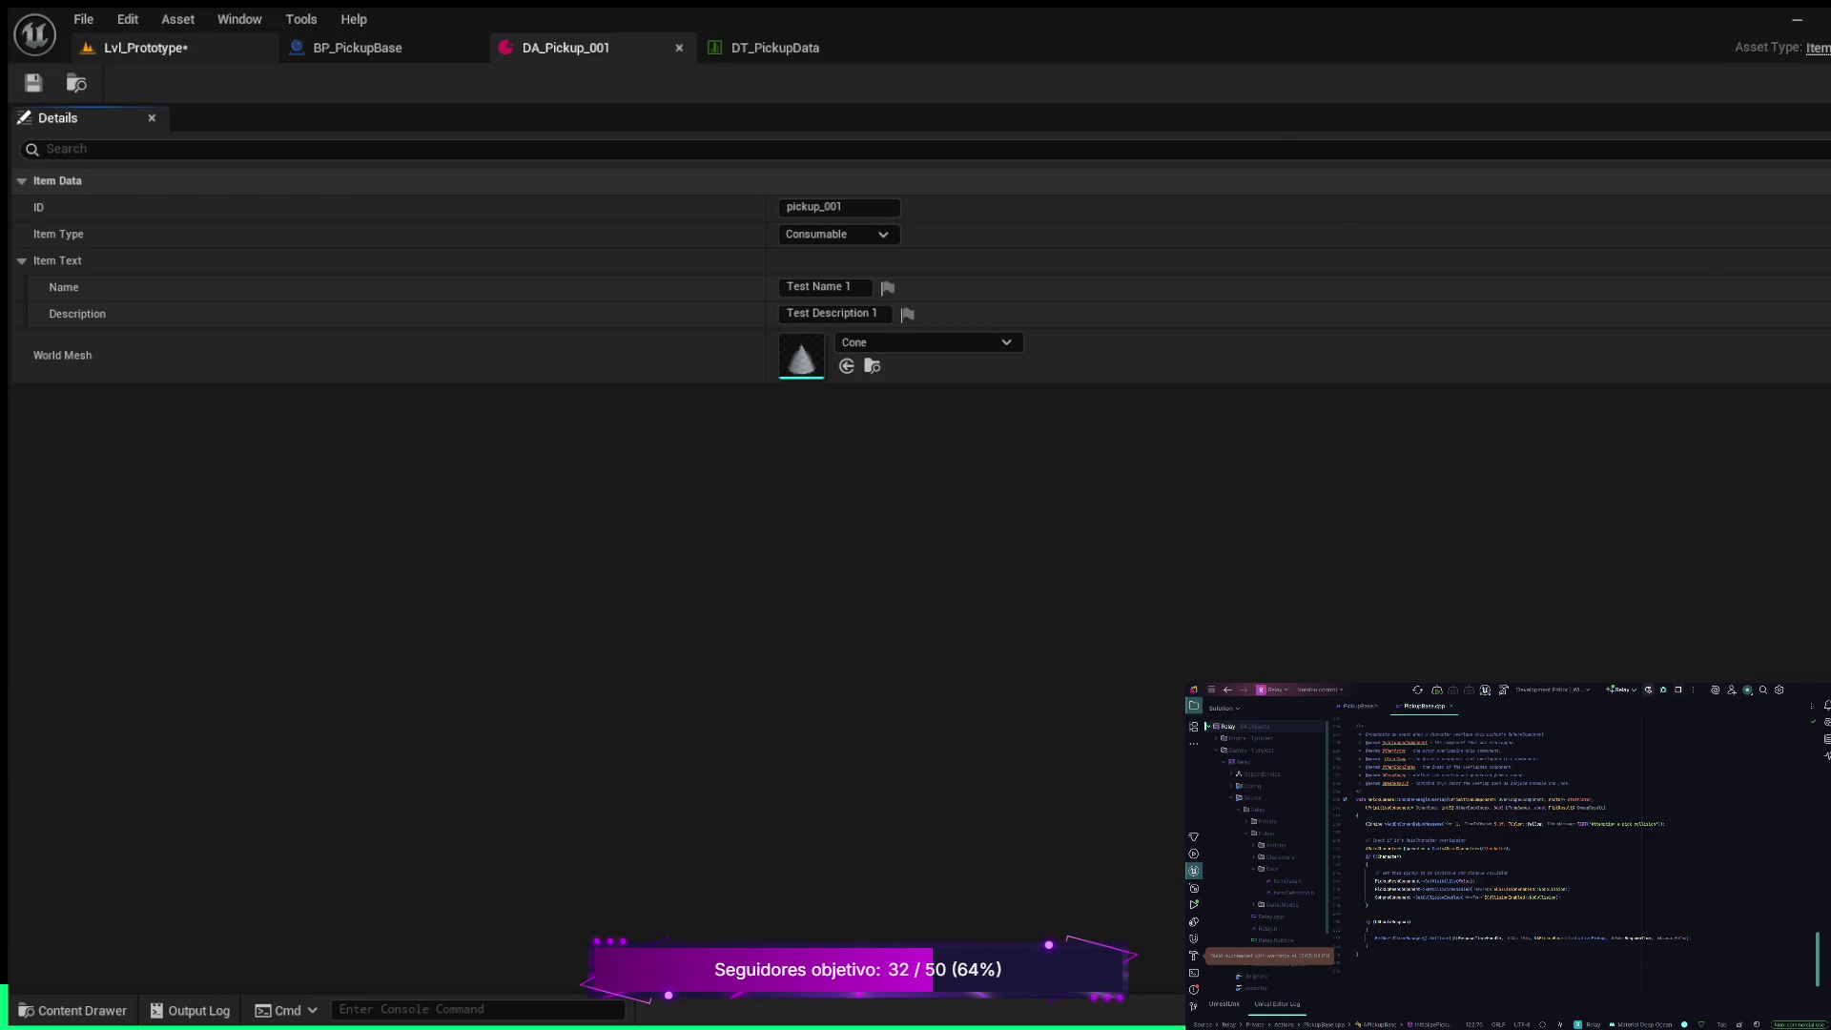
pyautogui.click(146, 48)
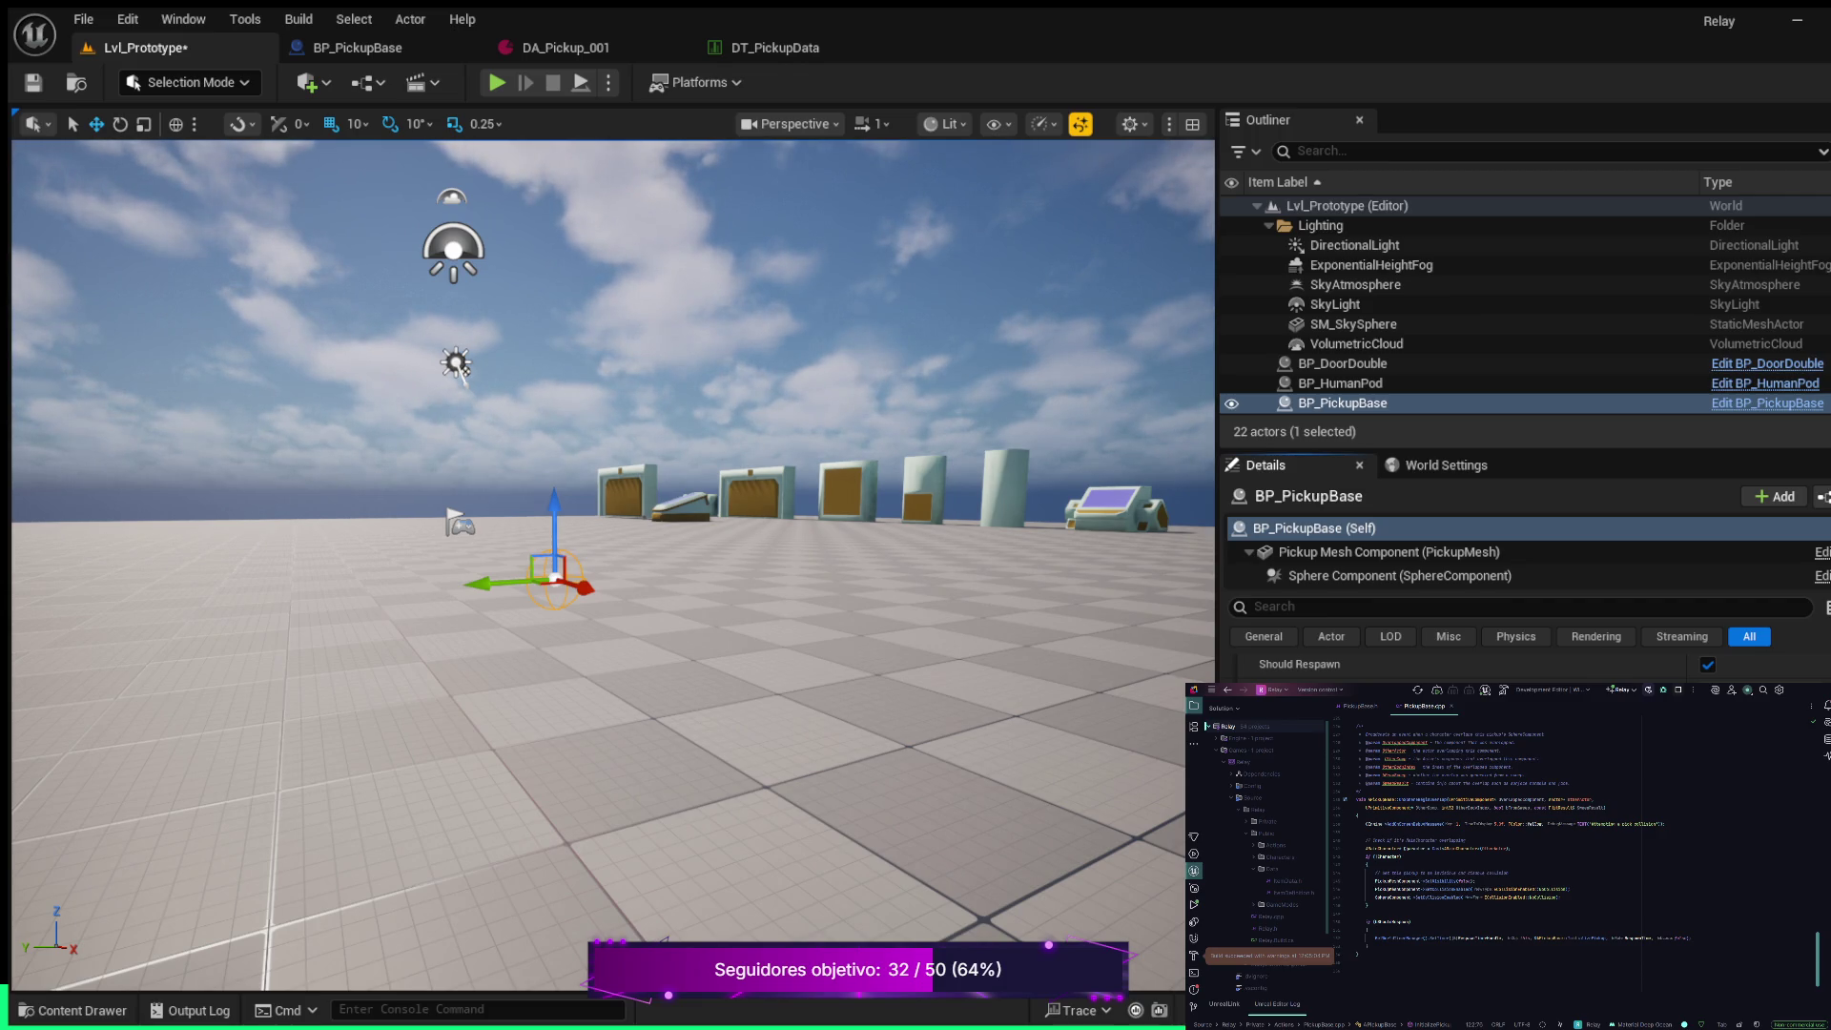
pyautogui.hotkey('ctrl', 'space')
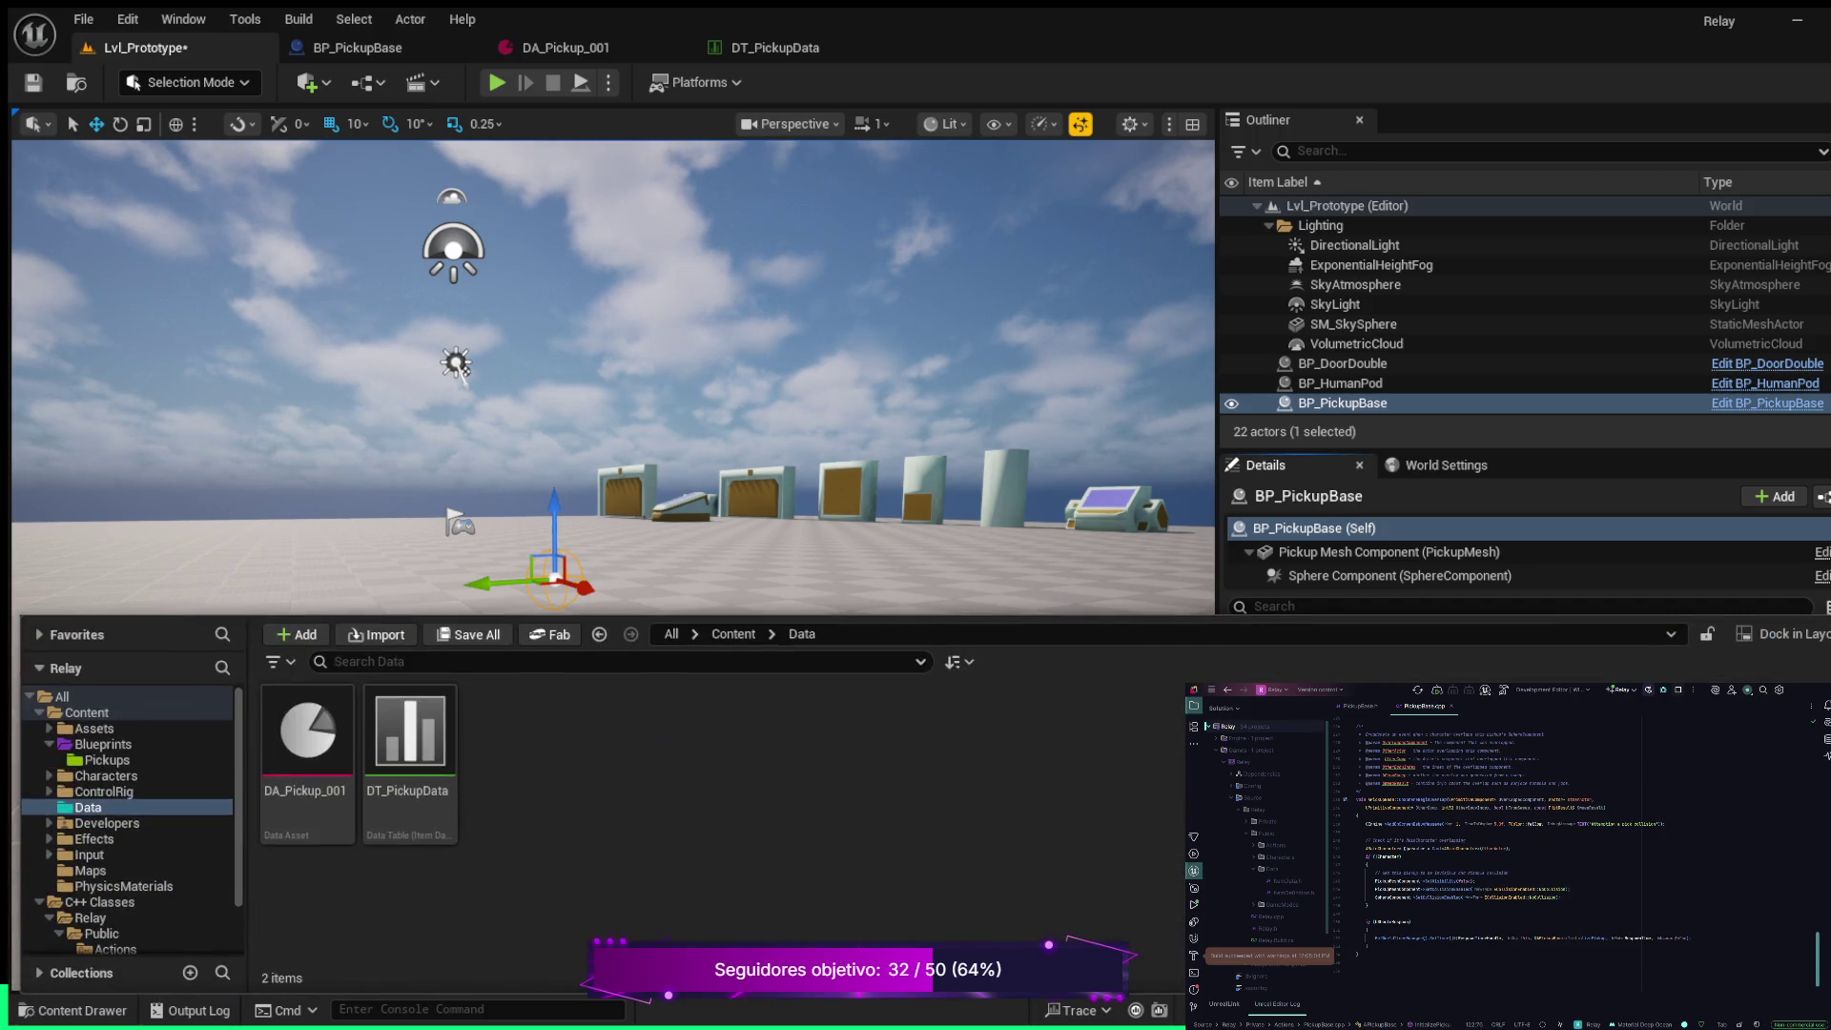
pyautogui.click(307, 753)
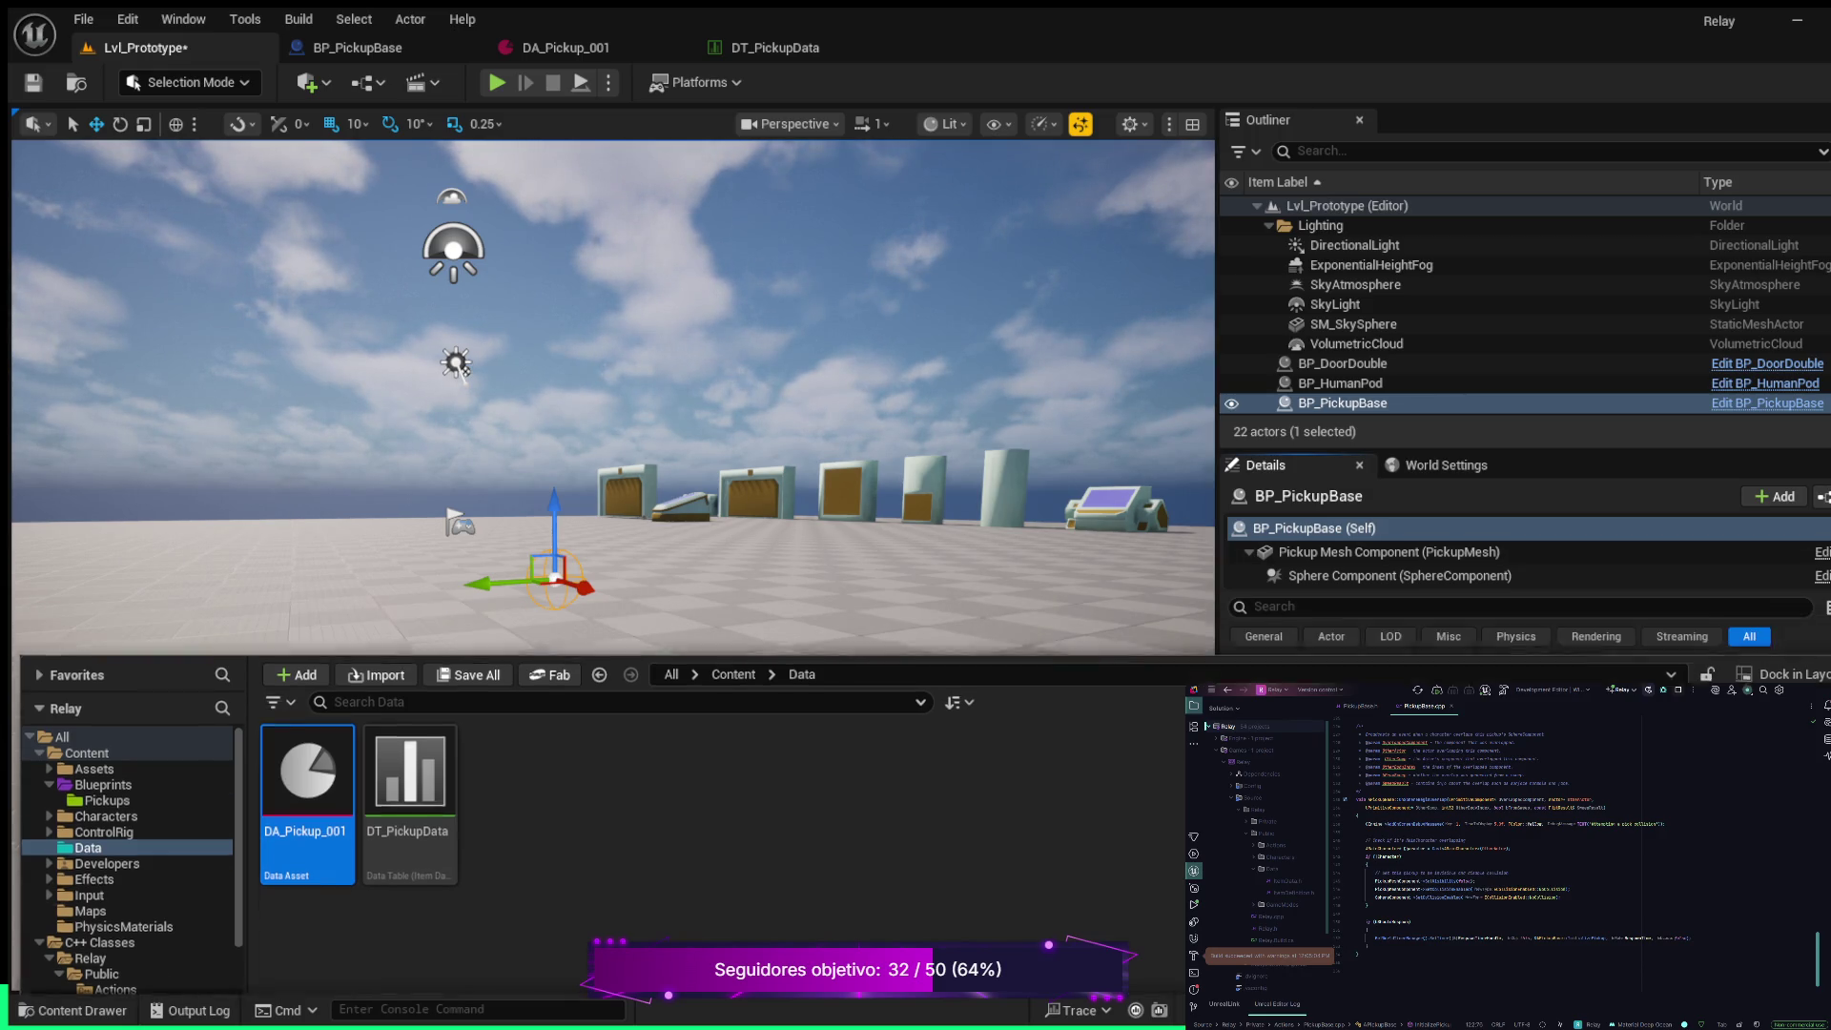
pyautogui.hotkey('ctrl', 'space')
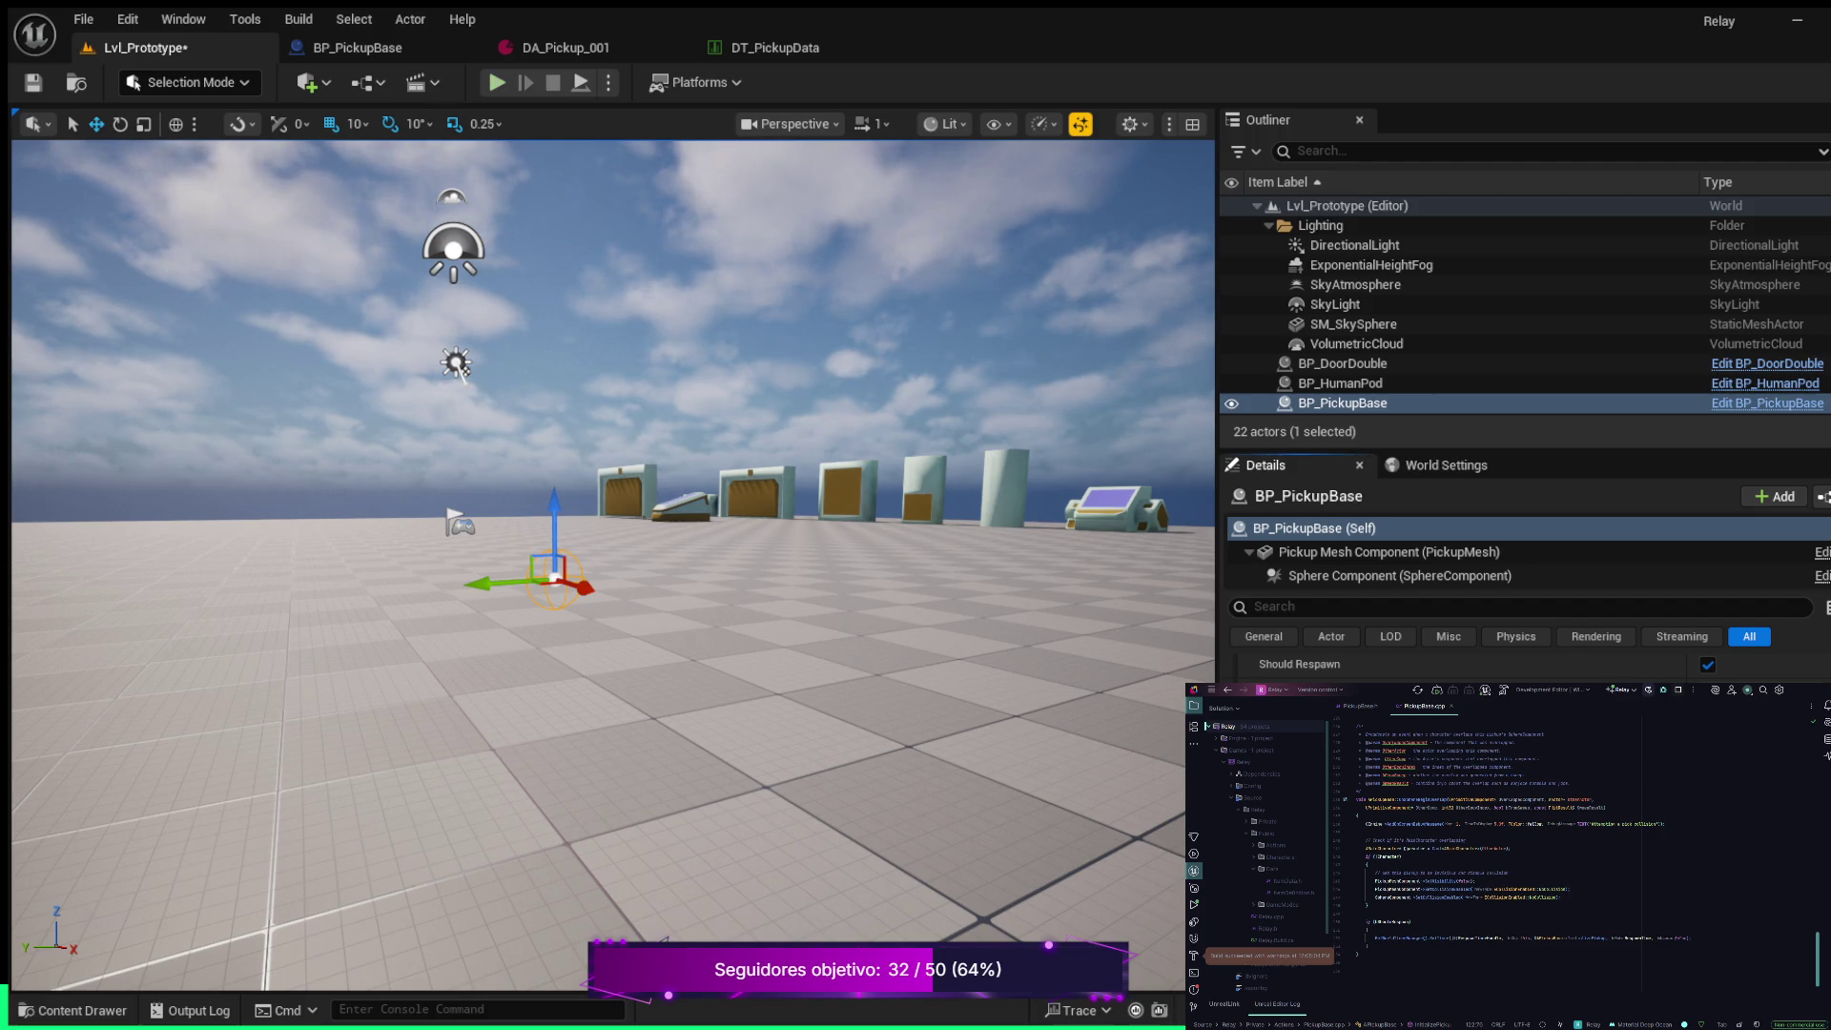
# Play Lvl_Prototype, walk the character into the cone pickup with WASD, then eject with F8
pyautogui.click(497, 82)
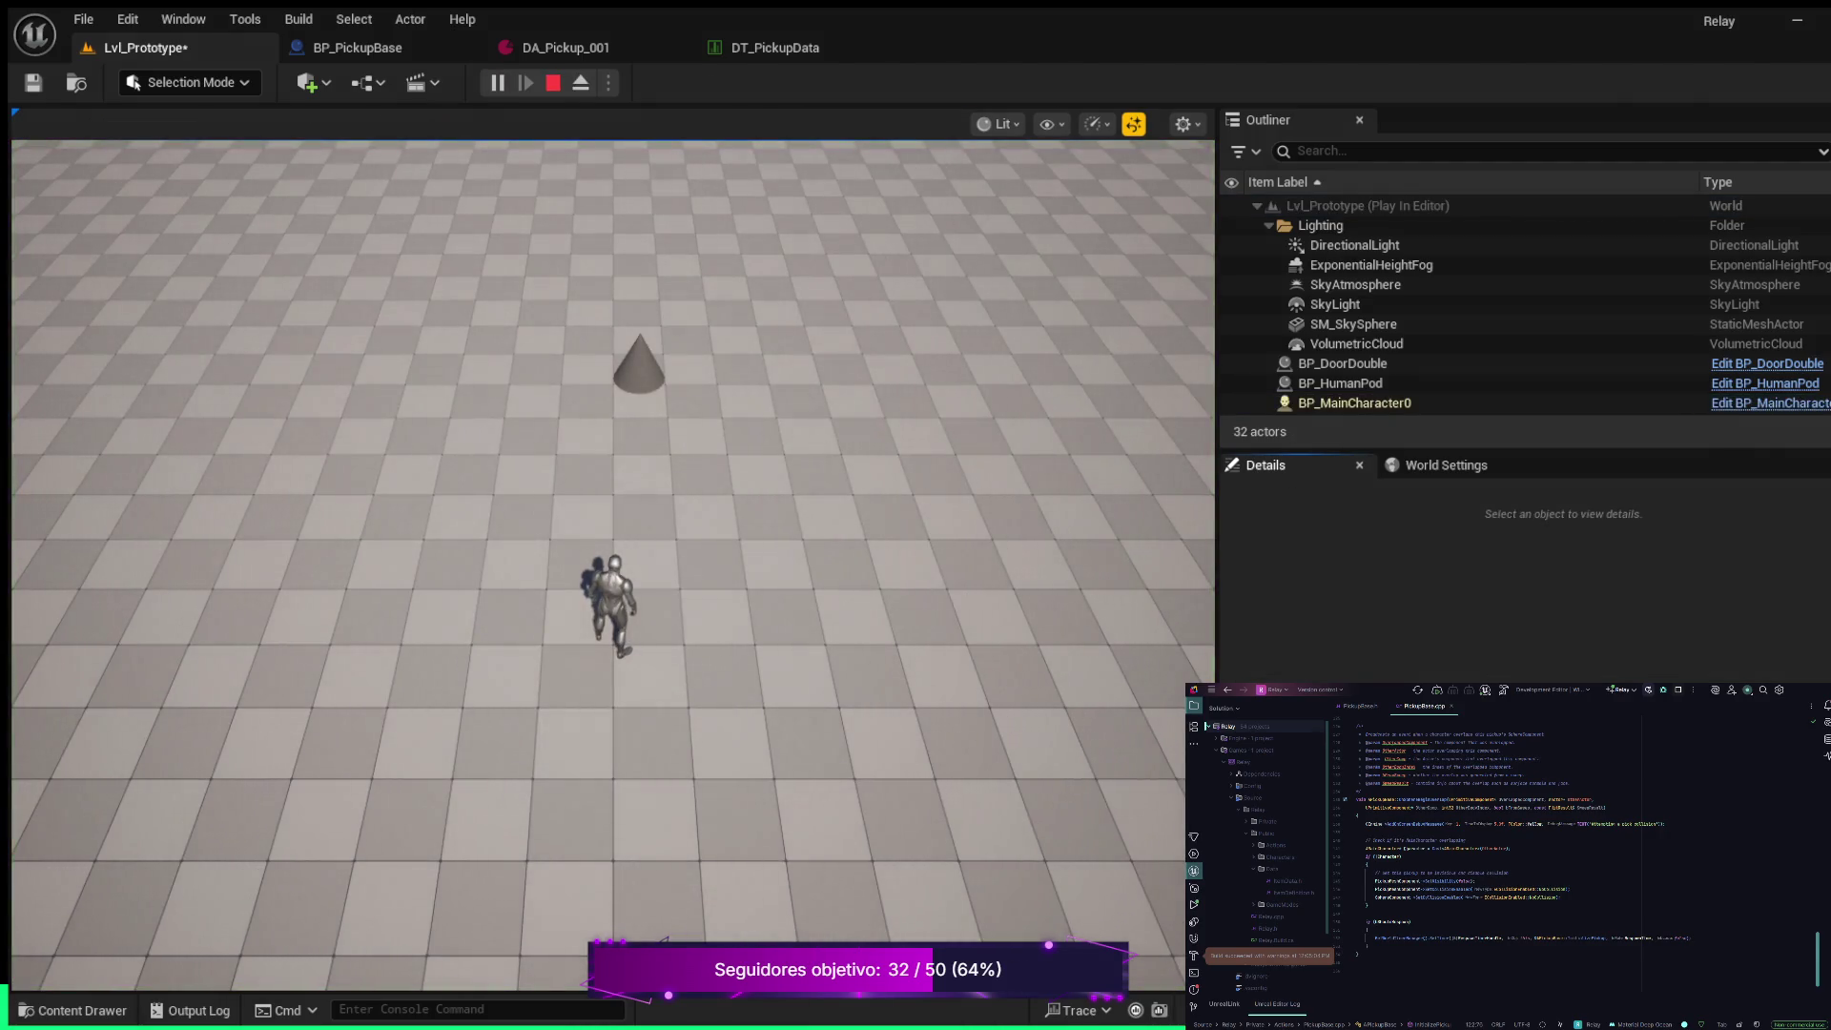
pyautogui.press('w')
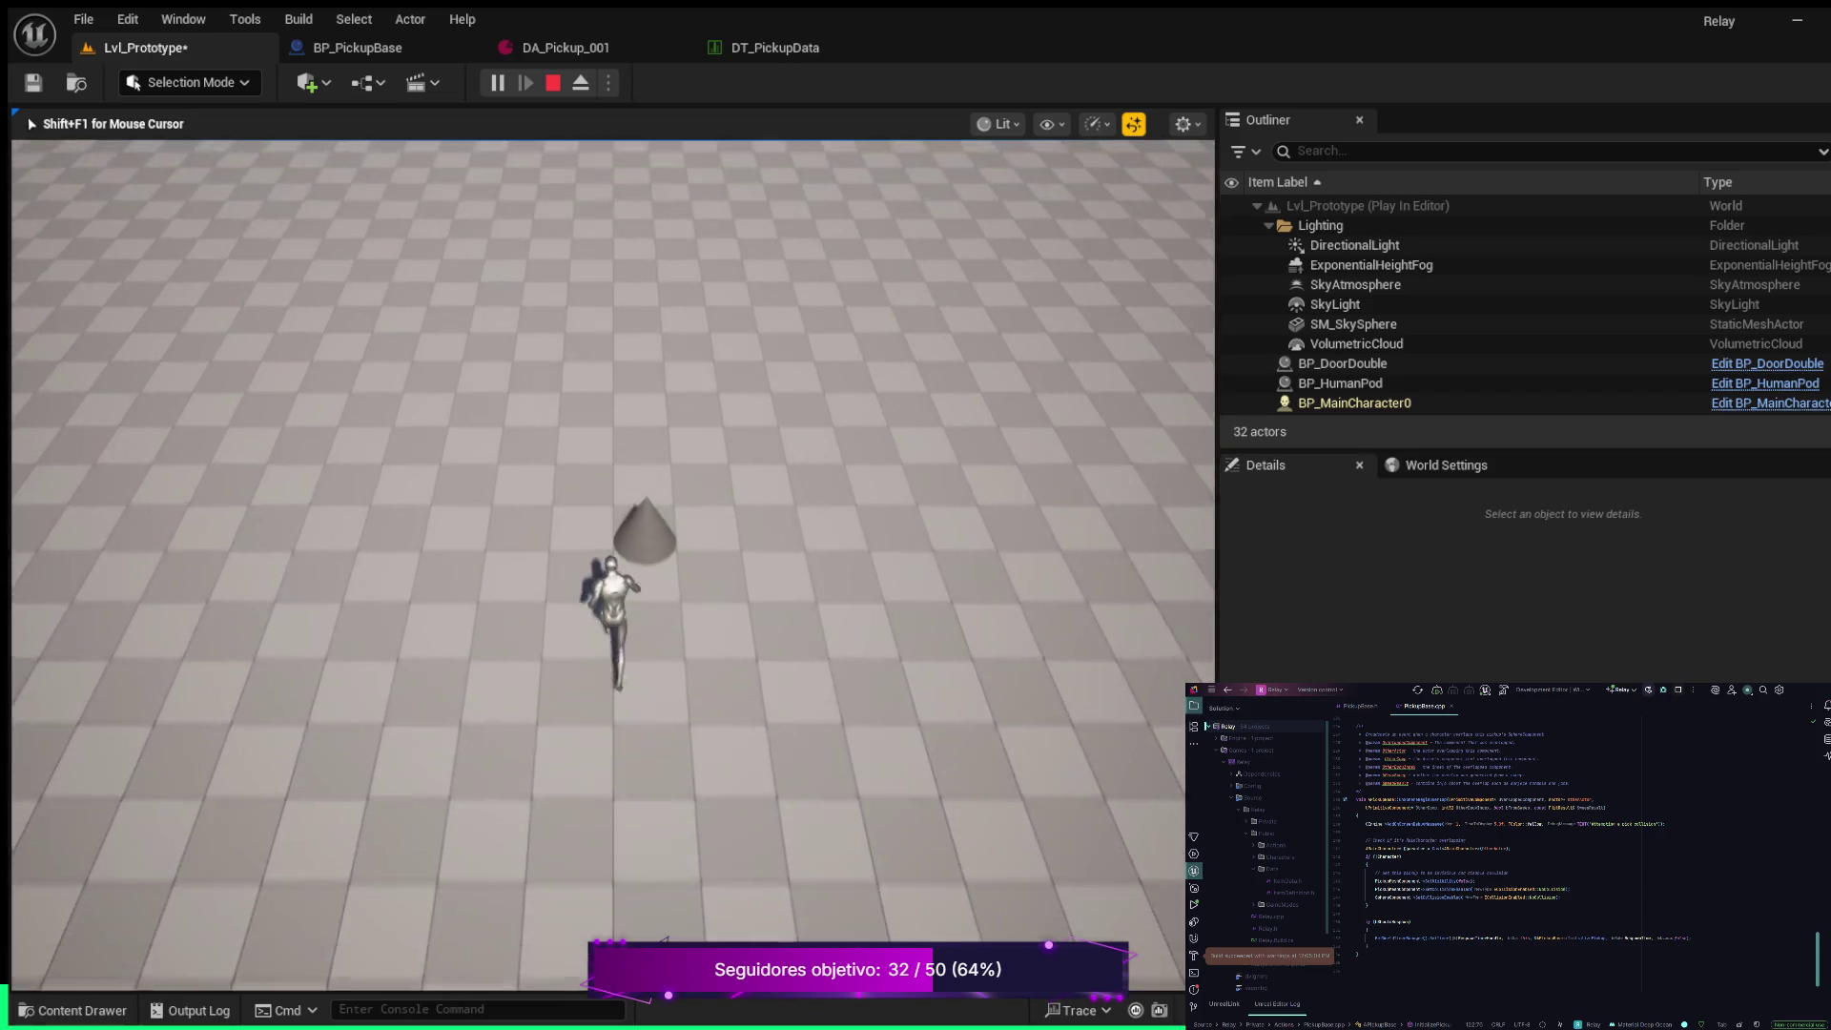
pyautogui.press('s')
pyautogui.press('d')
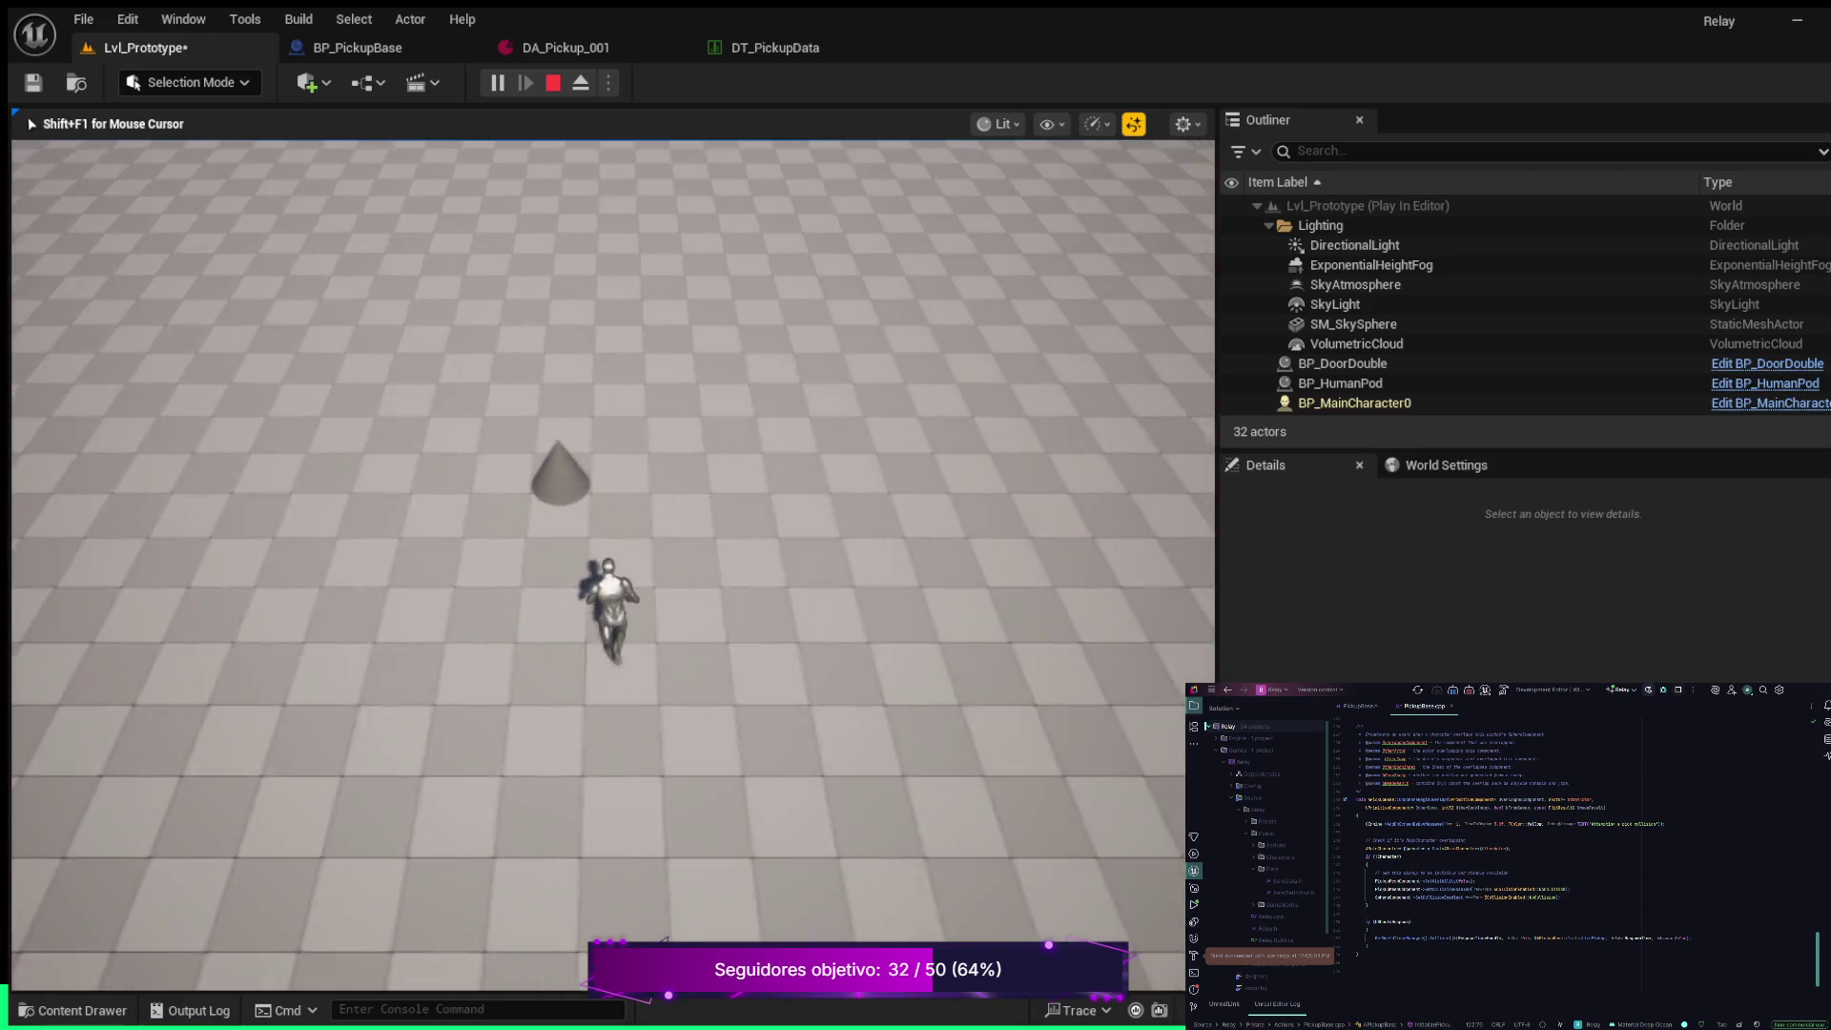
pyautogui.press('a')
pyautogui.press('w')
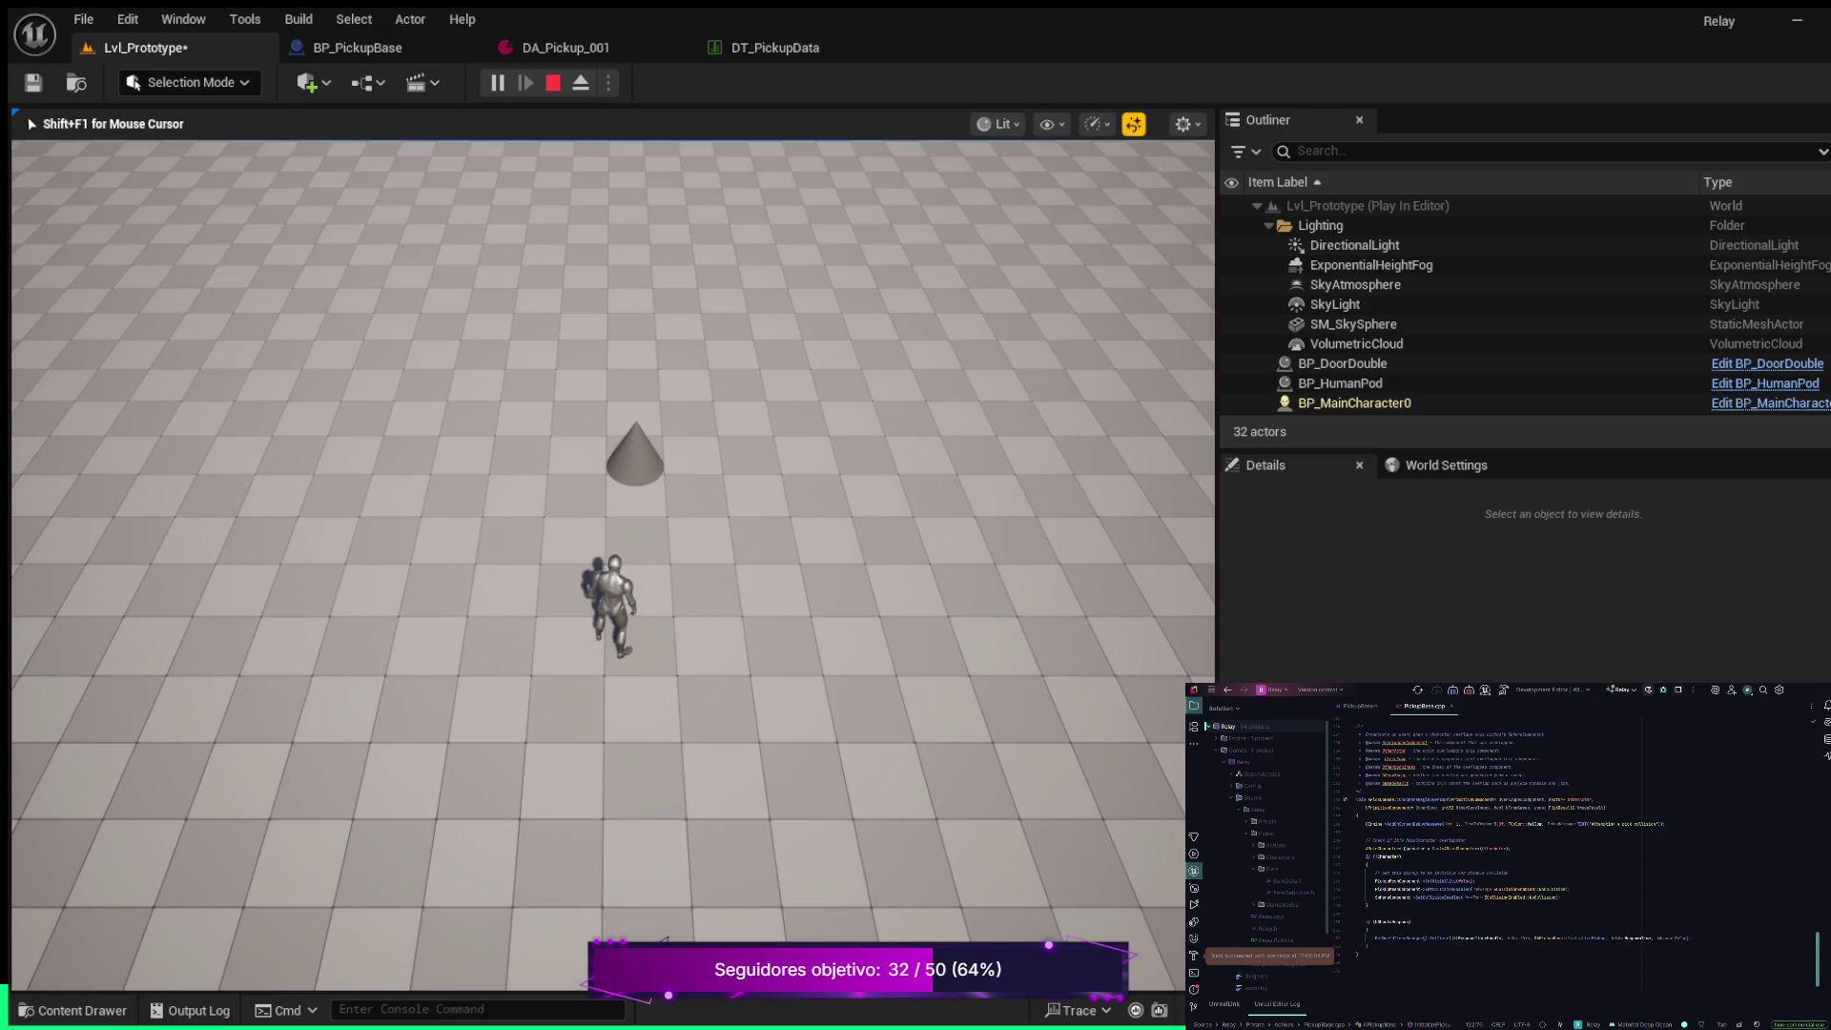
pyautogui.press('F8')
pyautogui.click(631, 477)
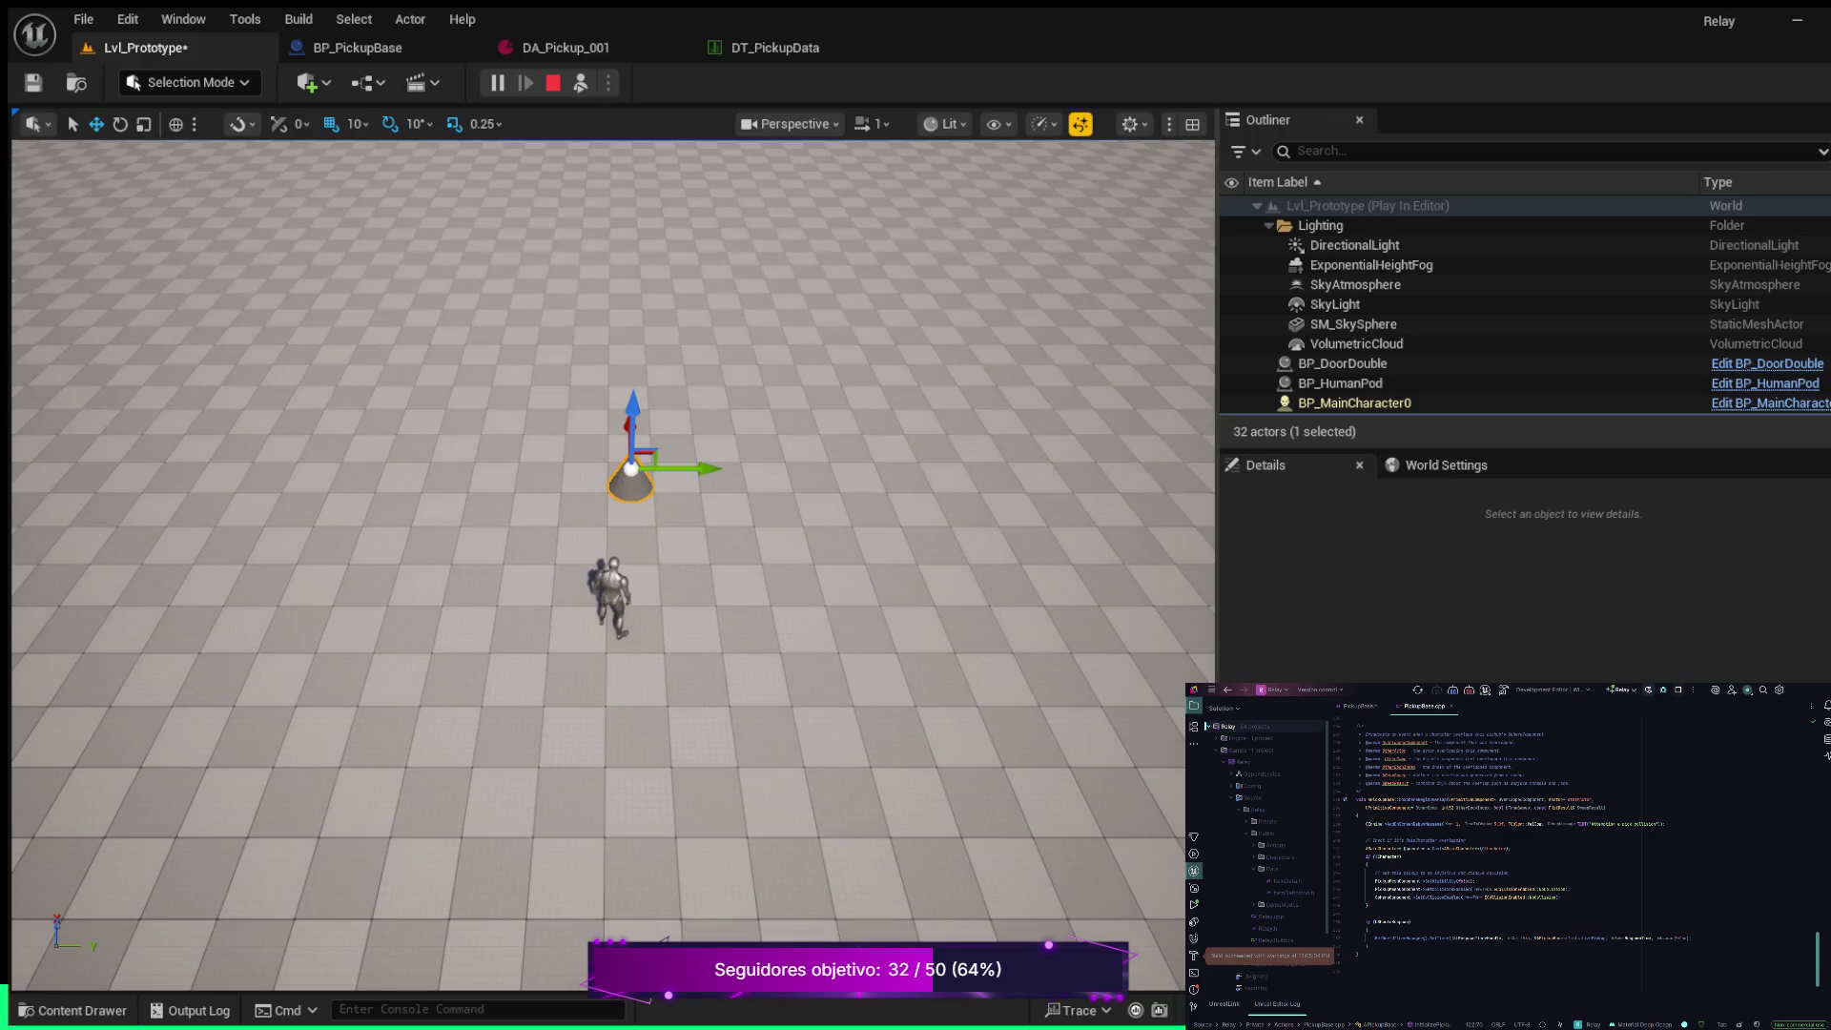
# Select the player character and then the cone BP_PickupBase to inspect their details
pyautogui.click(611, 593)
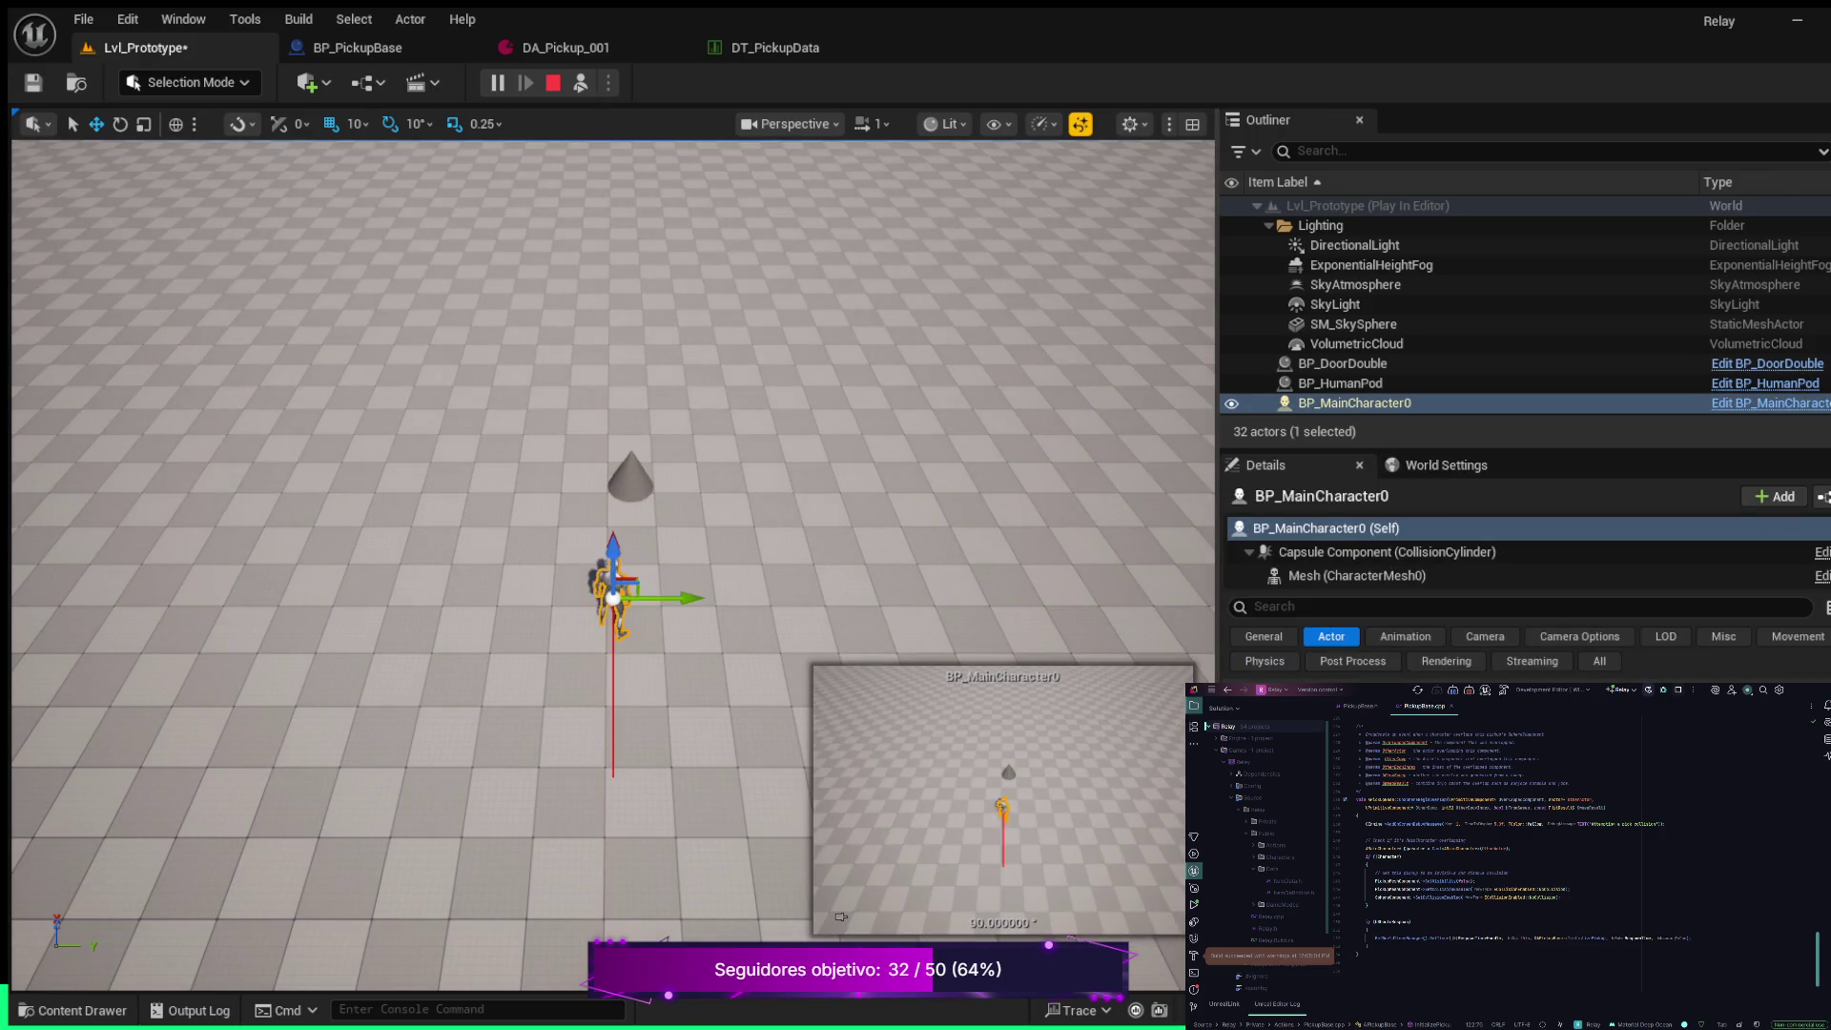
pyautogui.click(632, 477)
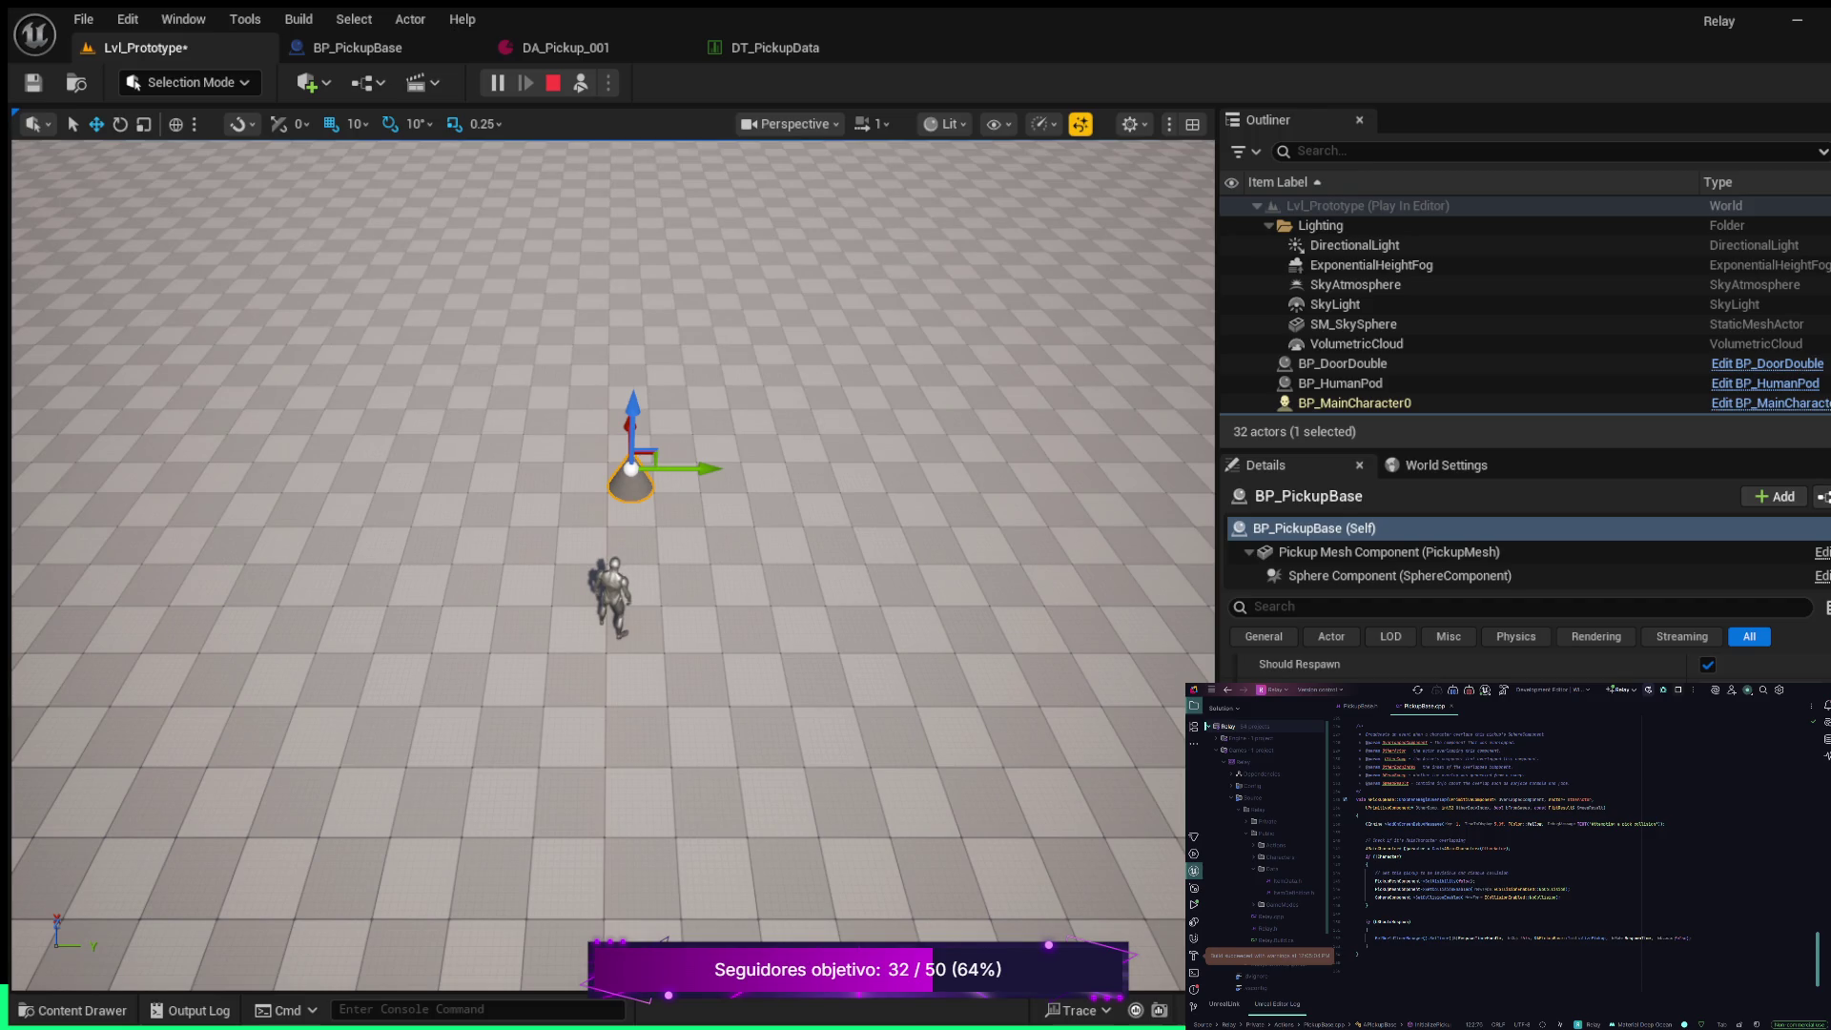
pyautogui.press('Escape')
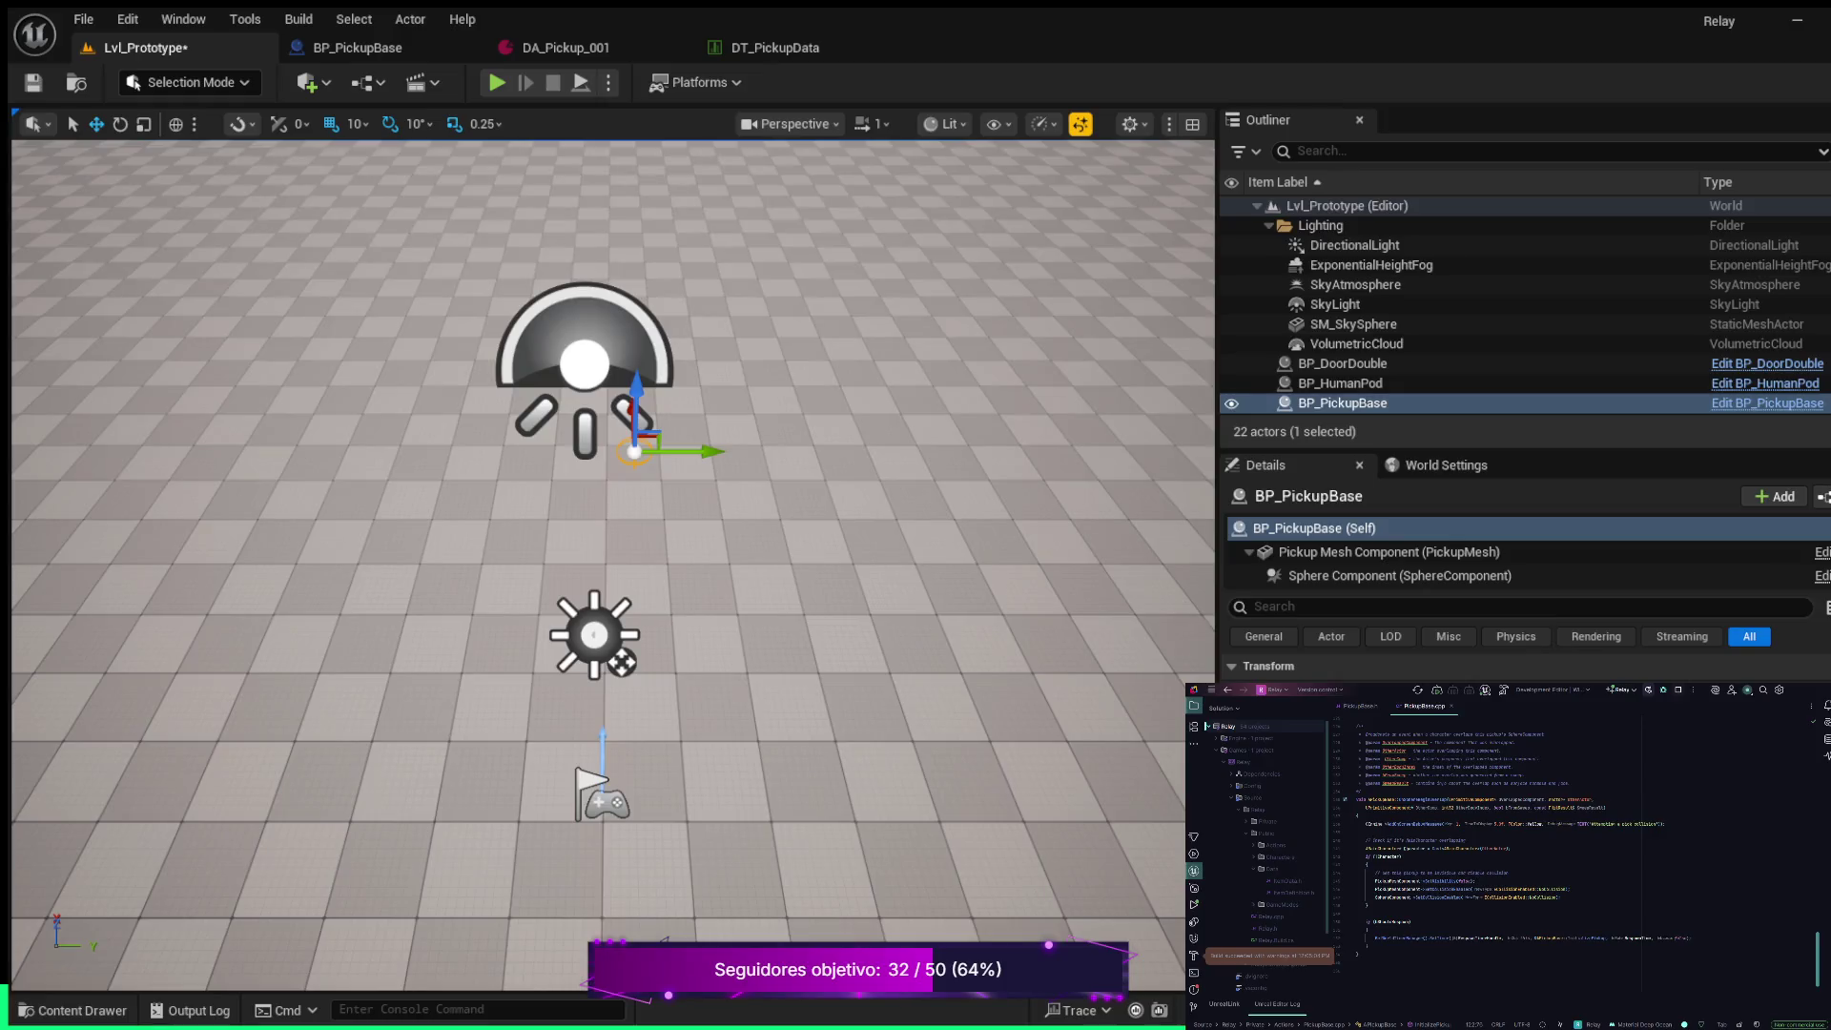
pyautogui.press('f')
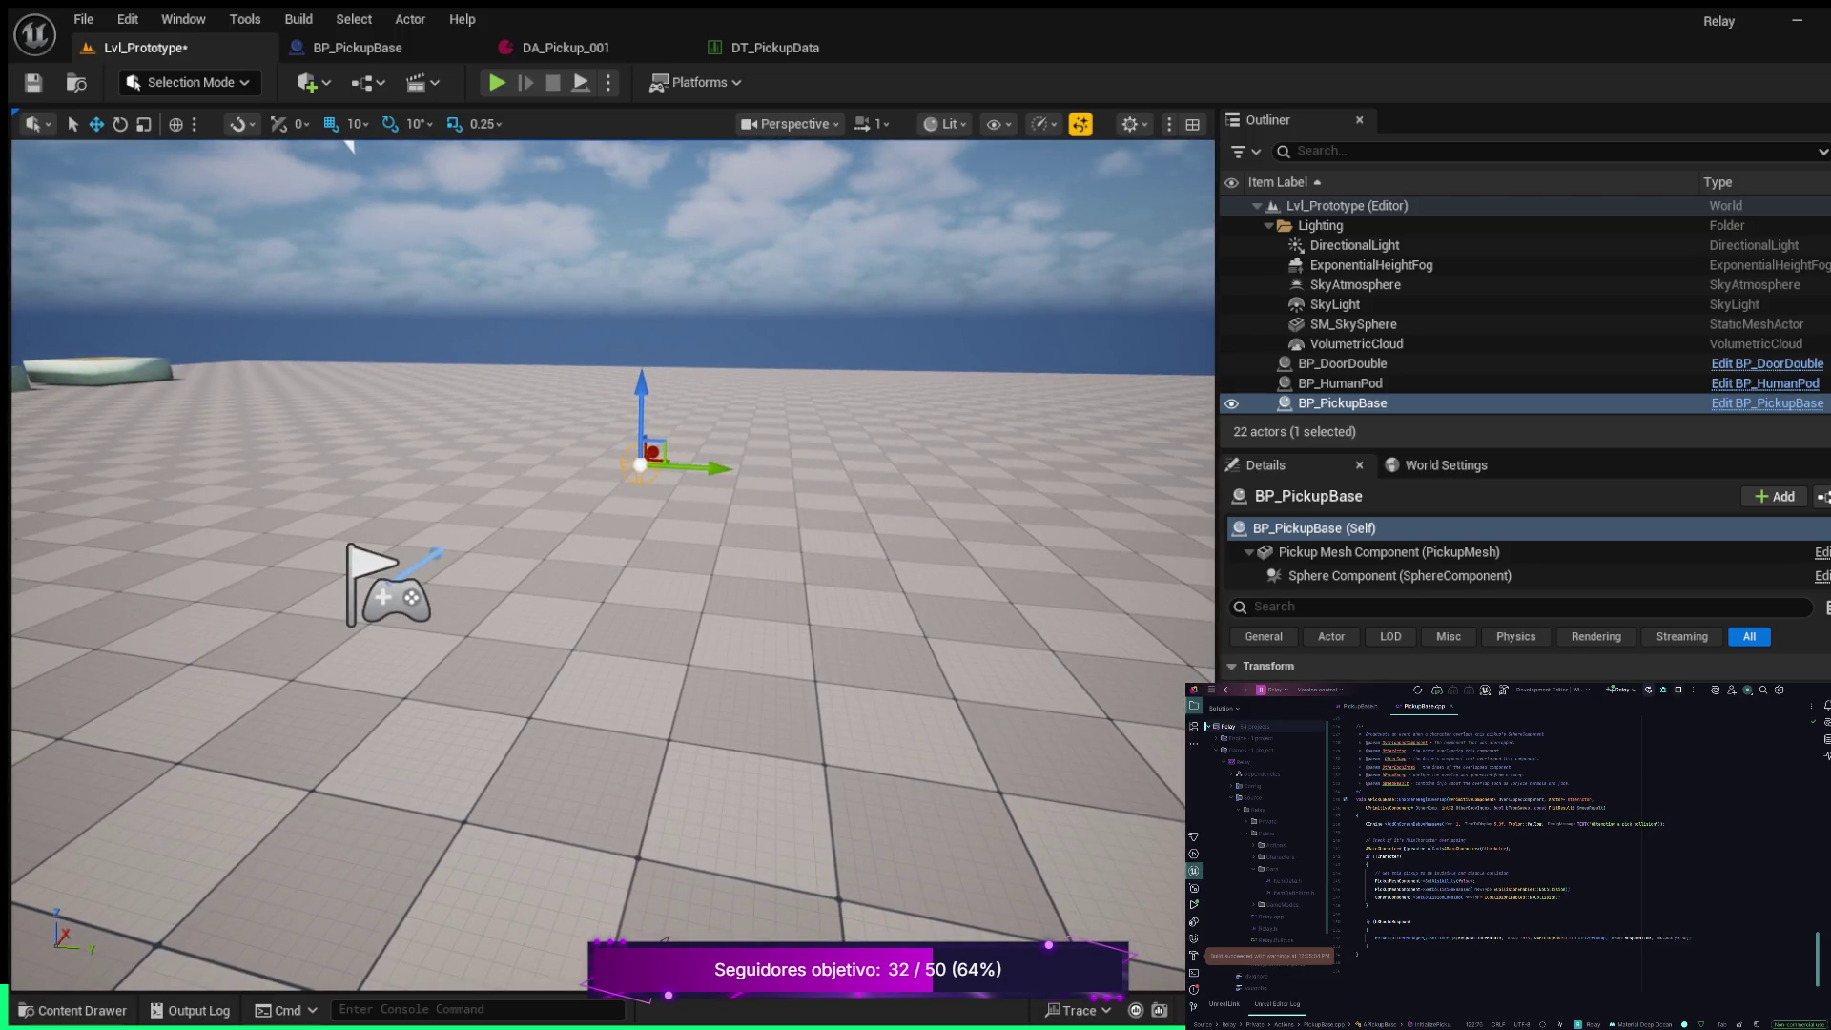
pyautogui.hotkey('alt', 'p')
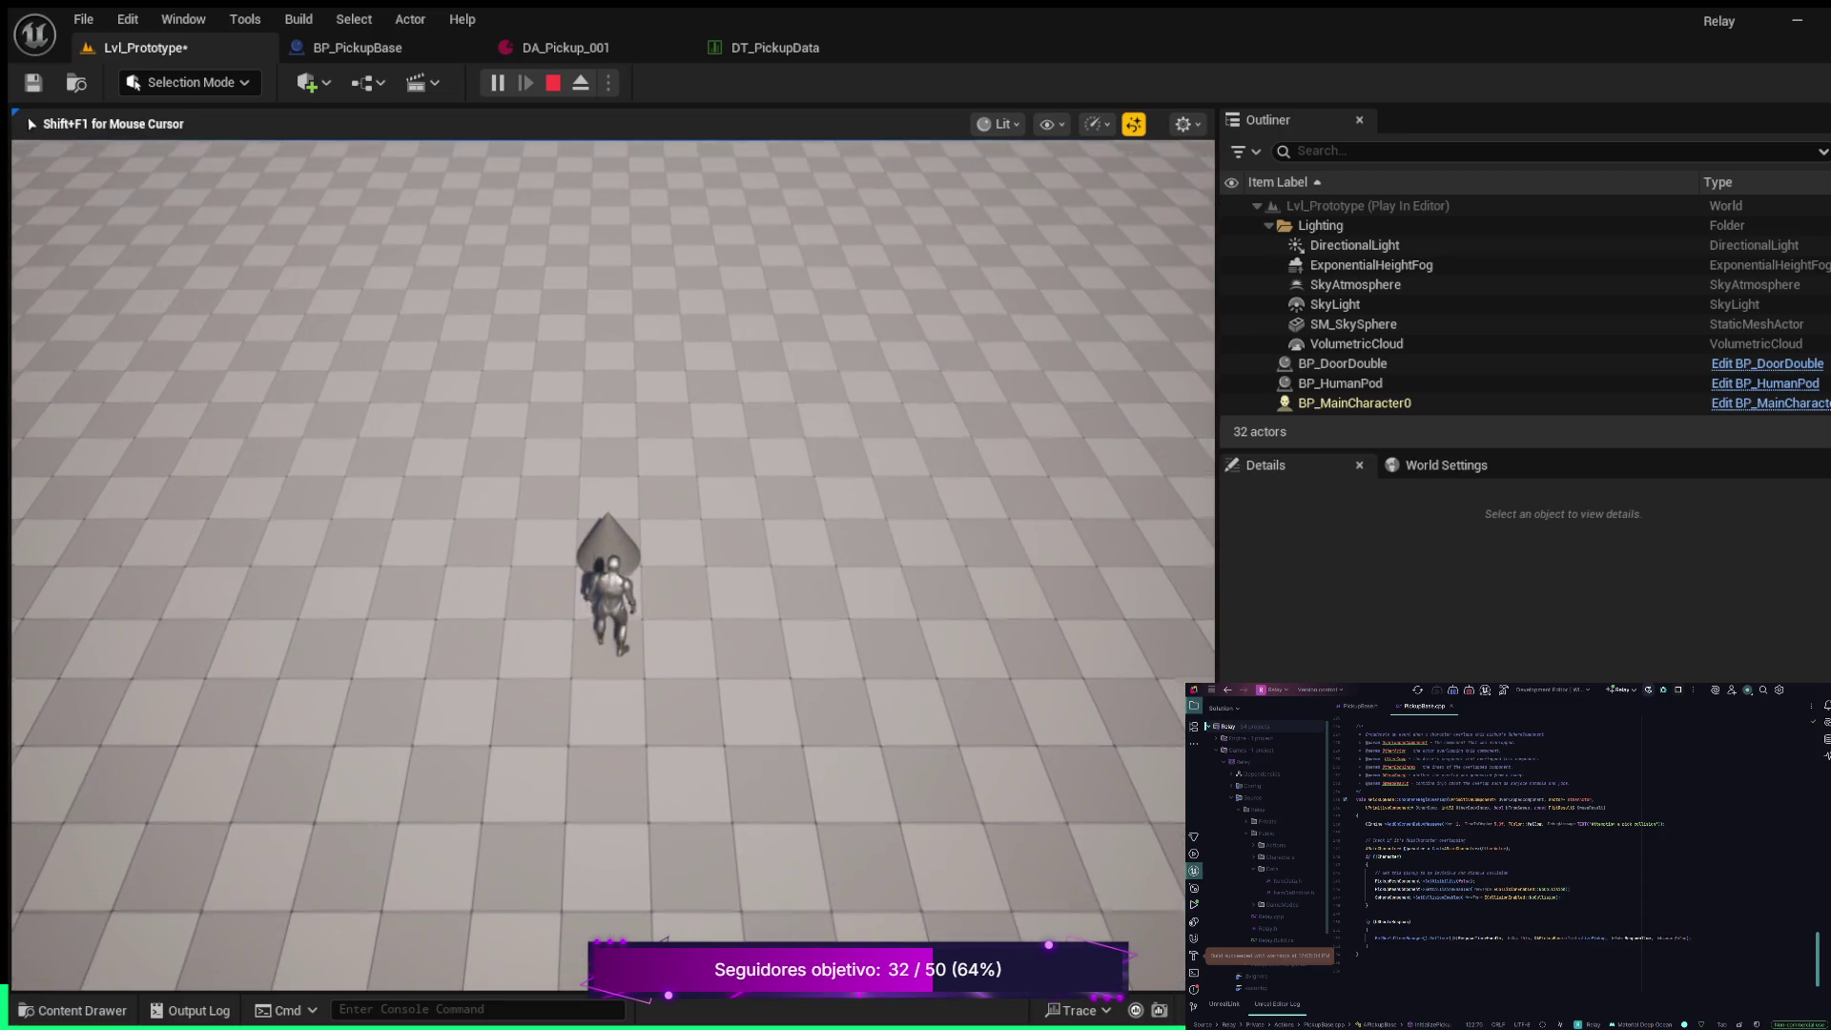
pyautogui.press('s')
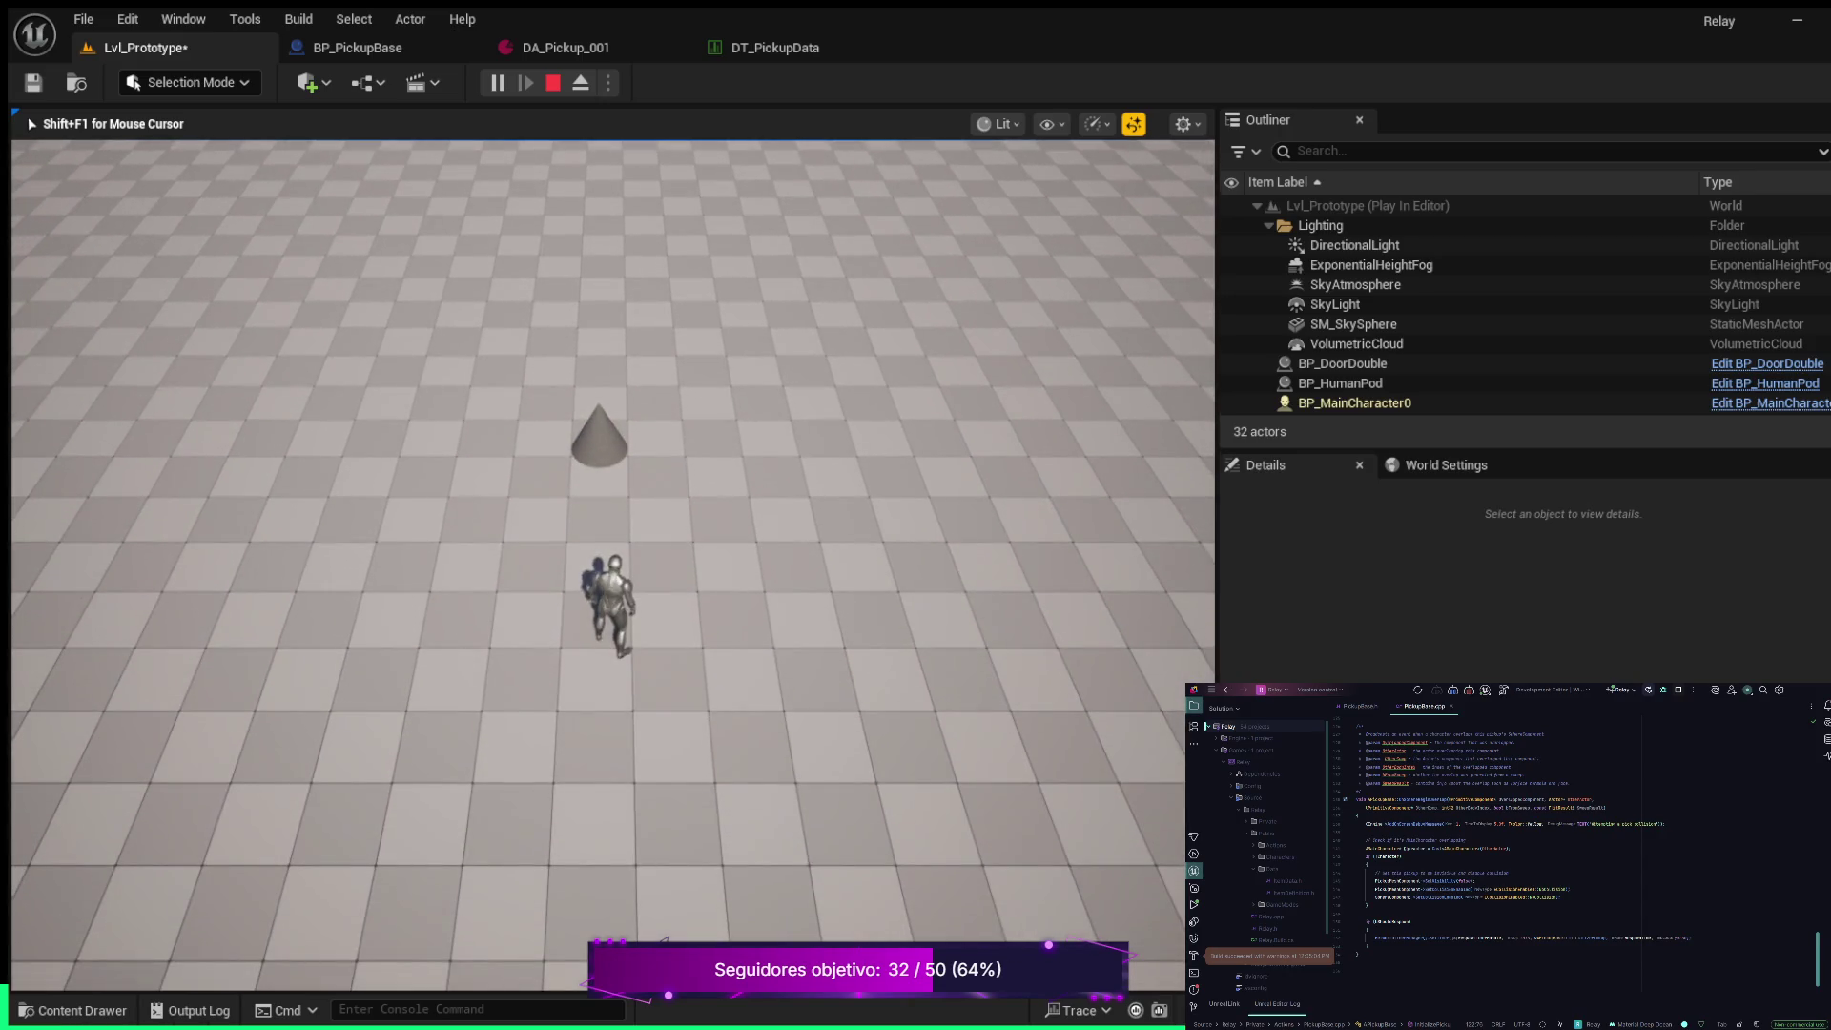
pyautogui.press('w')
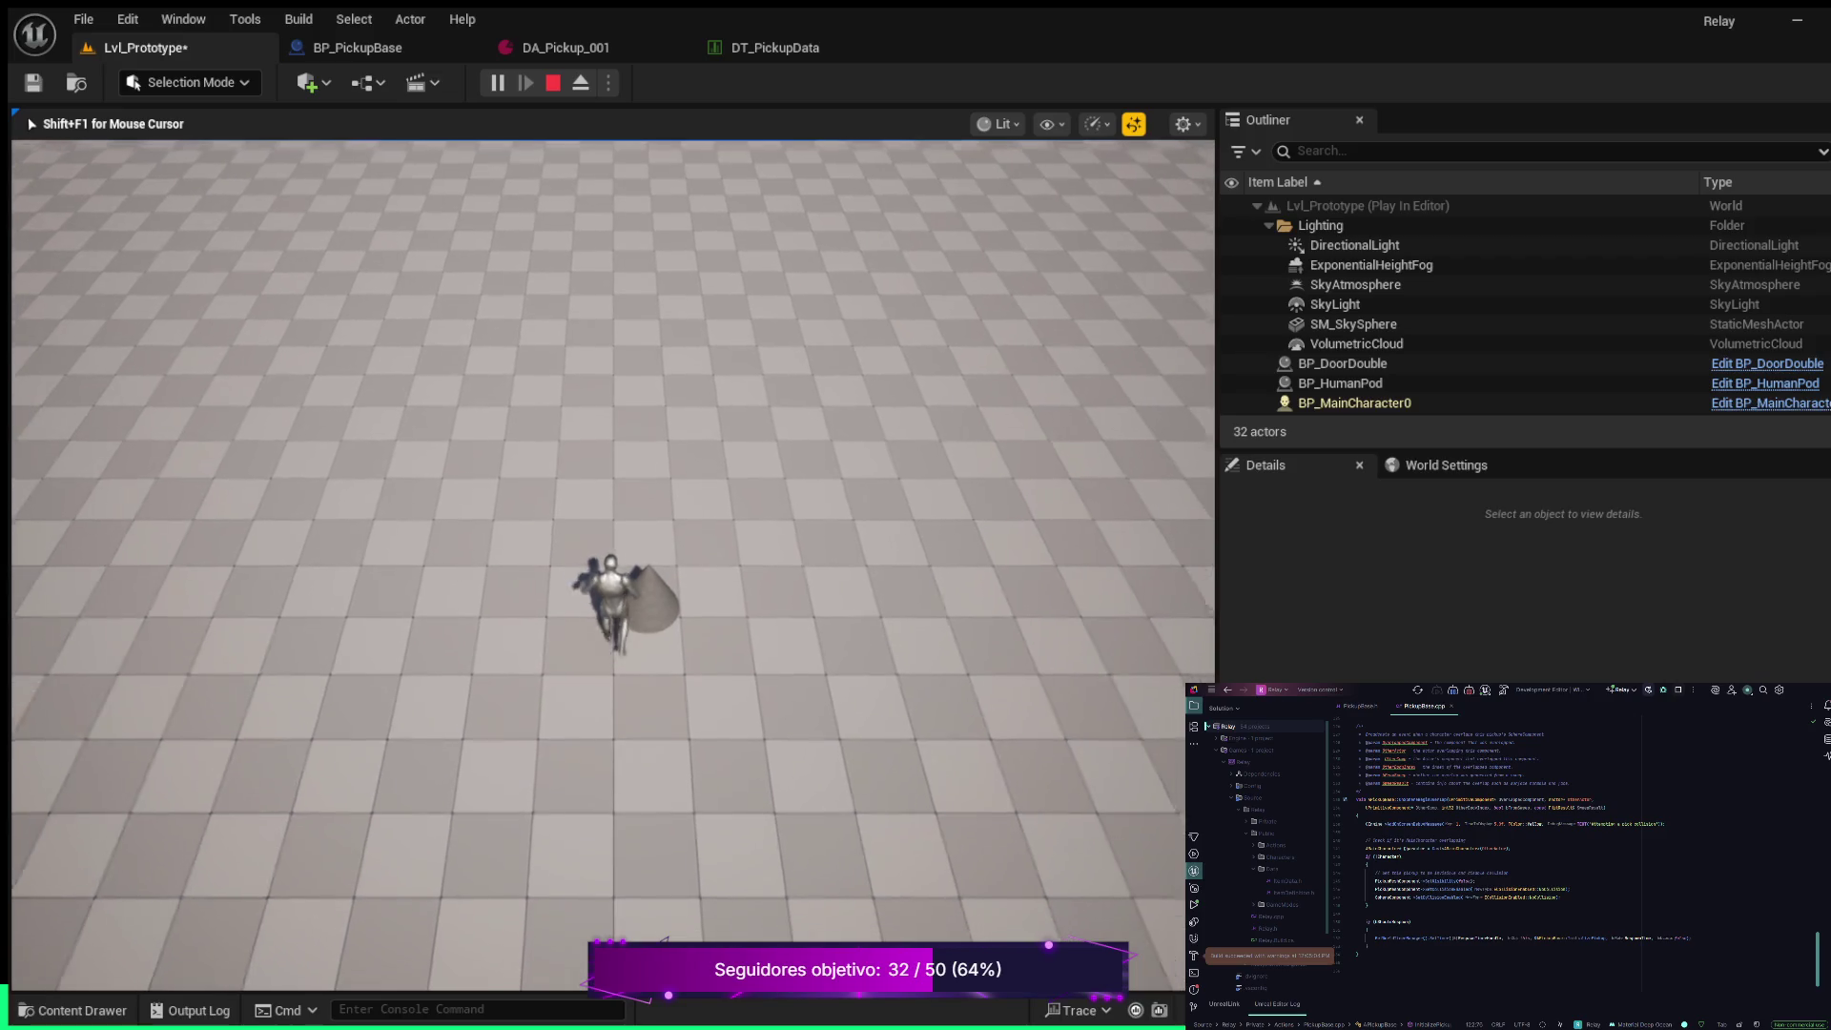
pyautogui.press('s')
pyautogui.press('w')
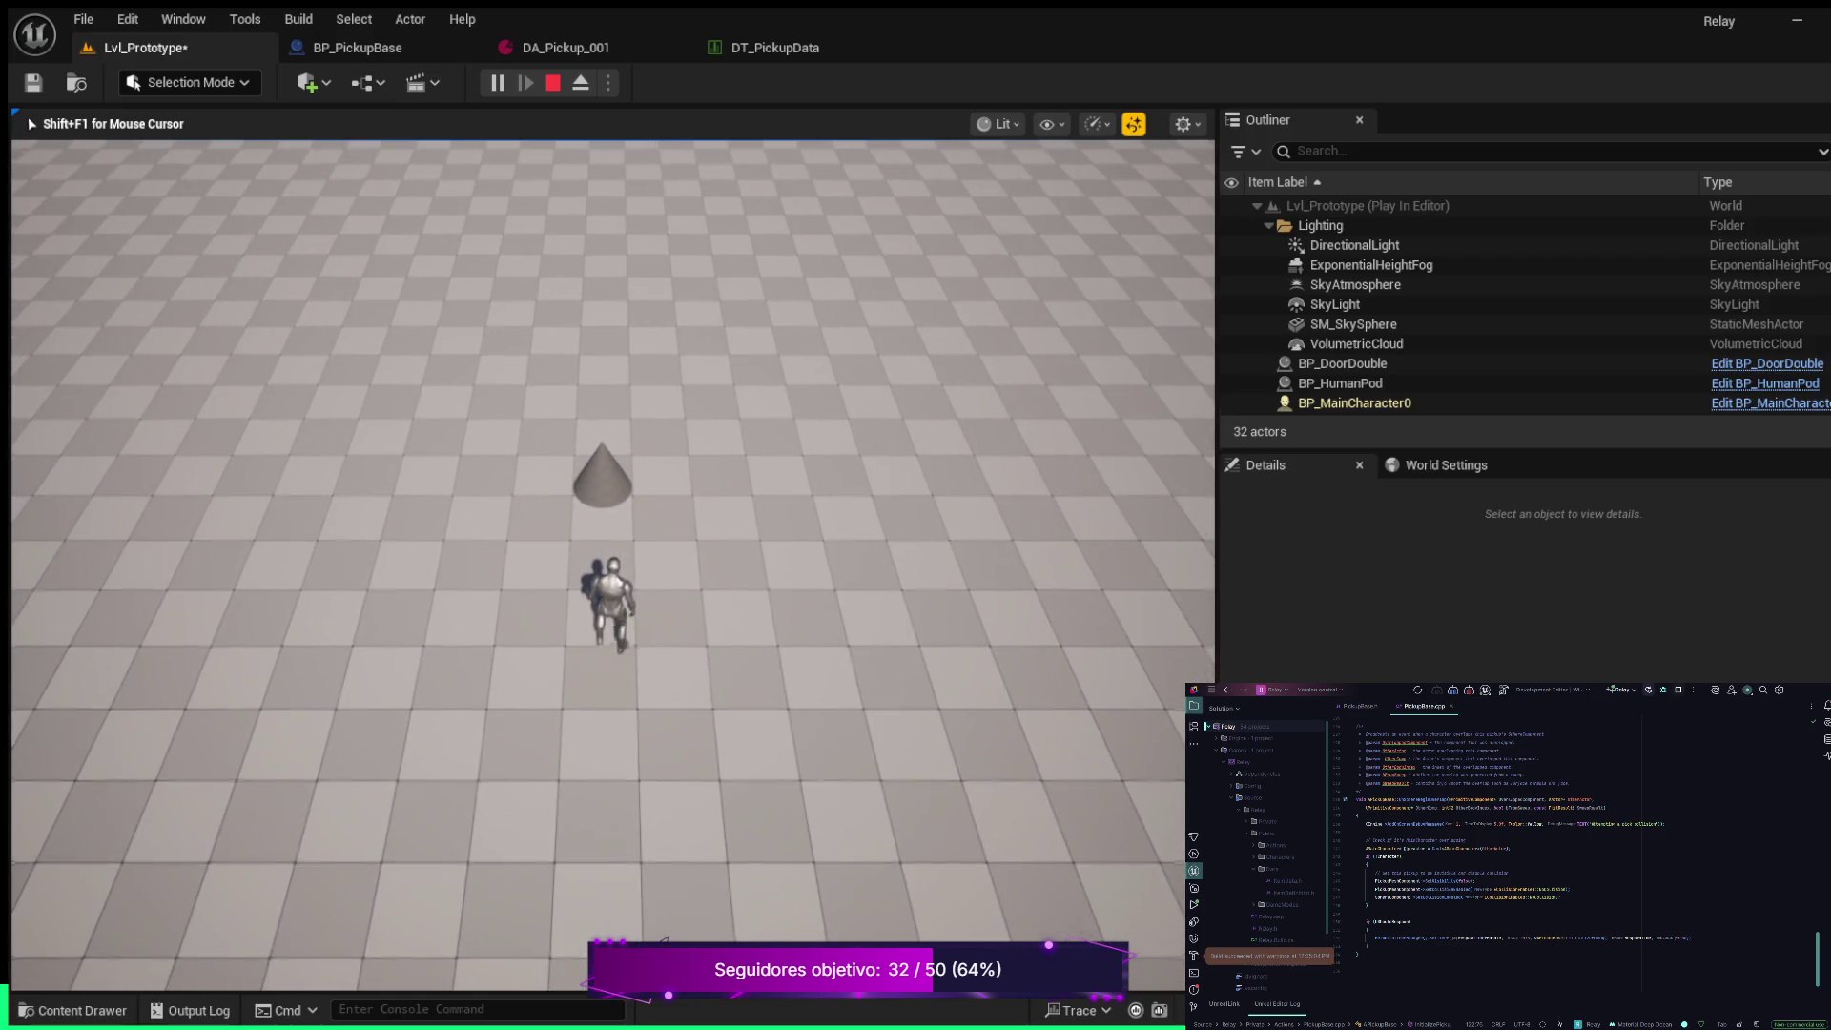
pyautogui.press('s')
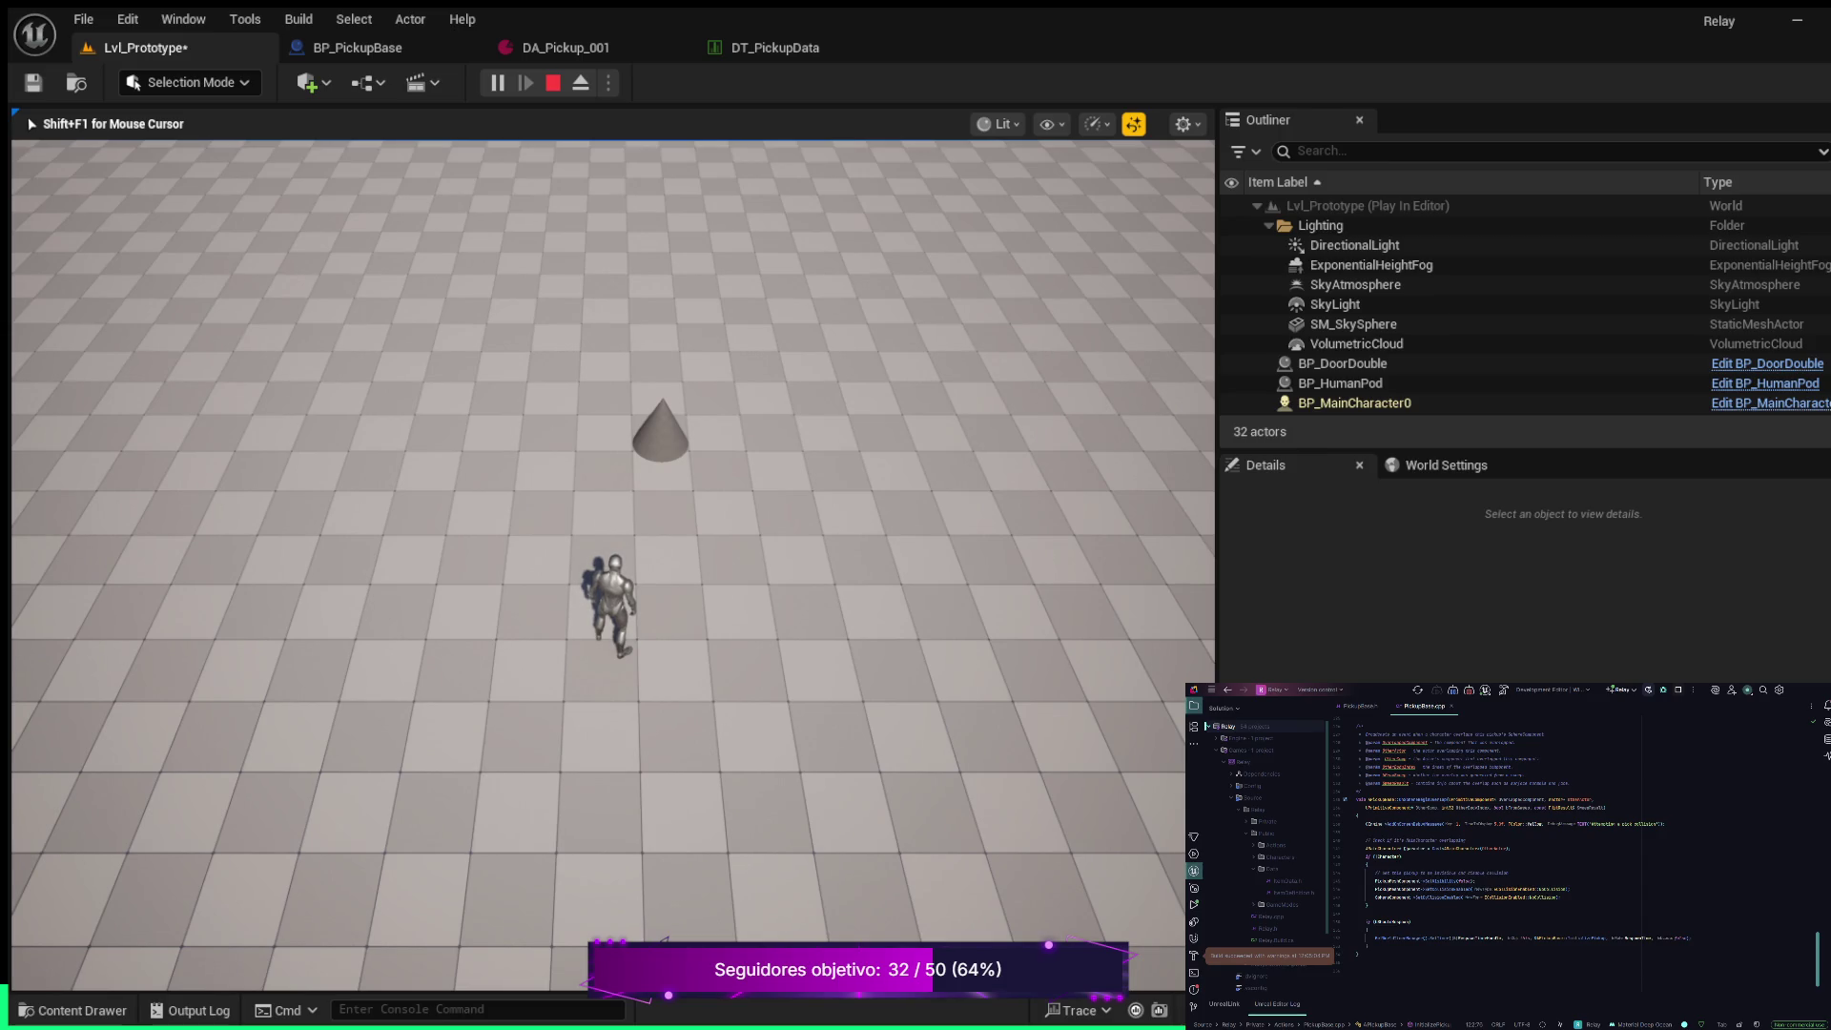
pyautogui.press('Escape')
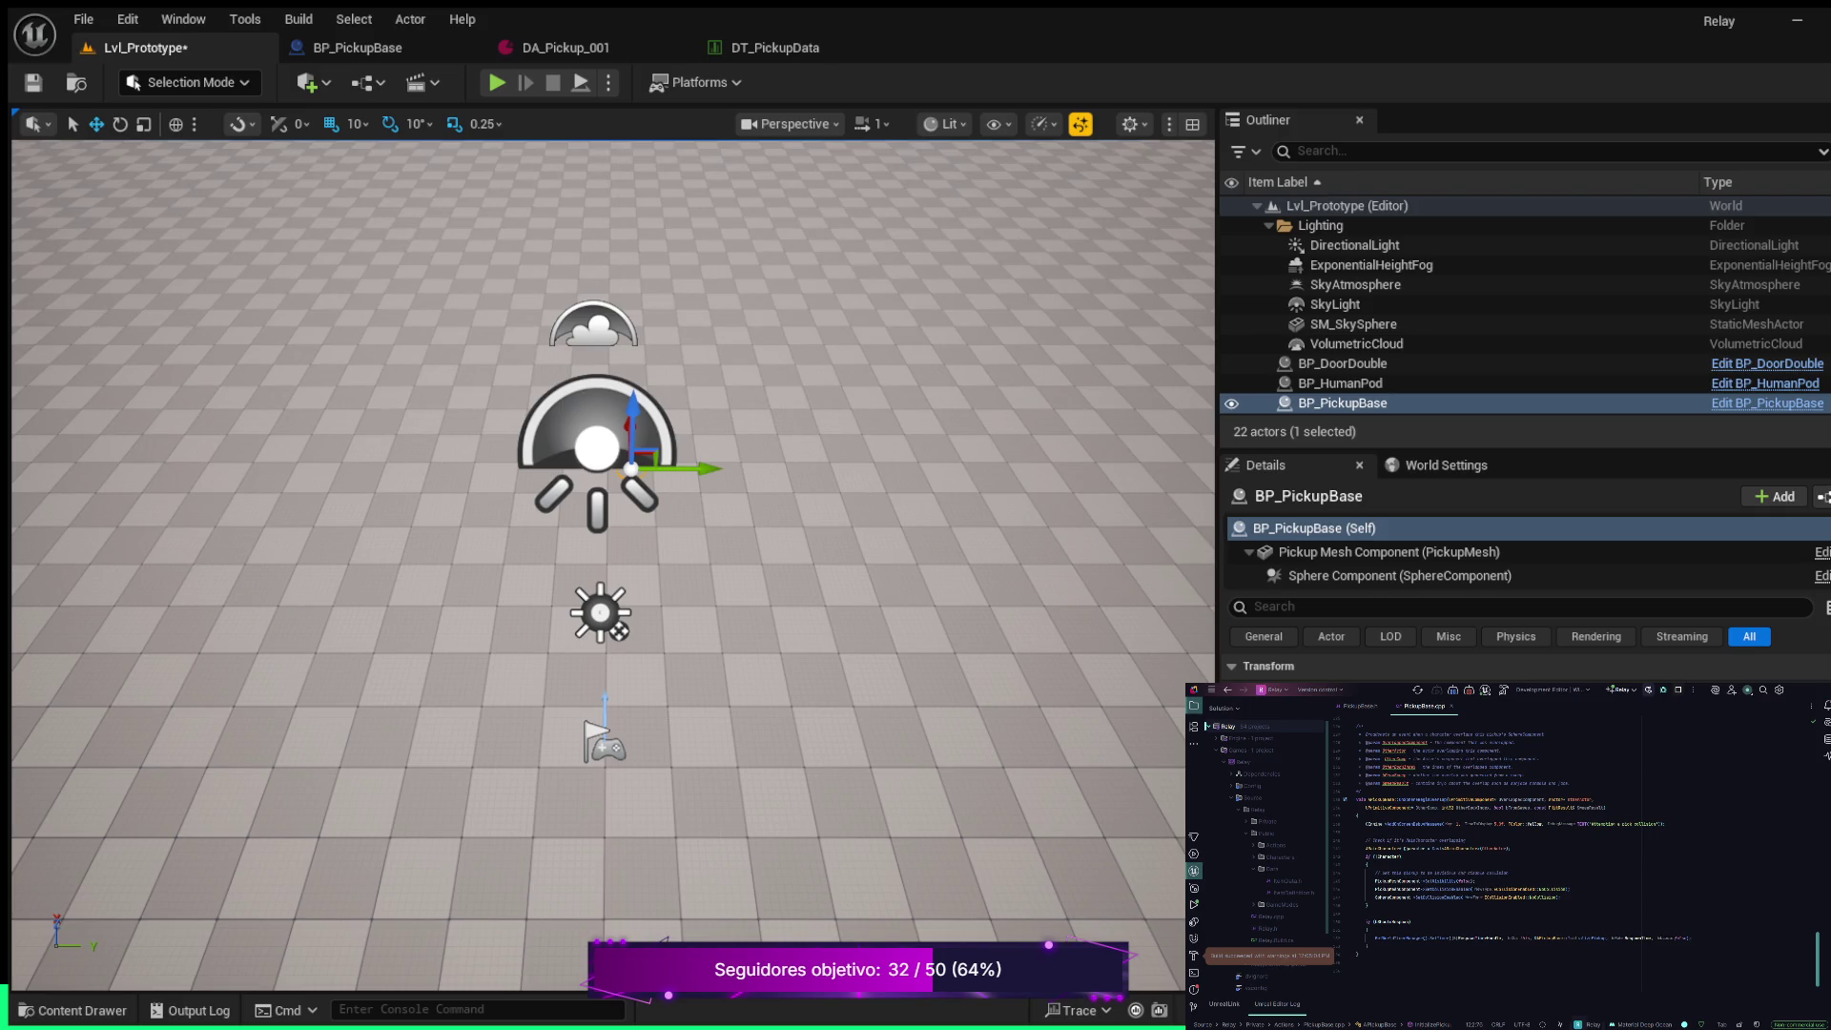
# Review the property declarations at the top of PickupBase.h
pyautogui.hotkey('ctrl', 'alt', 'Home')
pyautogui.hotkey('ctrl', 'z')
pyautogui.hotkey('ctrl', 'z')
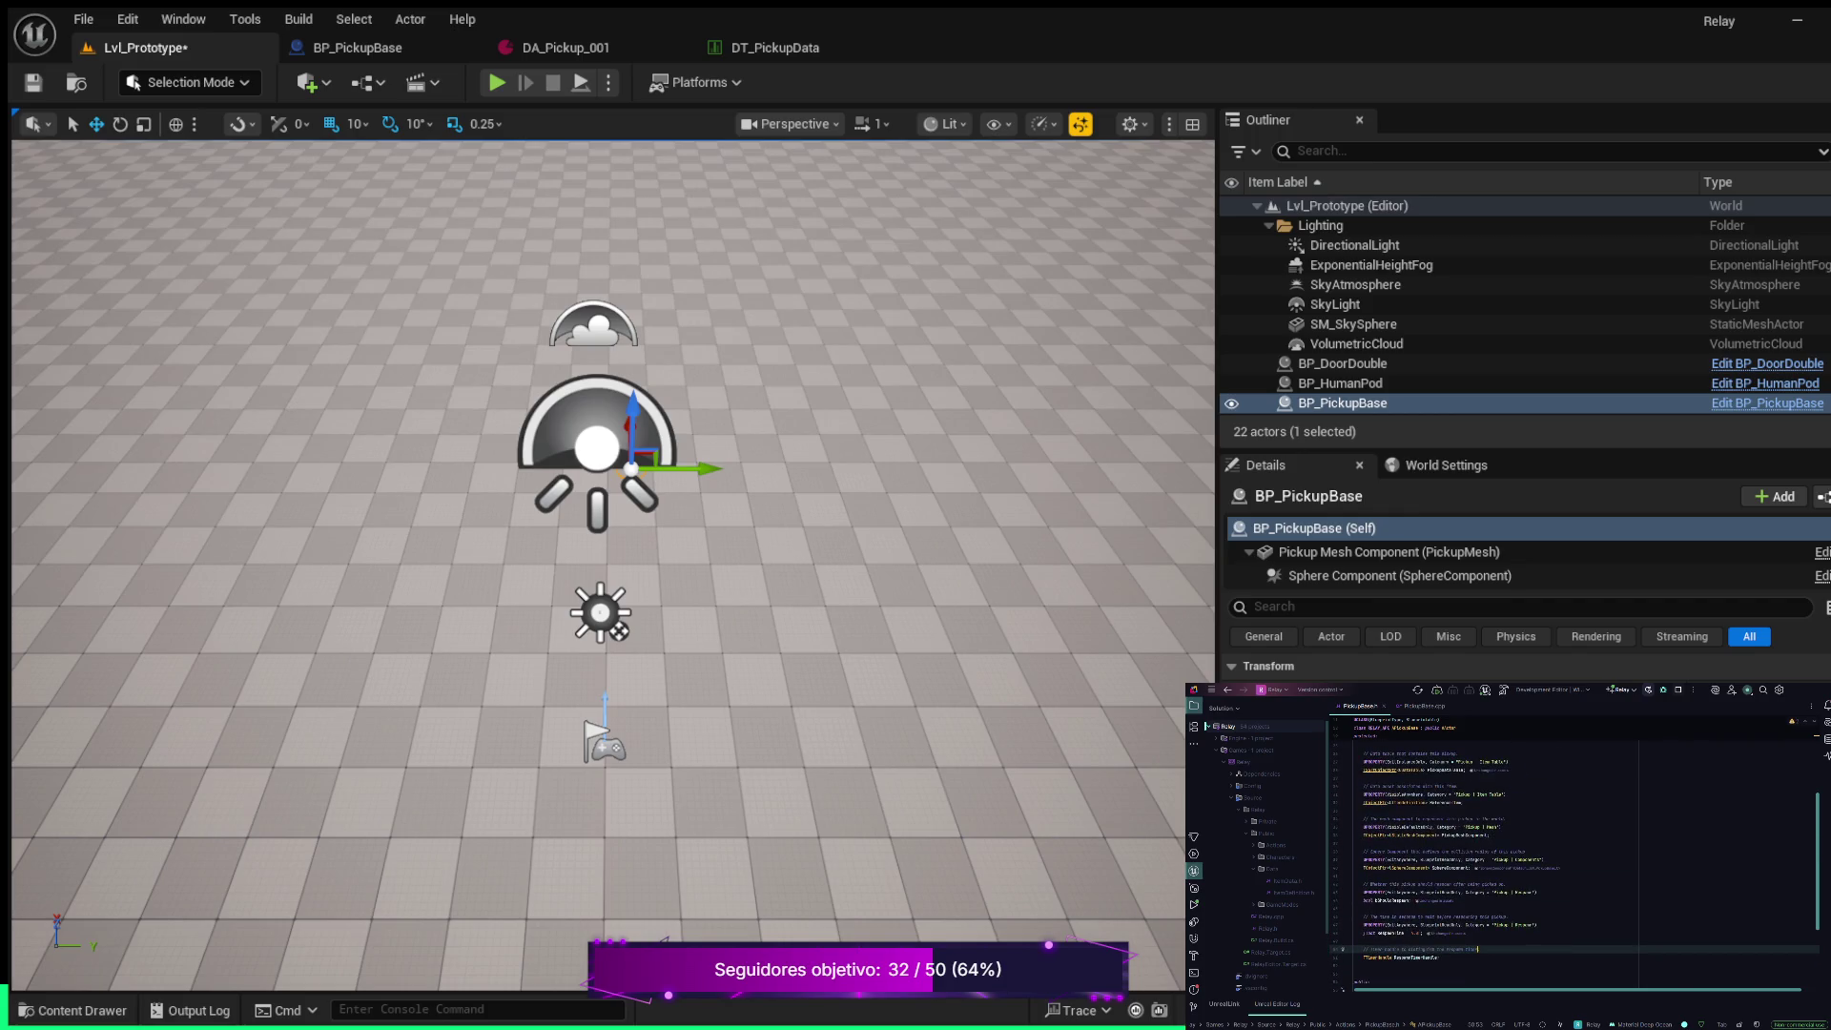
pyautogui.hotkey('ctrl', 'z')
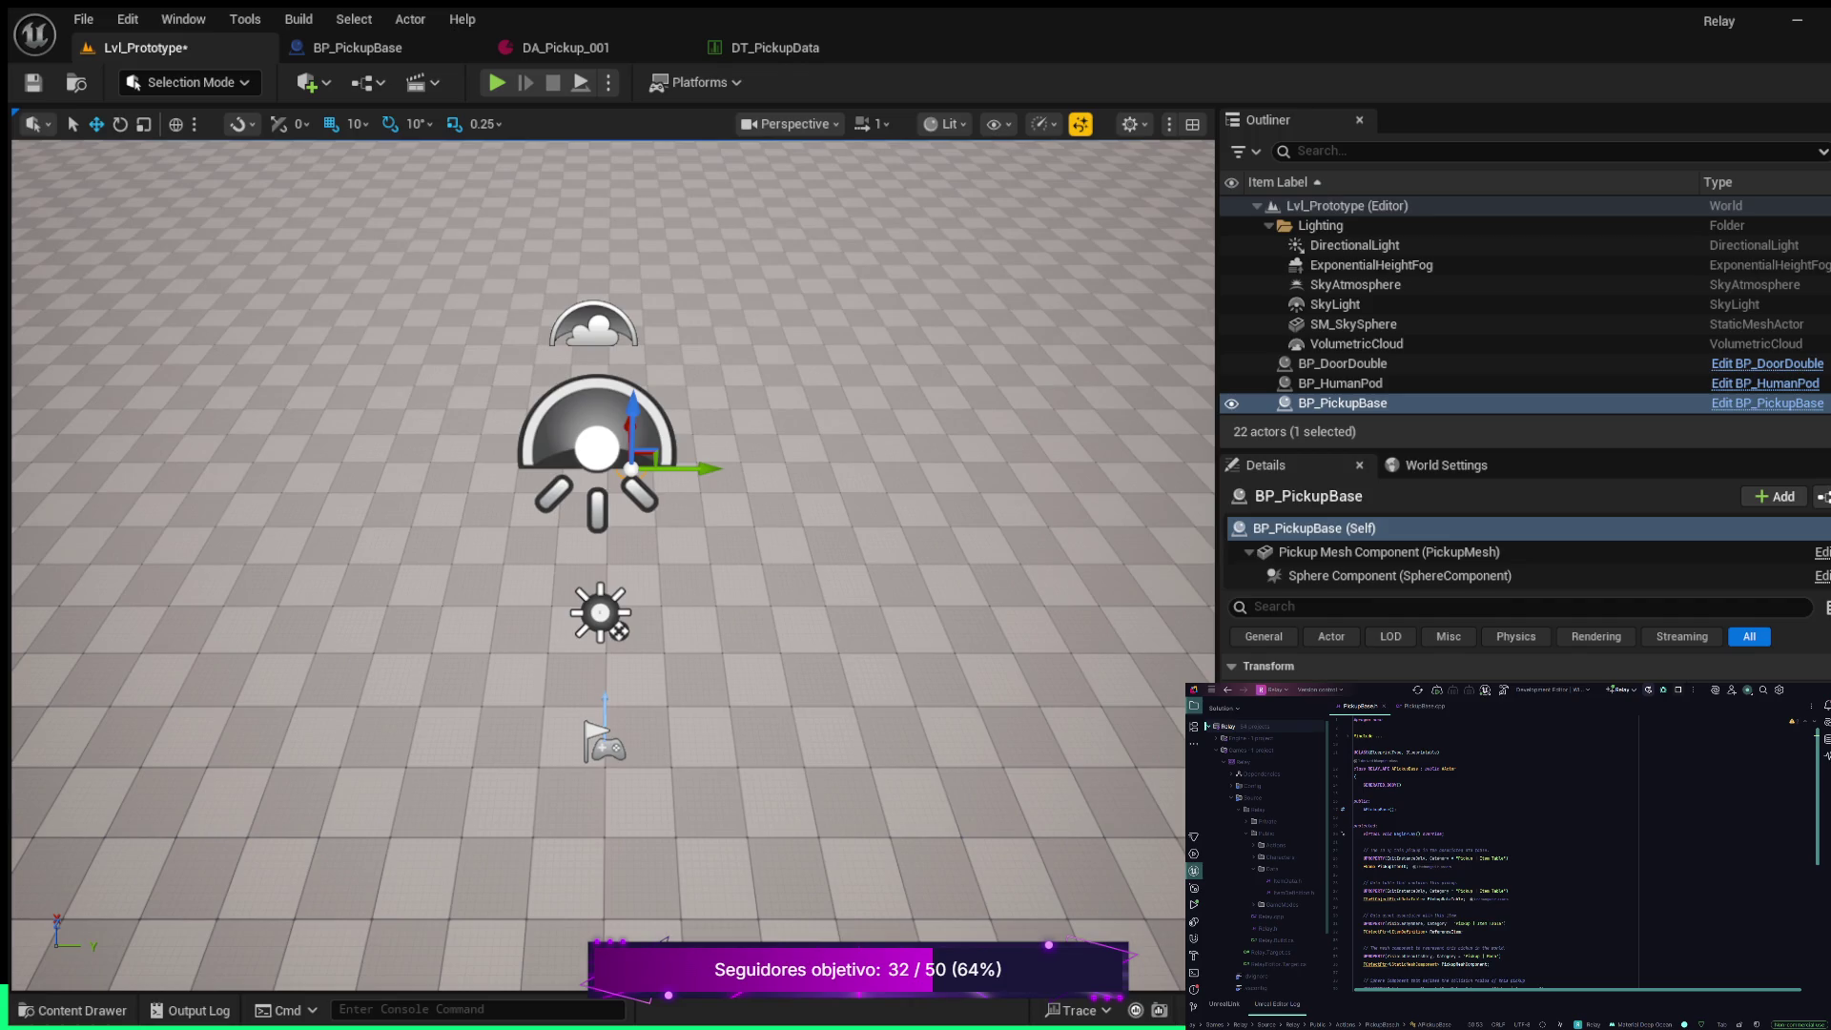
# Find the SetSphereRadius line in the PickupBase.cpp constructor, then launch Play In Editor with Alt+P
pyautogui.hotkey('ctrl', 'alt', 'Home')
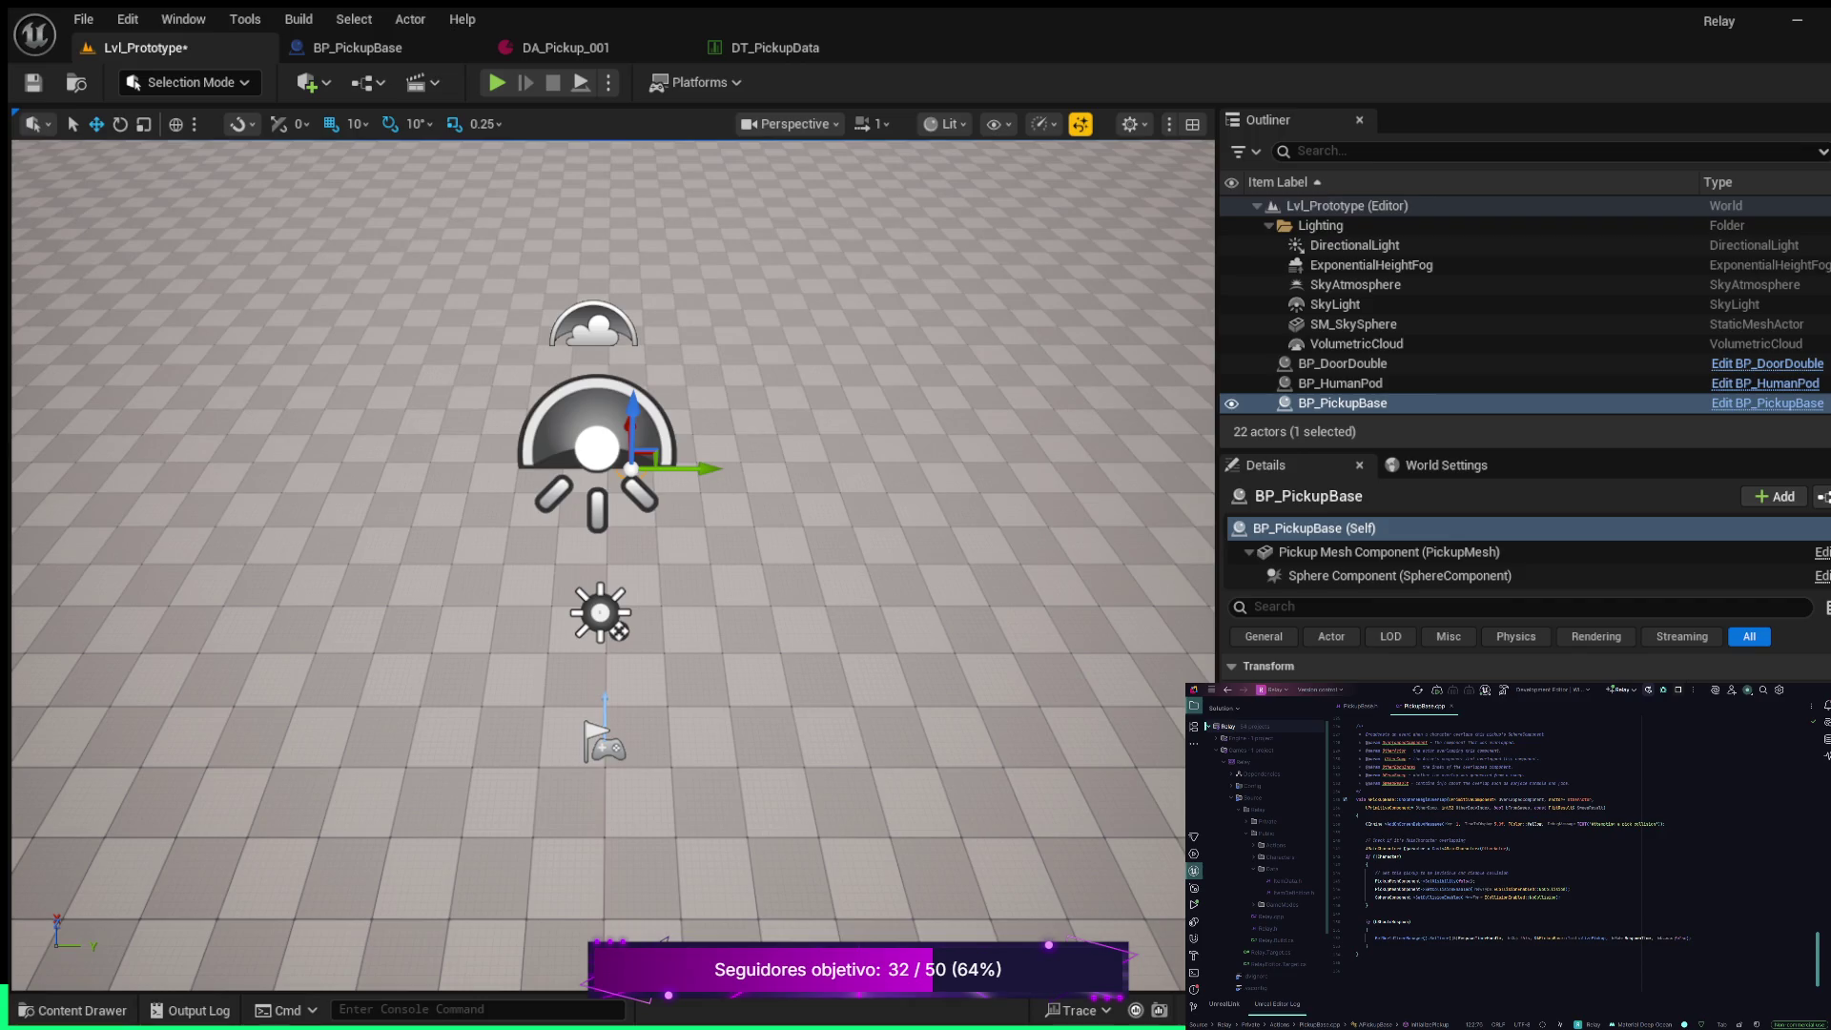
pyautogui.scroll(10, 1574, 849)
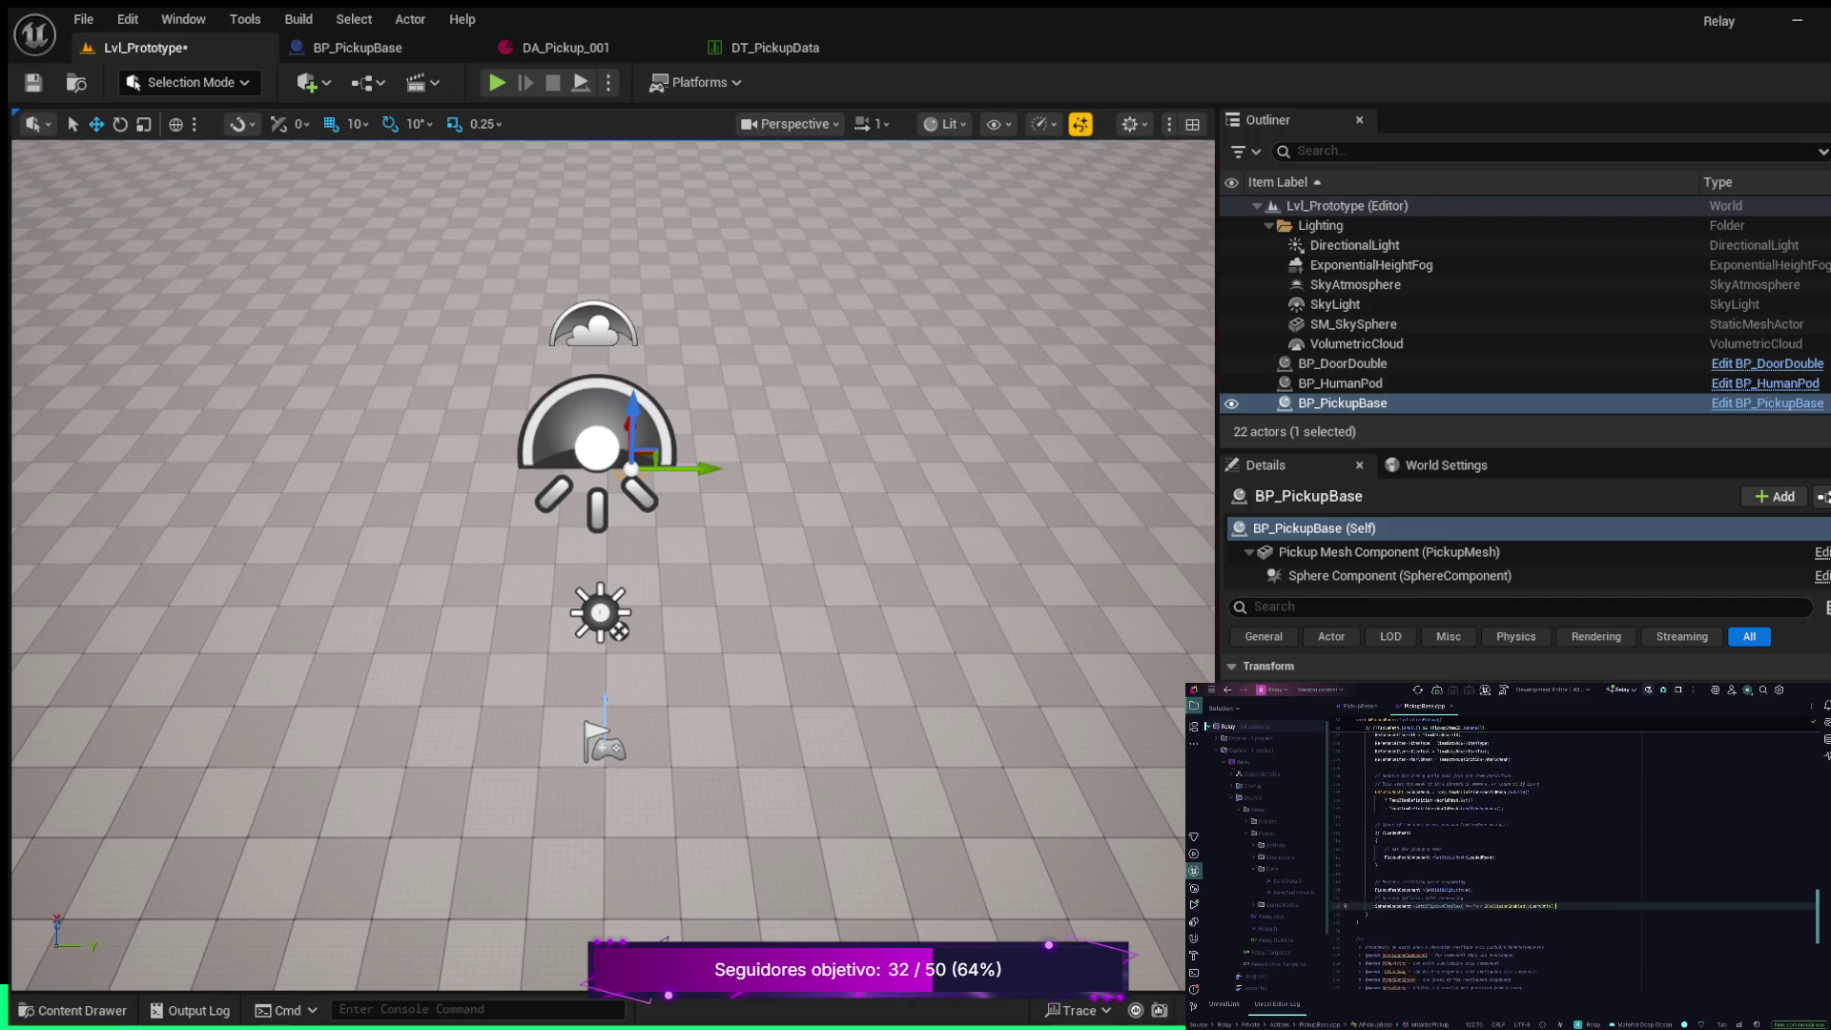
pyautogui.scroll(10, 1593, 858)
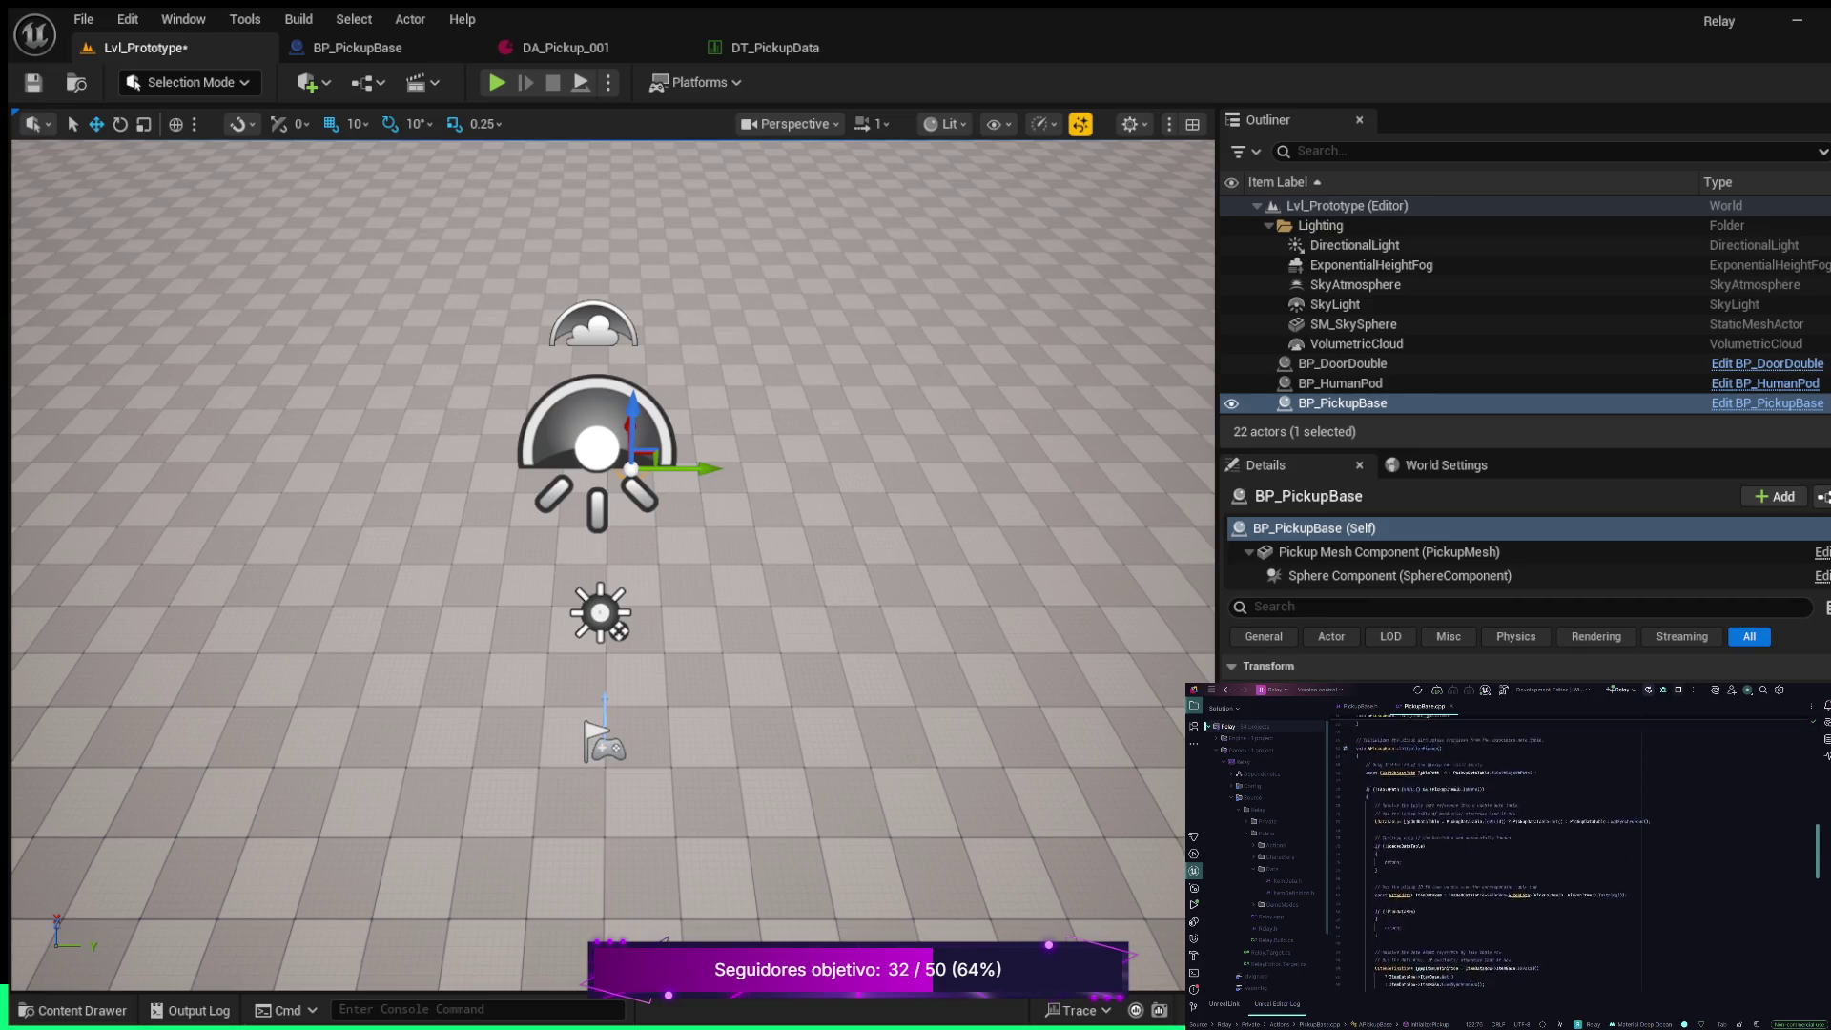
pyautogui.scroll(5, 1593, 858)
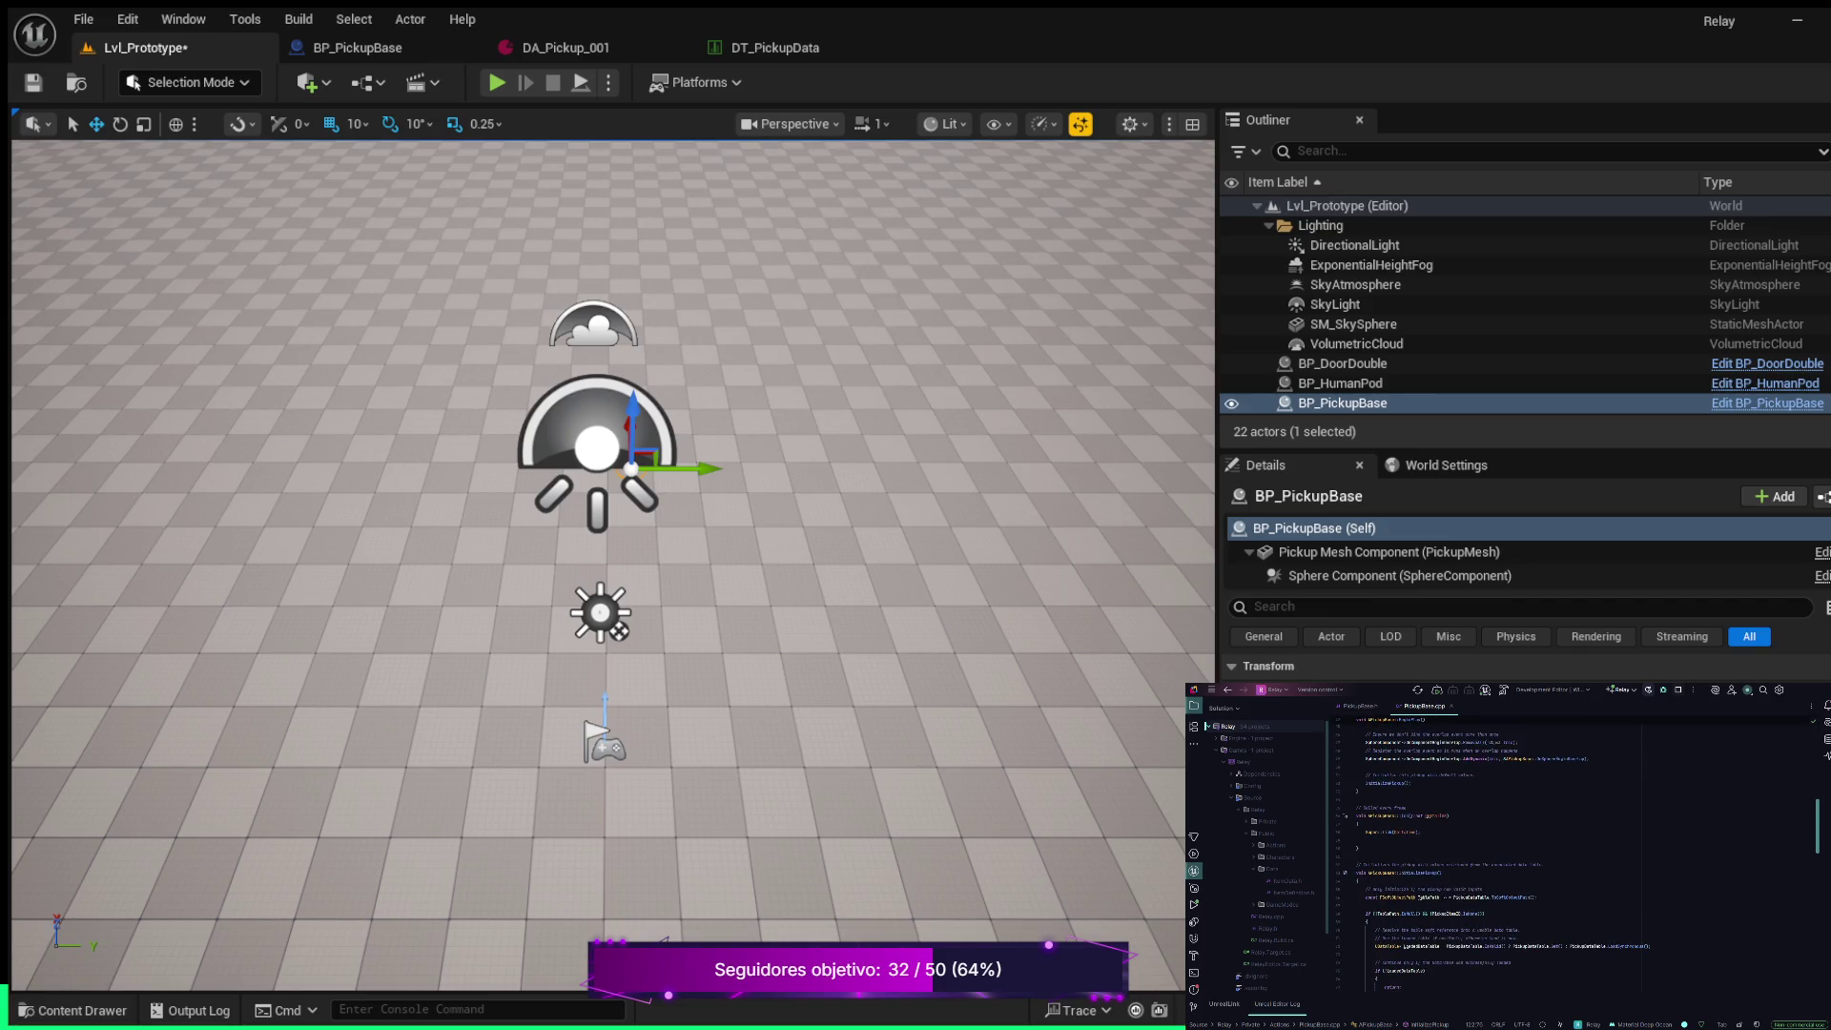
pyautogui.scroll(5, 1503, 853)
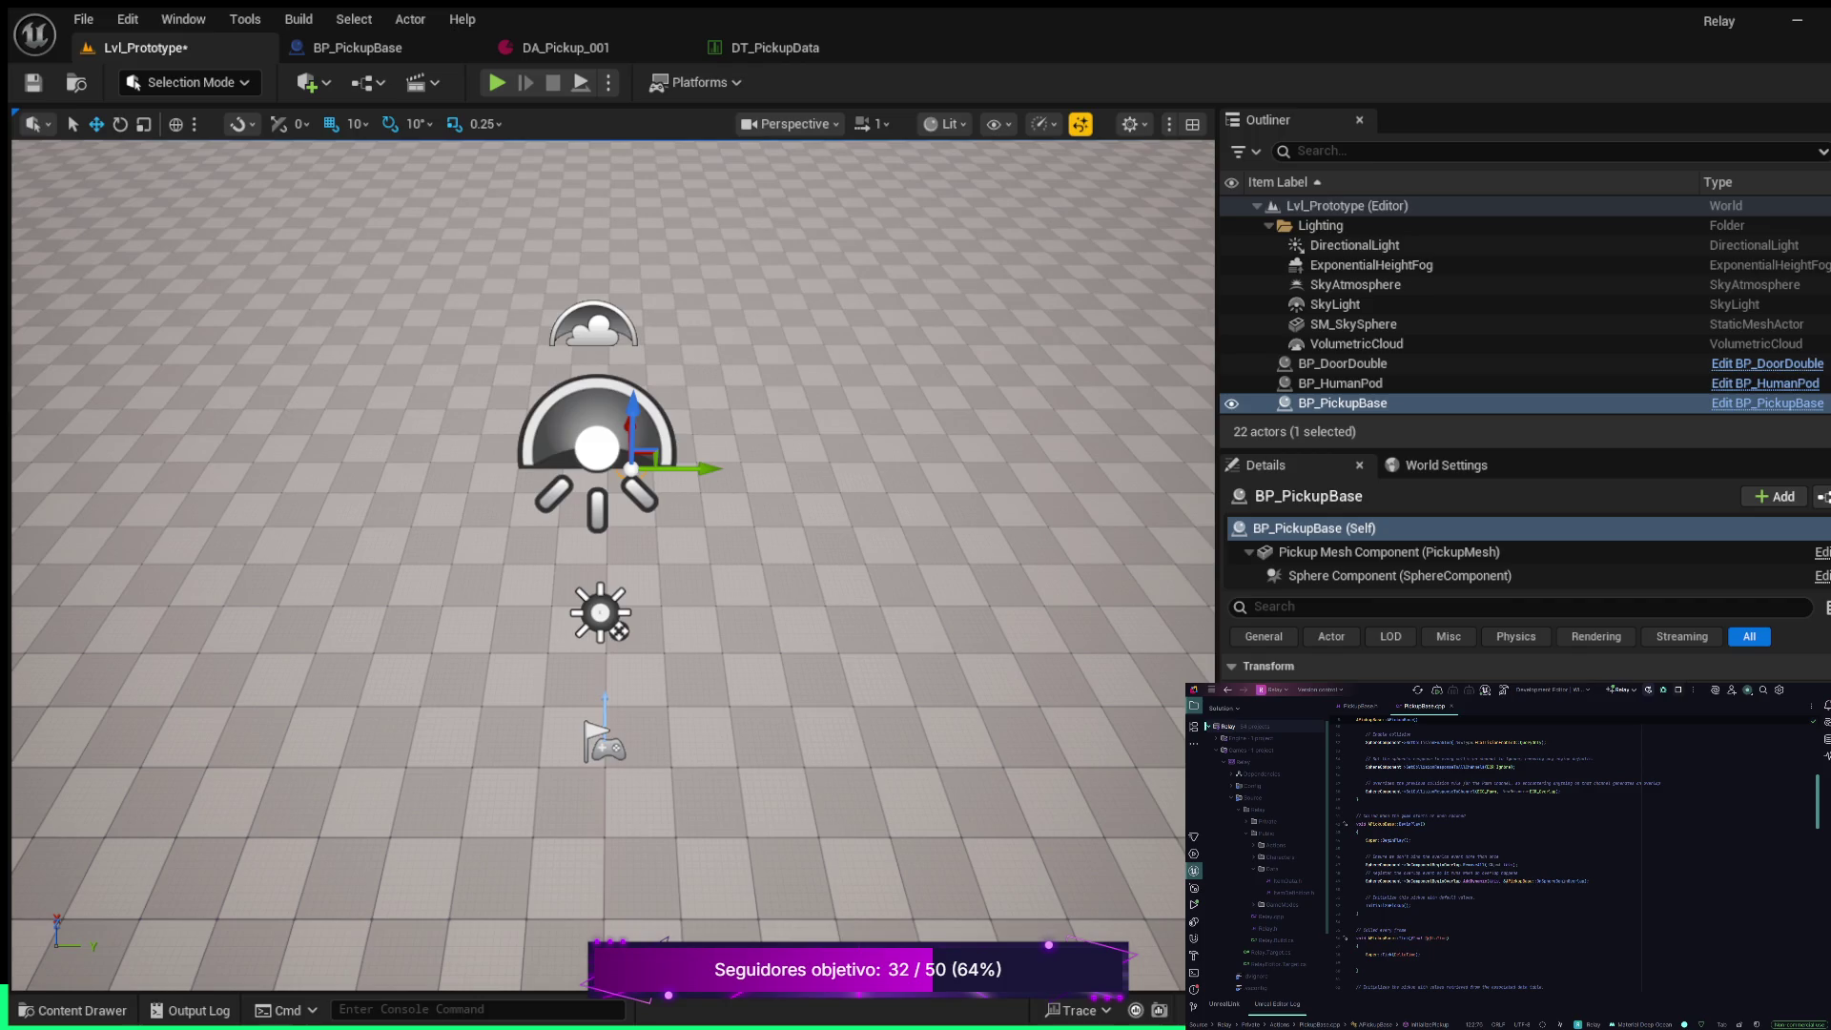
pyautogui.scroll(8, 1588, 858)
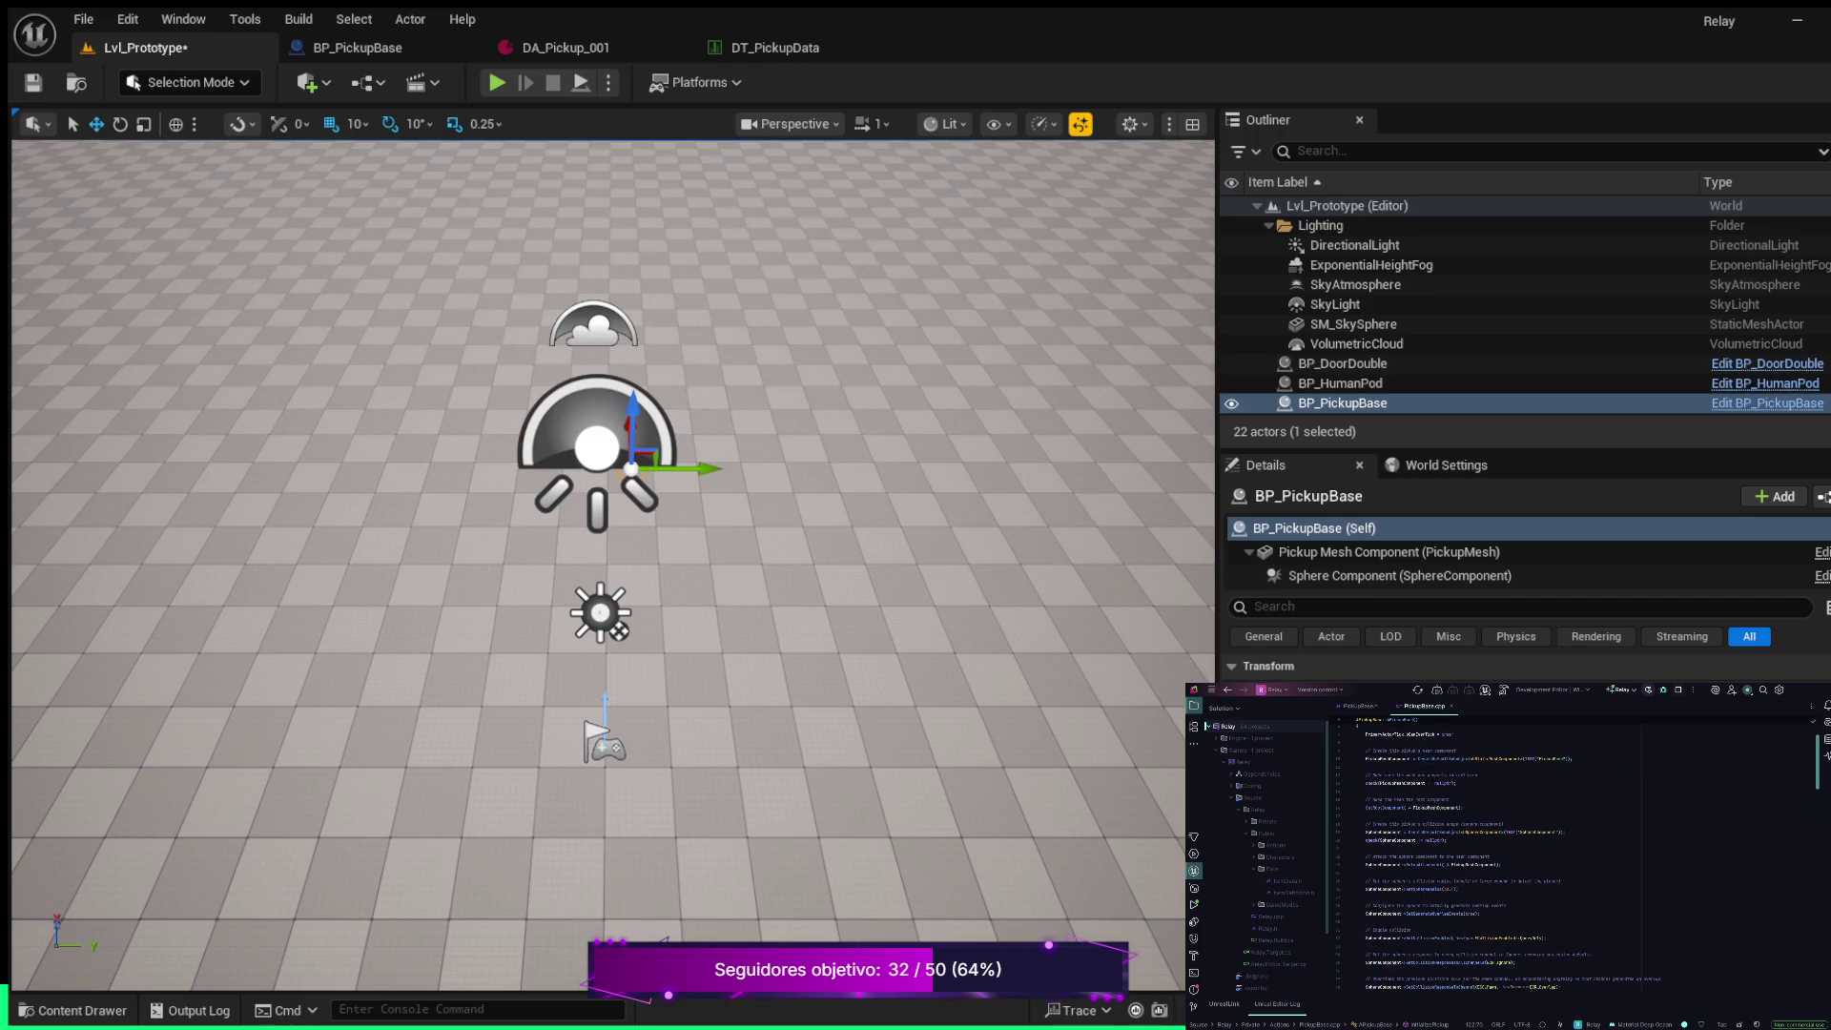
pyautogui.click(1445, 889)
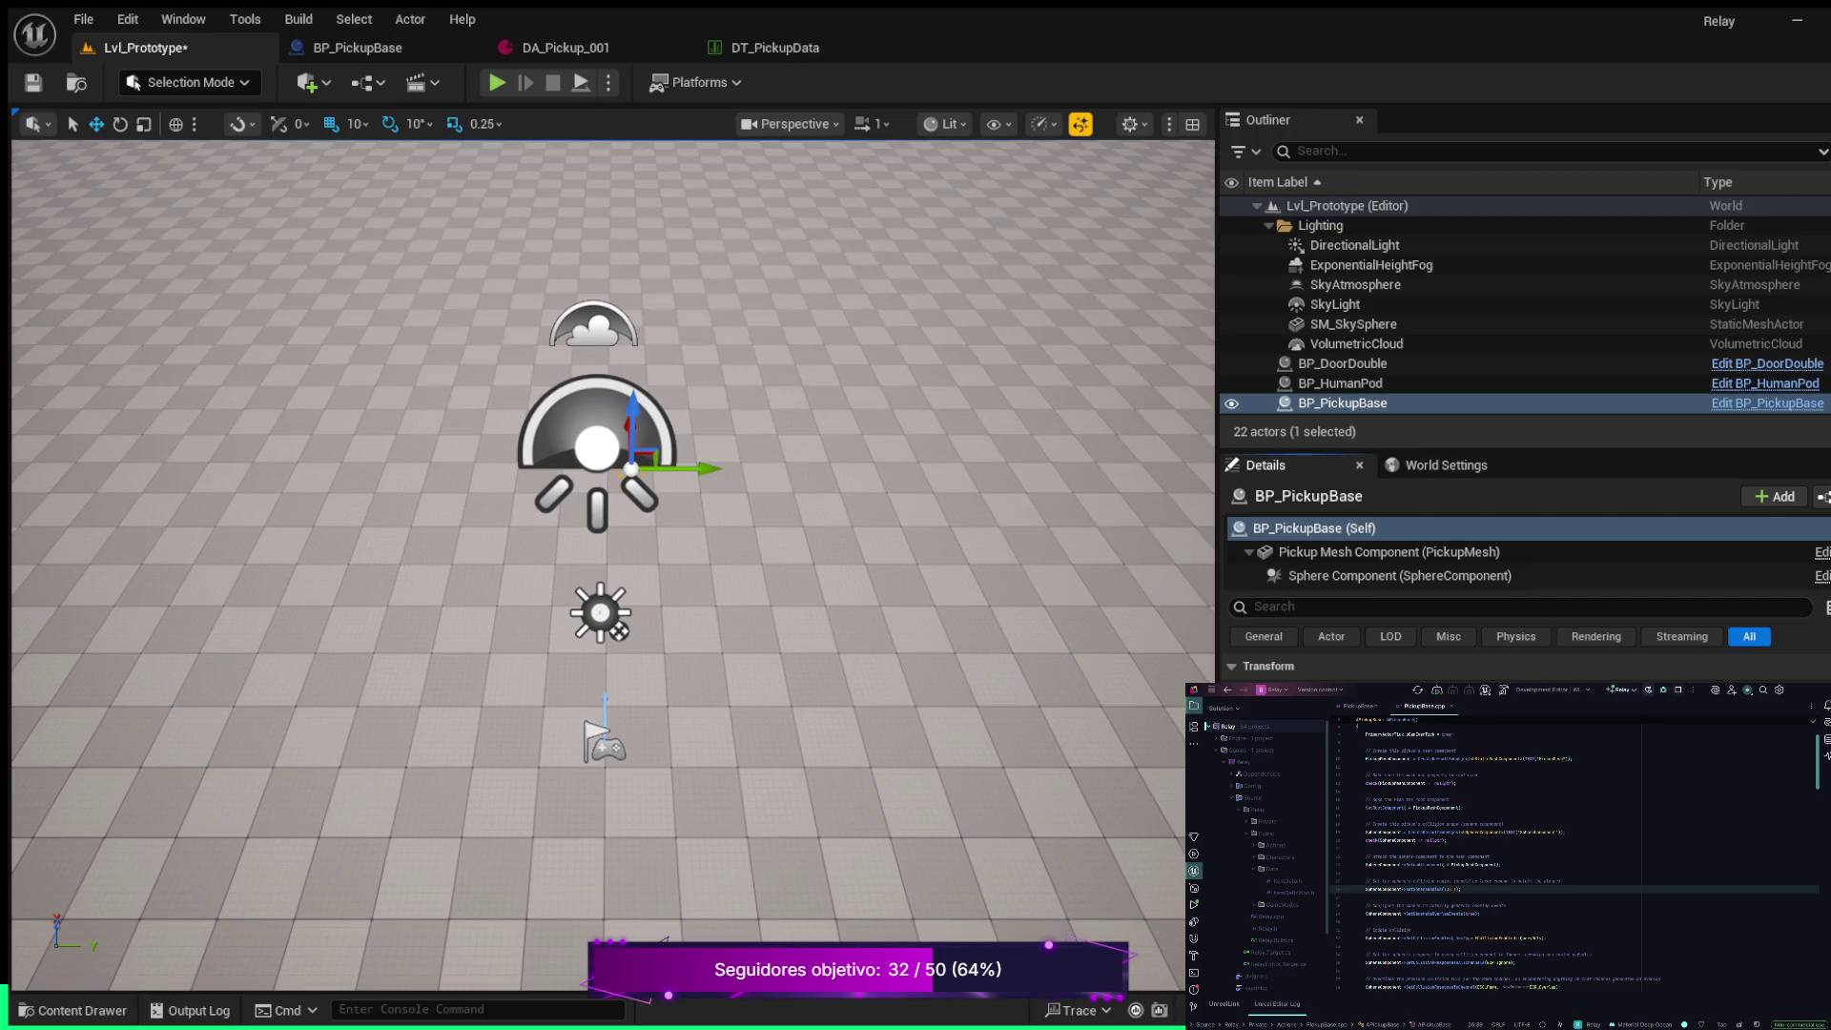
pyautogui.hotkey('alt', 'p')
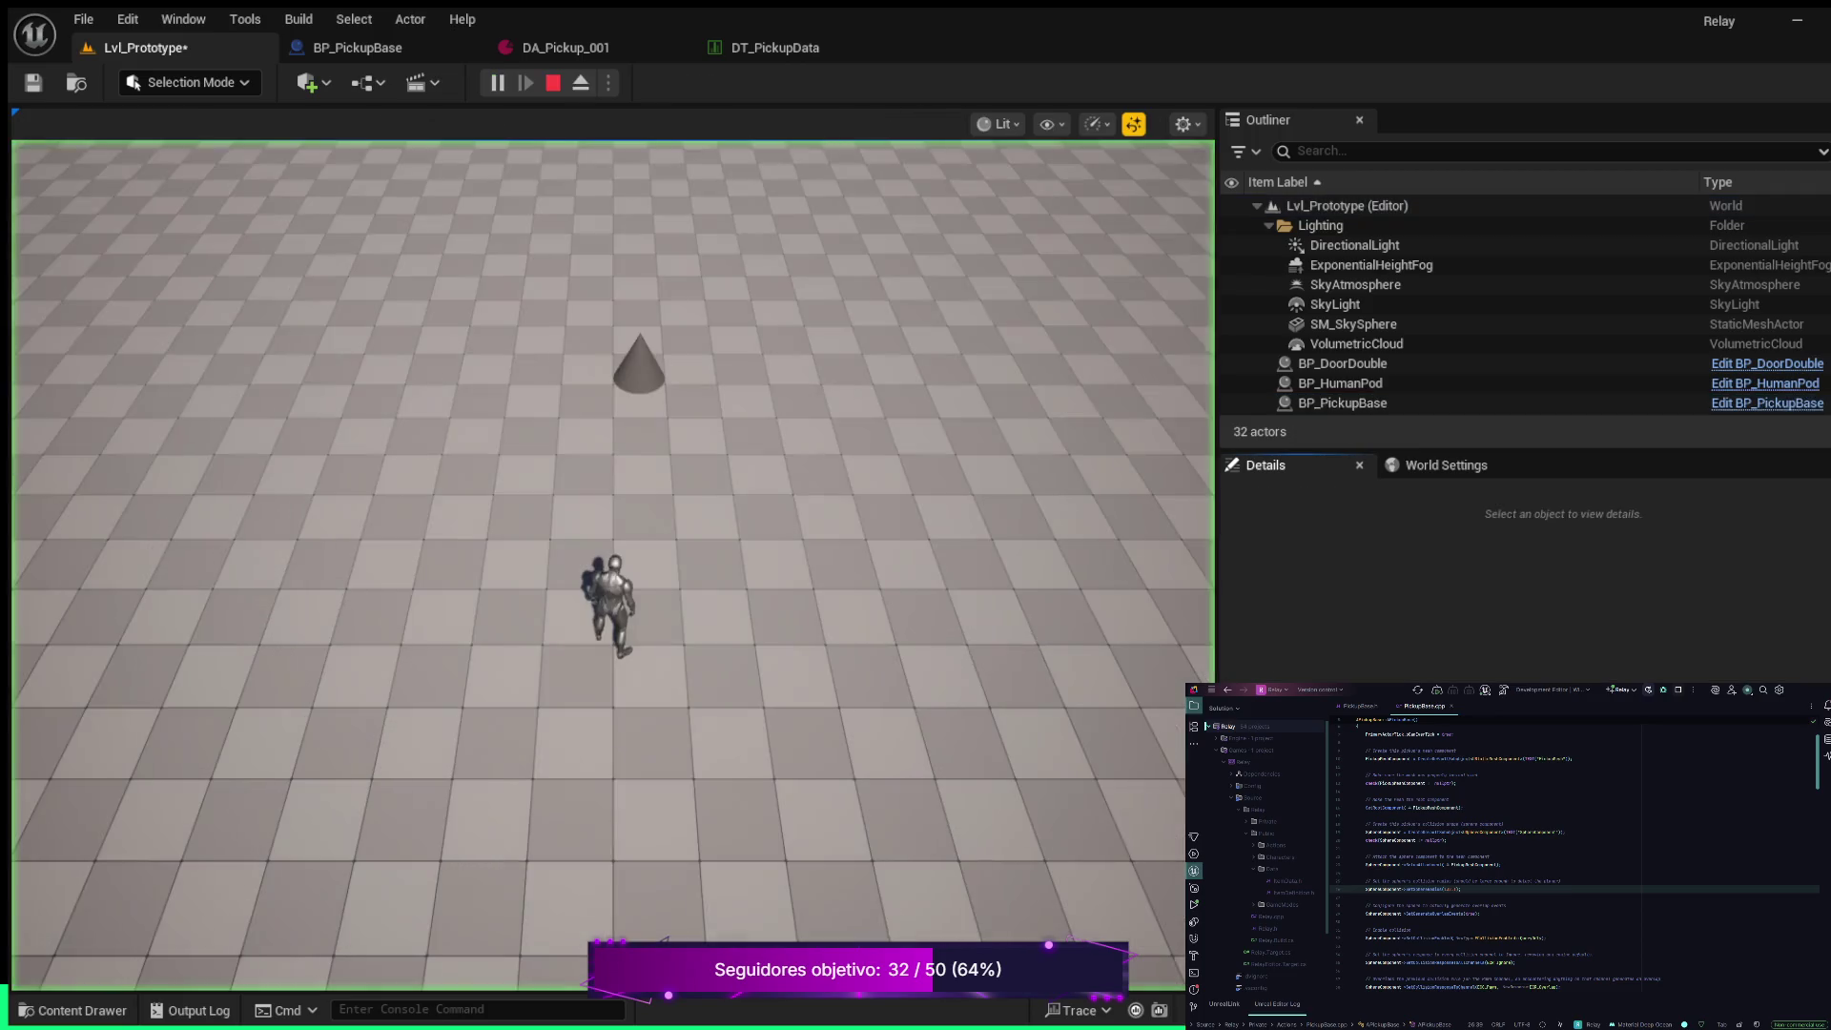
# Walk the character forward, back and past the cone, then stop the play session with Esc
pyautogui.press('w')
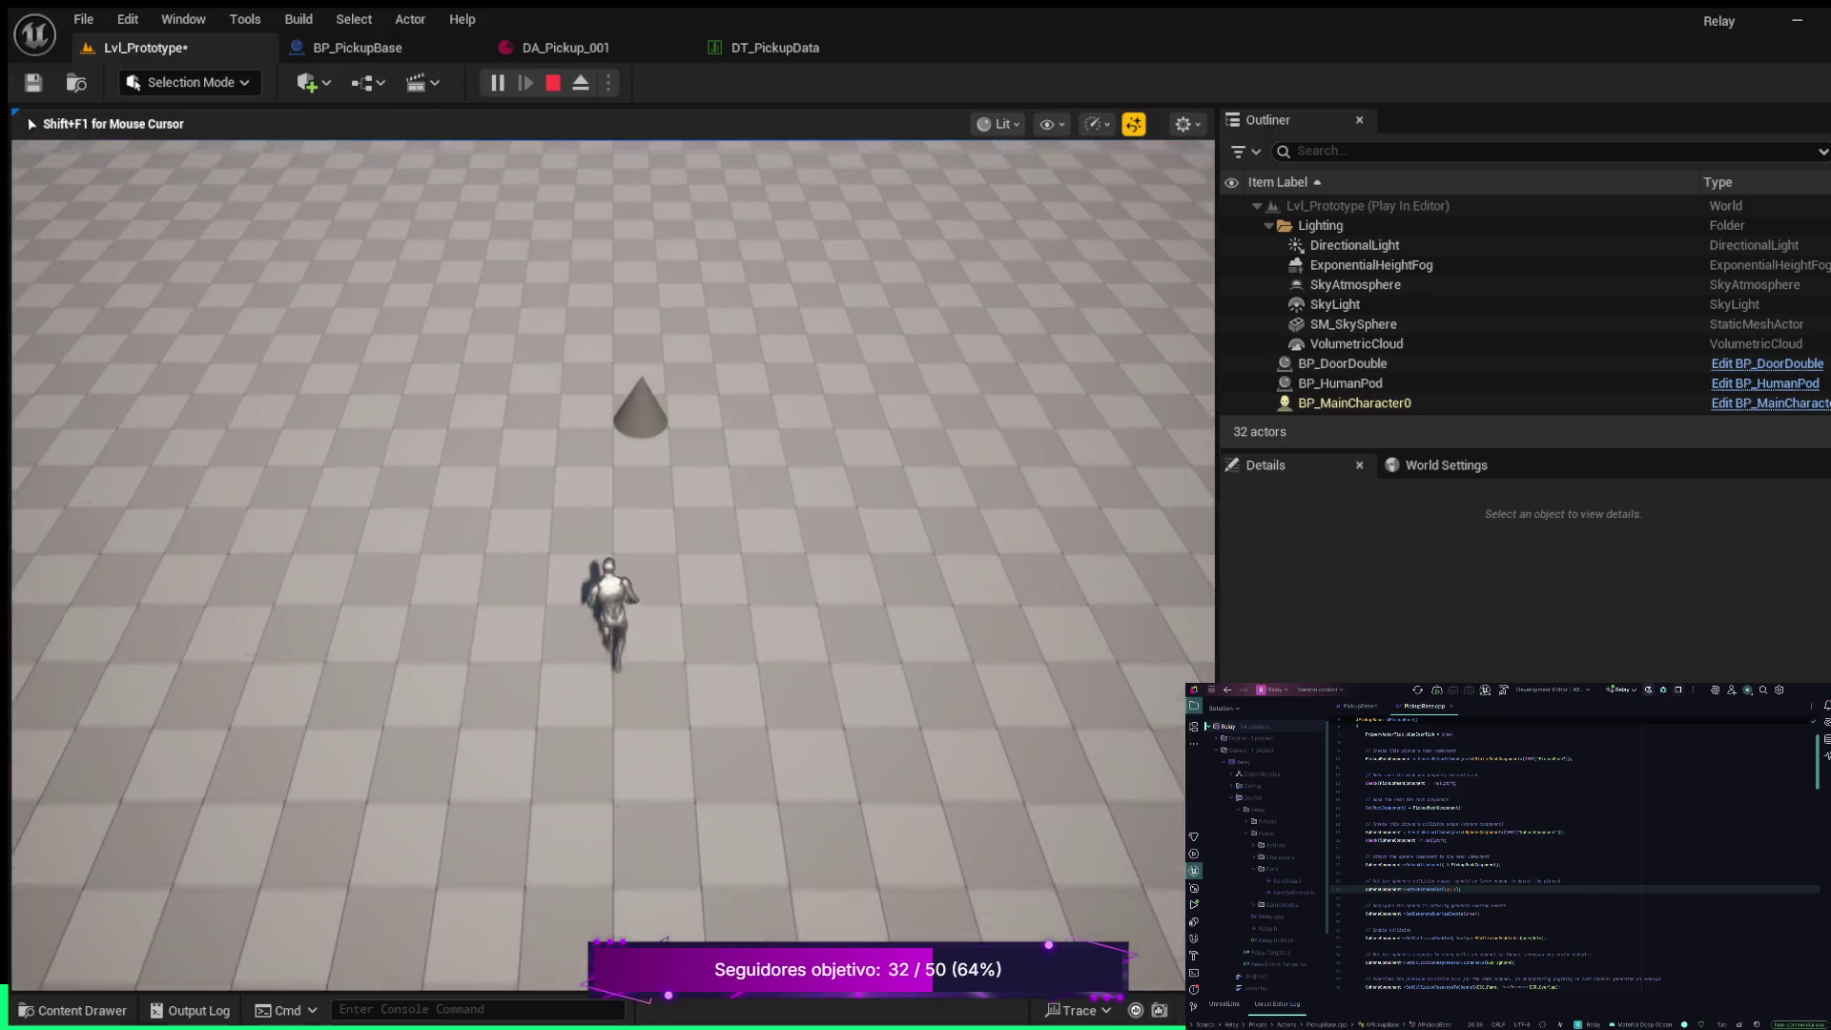
pyautogui.press('w')
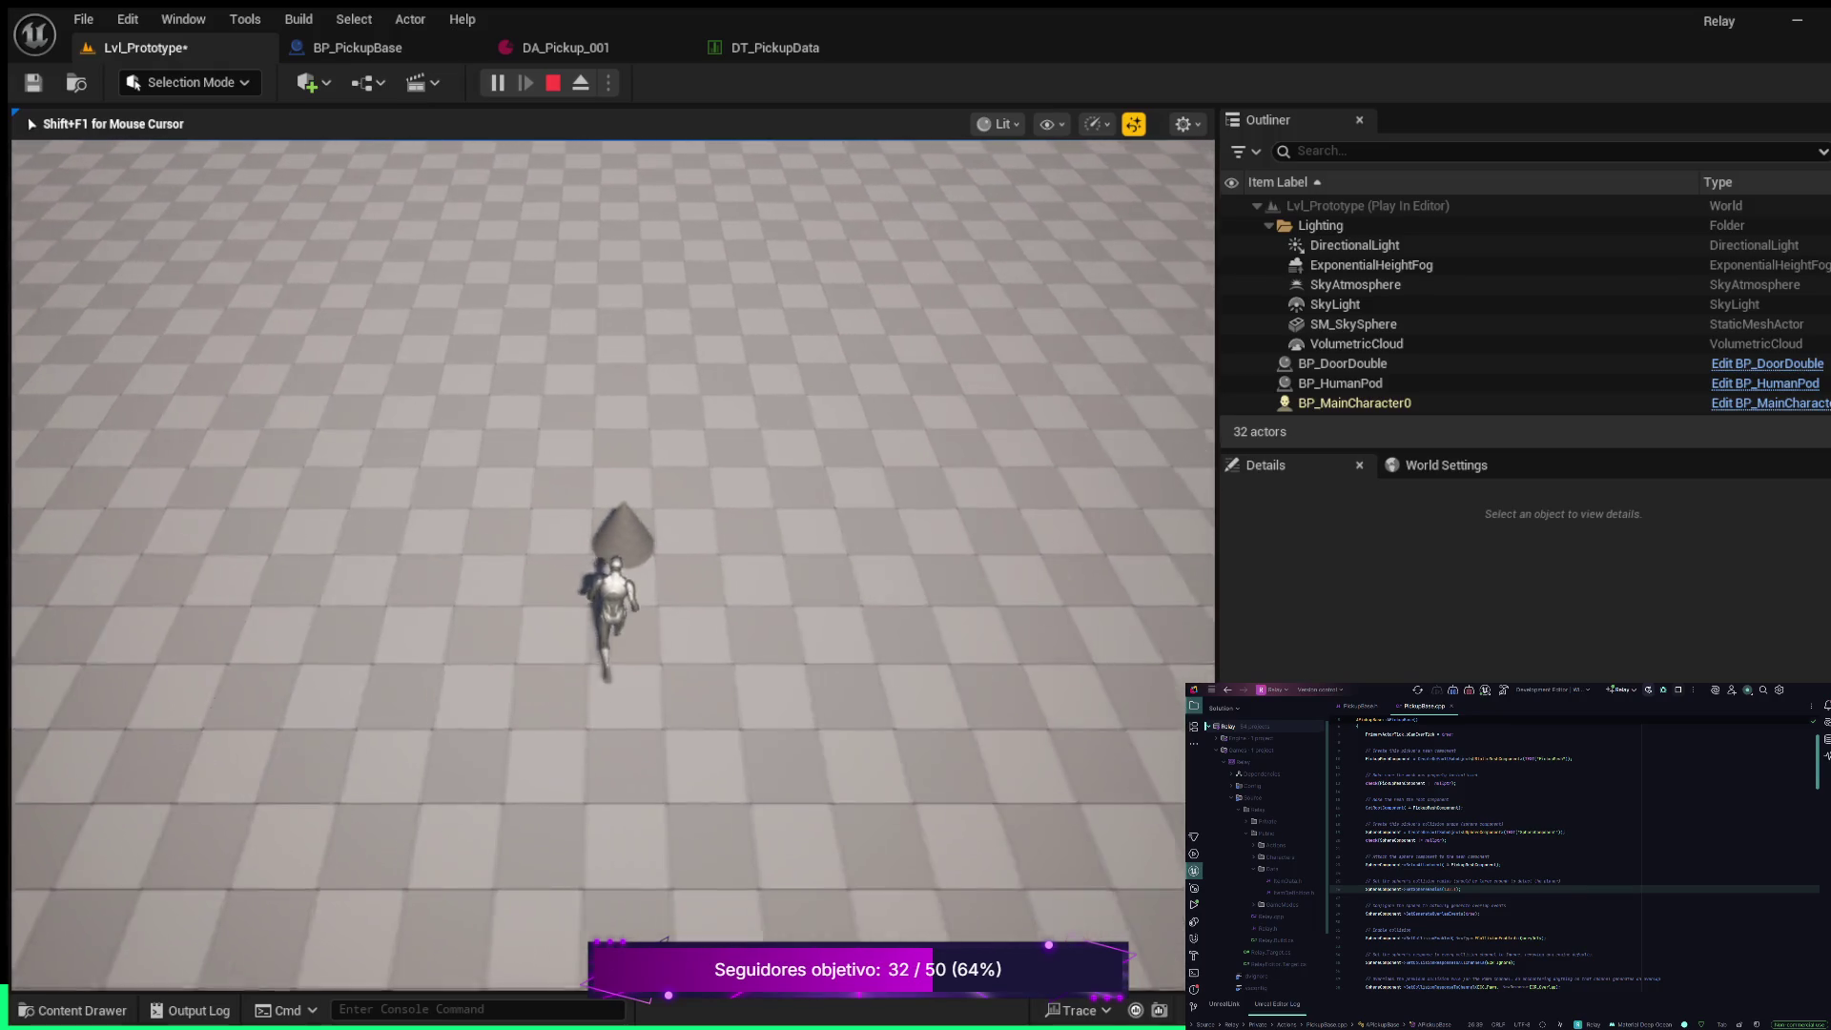
pyautogui.press('s')
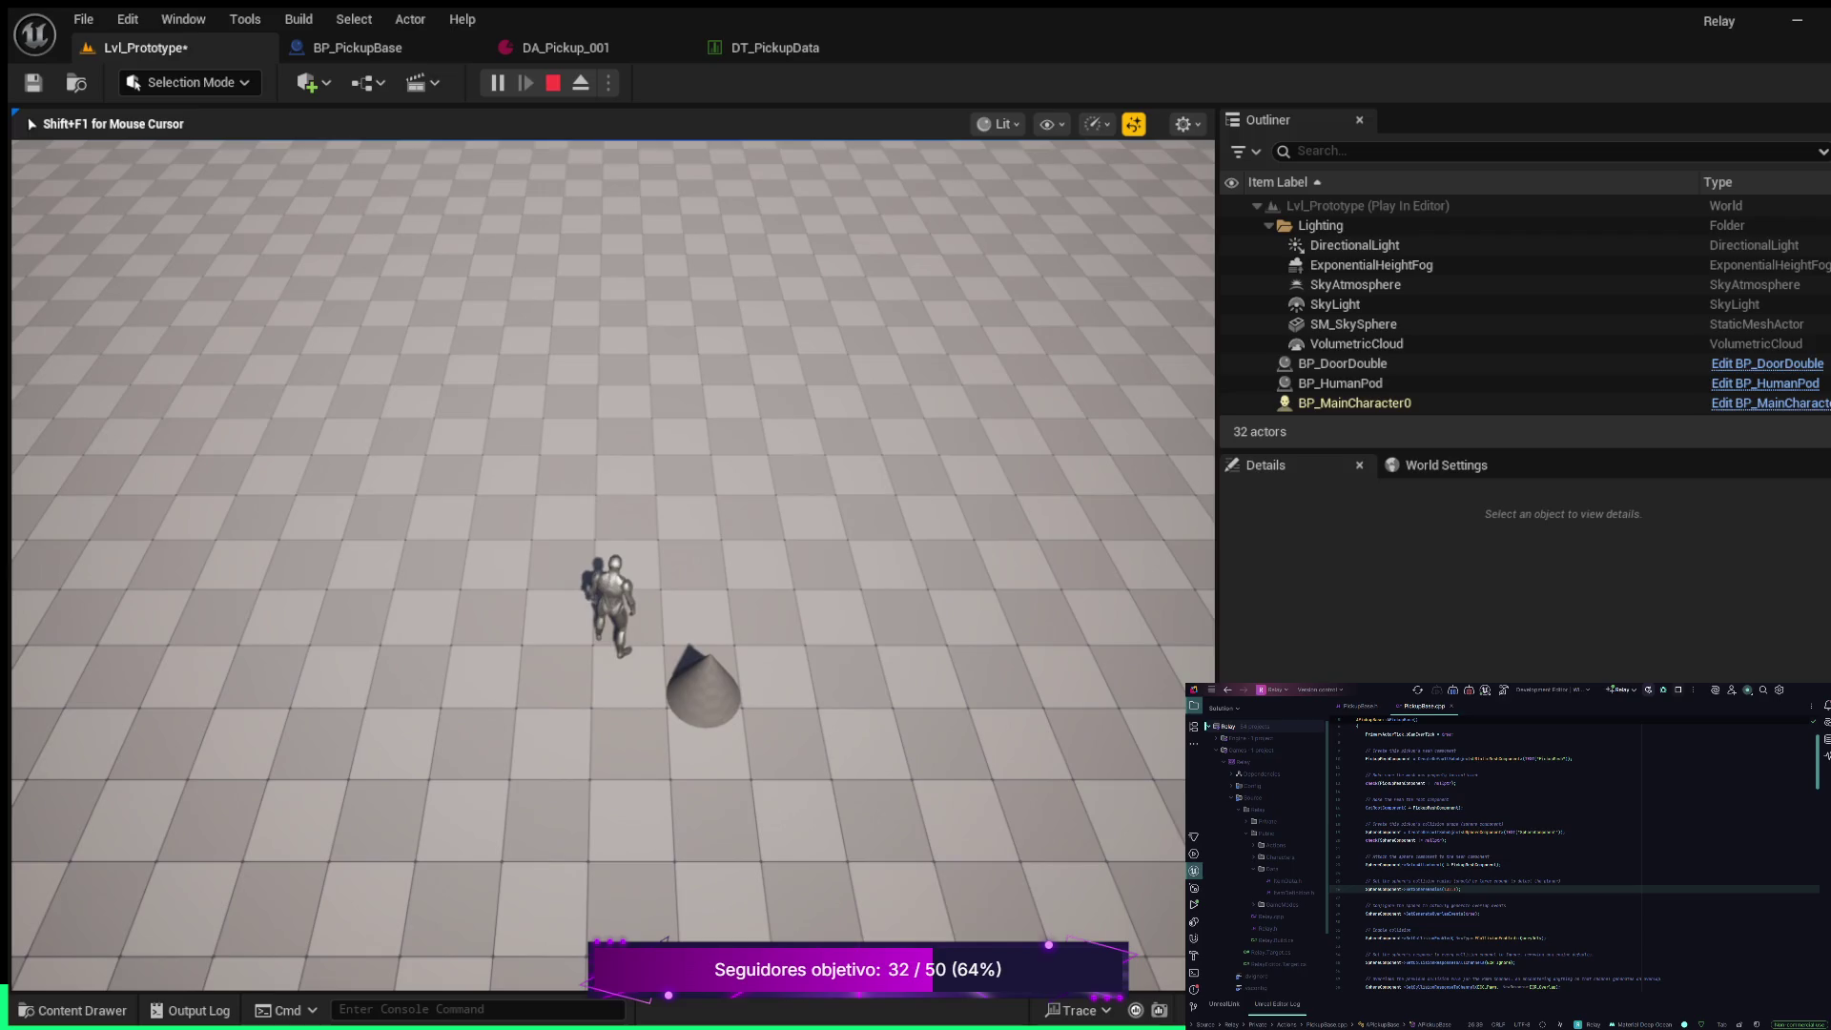
pyautogui.press('w')
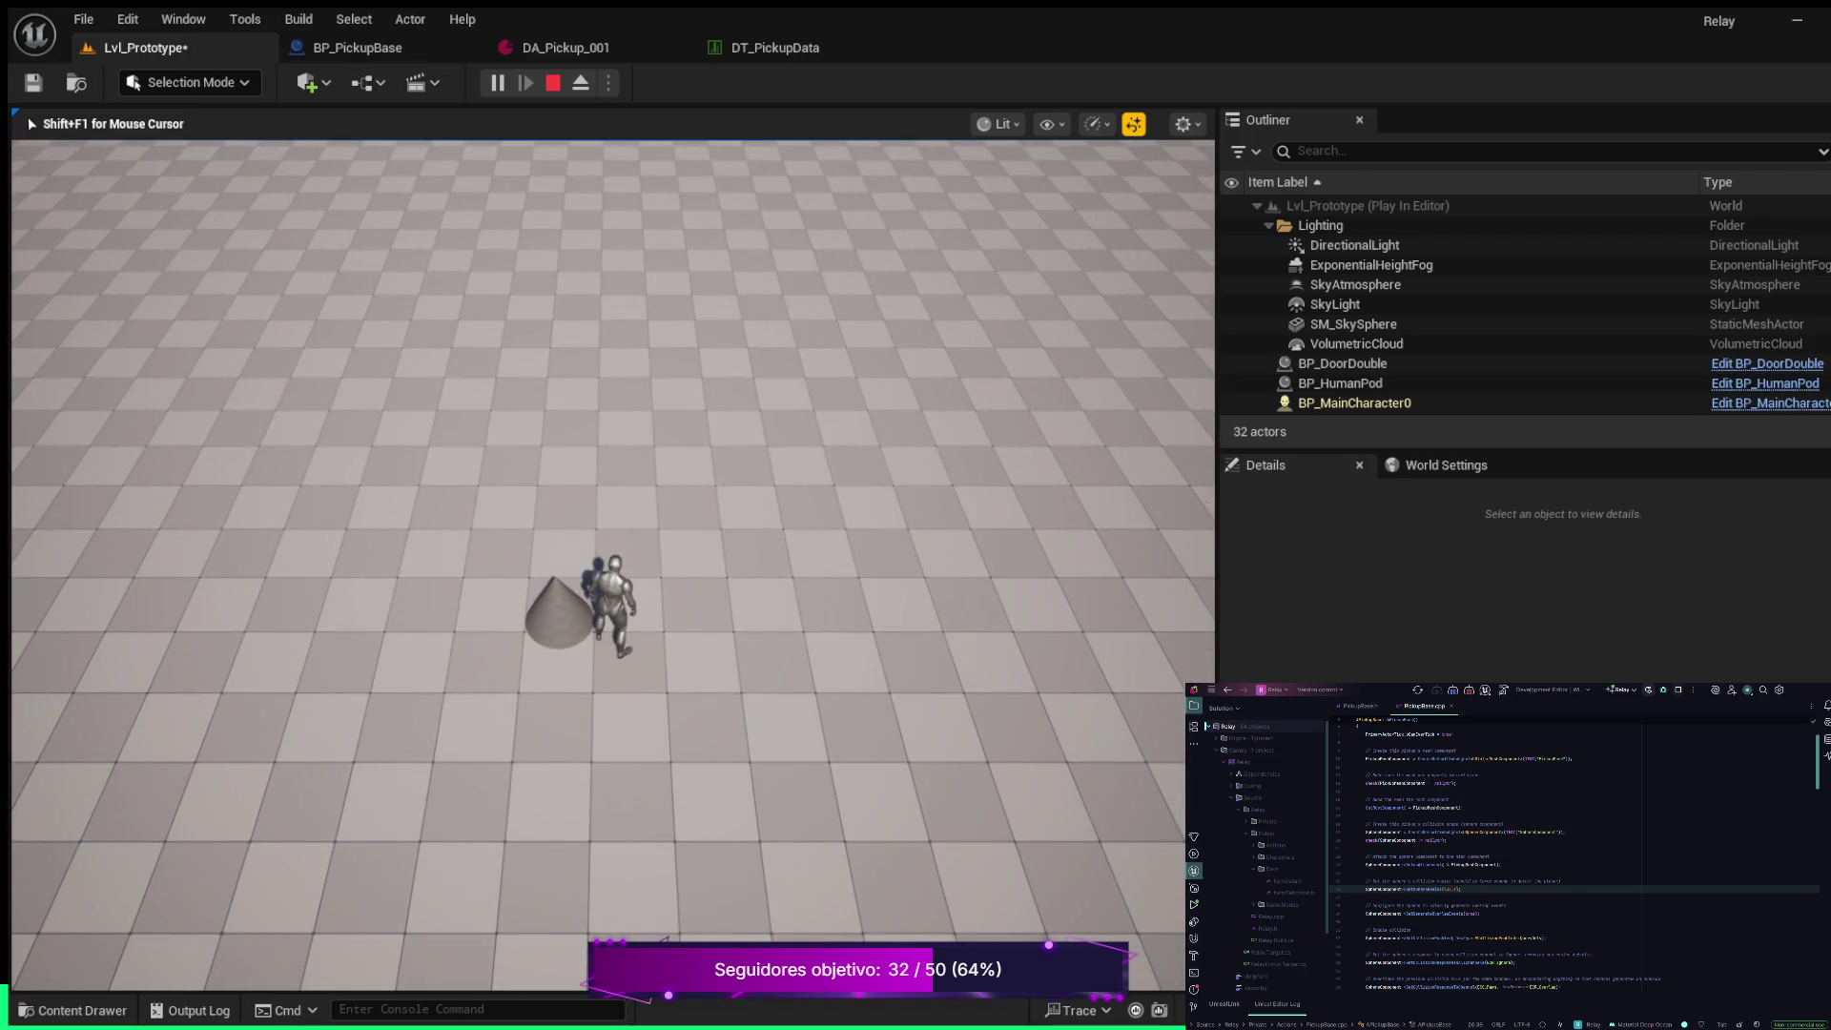
pyautogui.press('Escape')
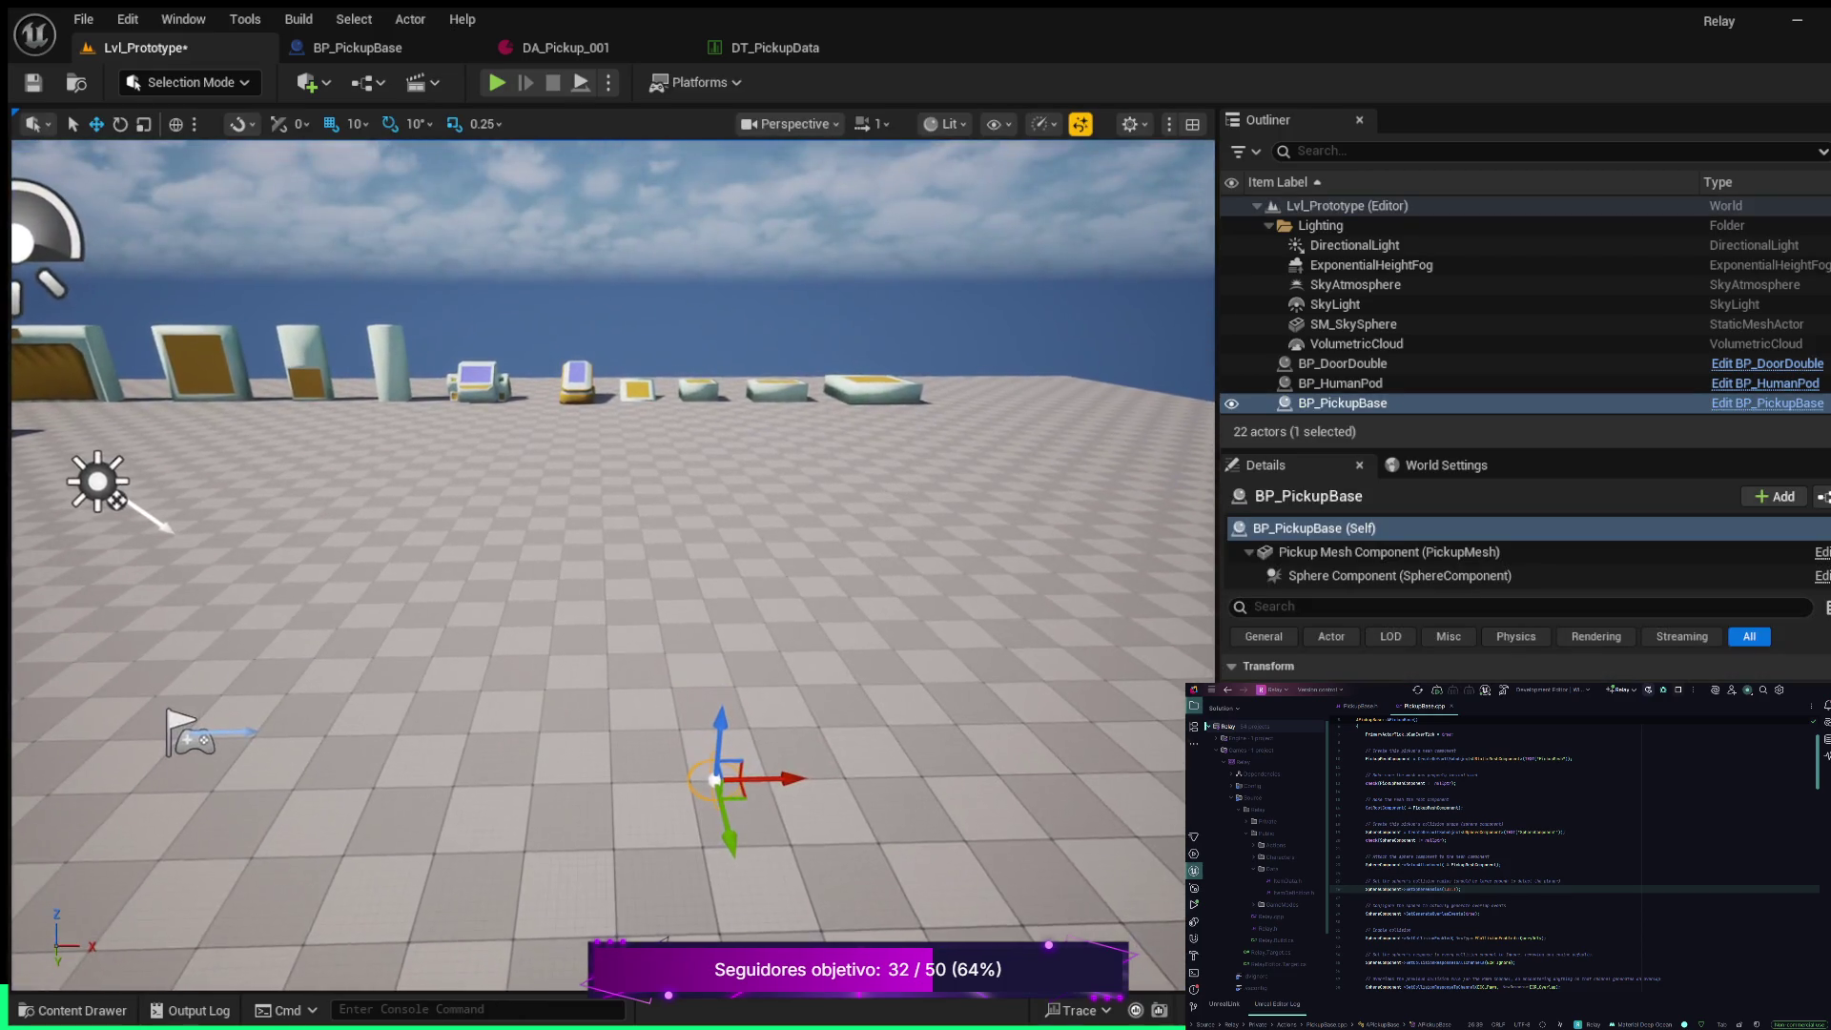
# Move the viewport camera toward the row of pickups and start playing Lvl_Prototype again
pyautogui.press('w')
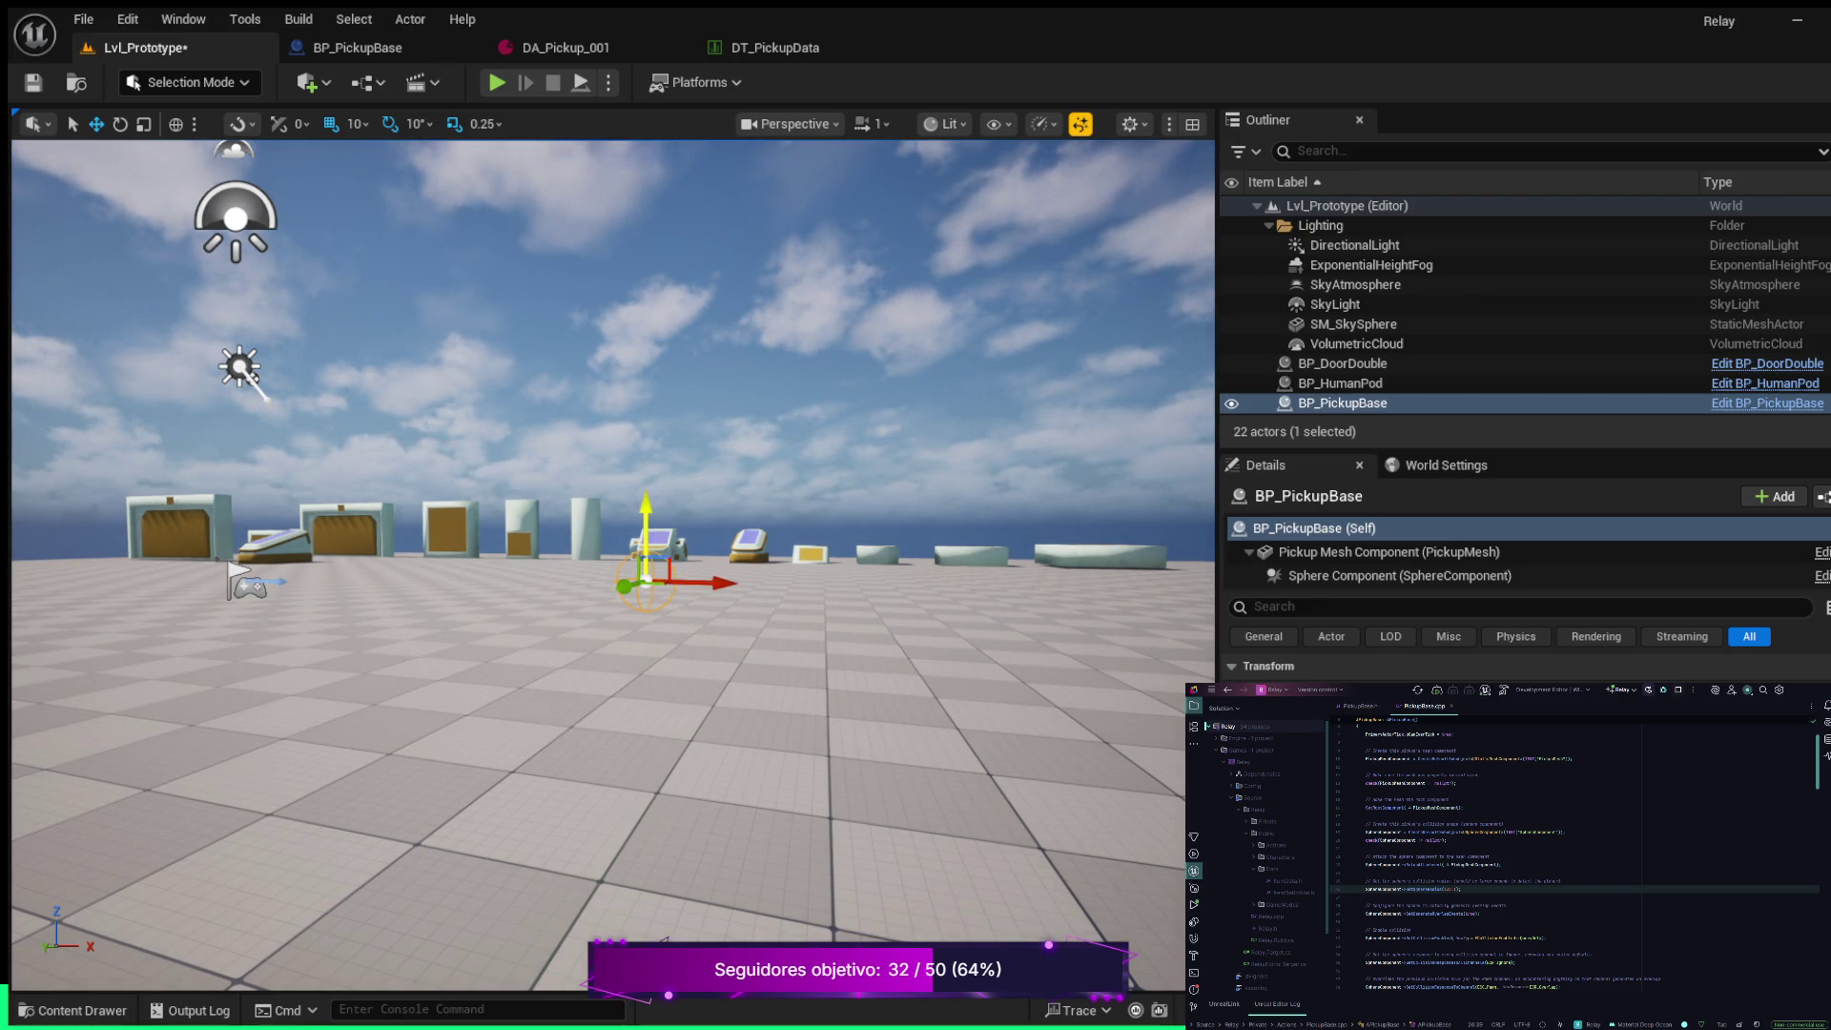
pyautogui.click(497, 82)
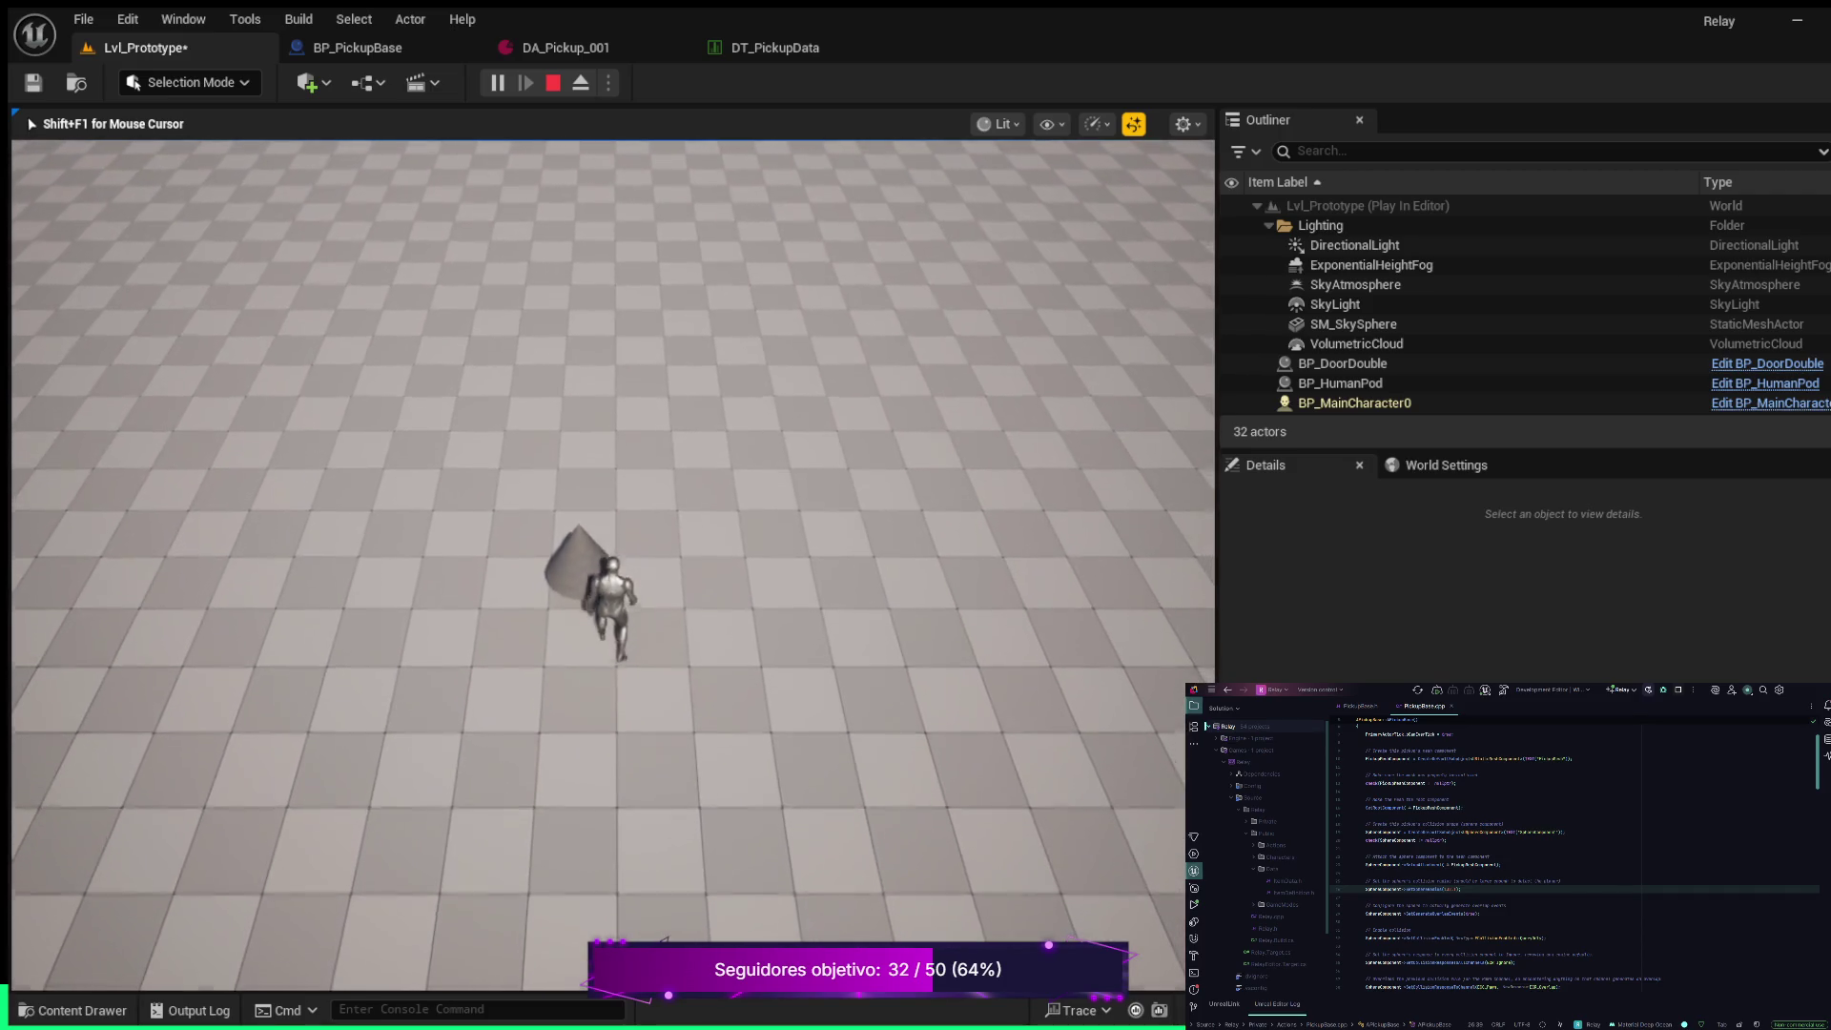
# Run the character into the cone pickup so it collides and respawns, then stop PIE with Esc
pyautogui.press('s')
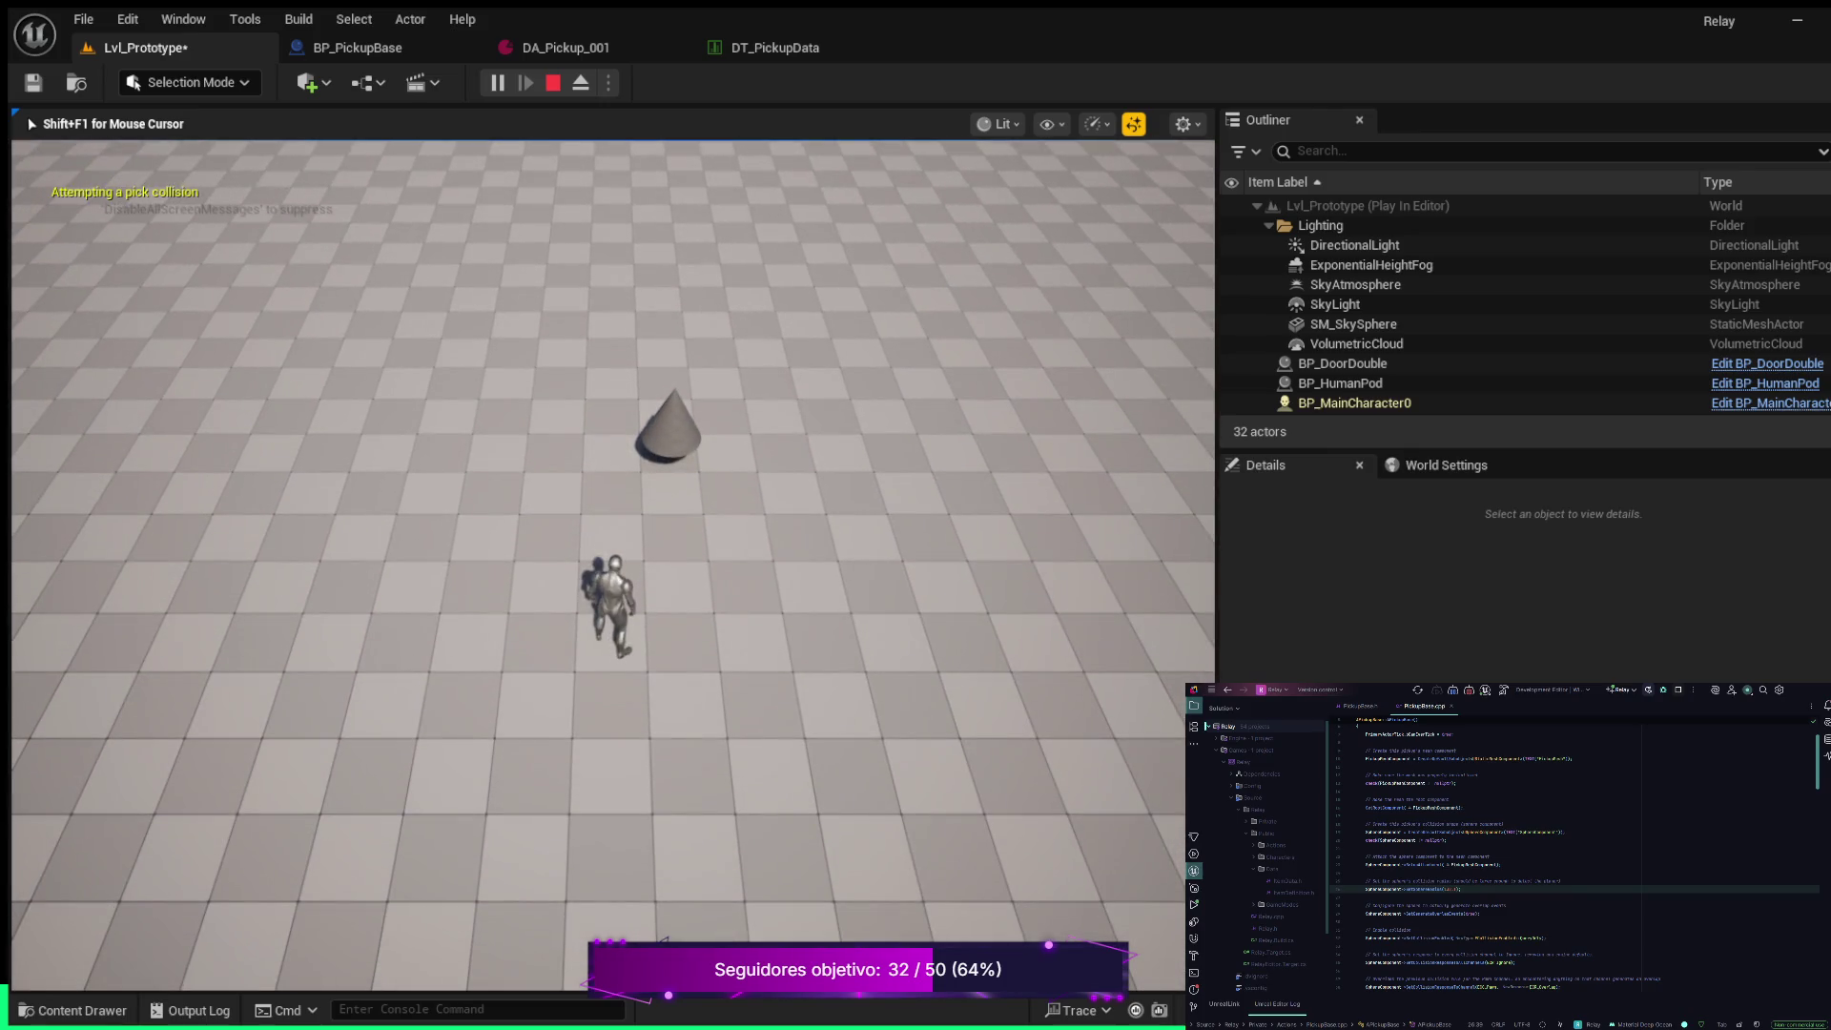
pyautogui.press('d')
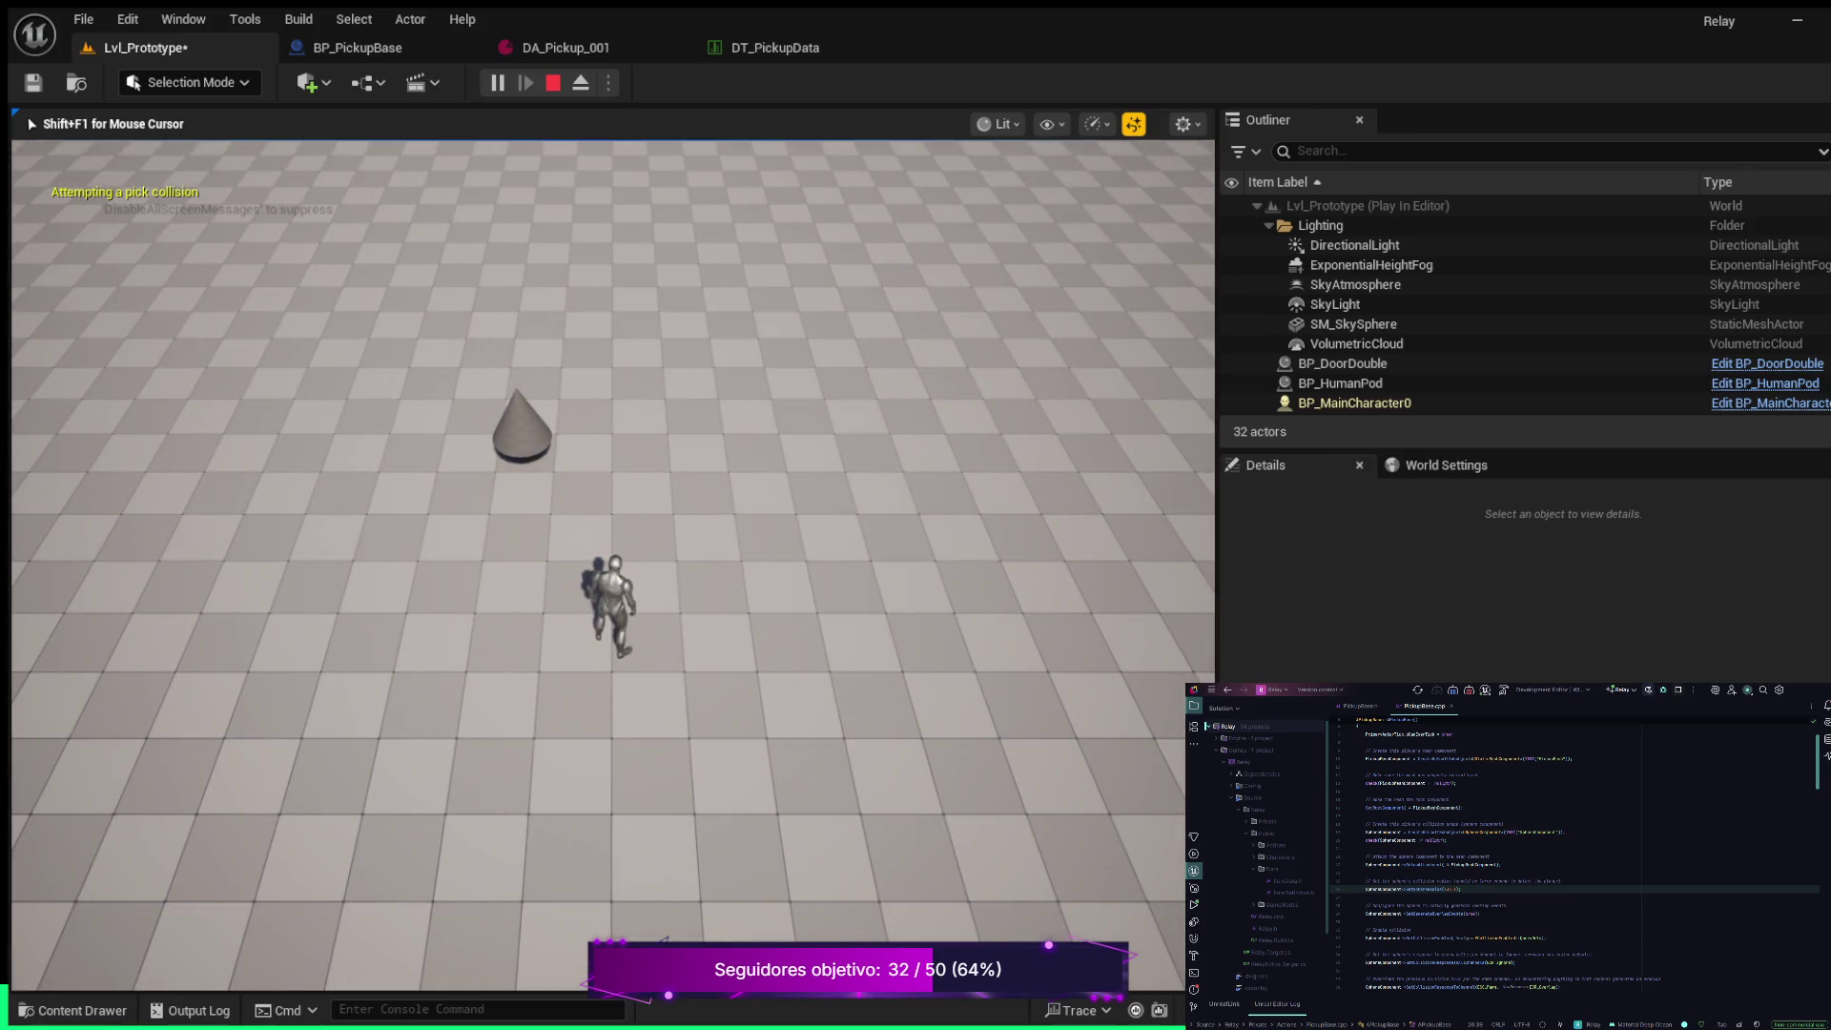
pyautogui.press('d')
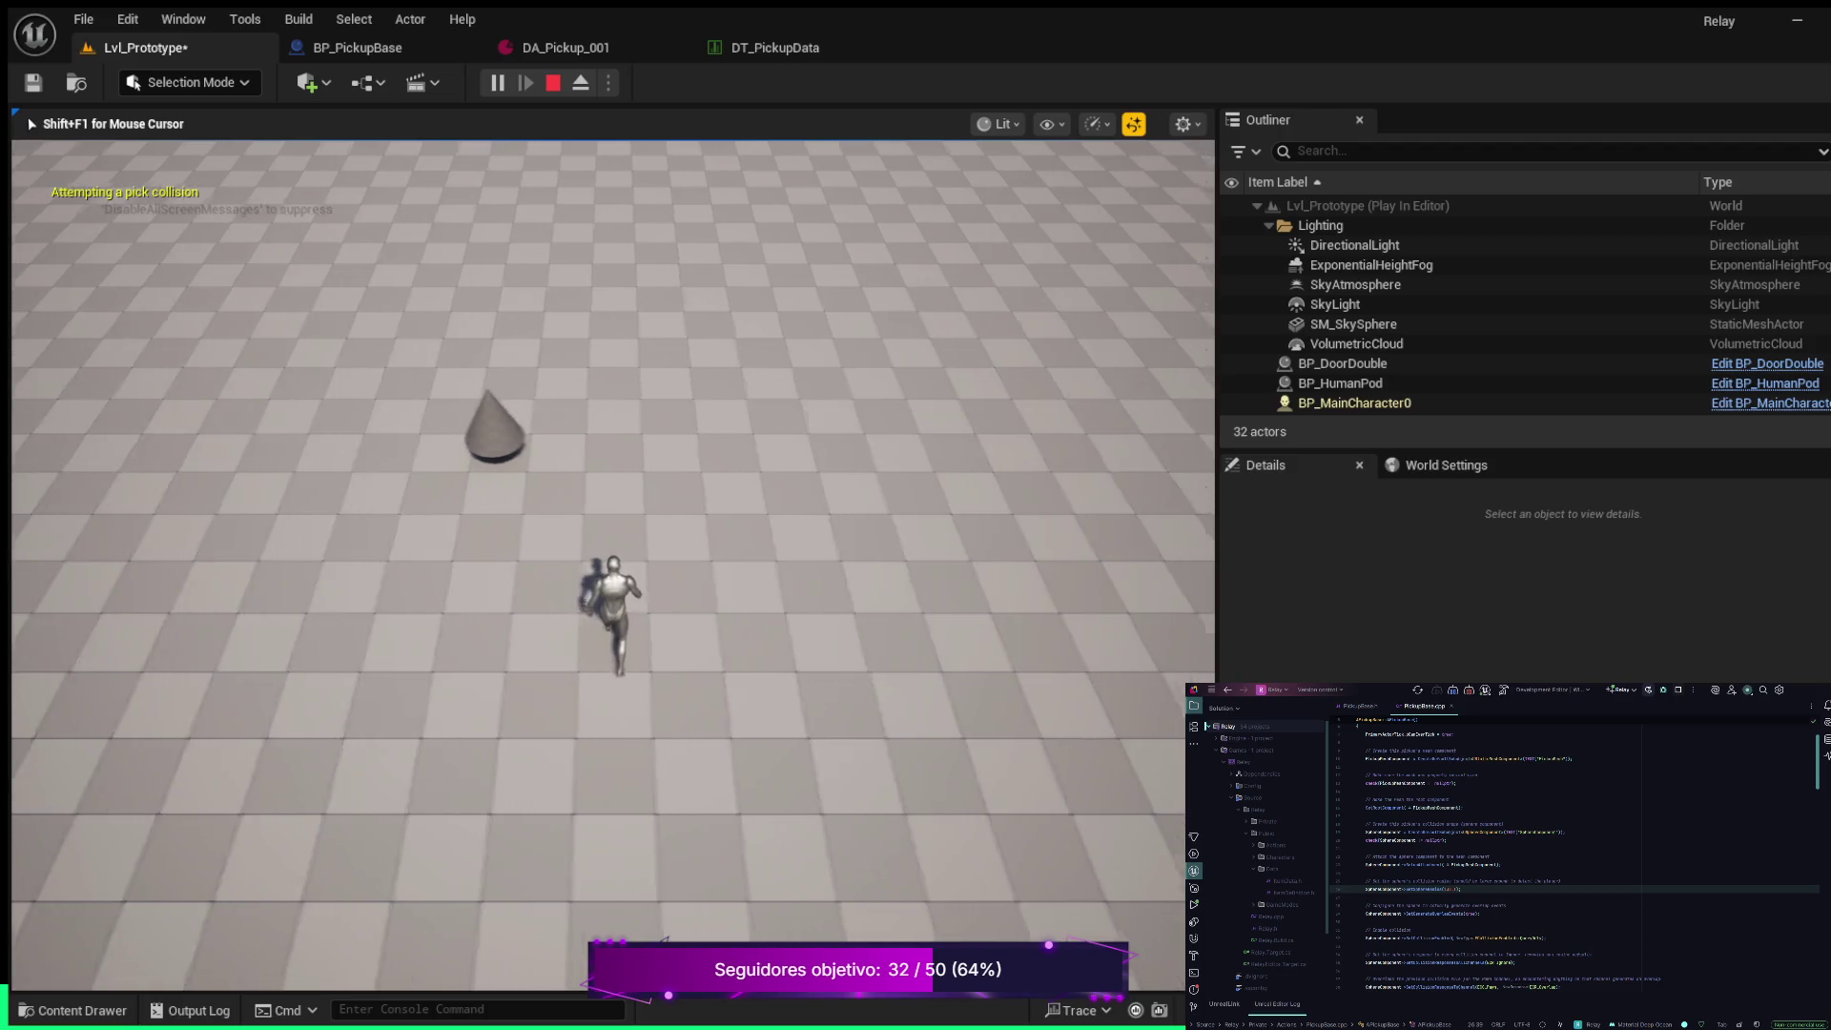
pyautogui.press('a')
pyautogui.press('w')
pyautogui.press('w')
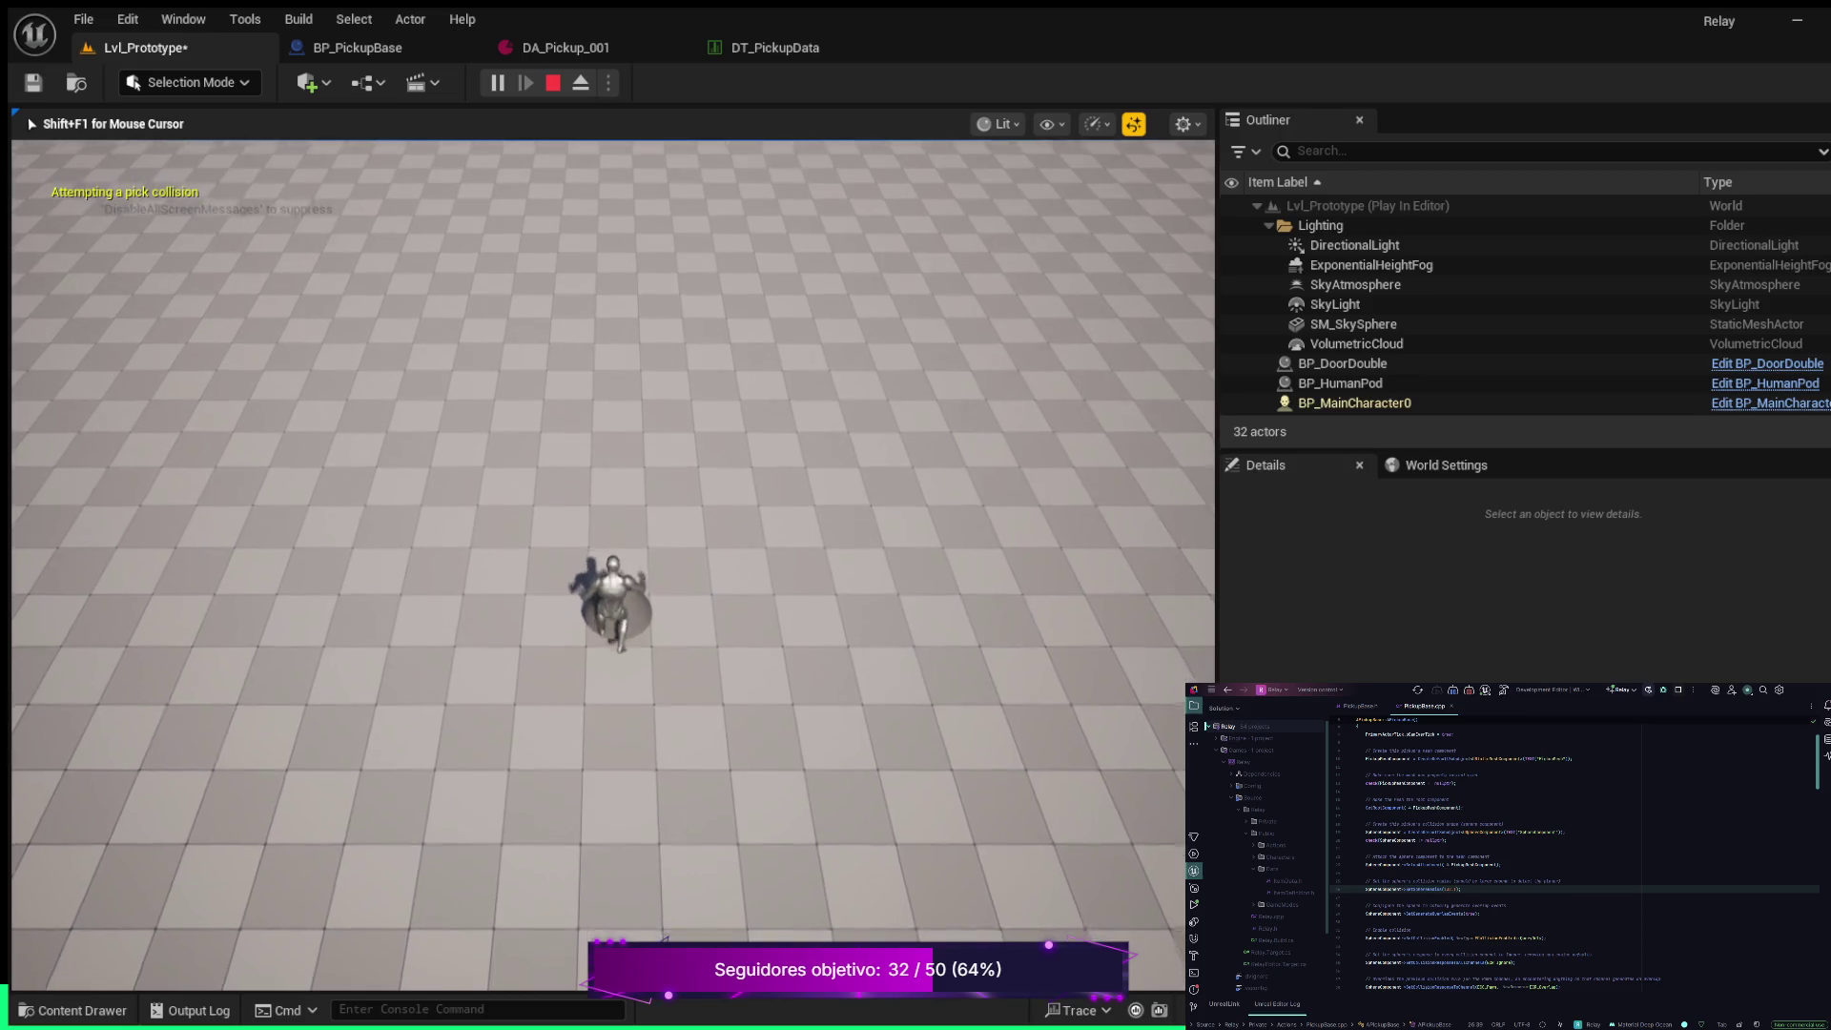
pyautogui.press('w')
pyautogui.press('w')
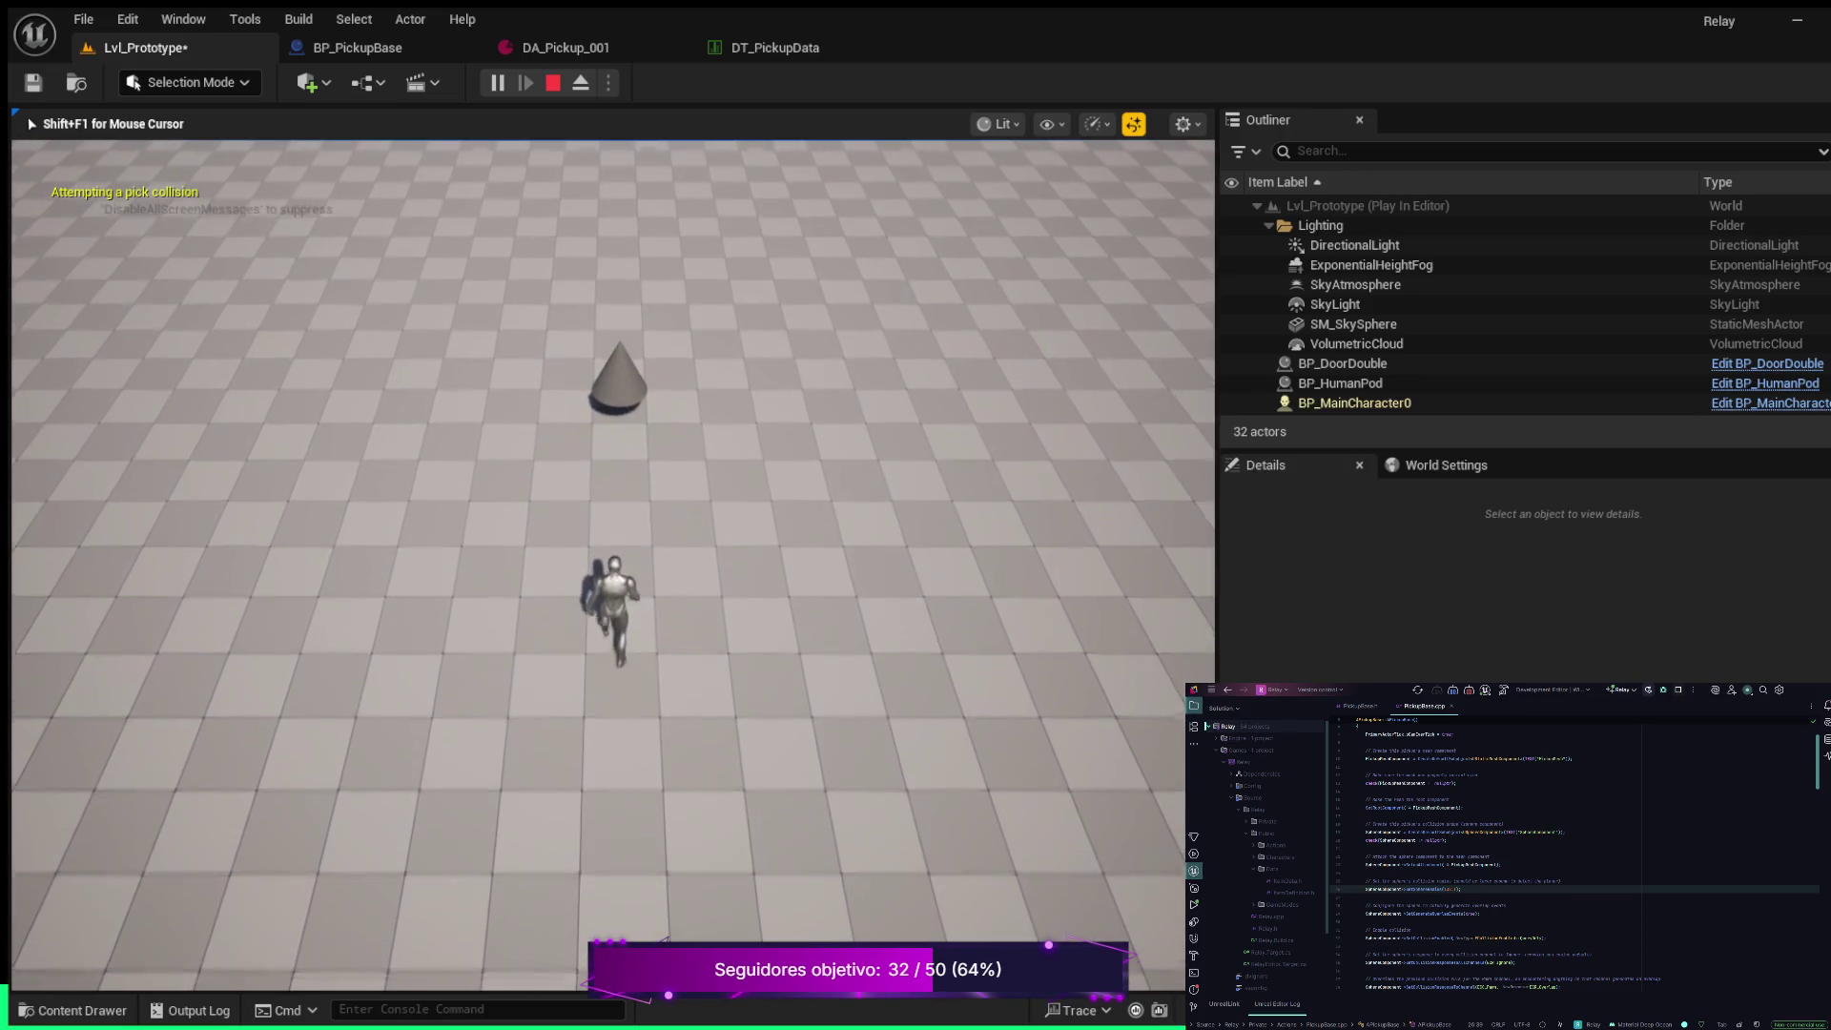
pyautogui.press('s')
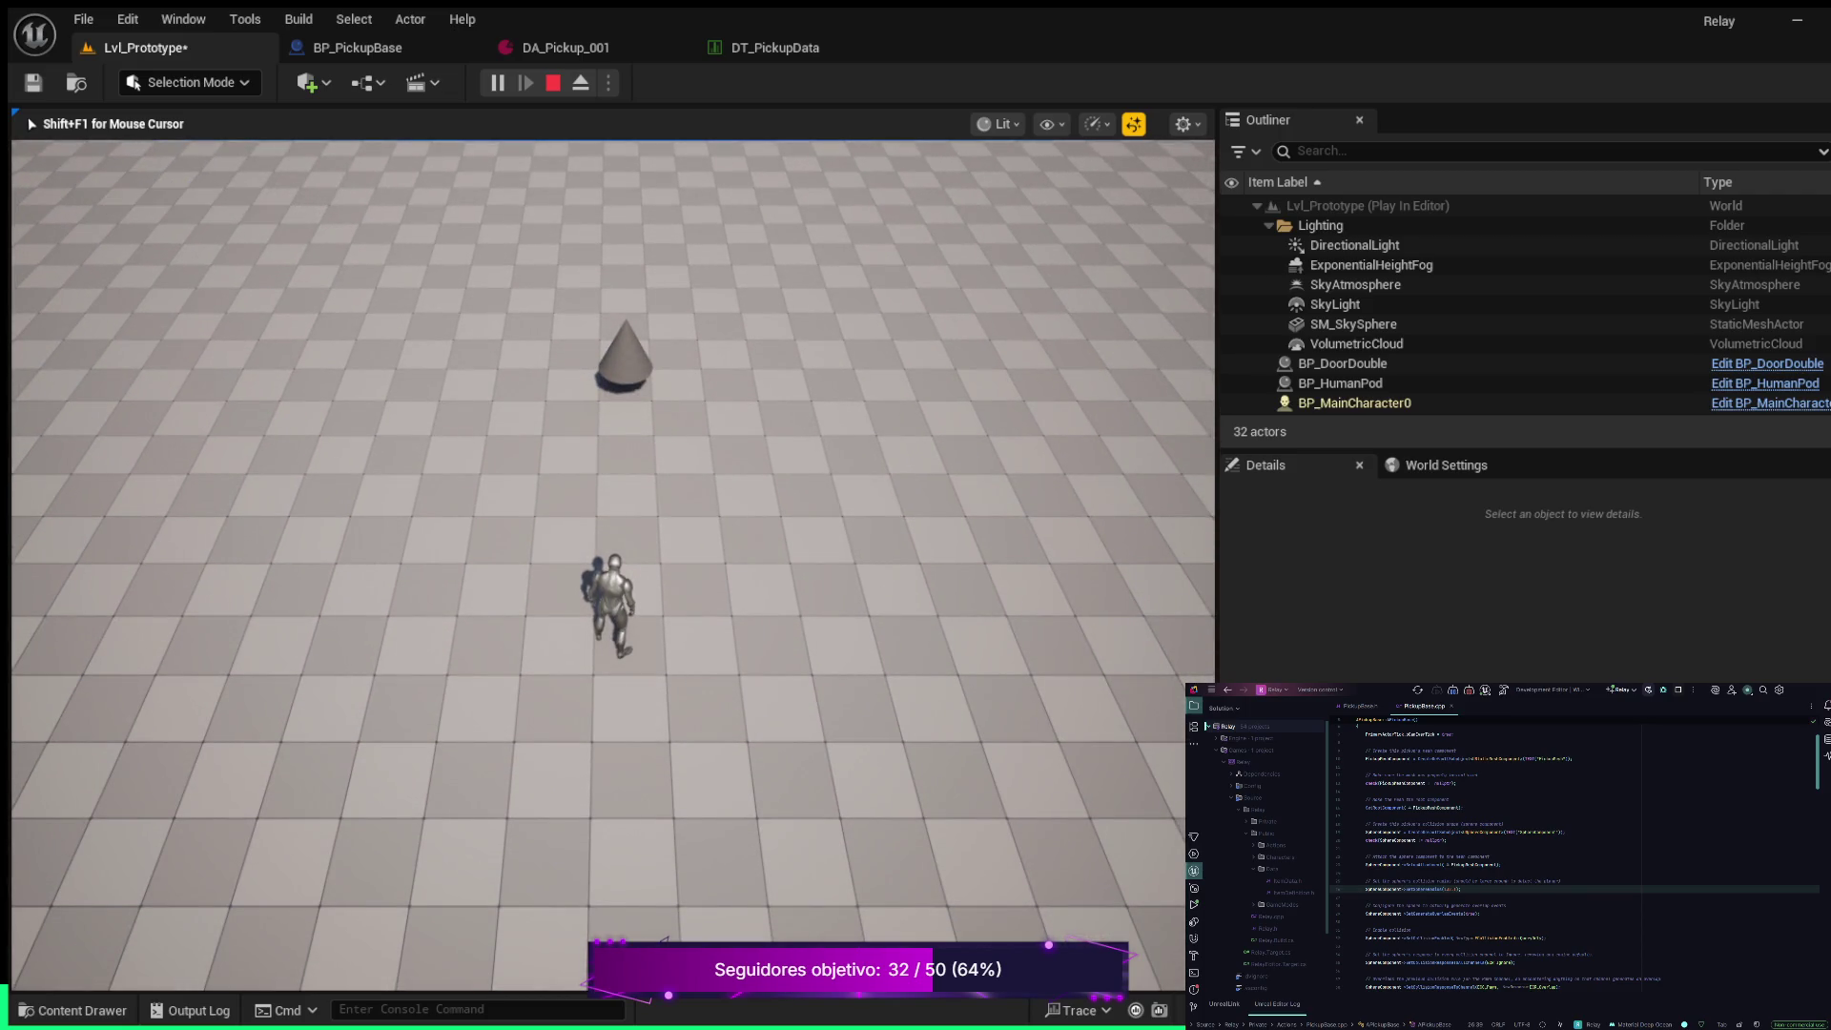
pyautogui.press('Escape')
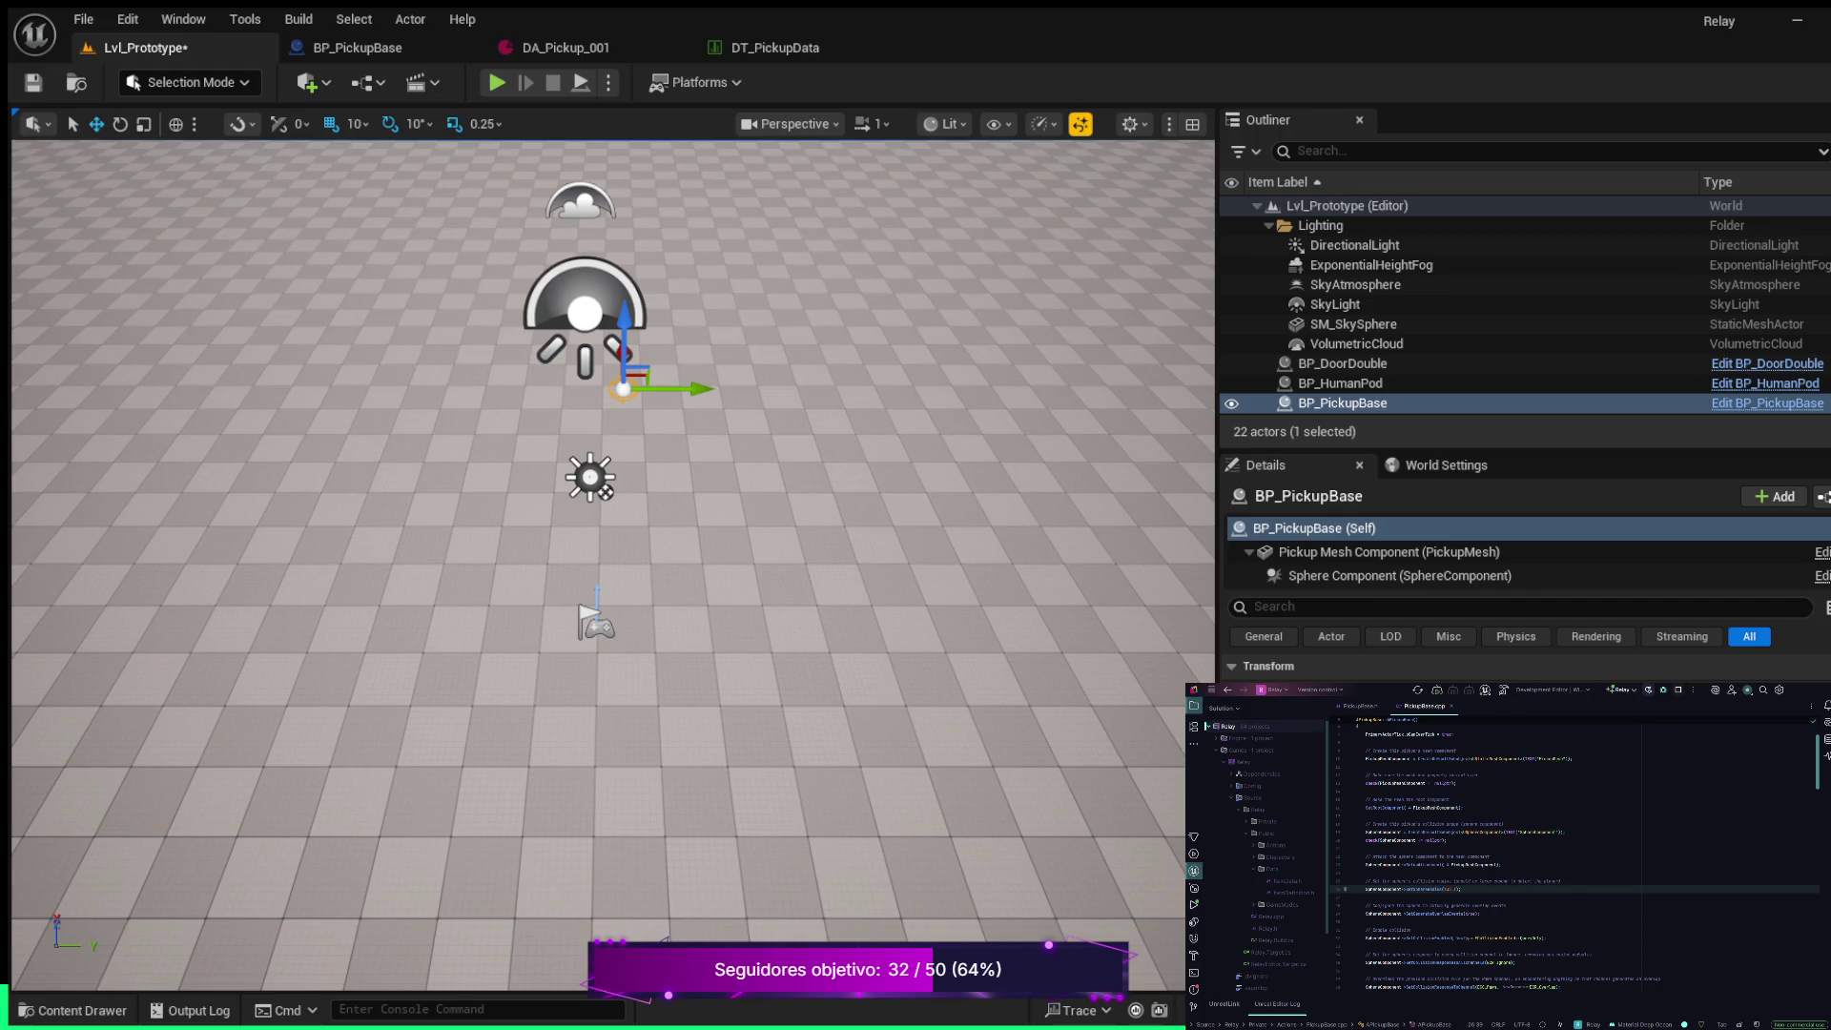
# Scroll down and click in the lower-right panel, then launch Play In Editor from the toolbar
pyautogui.scroll(-5, 1575, 855)
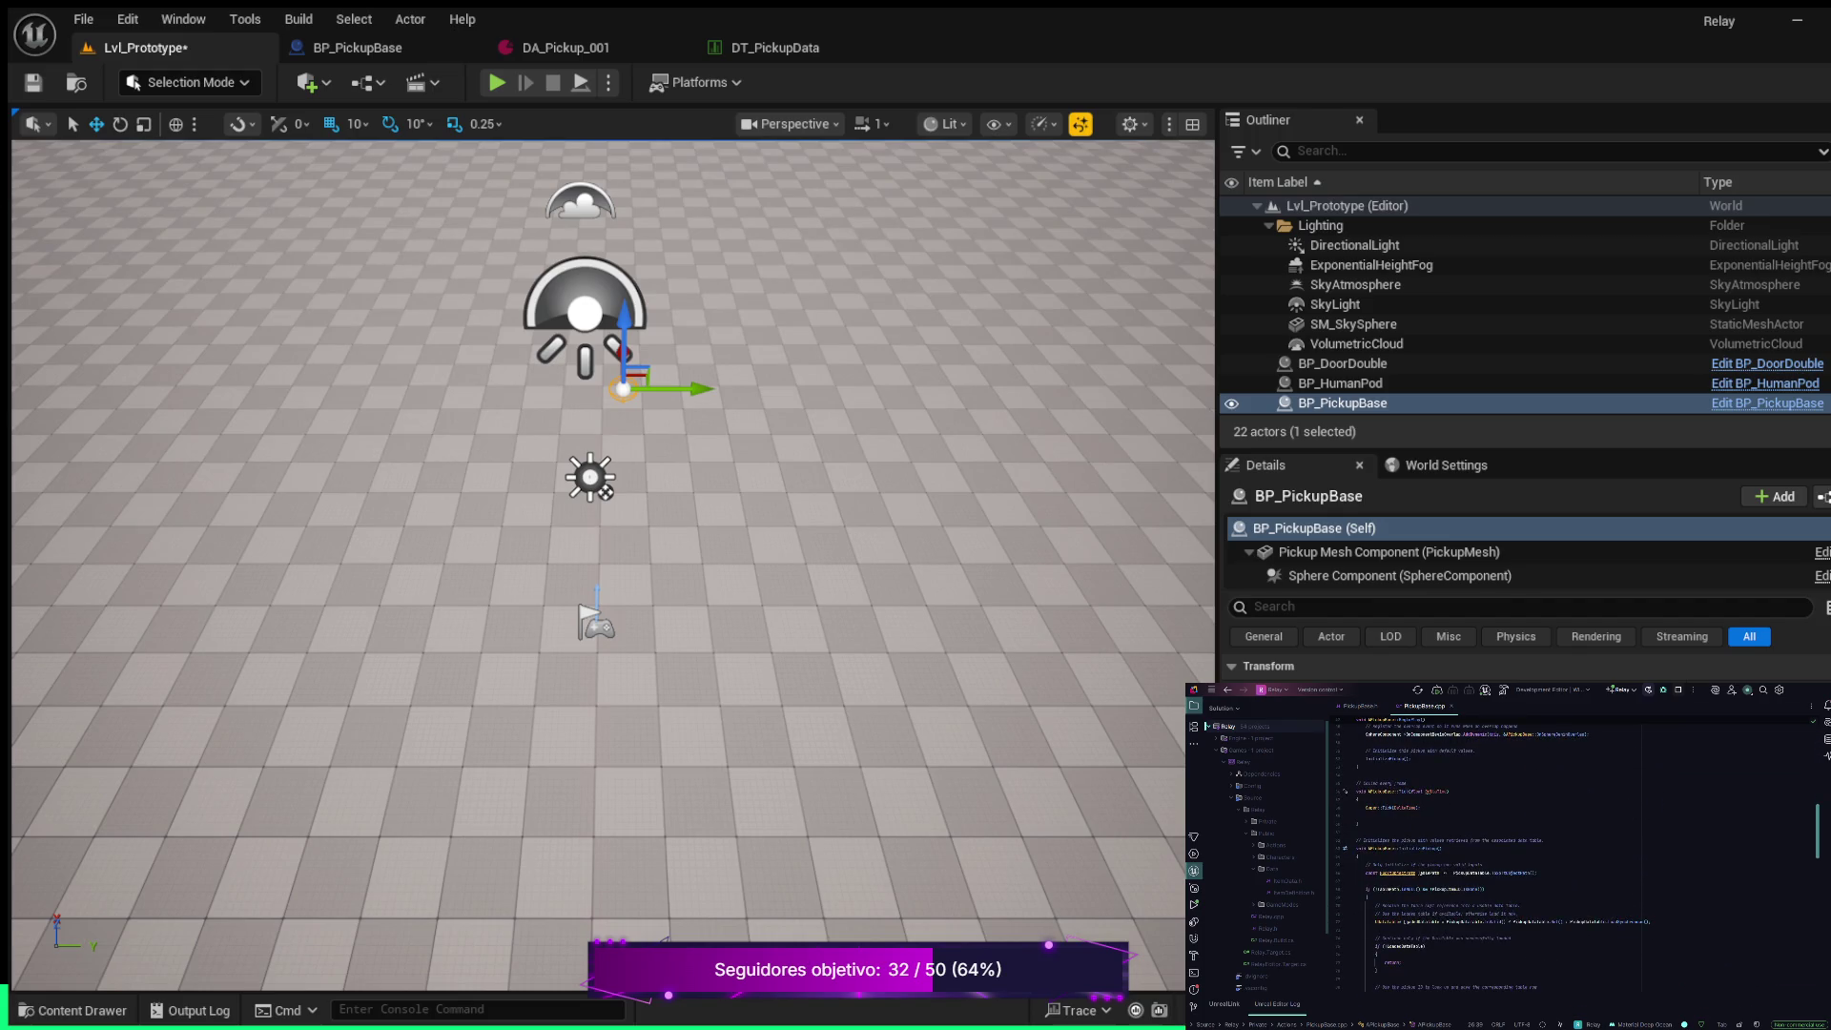
pyautogui.scroll(-5, 1494, 856)
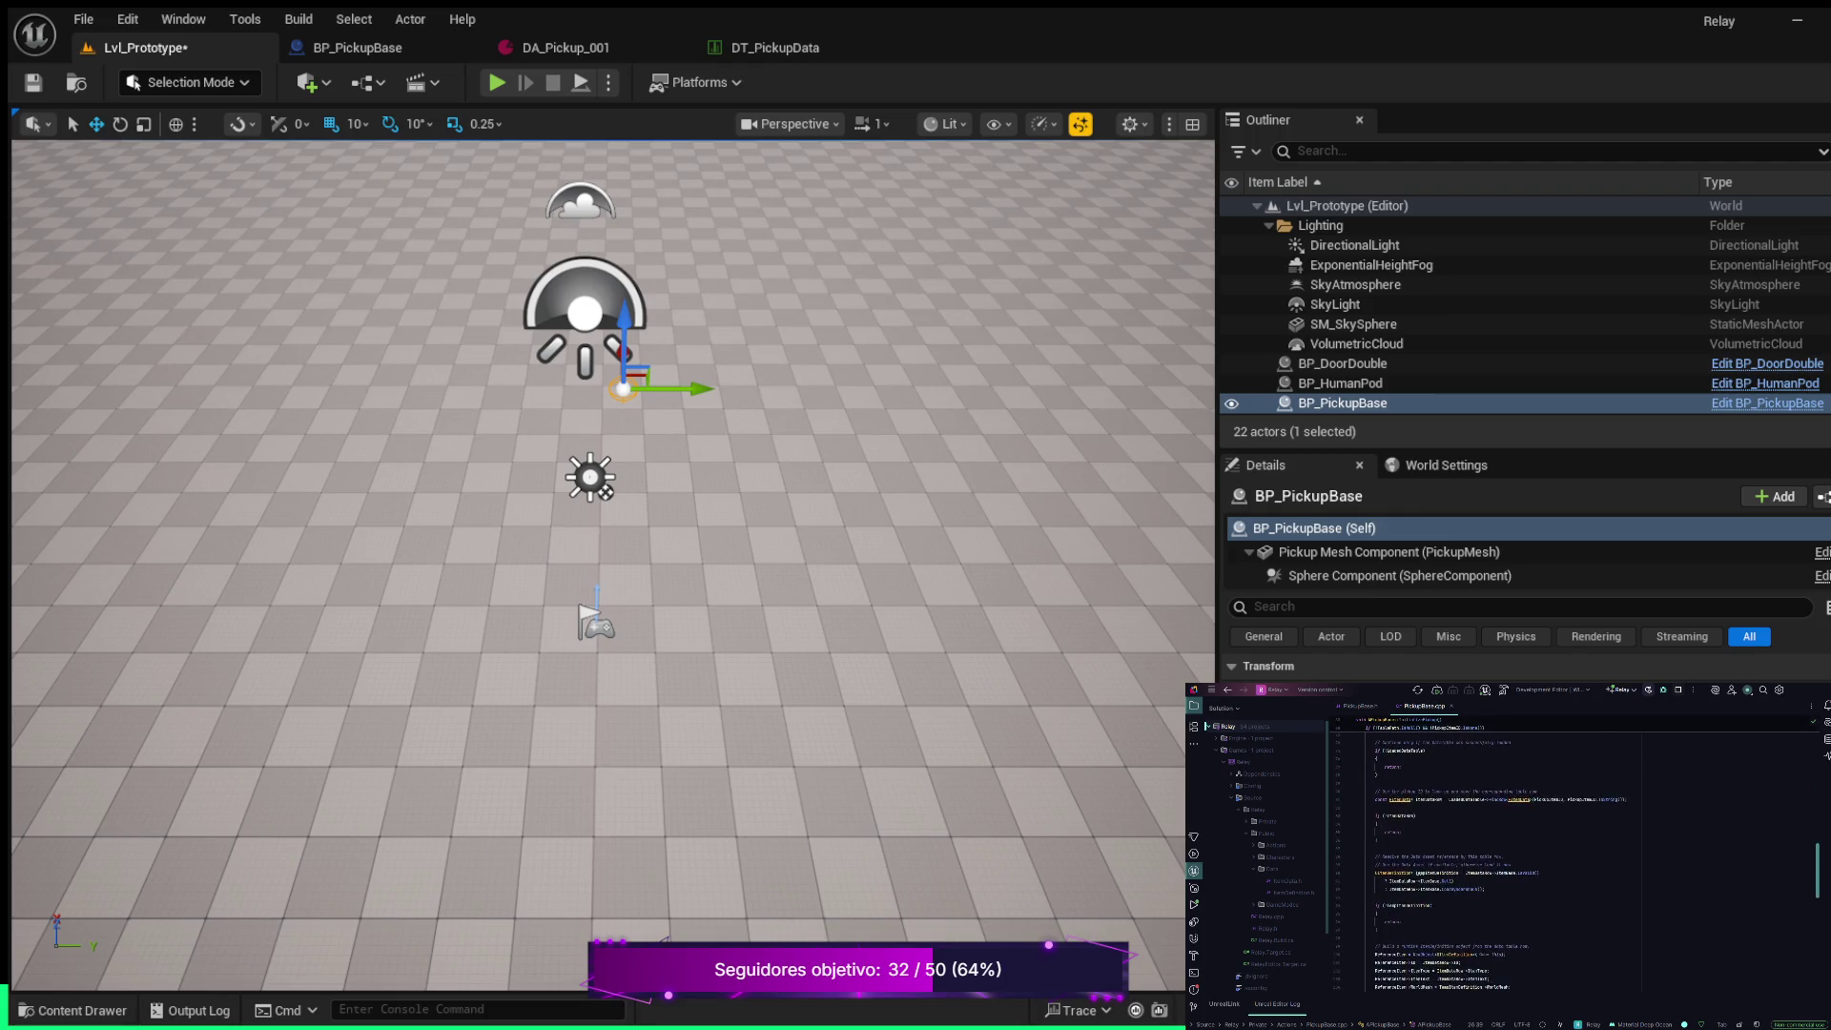
pyautogui.scroll(-6, 1493, 855)
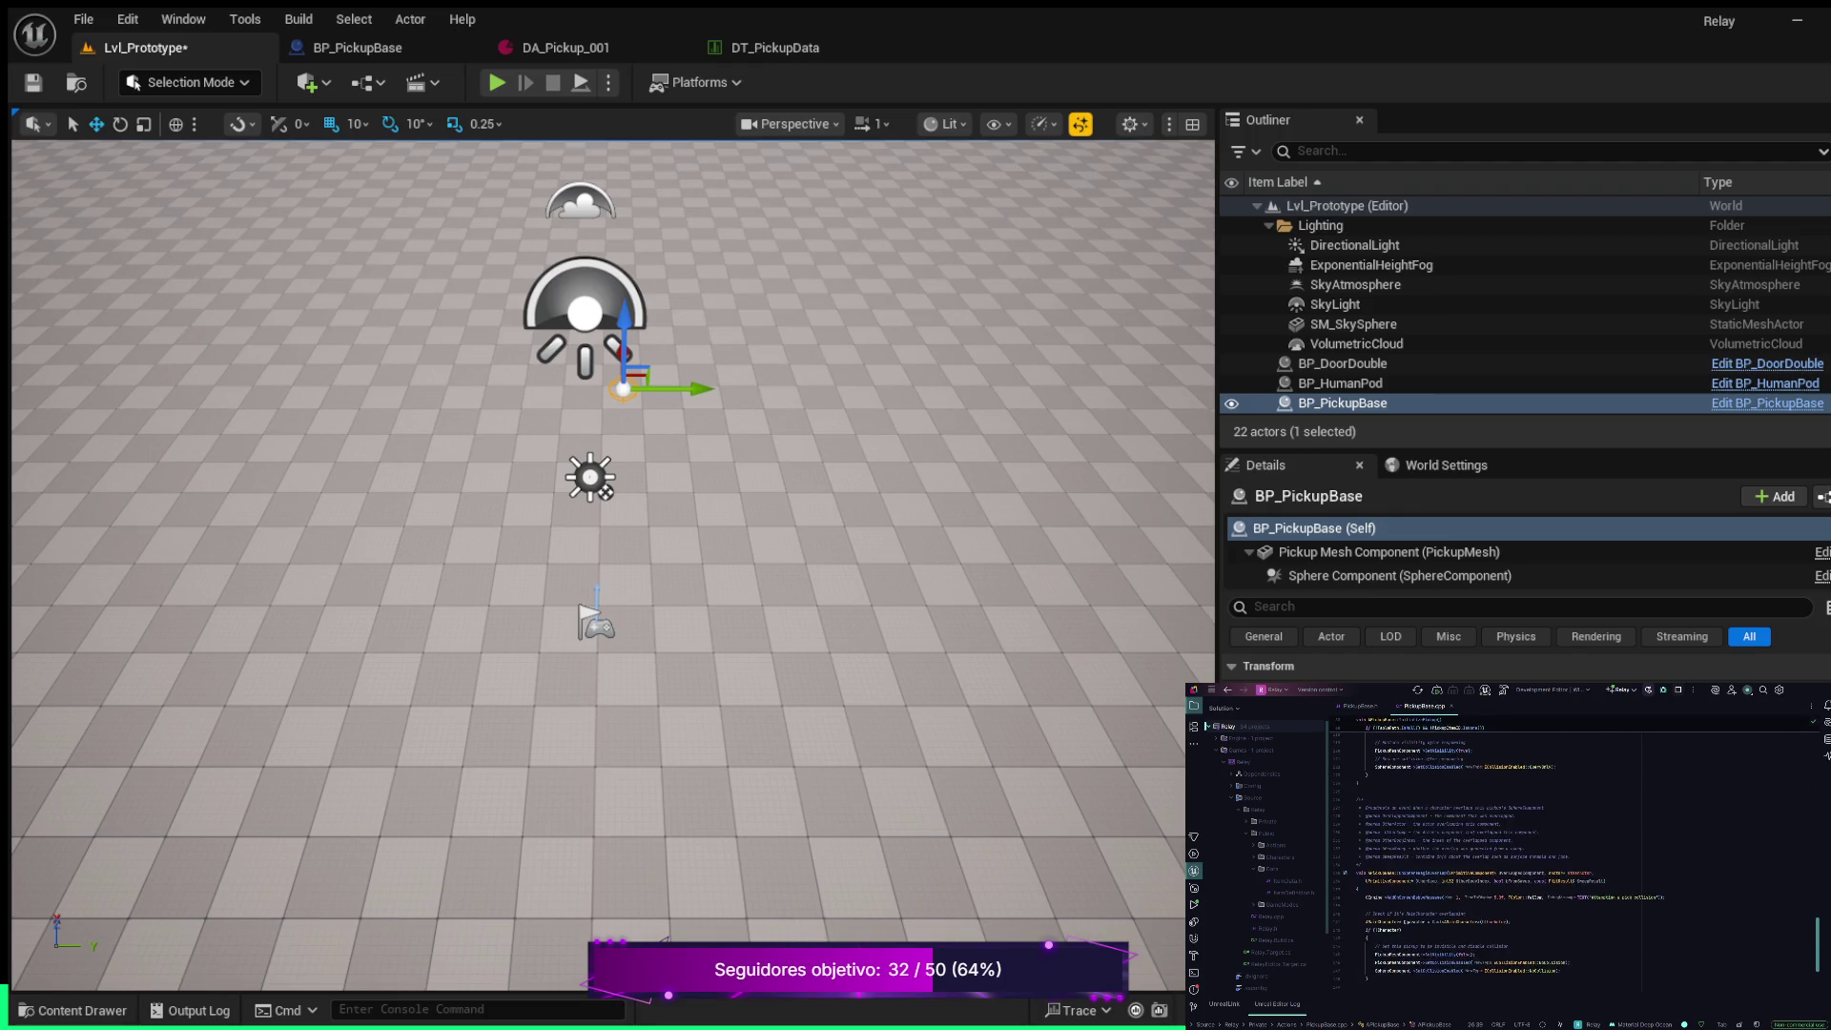
pyautogui.scroll(-2, 1523, 862)
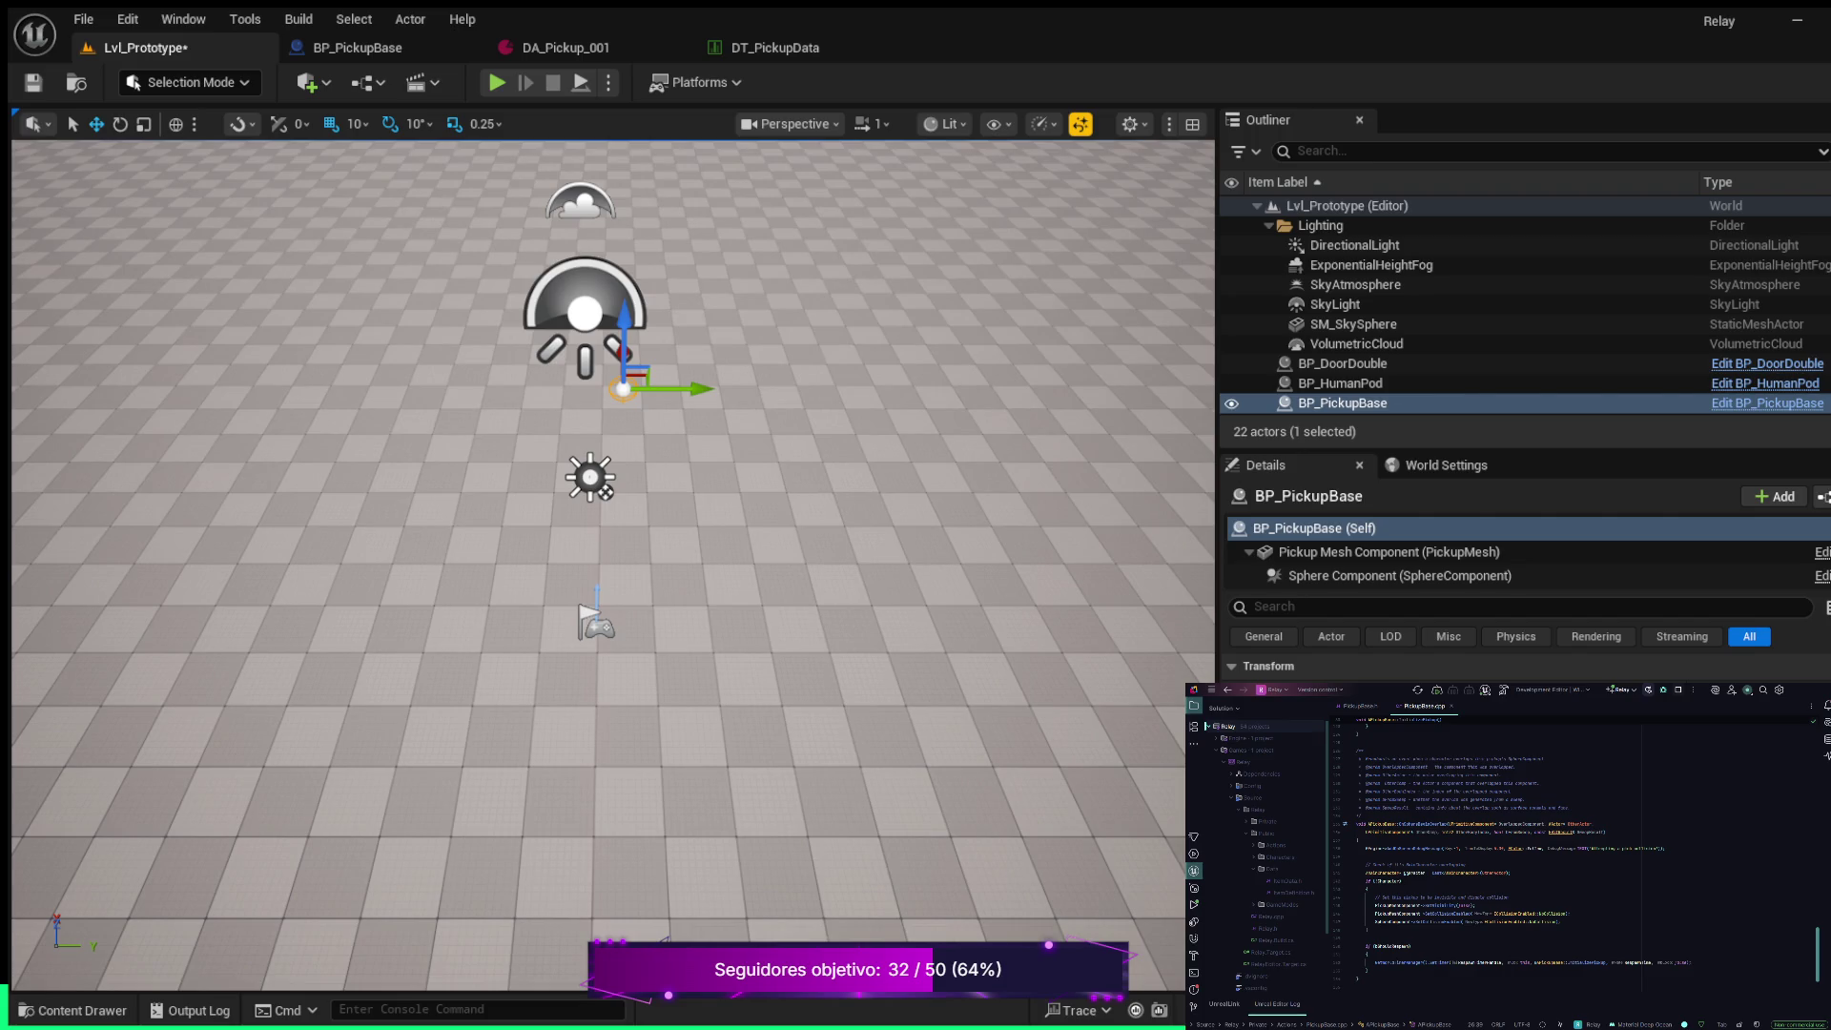
pyautogui.click(1371, 881)
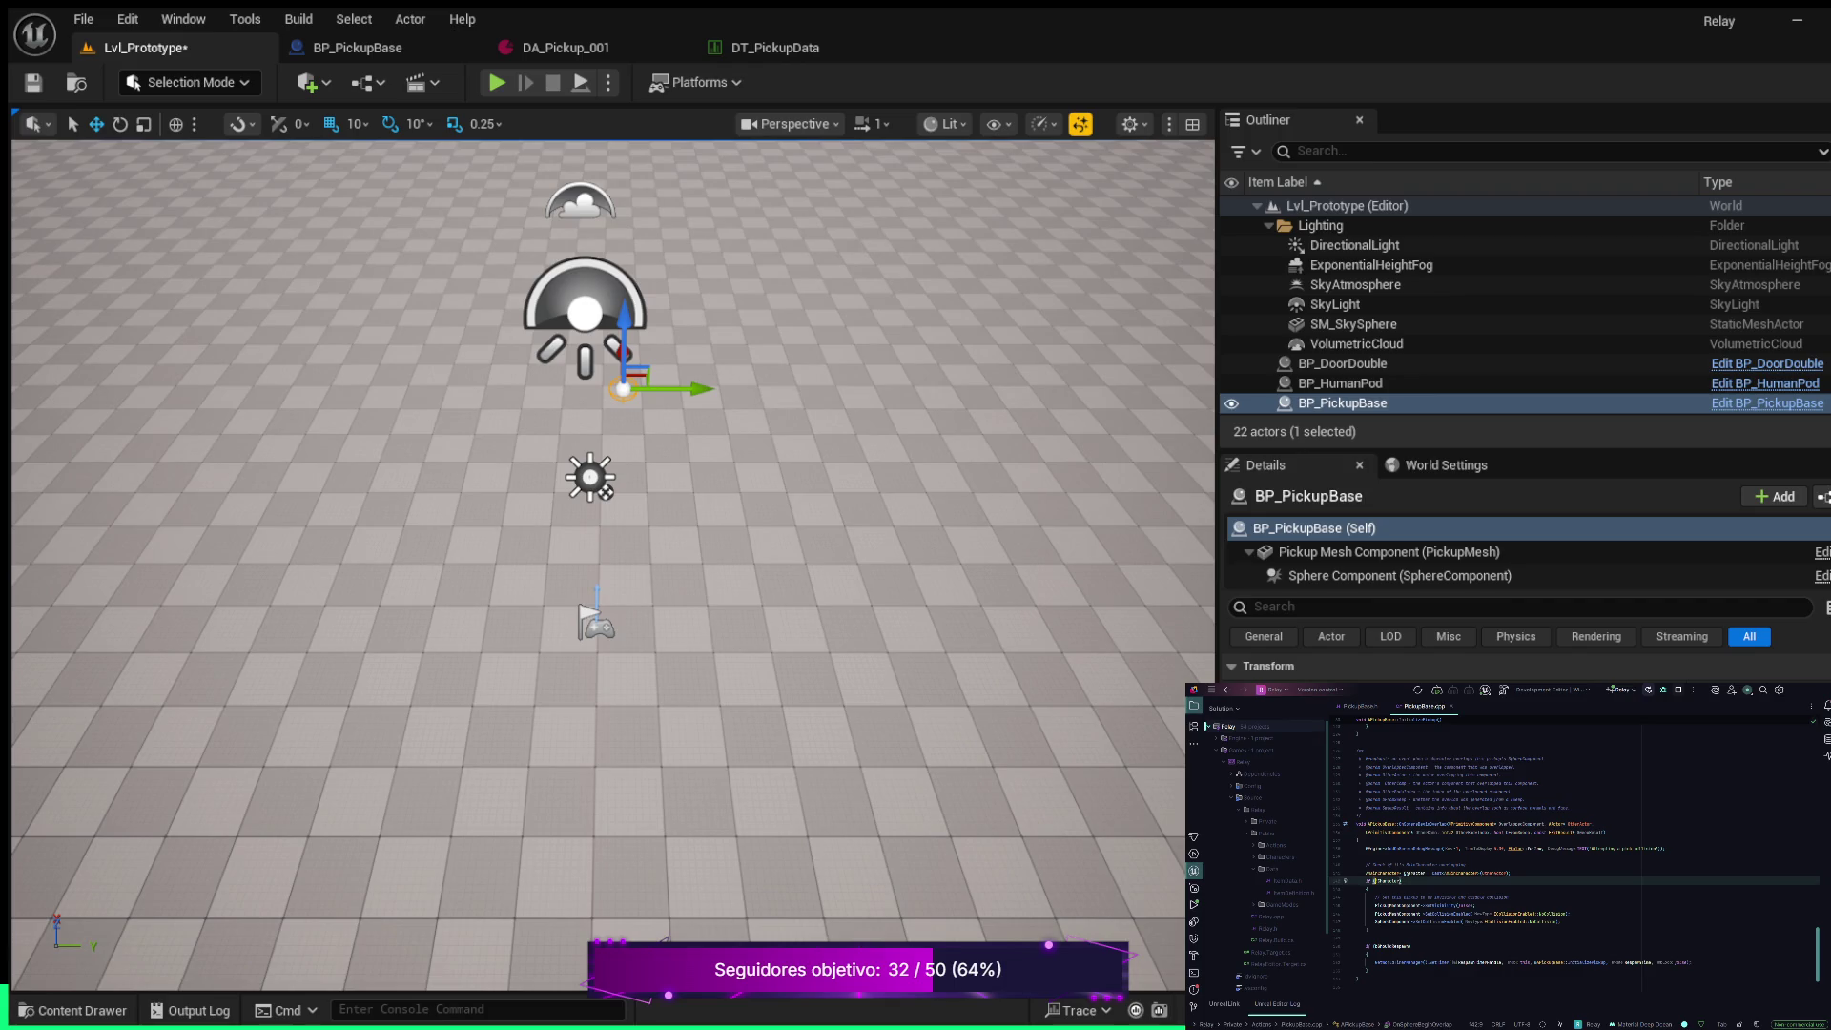
pyautogui.click(1379, 881)
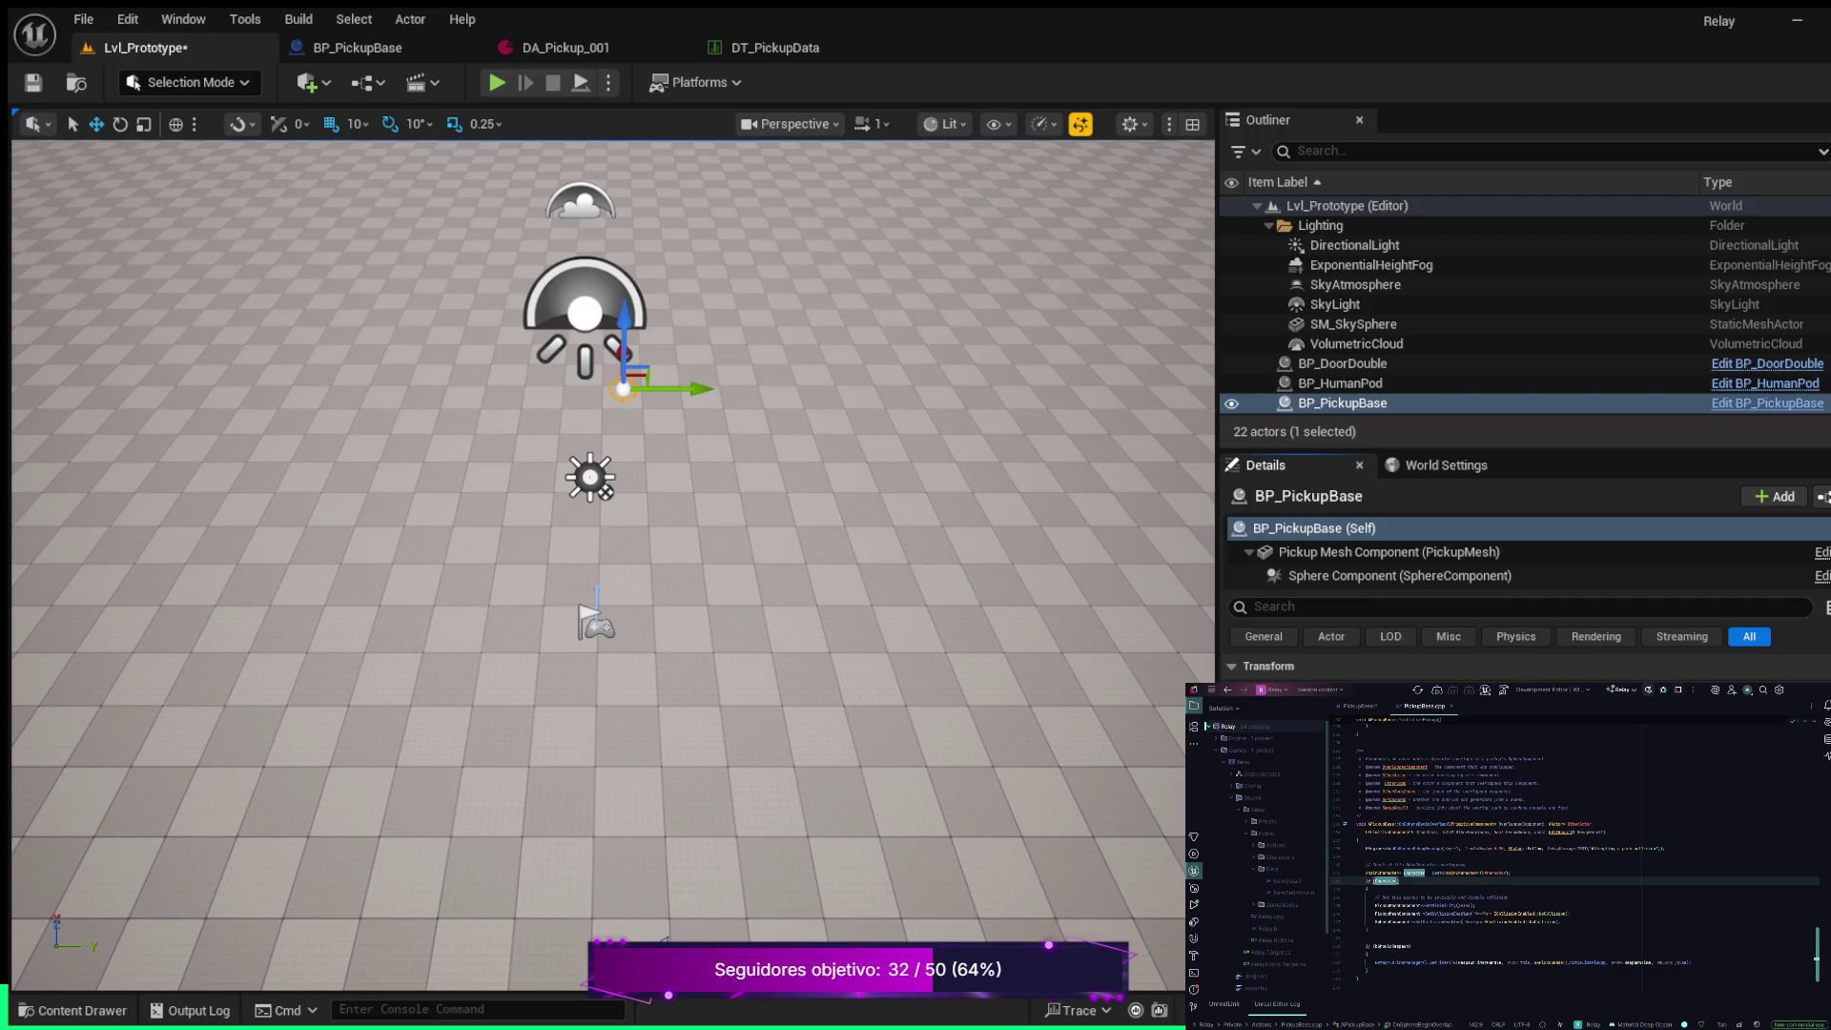
pyautogui.click(496, 82)
# Walk the character onto the cone to log 'Attempting a pick collision' and watch it respawn, then stop PIE
pyautogui.press('w')
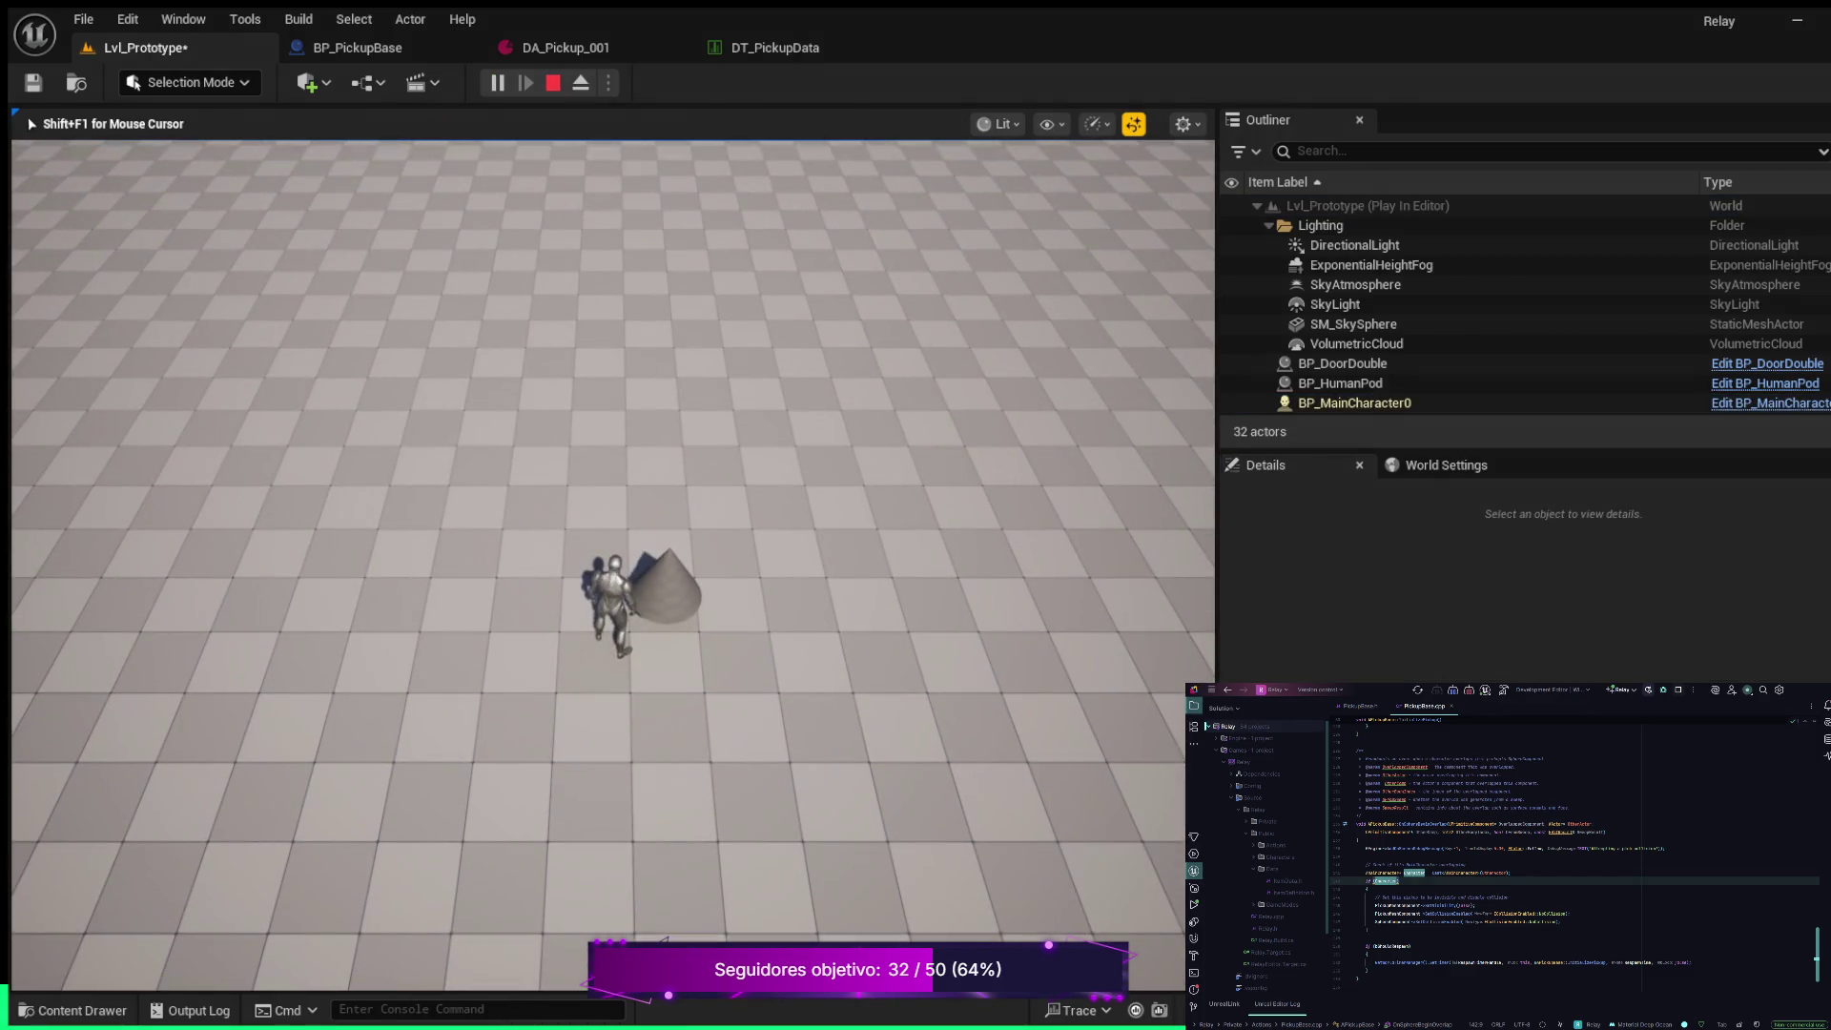
pyautogui.press('d')
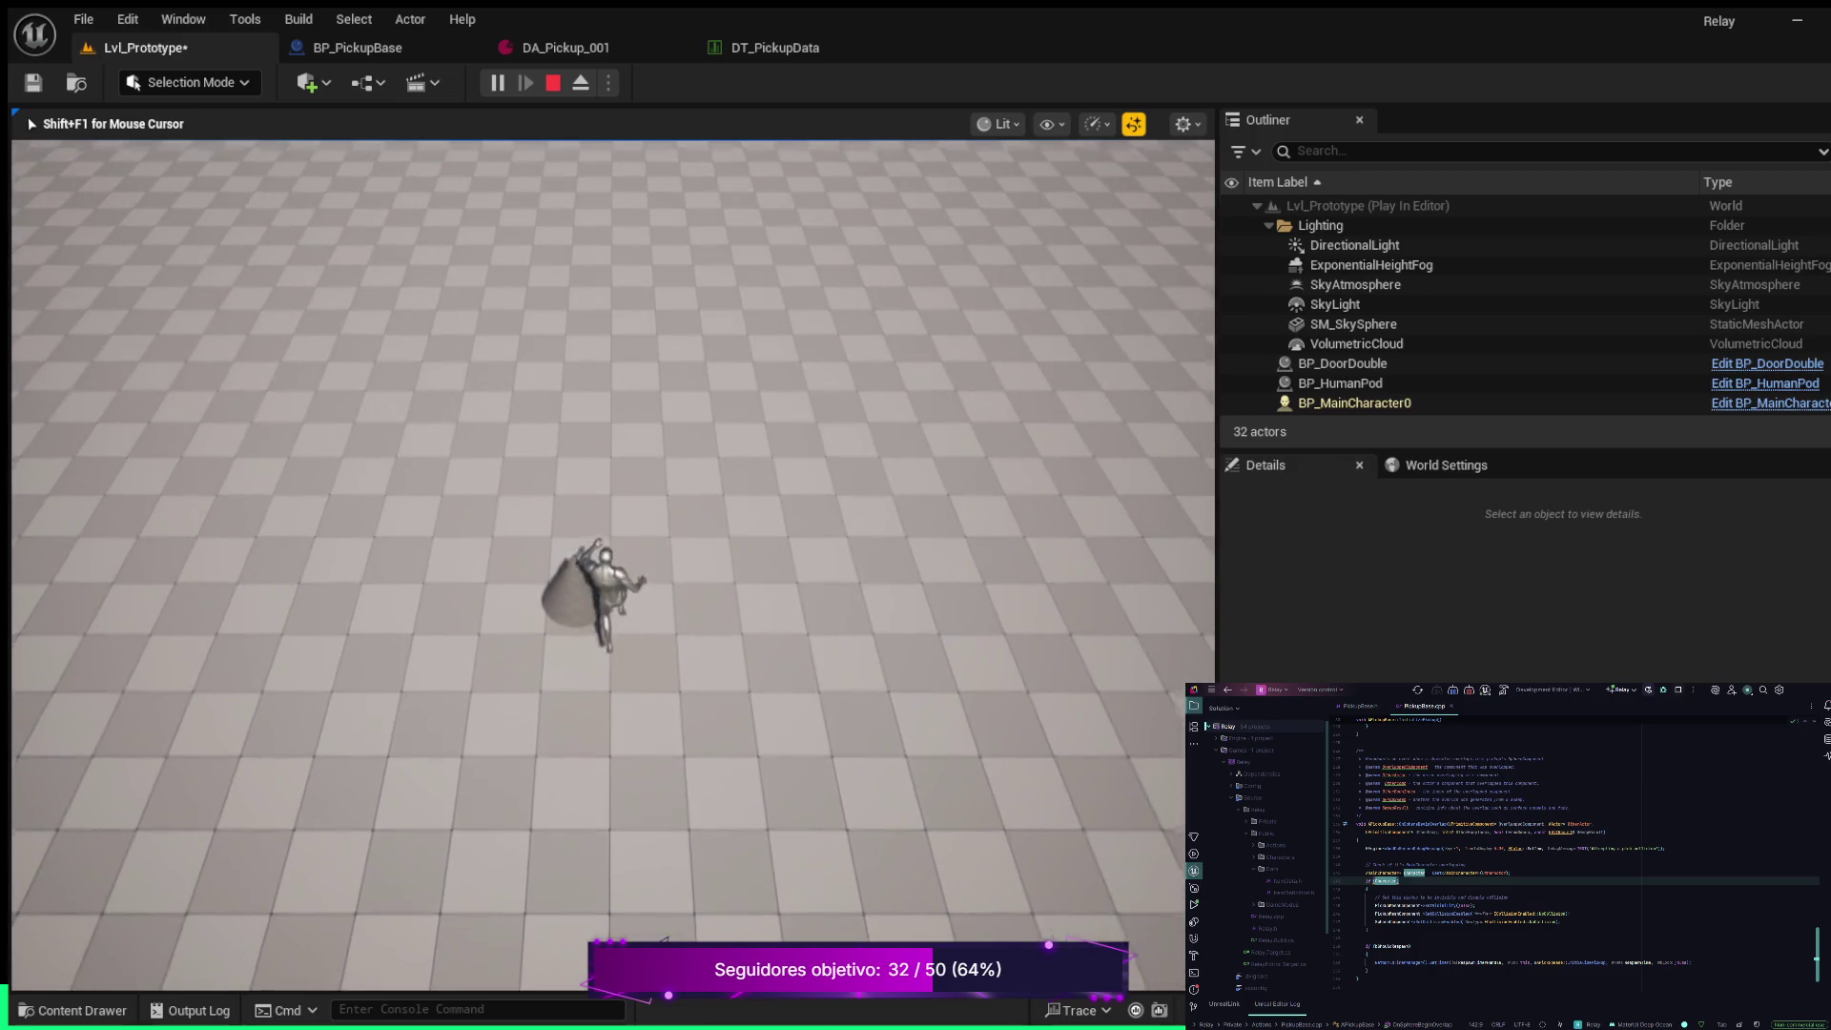
pyautogui.press('w')
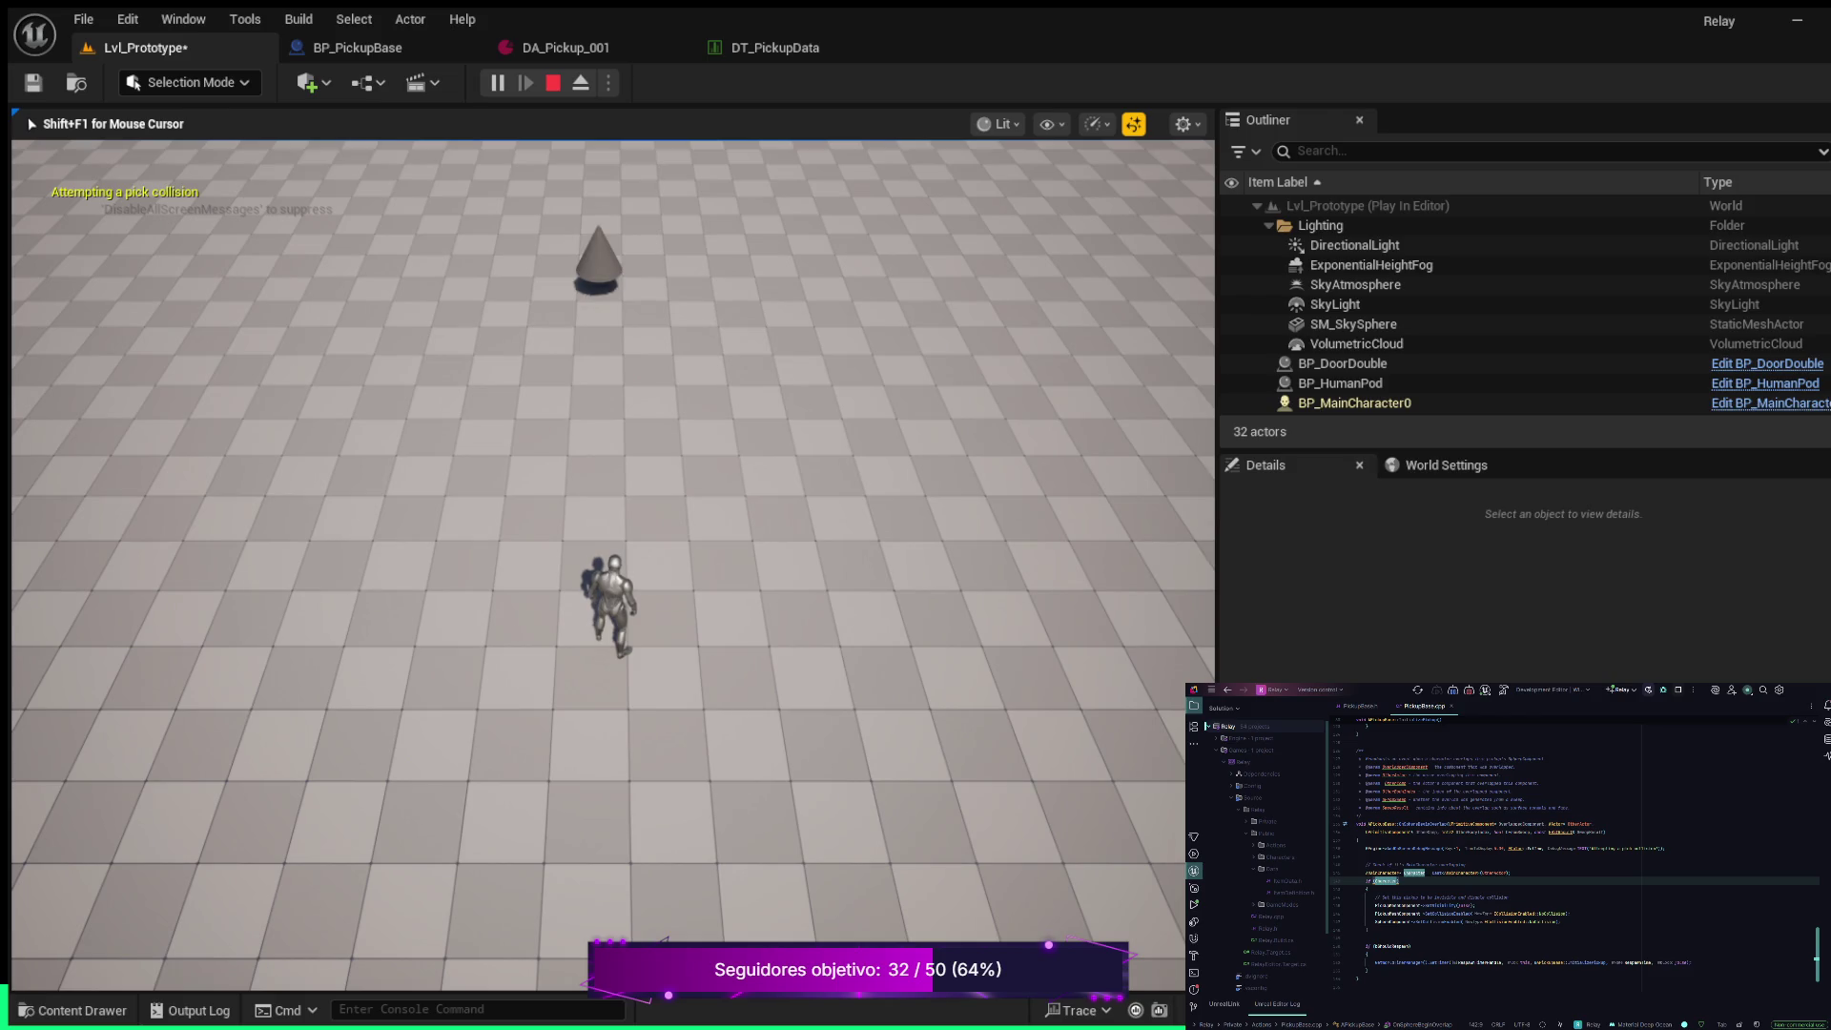
pyautogui.press('w')
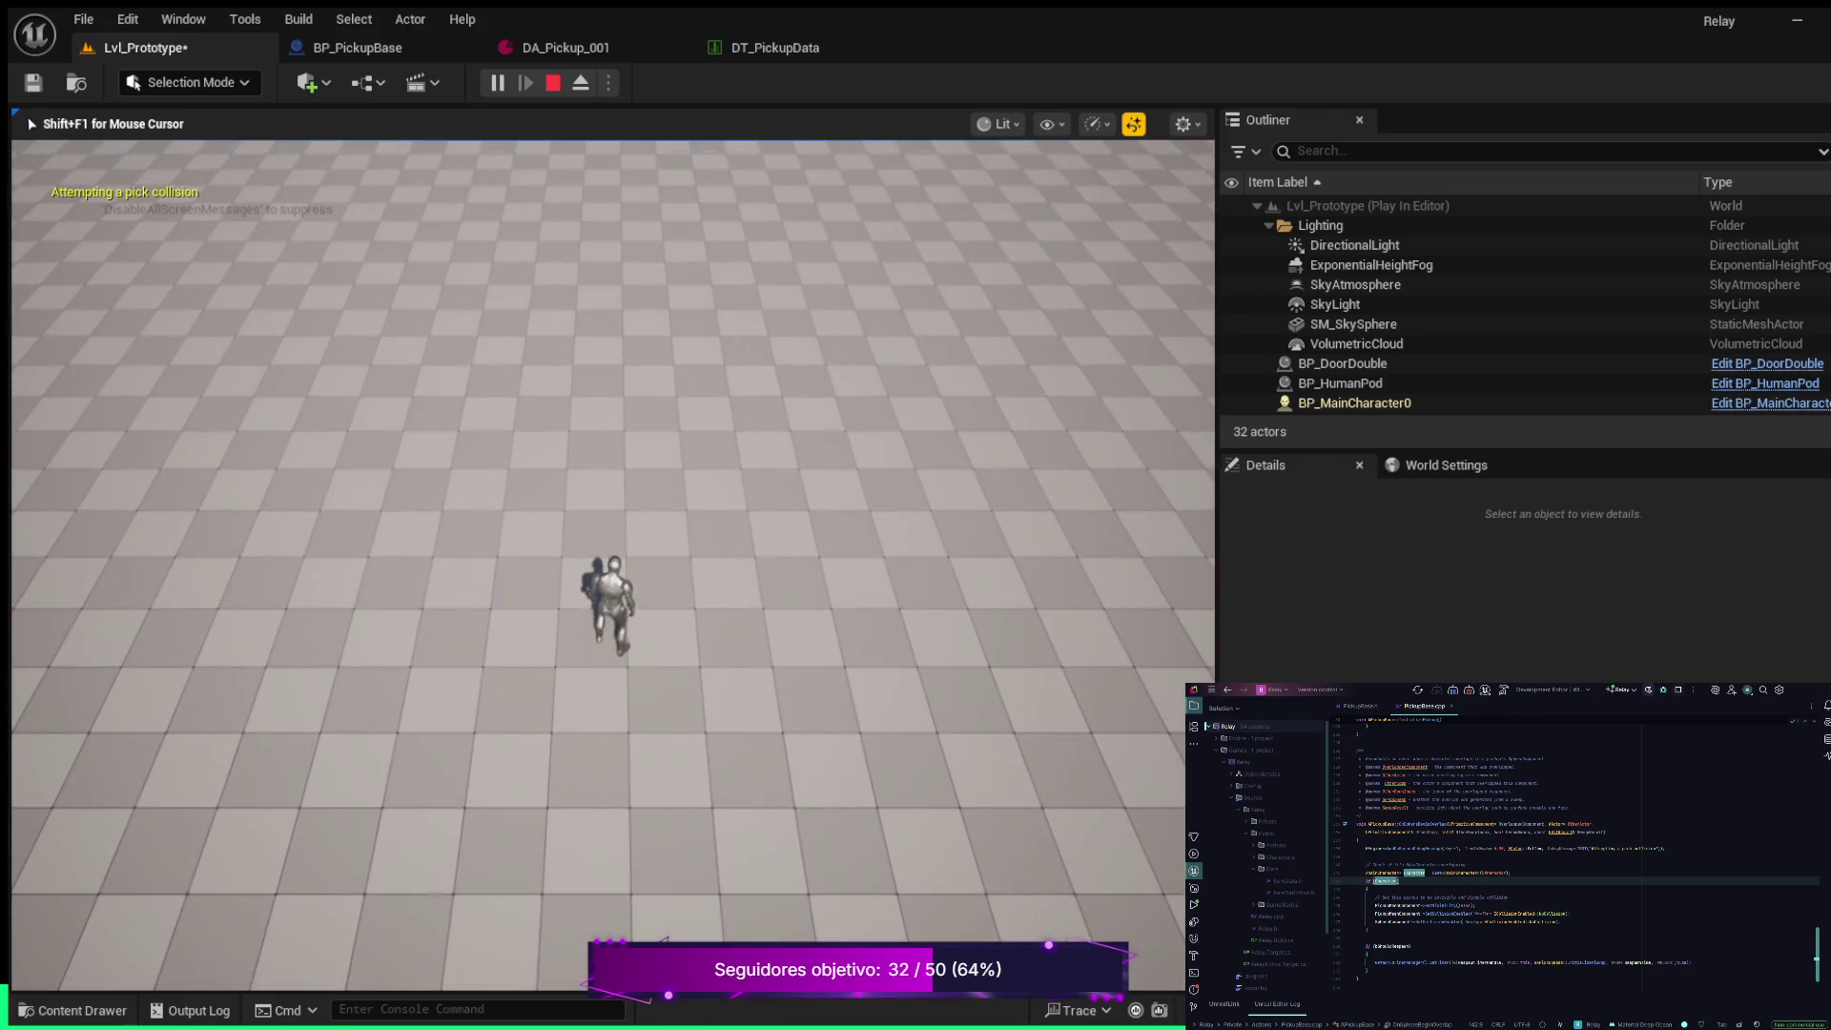
pyautogui.press('w')
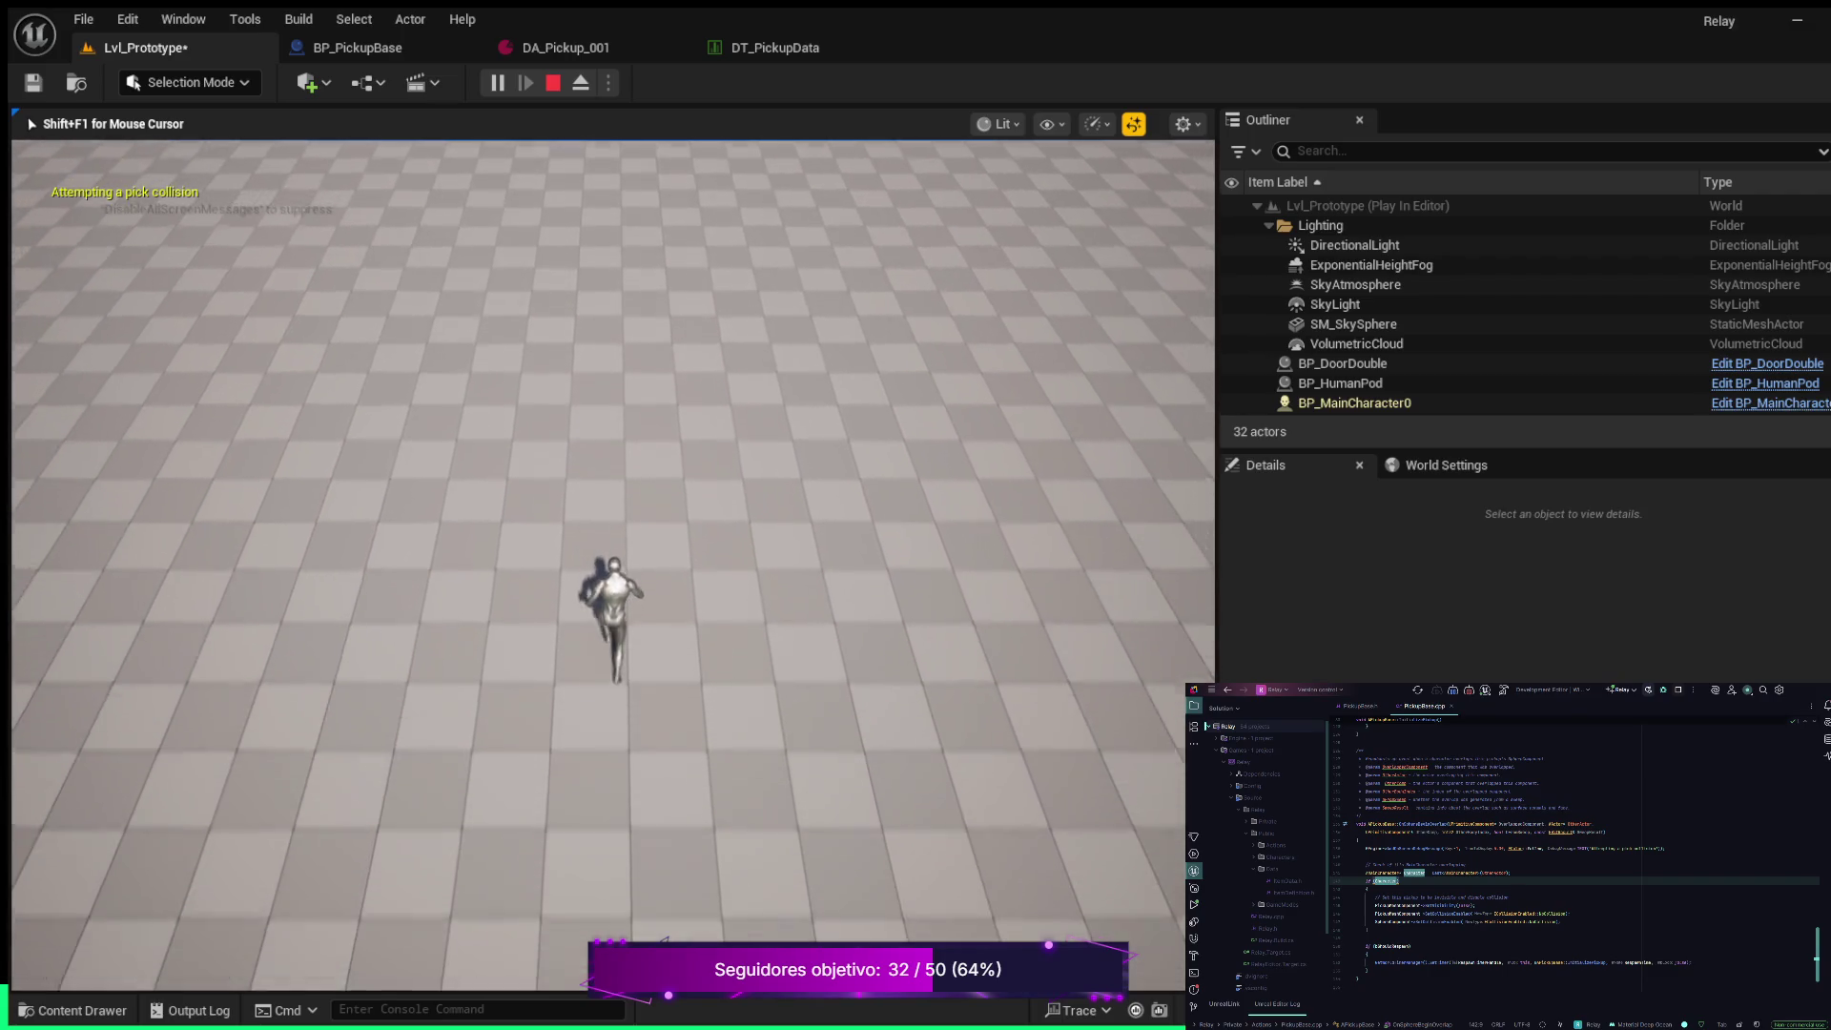
pyautogui.press('w')
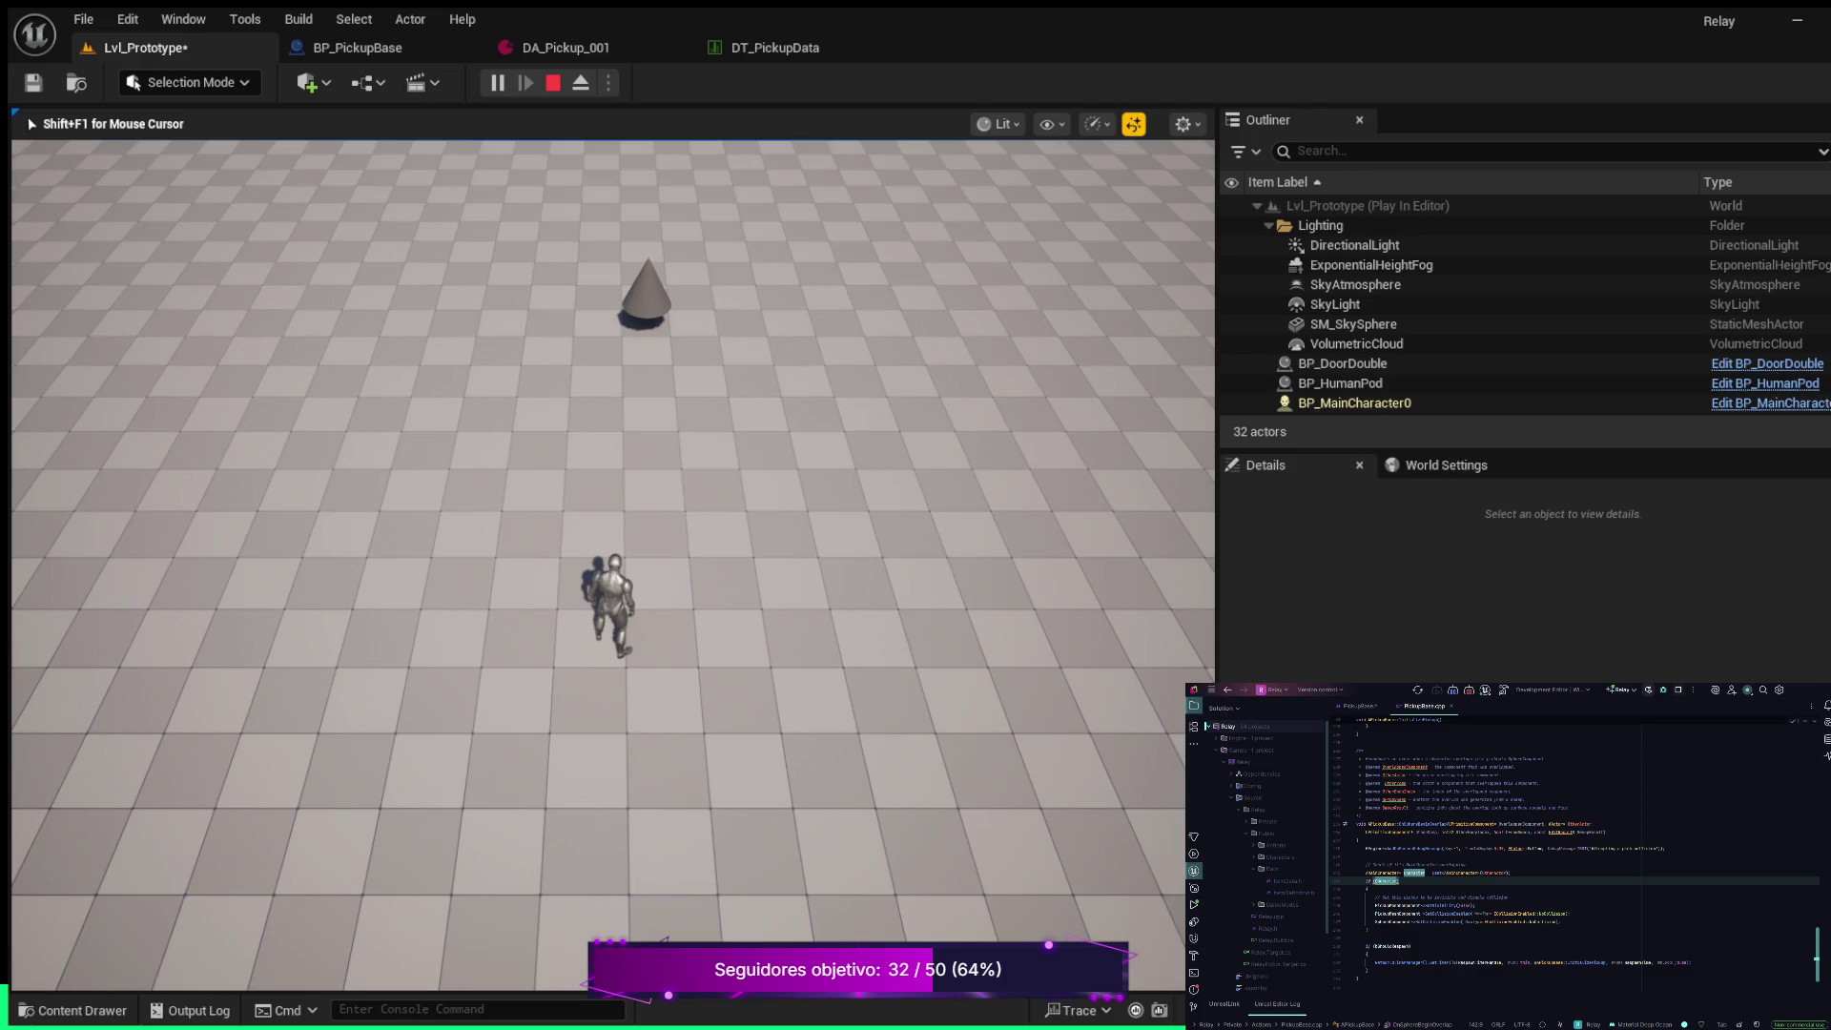
pyautogui.press('Escape')
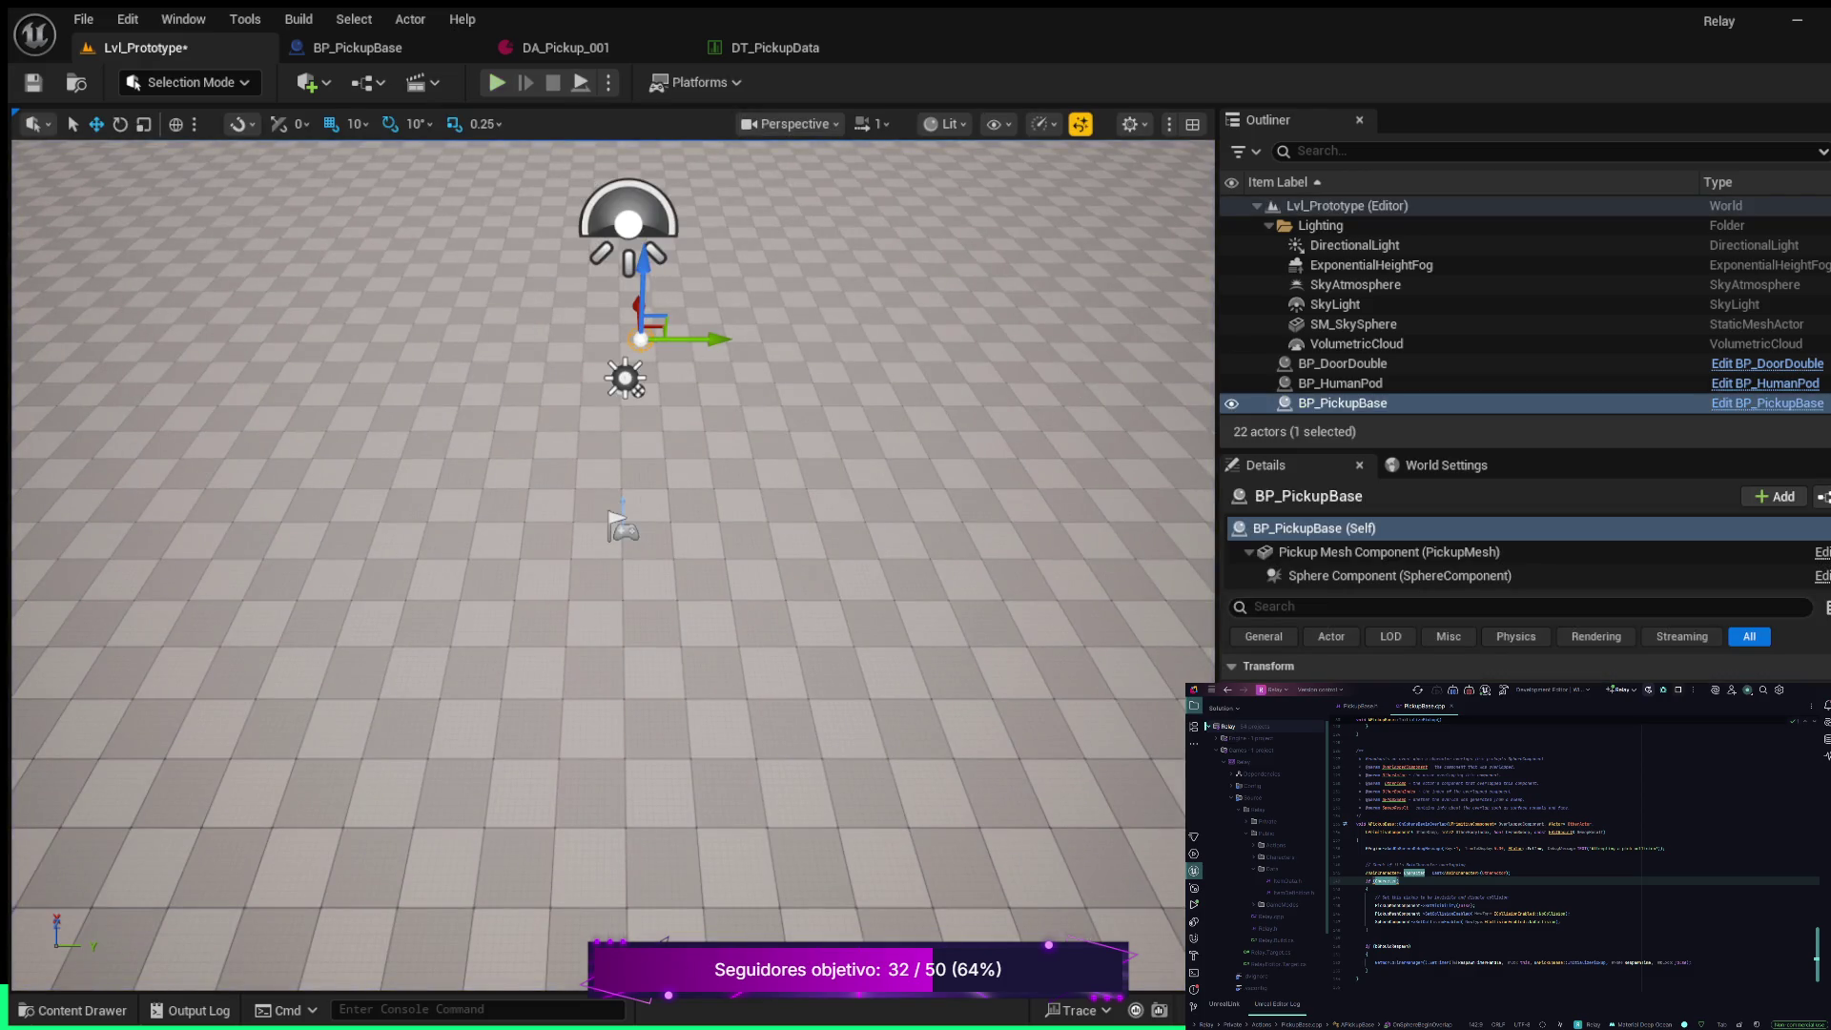
# Switch back to the DA_Pickup_001 data asset, which shows Cone as its World Mesh
pyautogui.click(566, 48)
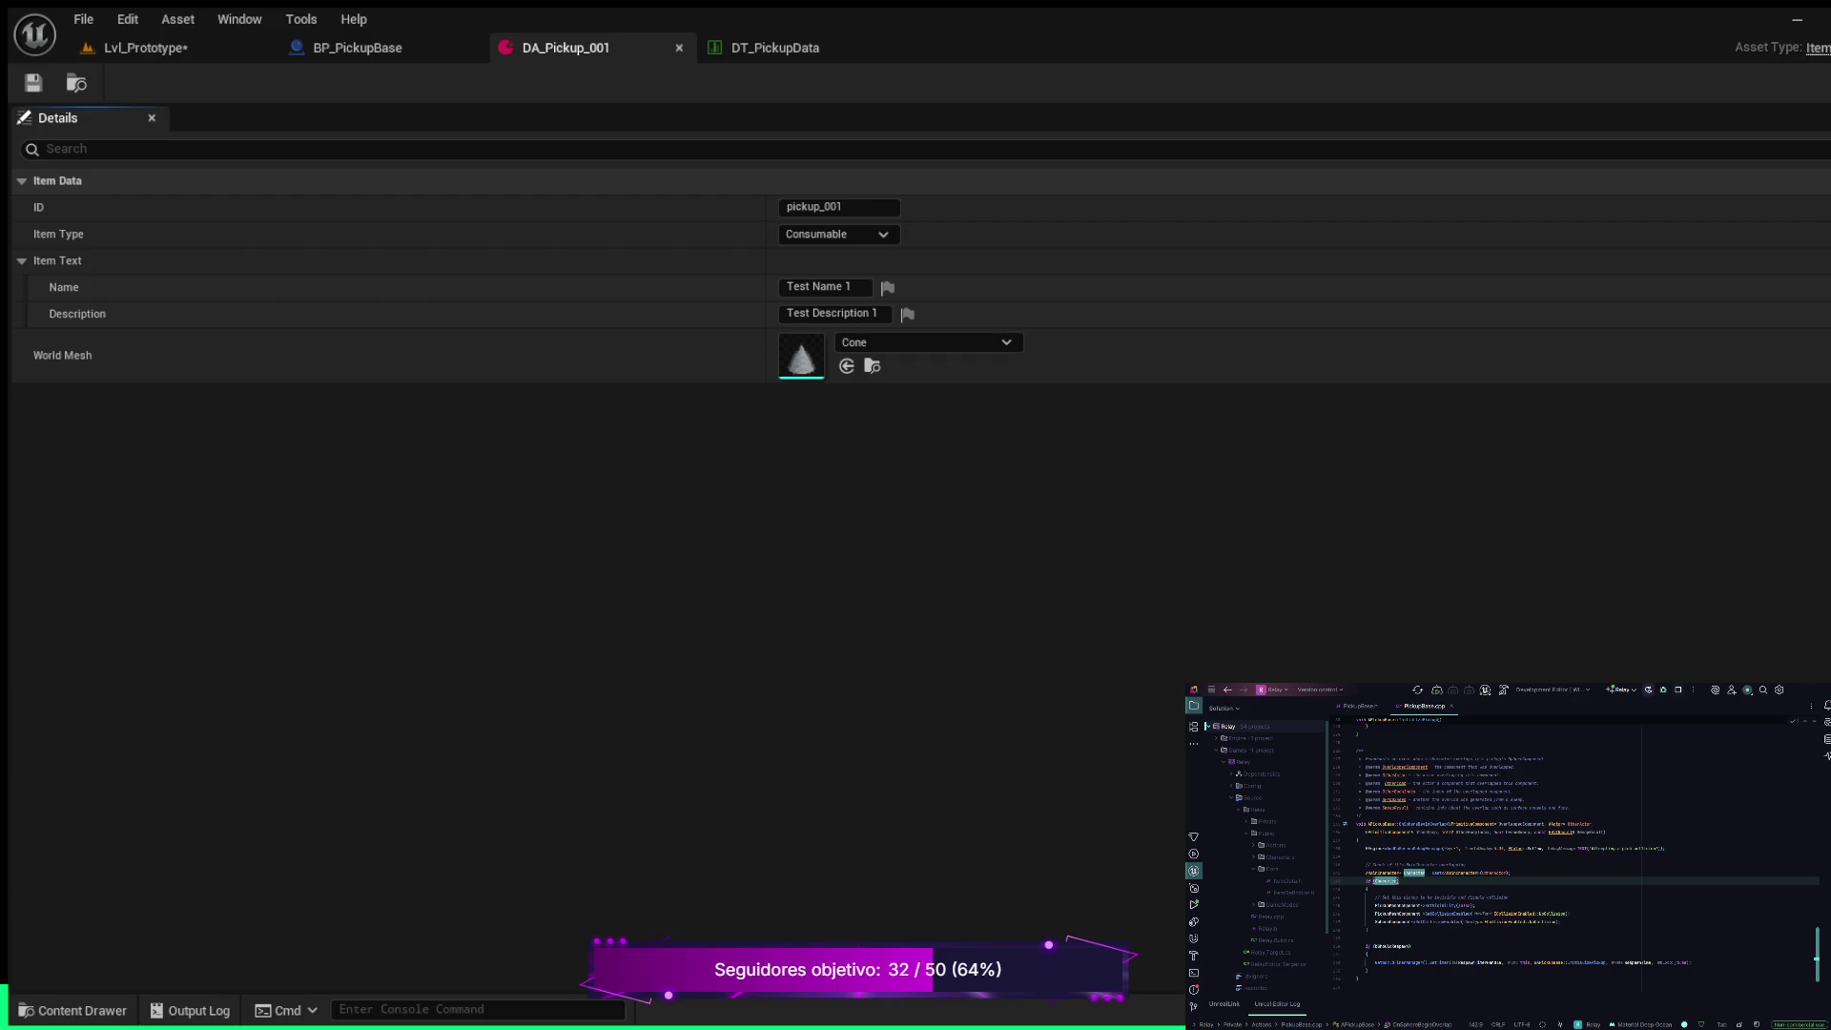
# Bring up the Content Drawer on the Content/Data folder and expand the ControlRig folder
pyautogui.hotkey('ctrl', 'space')
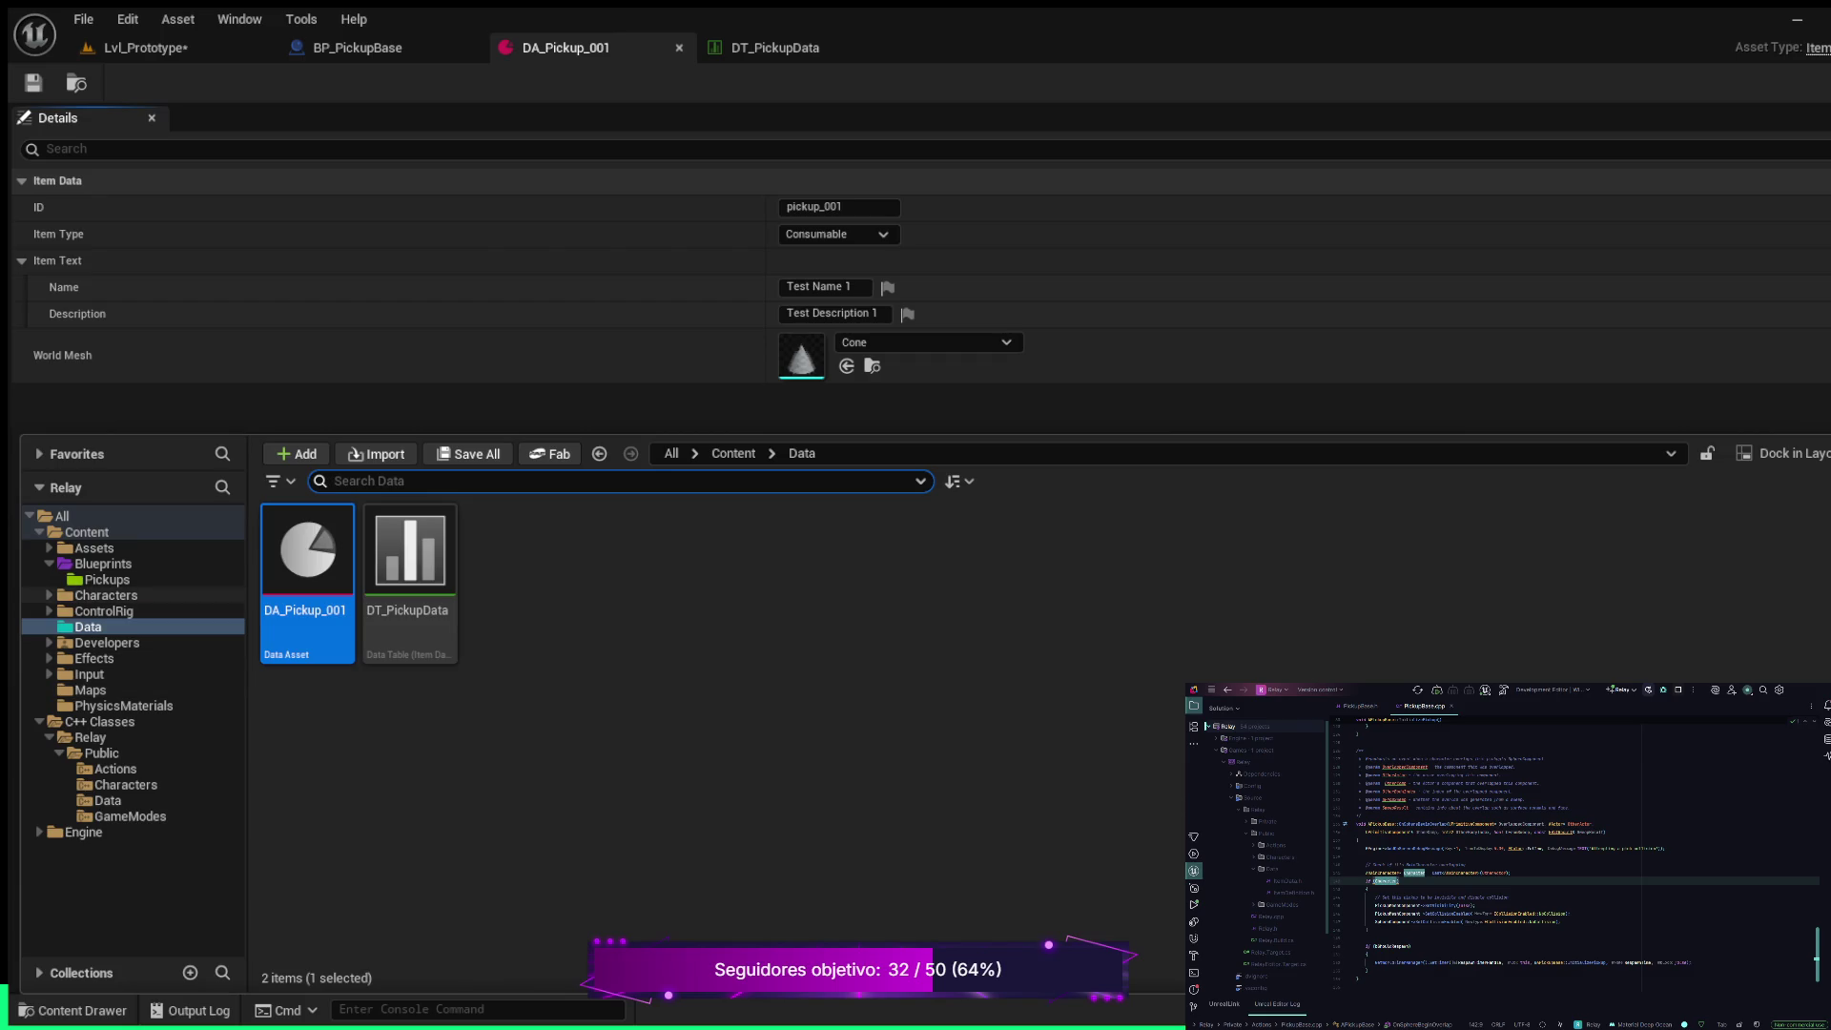
pyautogui.click(49, 612)
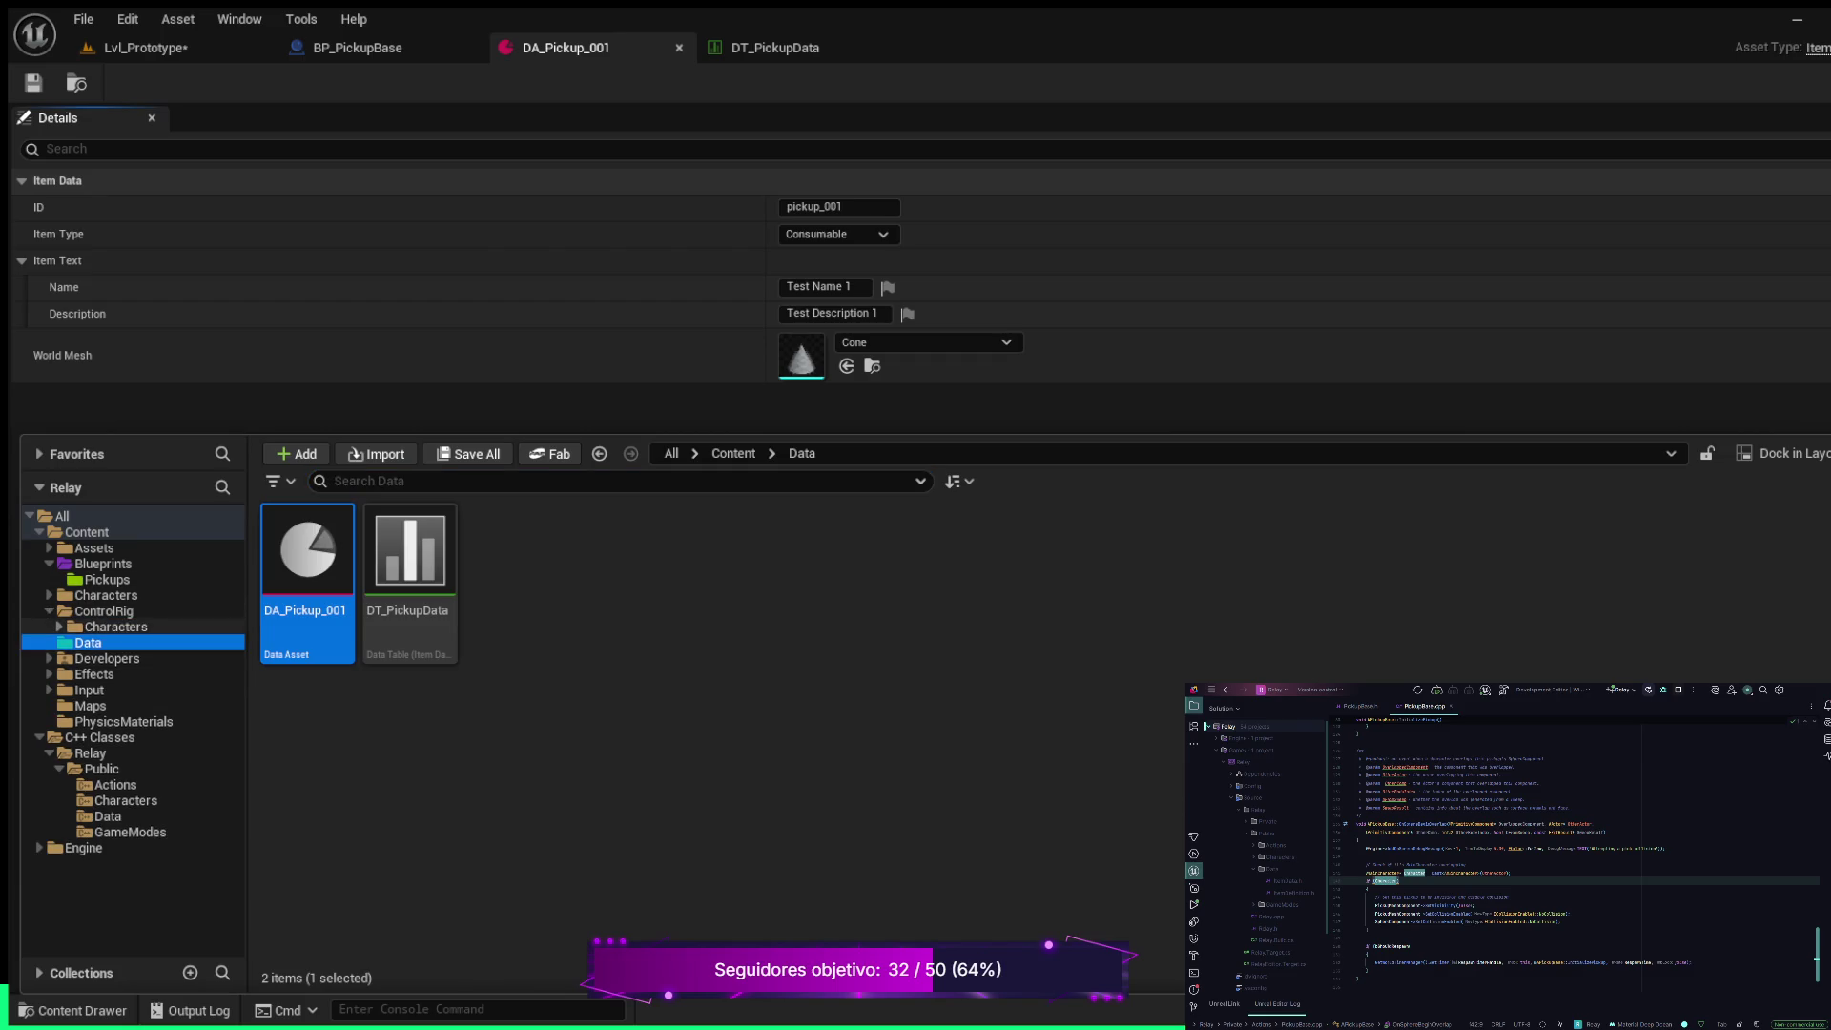
# Browse the ControlRig mannequin Meshes, Materials, Animations, Textures and Rigs folders, then return to Content
pyautogui.click(60, 627)
pyautogui.click(69, 643)
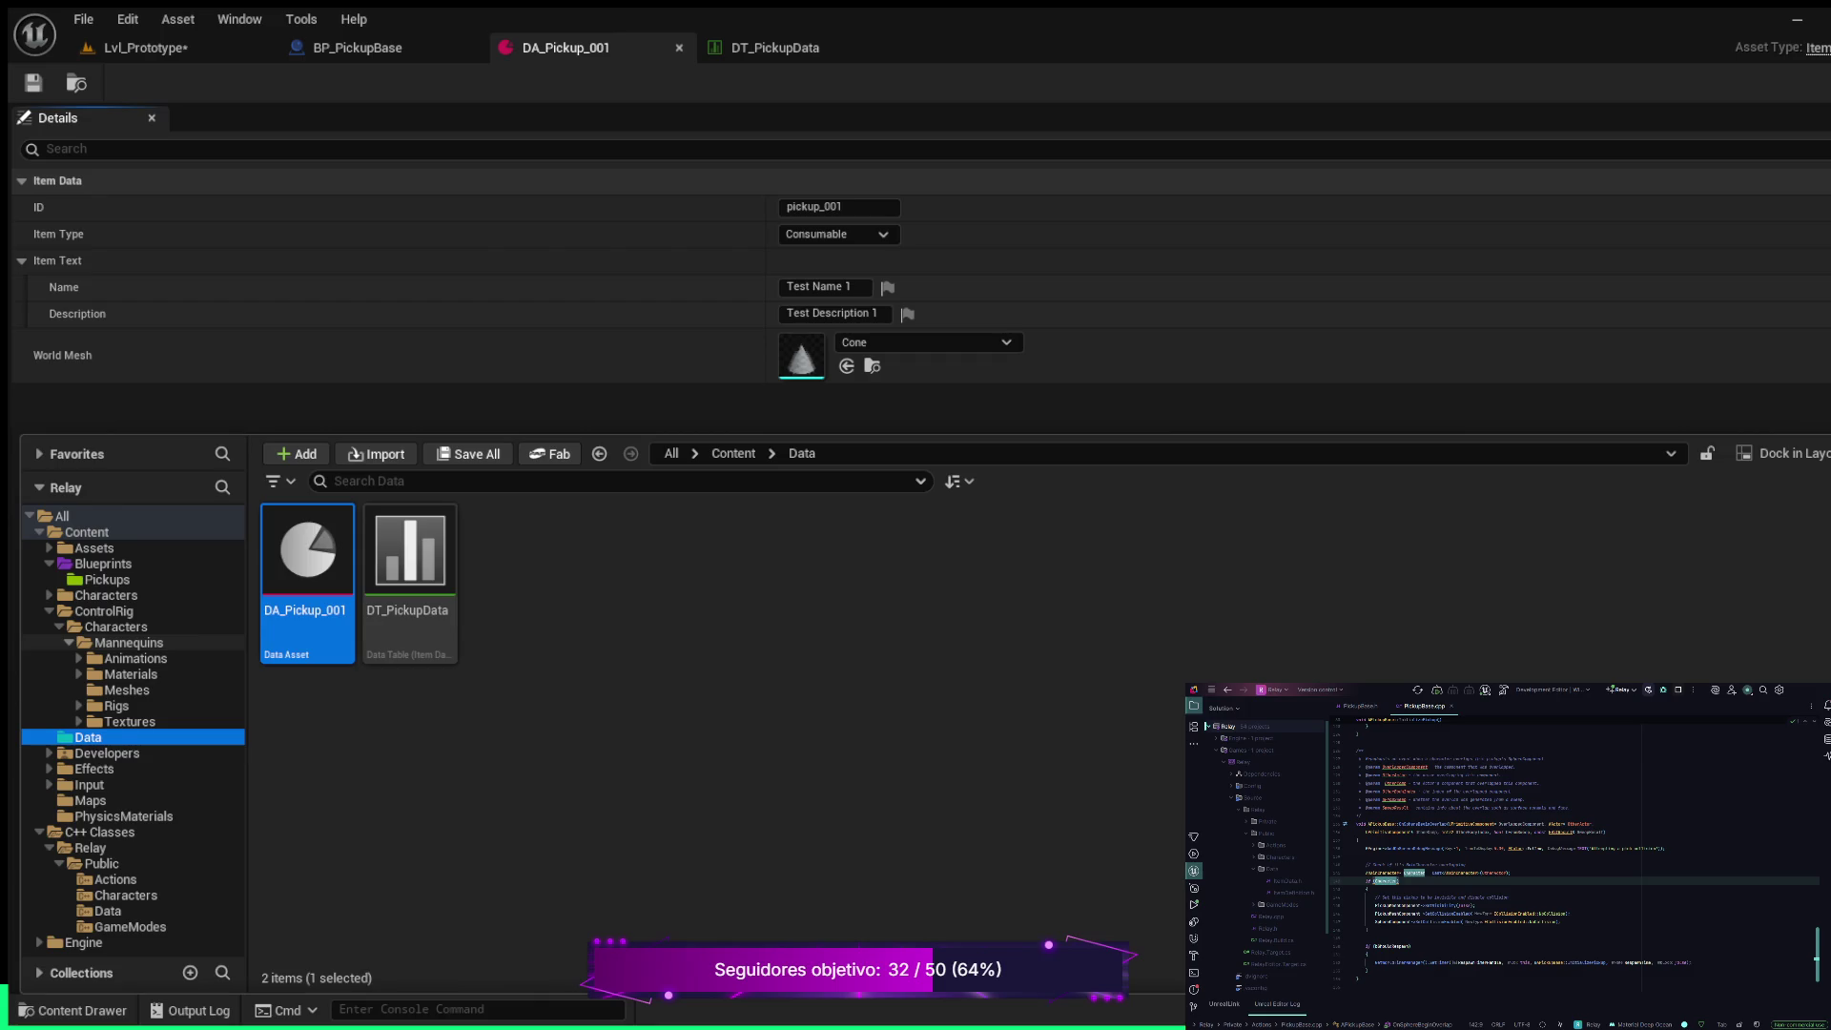
pyautogui.click(126, 690)
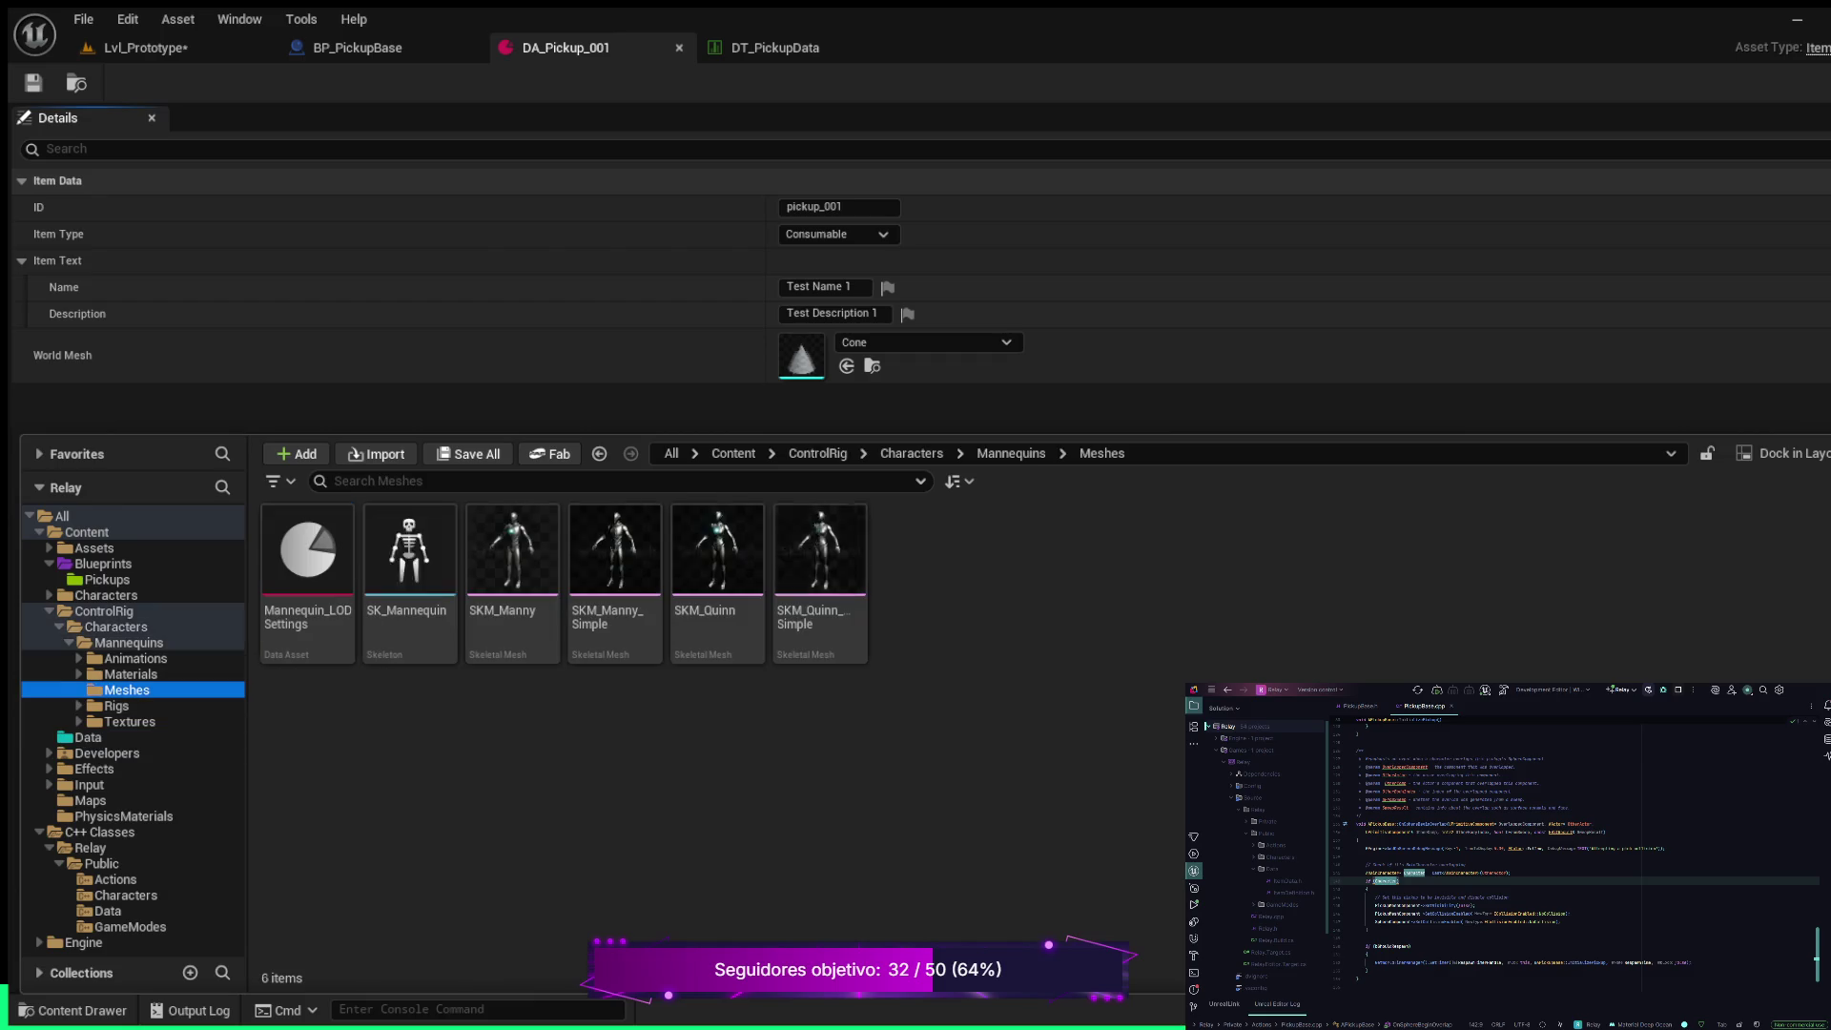
pyautogui.click(131, 674)
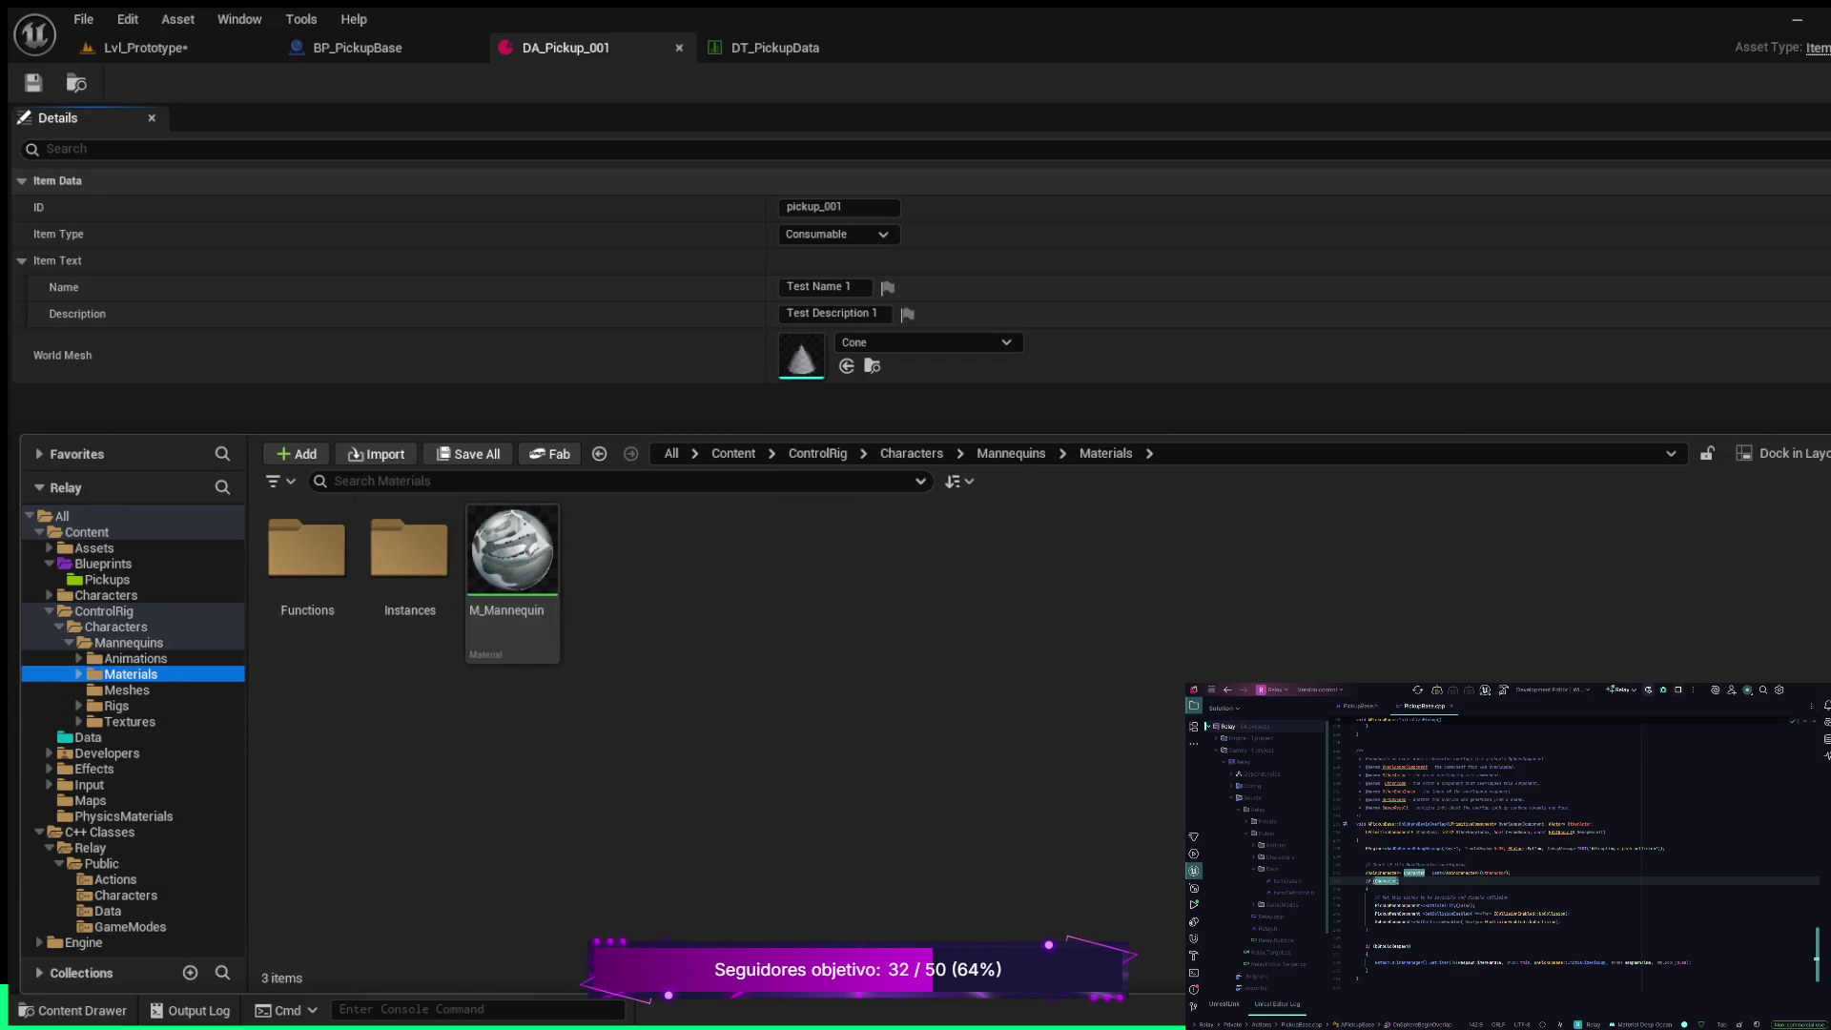
pyautogui.click(133, 658)
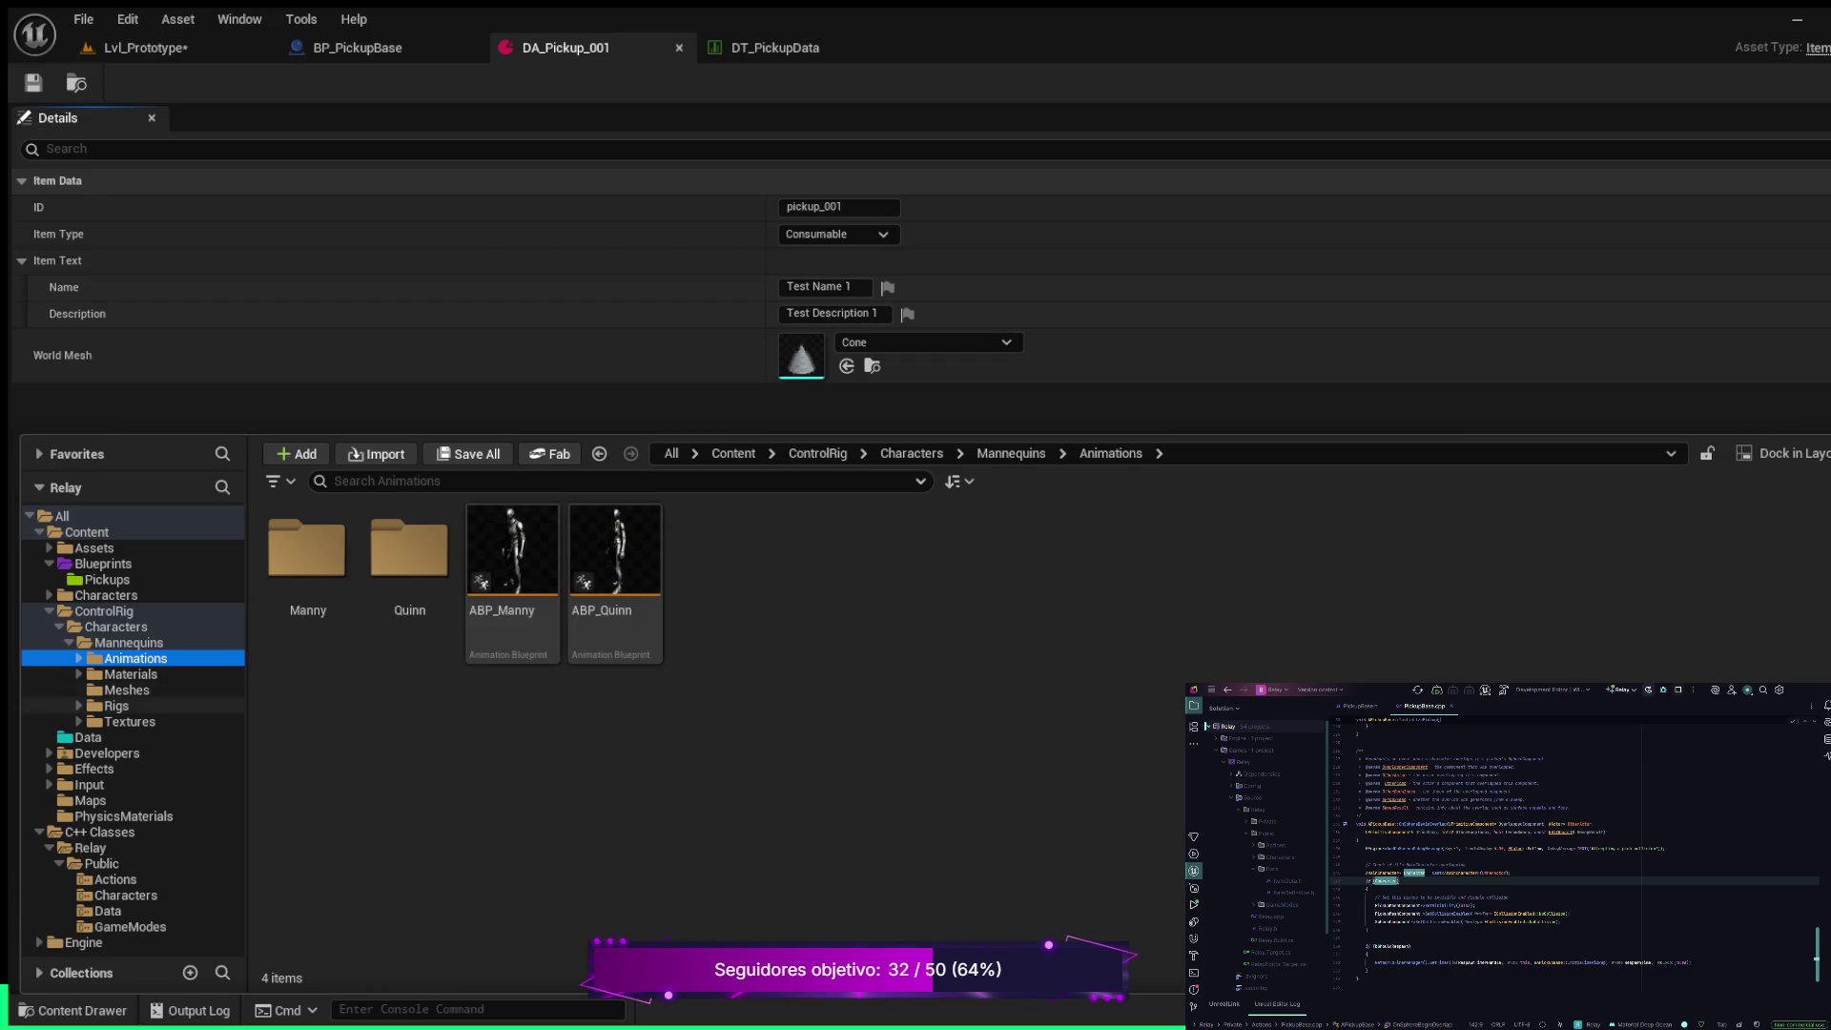
pyautogui.click(129, 721)
pyautogui.click(116, 706)
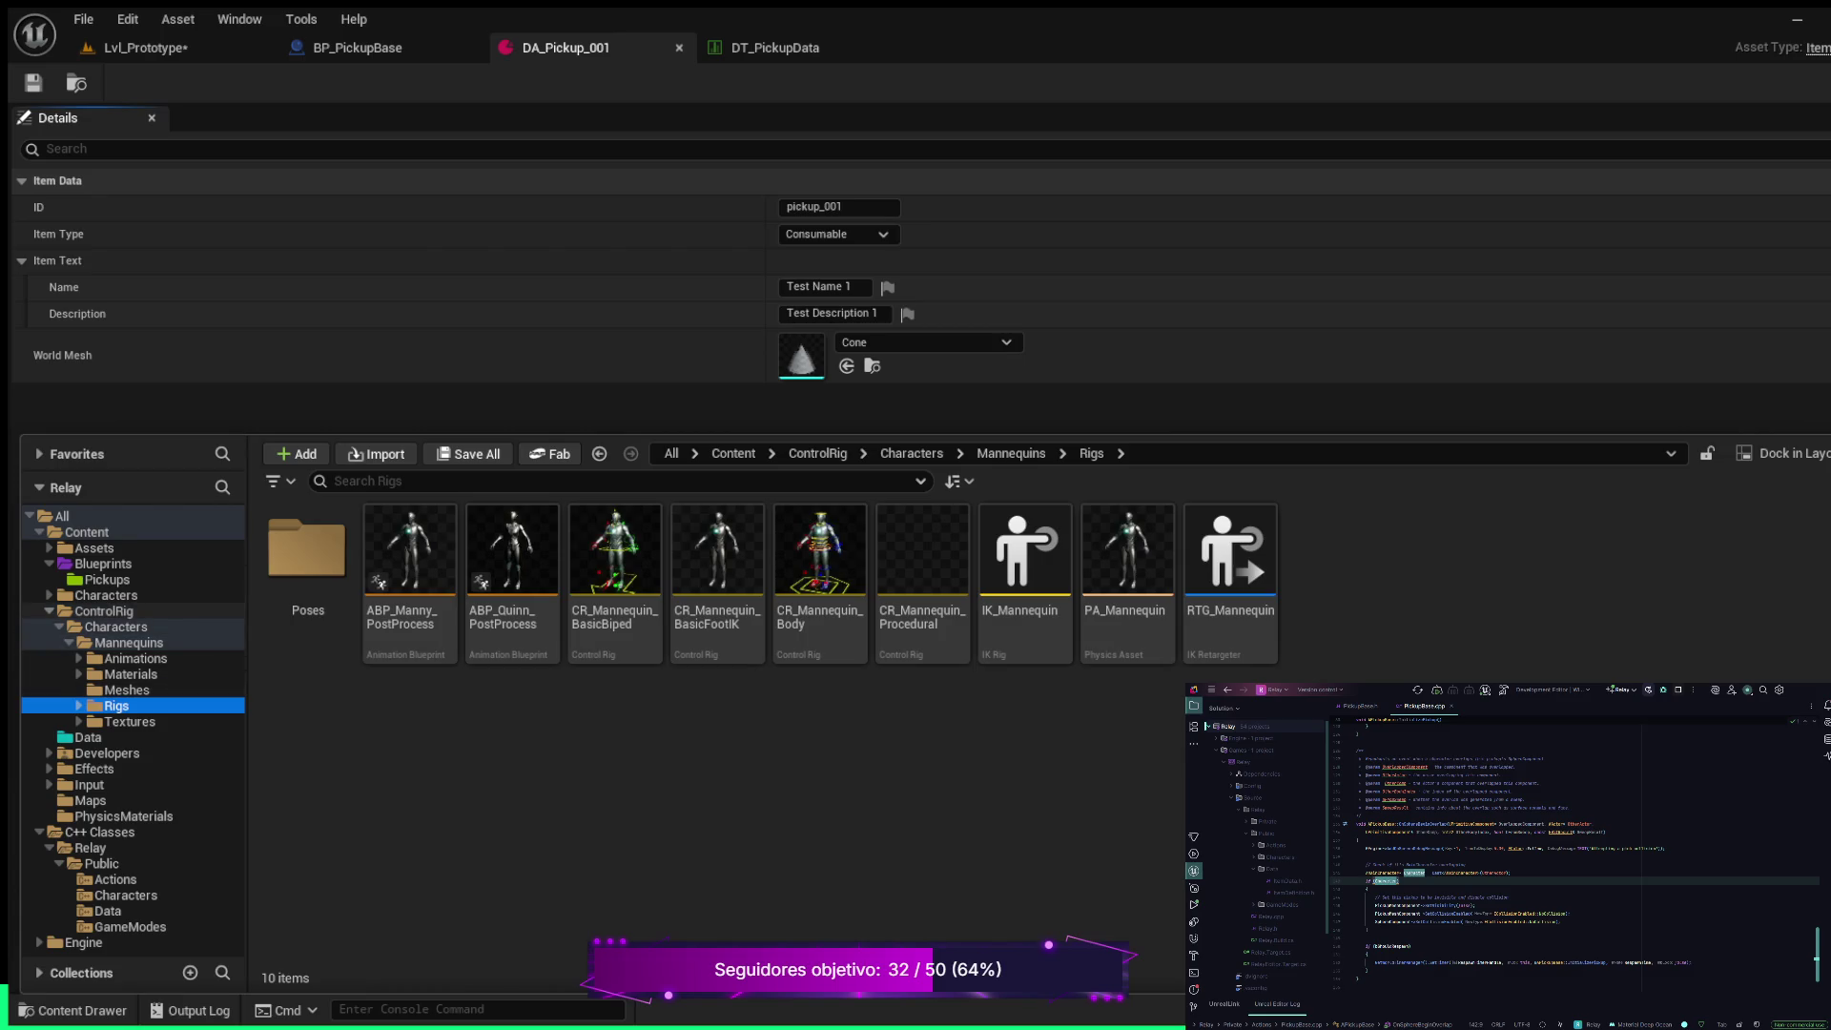
pyautogui.keyDown('ctrl'); pyautogui.doubleClick(104, 611); pyautogui.keyUp('ctrl')
pyautogui.click(87, 532)
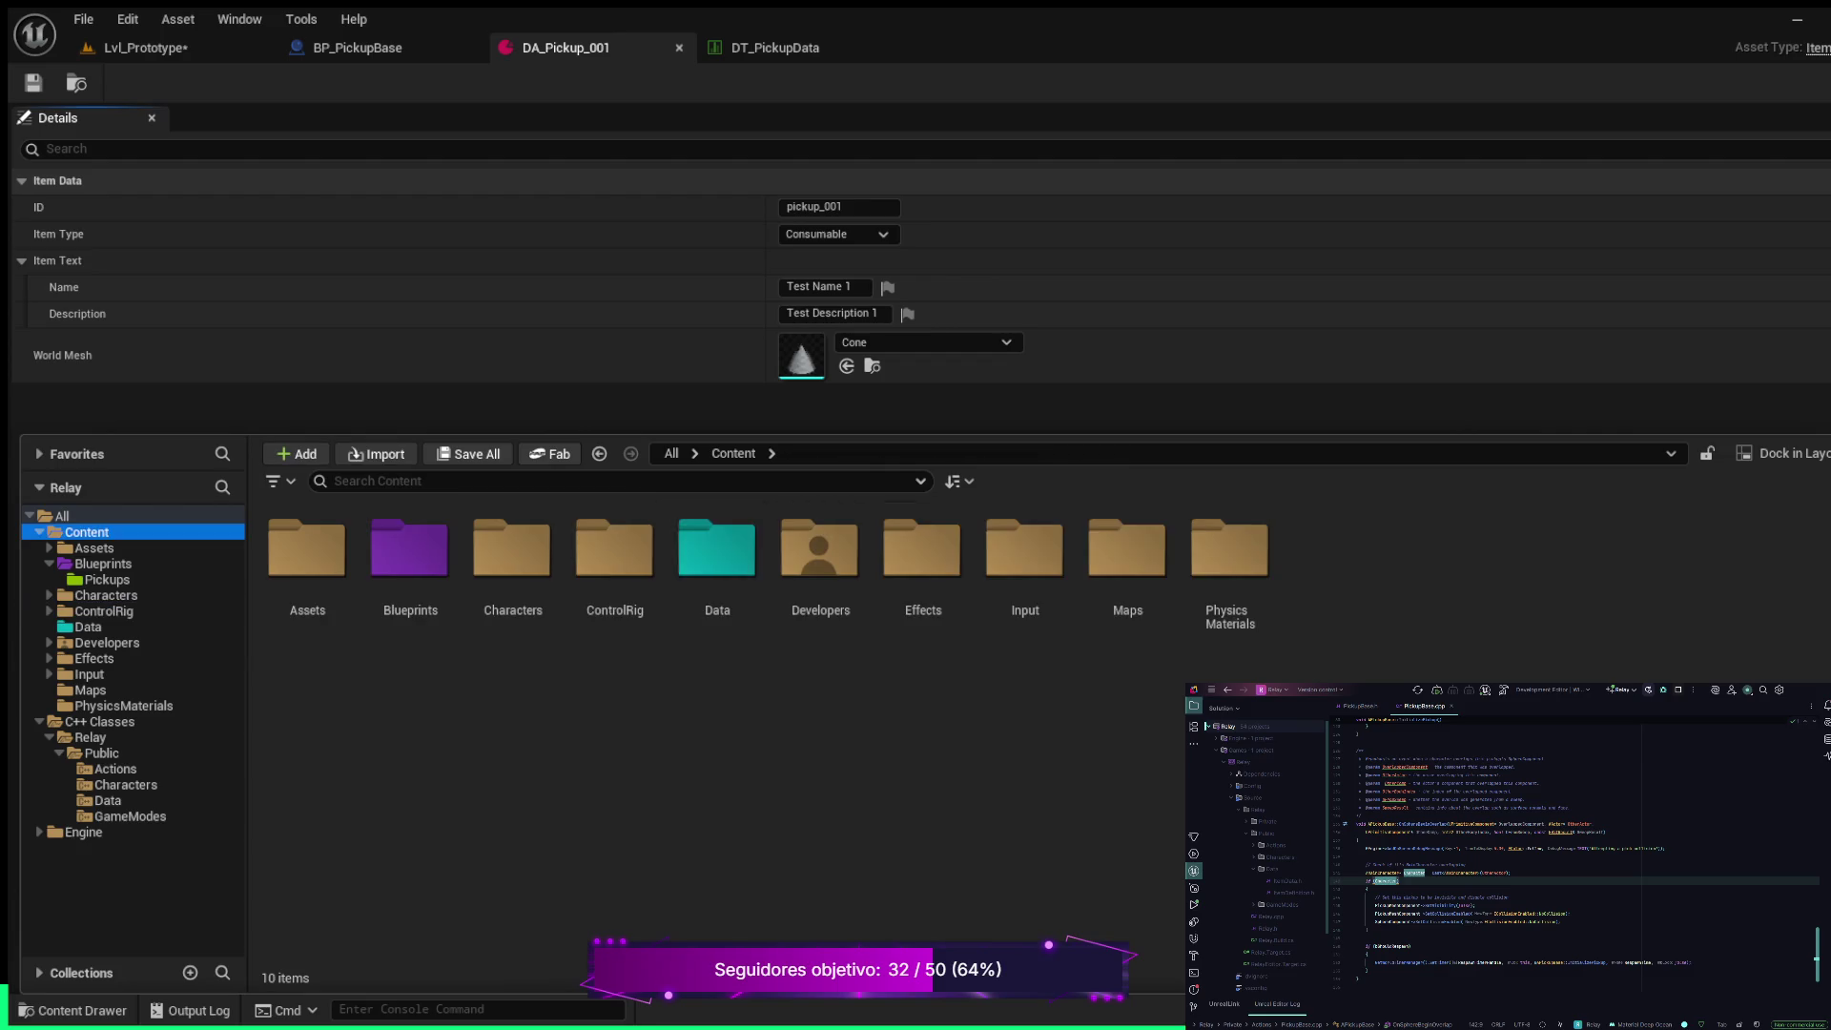
# Expand Assets, view its 19 environment meshes, and collapse the Relay and C++ Classes folders
pyautogui.click(94, 548)
pyautogui.press('Right')
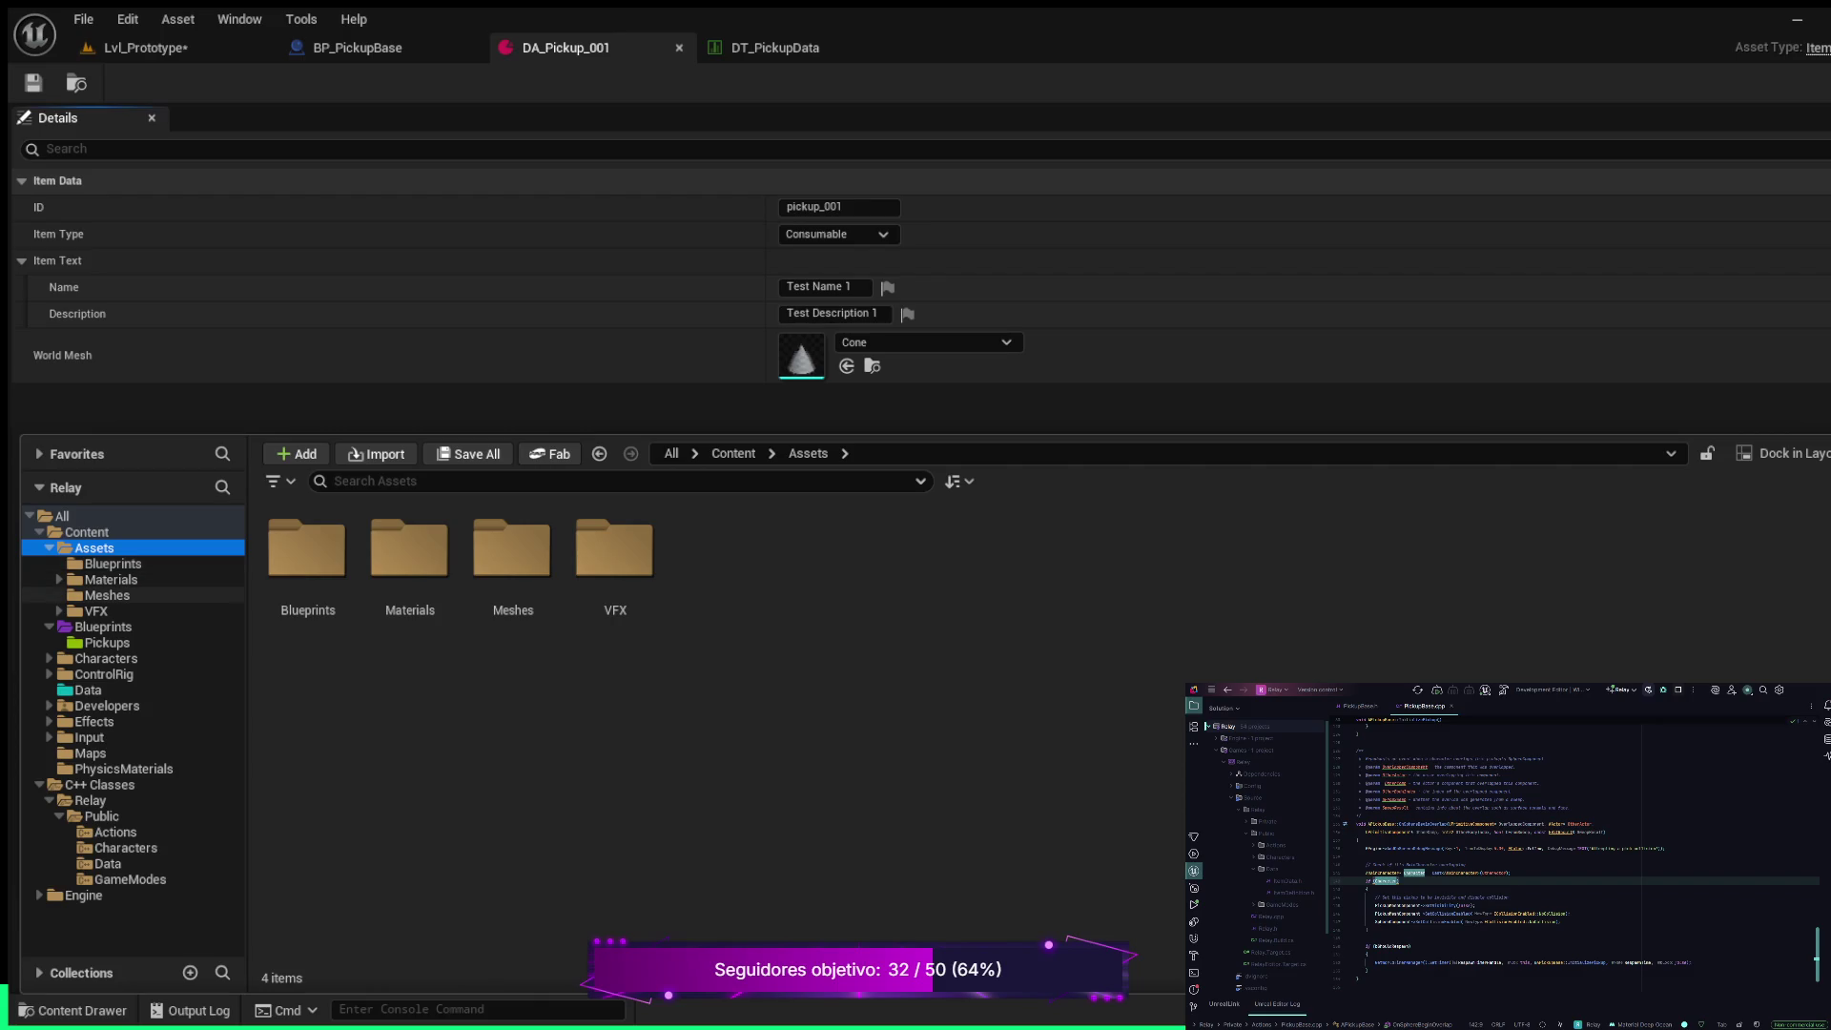
pyautogui.click(107, 595)
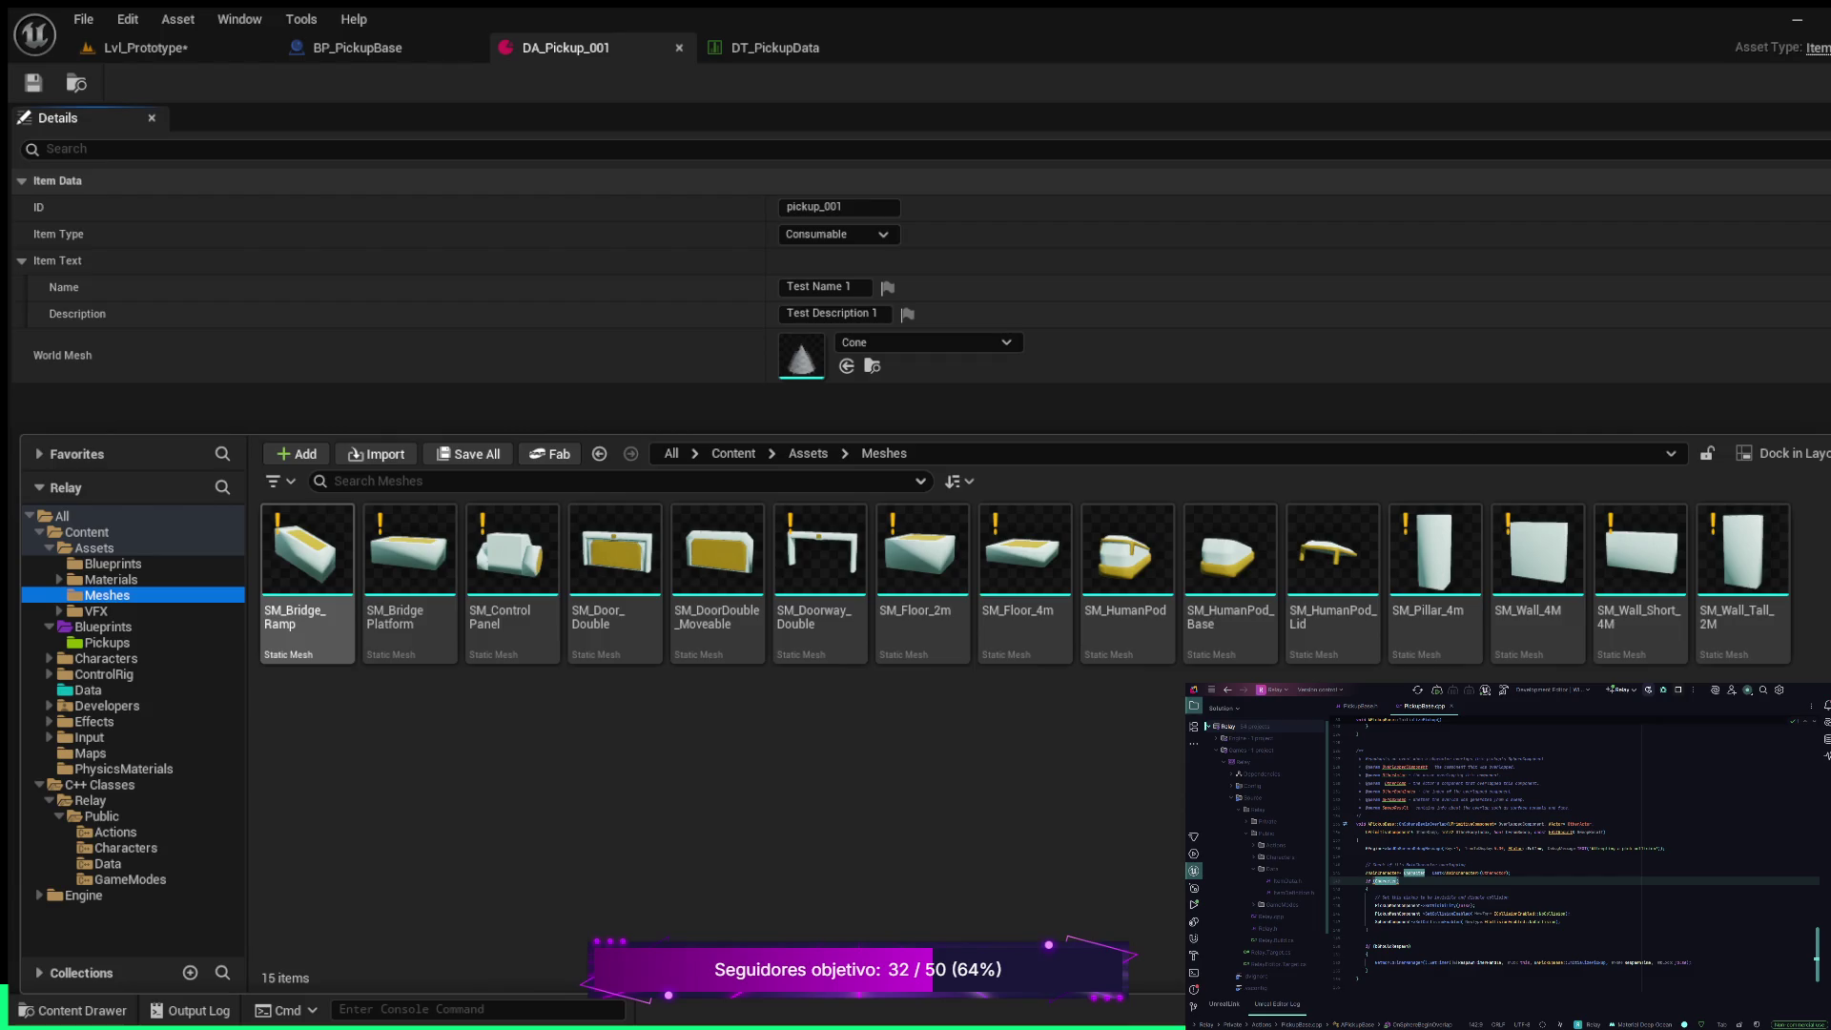
pyautogui.doubleClick(93, 547)
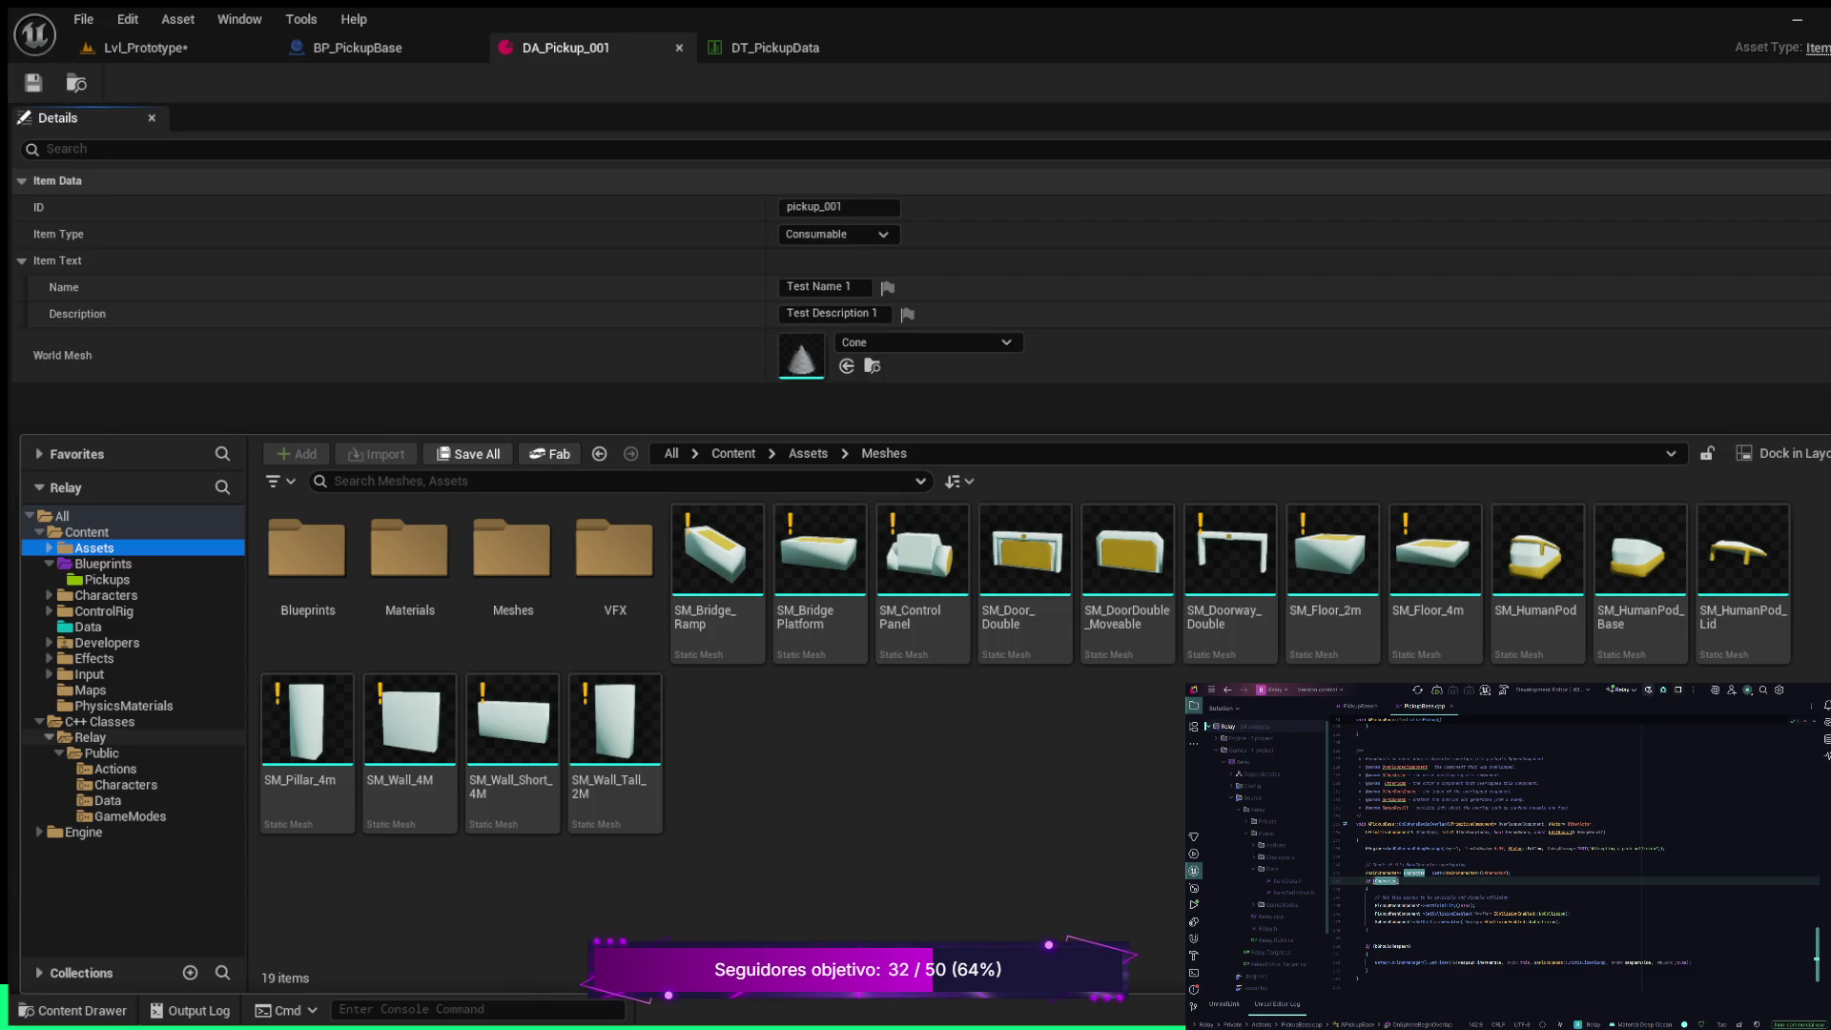
pyautogui.click(49, 738)
pyautogui.click(39, 722)
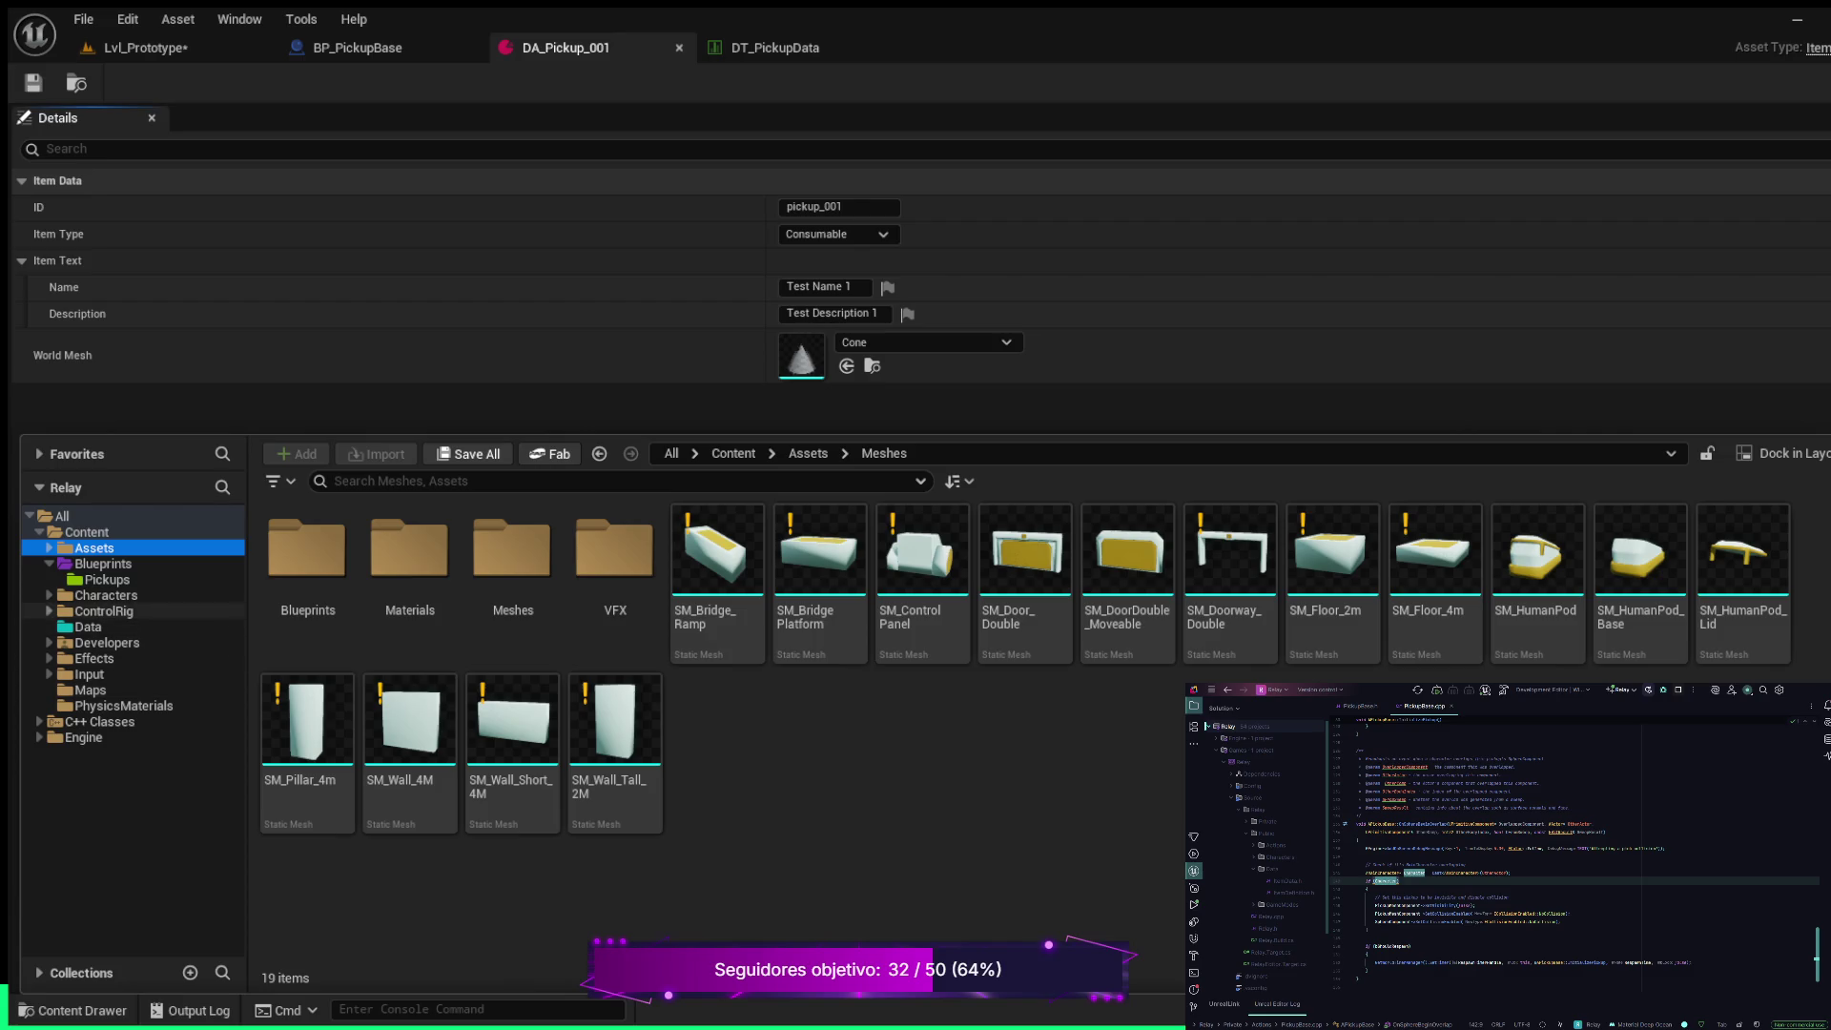
# Browse the Heroes Mannequin Meshes, Materials, Rig and Textures folders under Characters
pyautogui.click(49, 611)
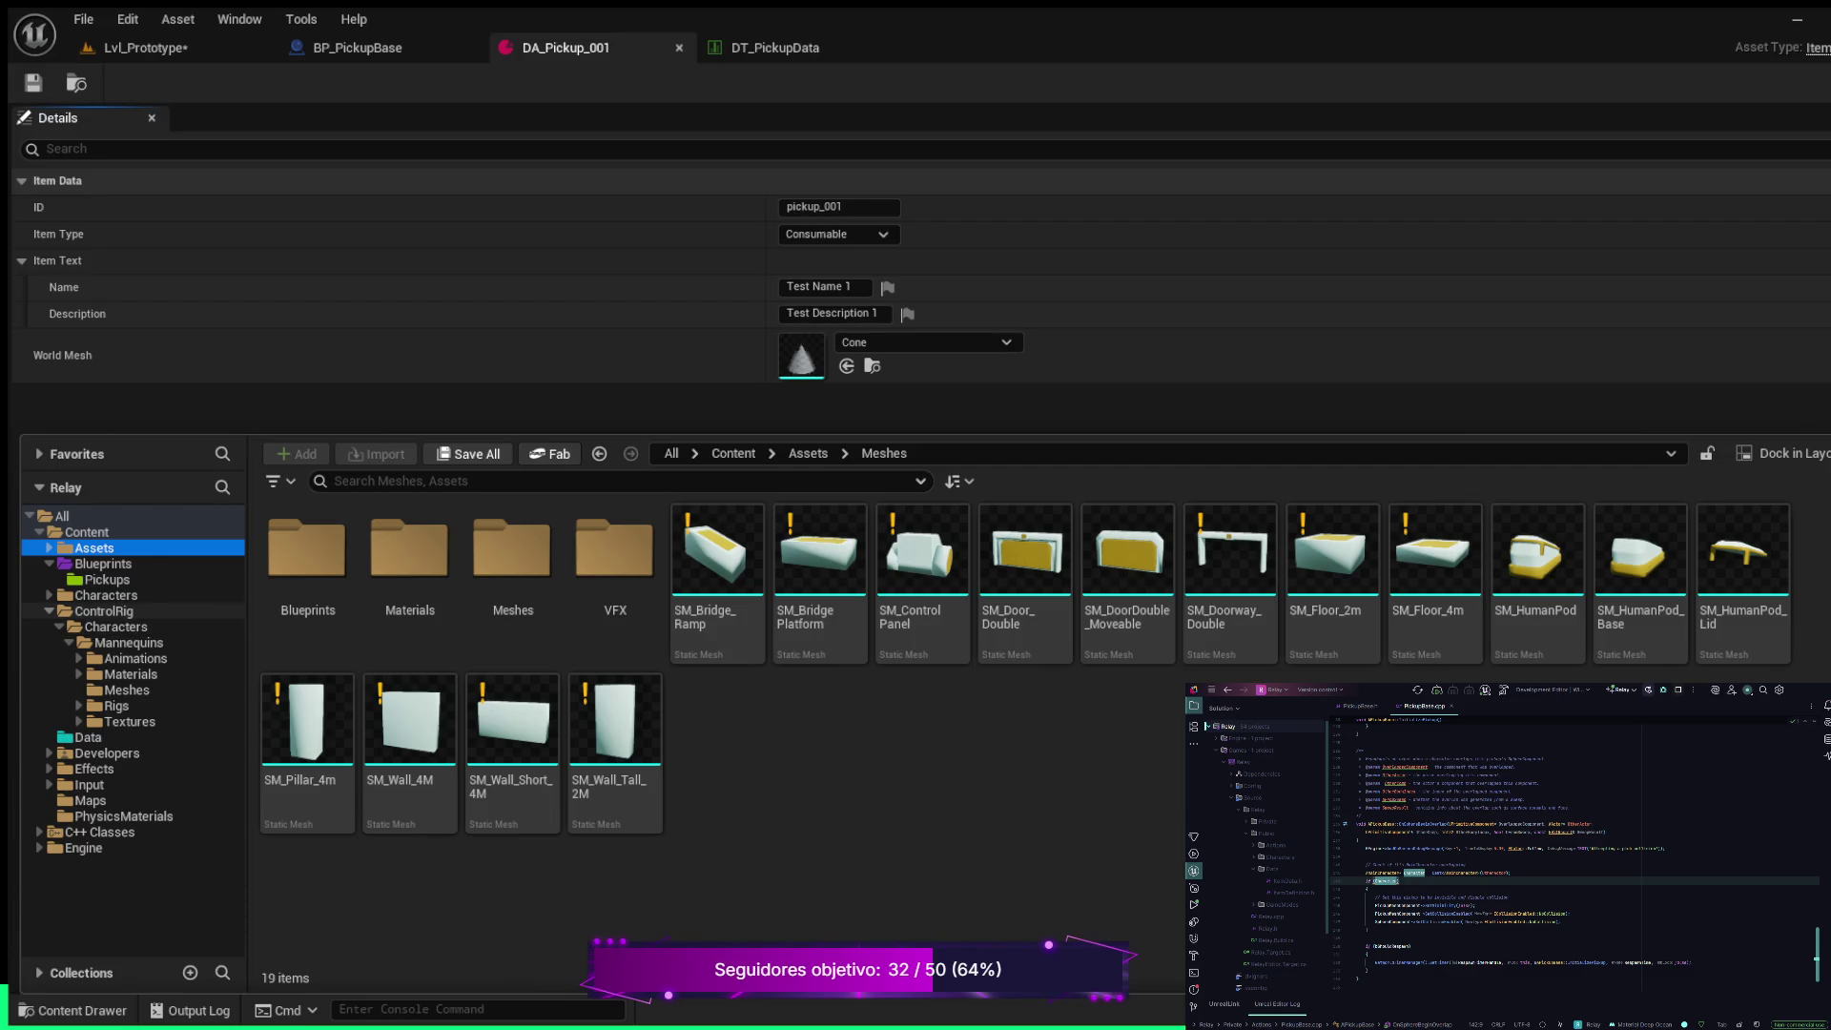
pyautogui.click(49, 611)
pyautogui.click(49, 595)
pyautogui.click(59, 612)
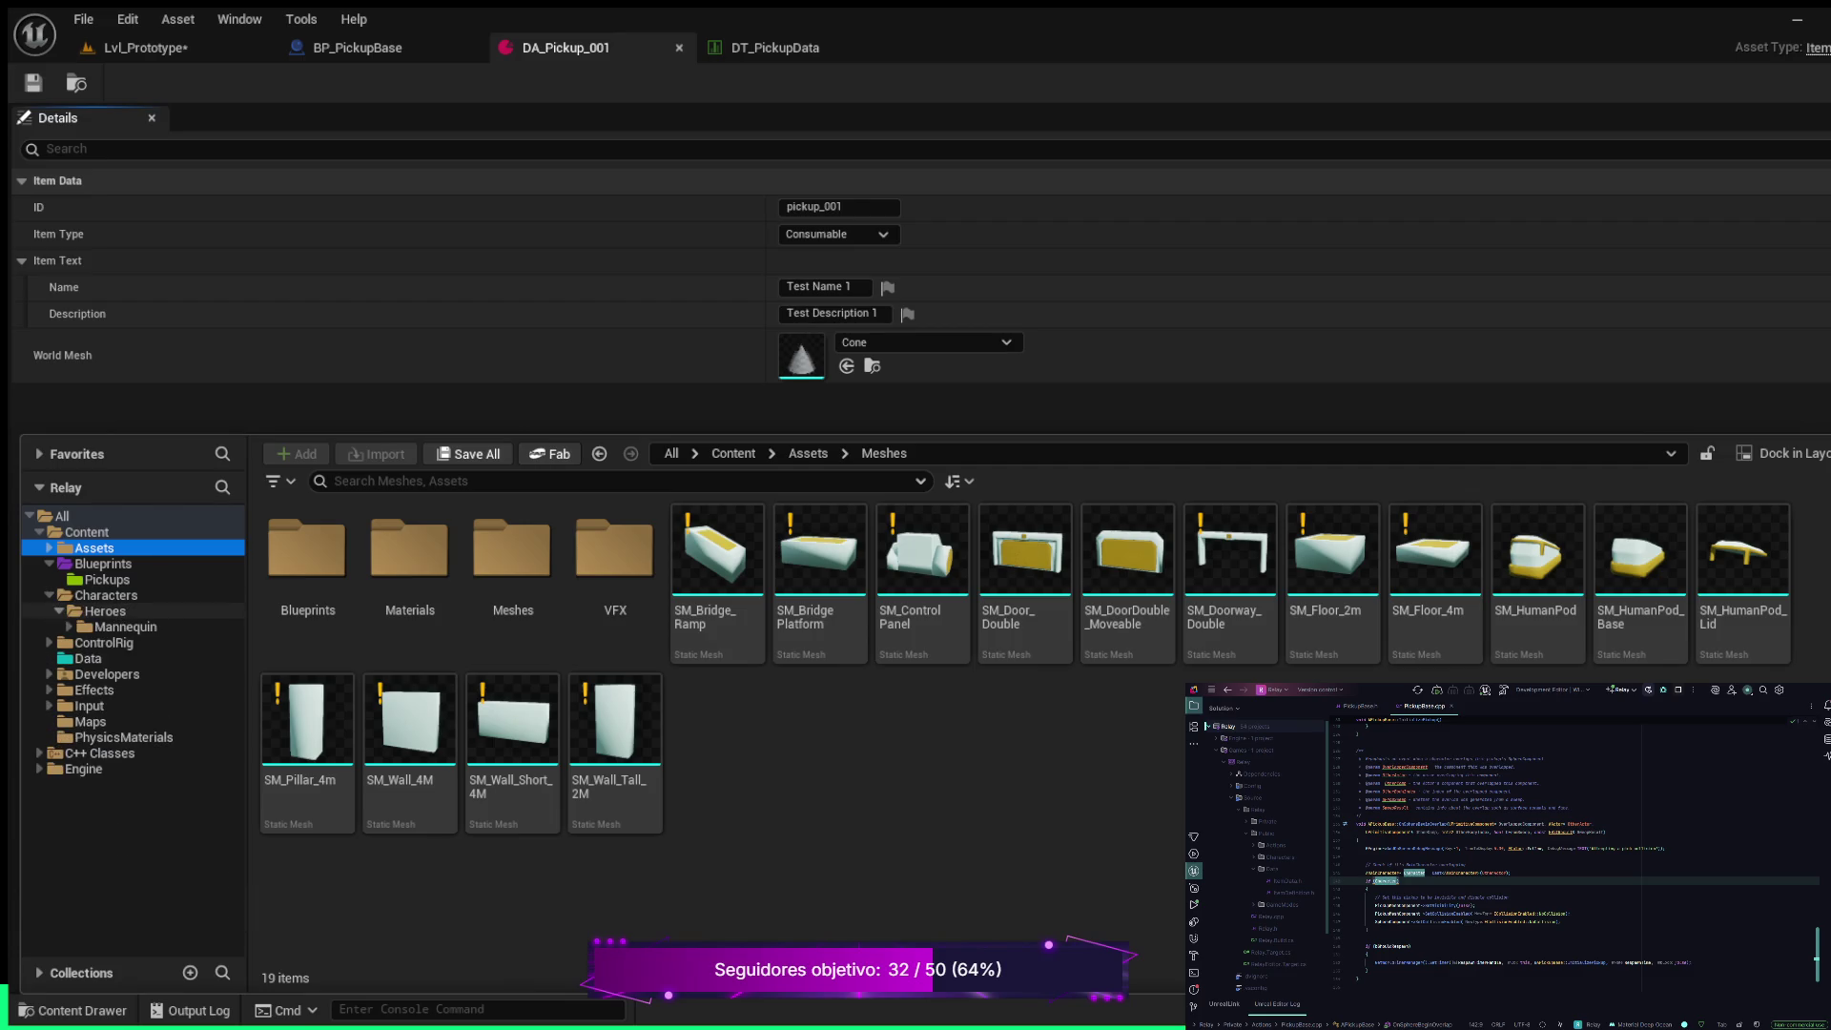
pyautogui.click(69, 627)
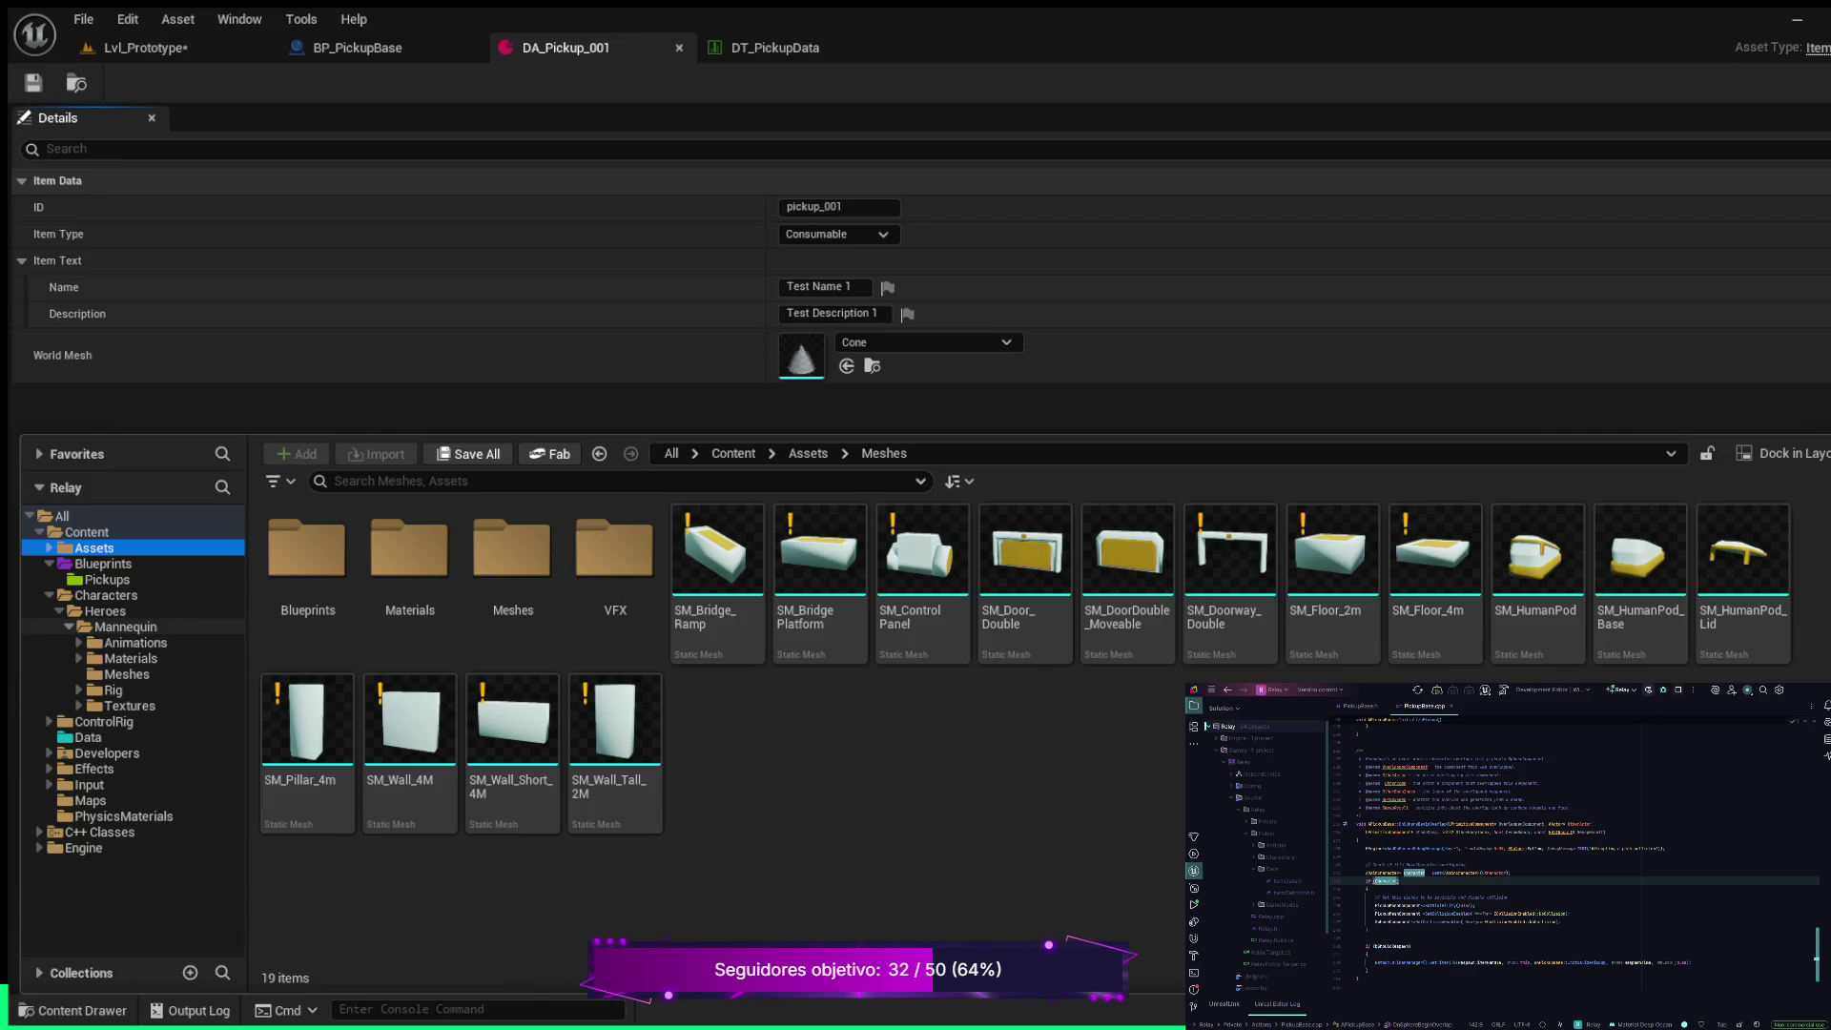
pyautogui.click(126, 674)
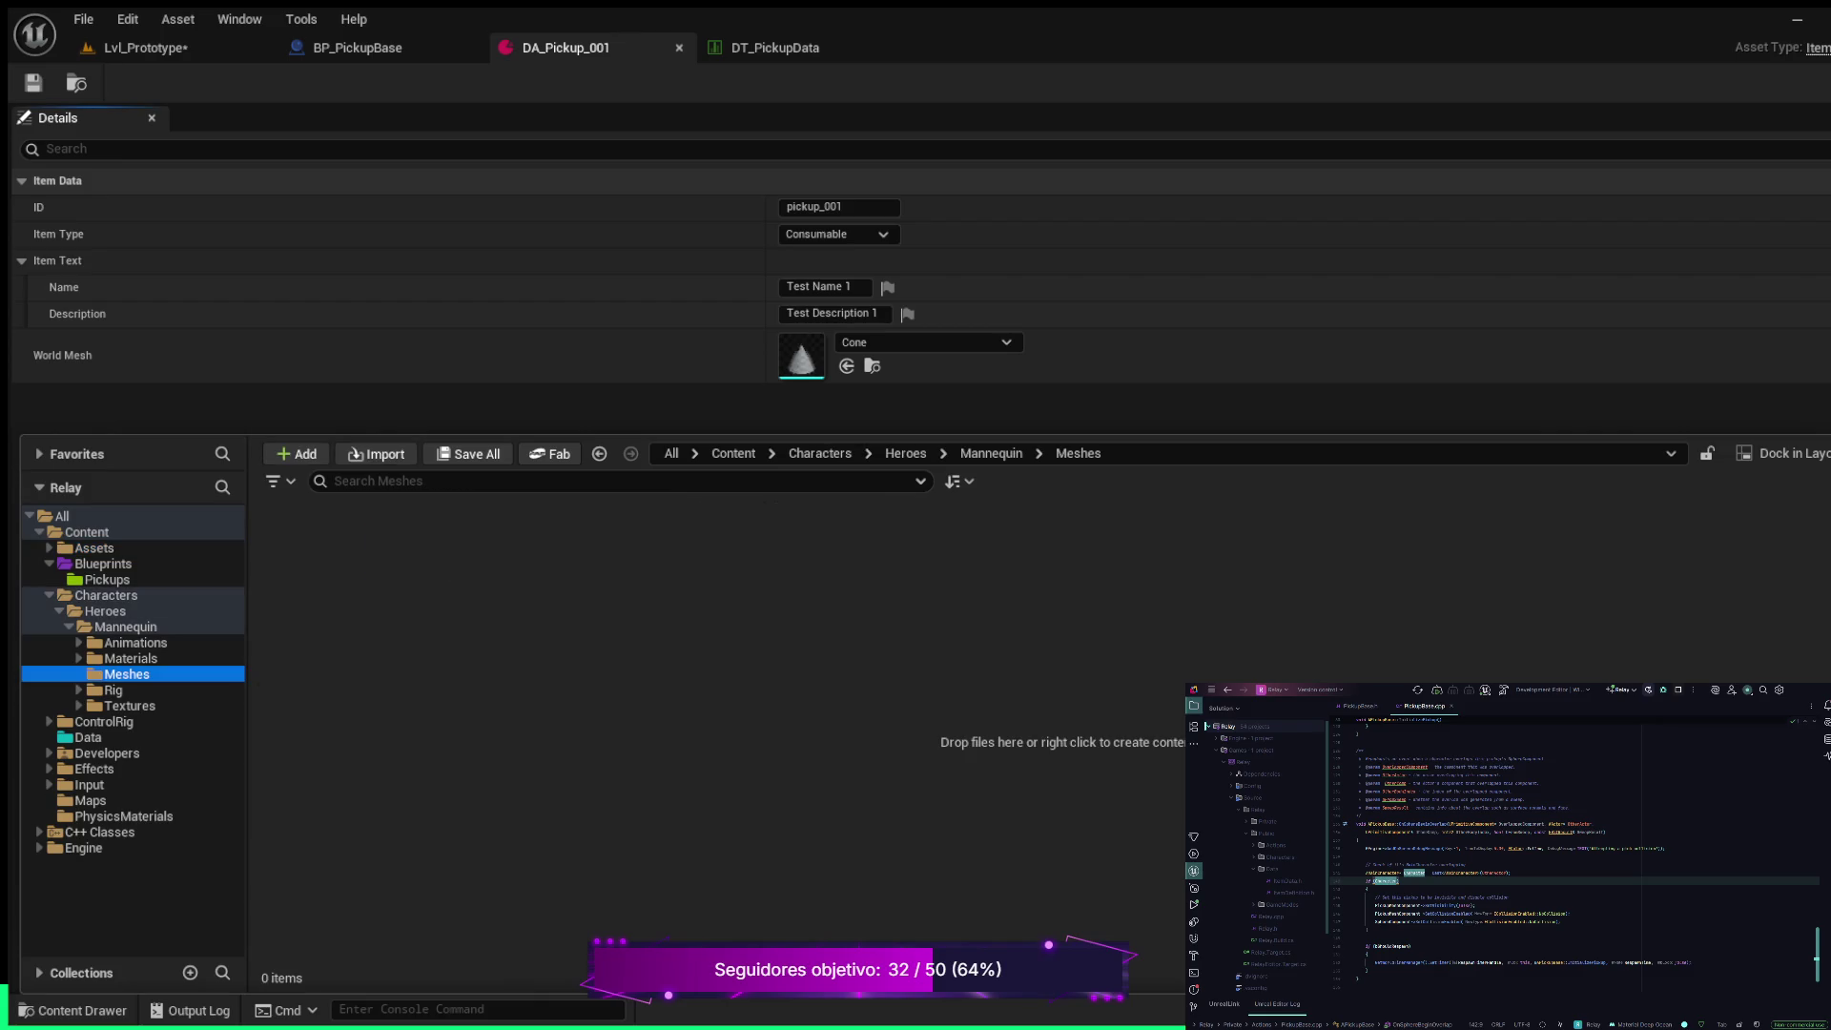
pyautogui.click(131, 659)
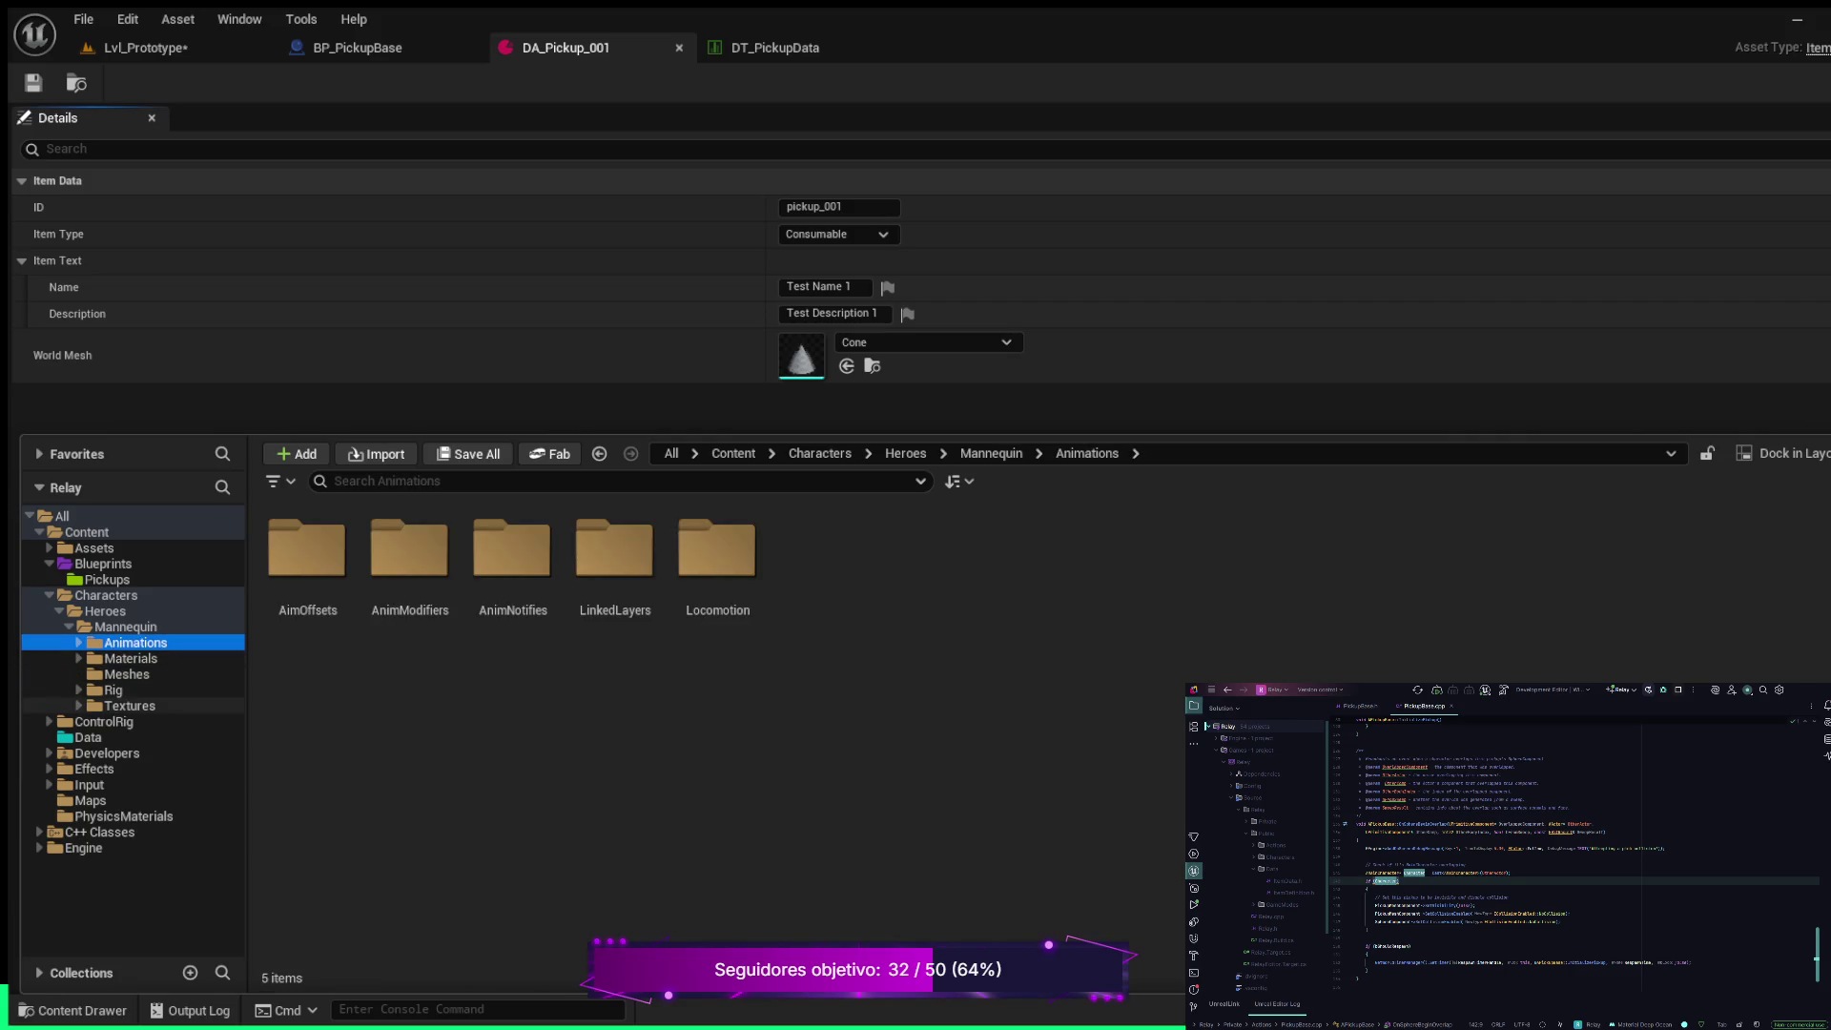
pyautogui.click(112, 690)
pyautogui.click(128, 705)
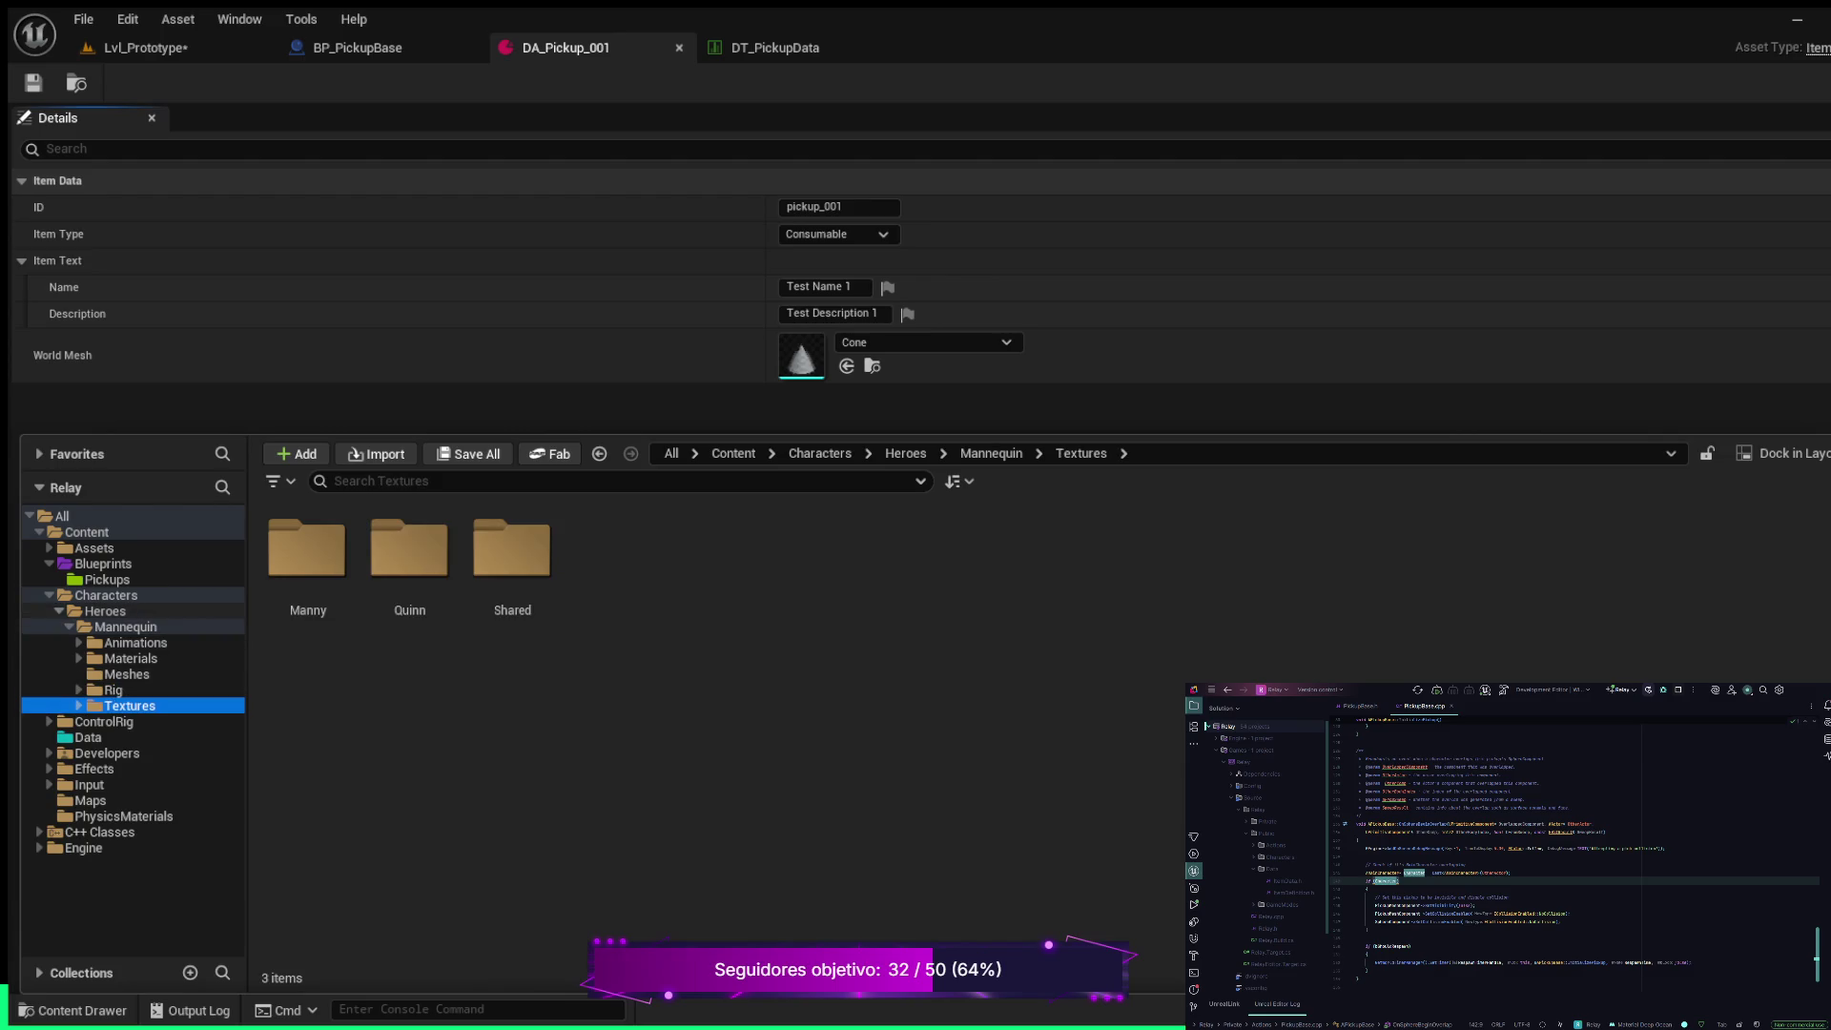
pyautogui.click(60, 612)
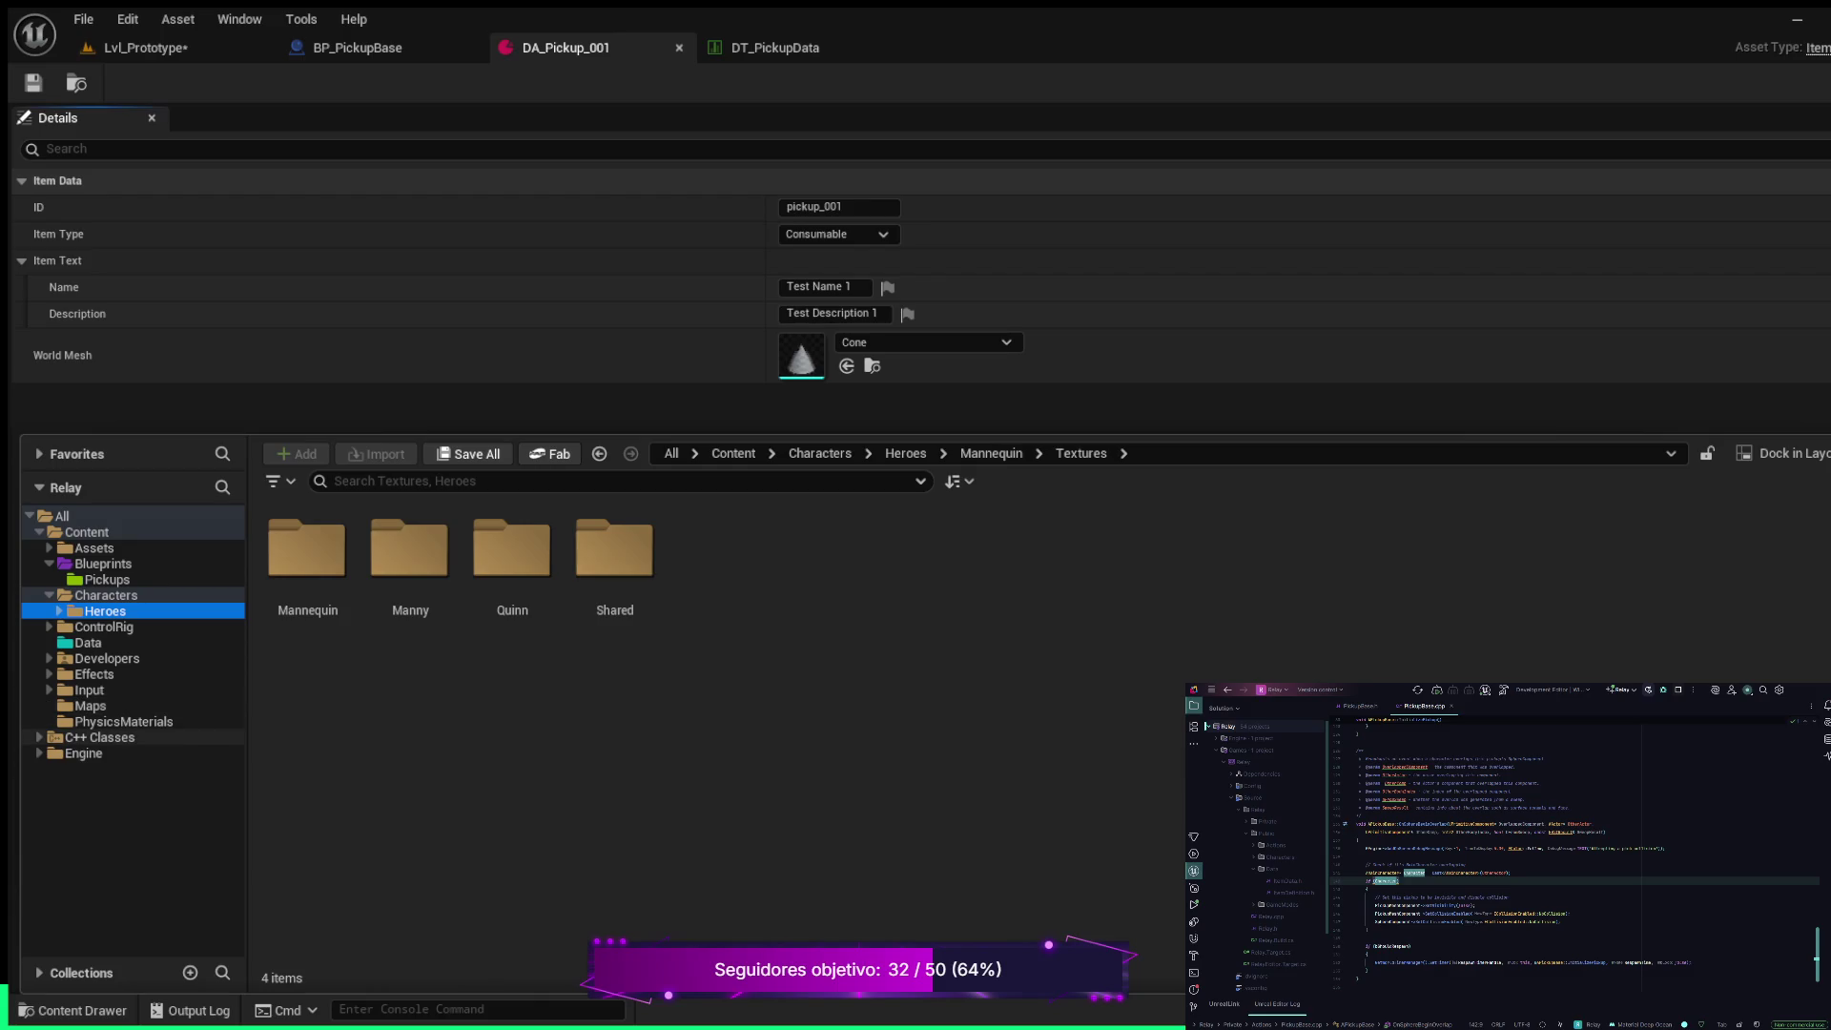
# Check the contents of the PhysicsMaterials, Maps, Input and Effects folders
pyautogui.click(124, 722)
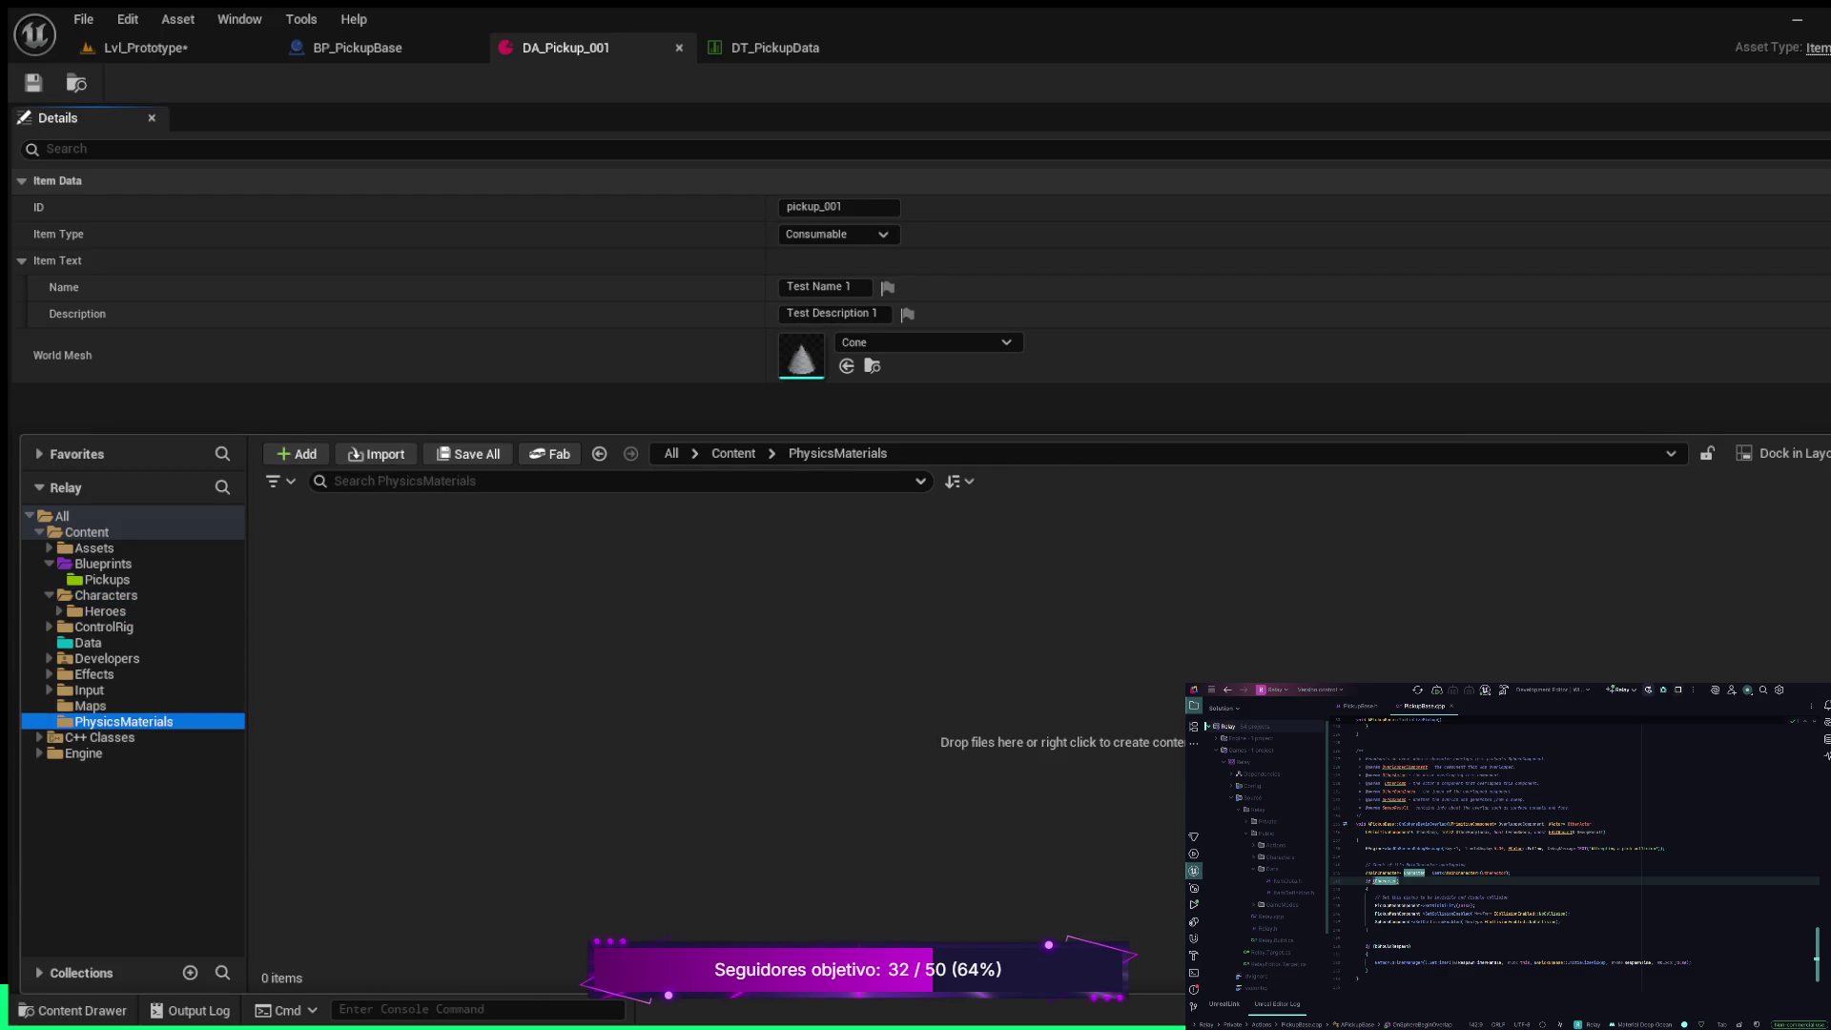
pyautogui.click(91, 706)
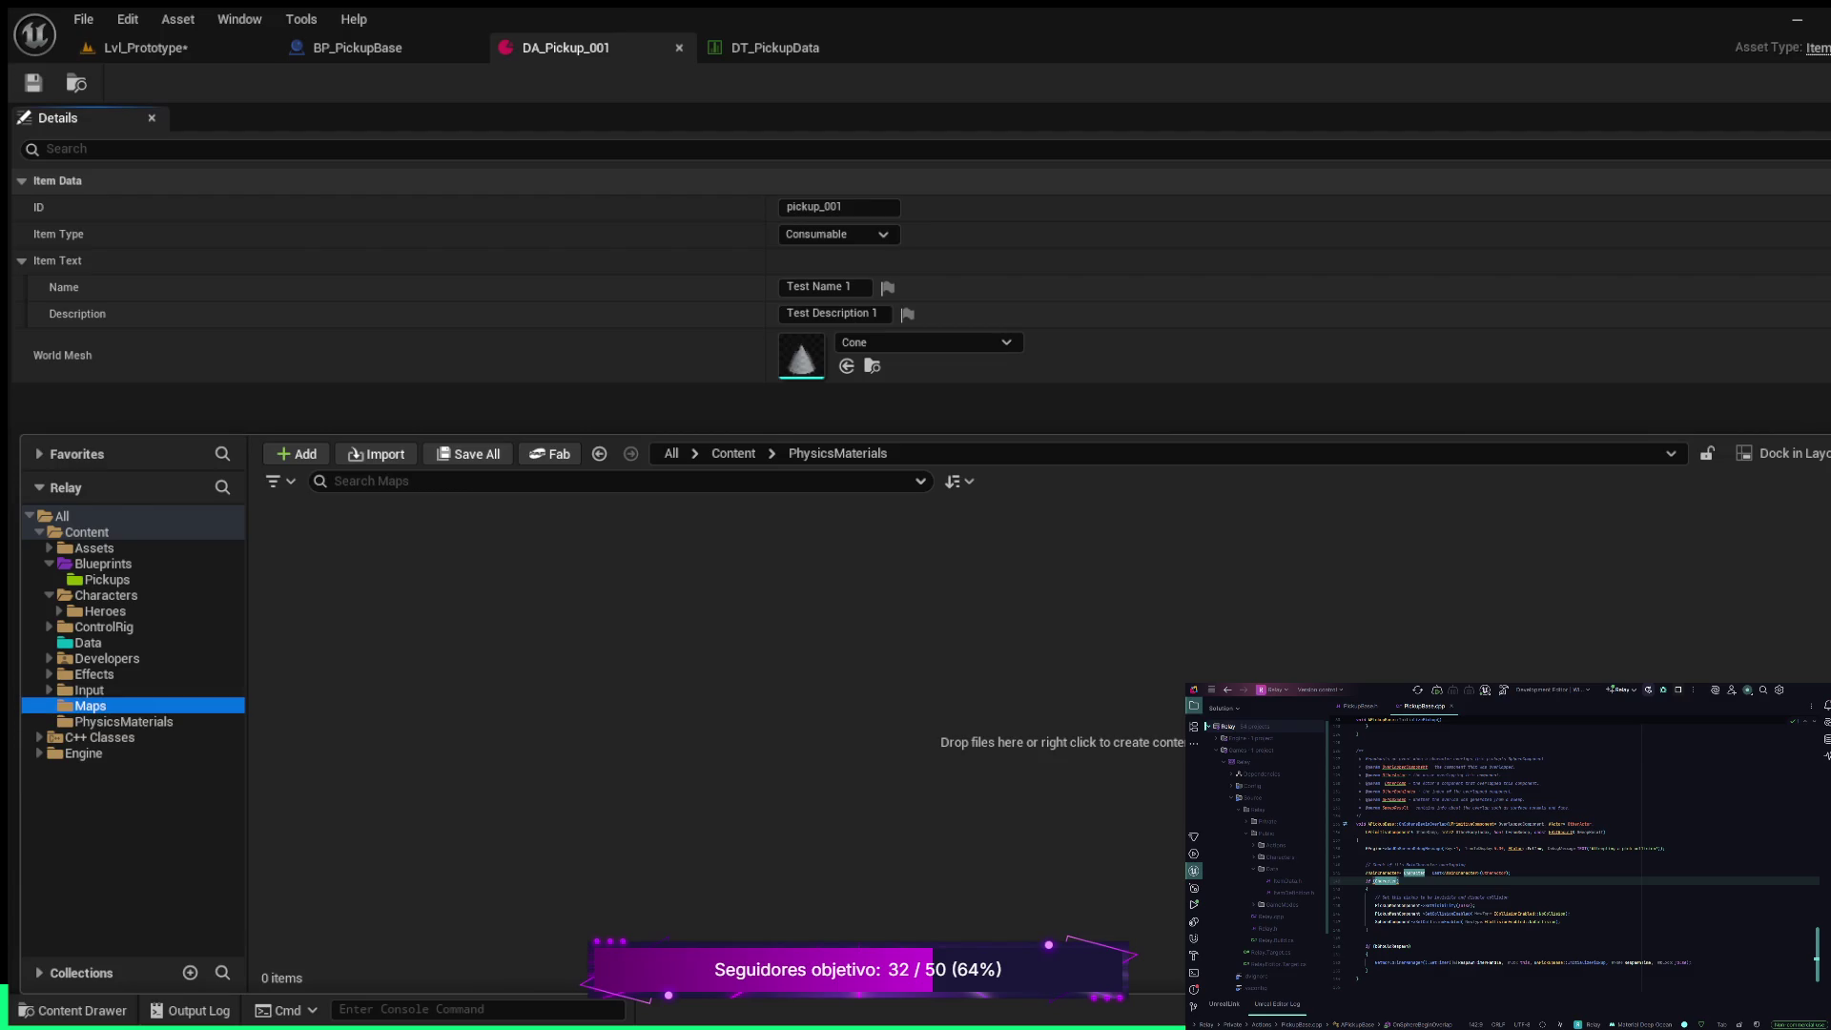
pyautogui.click(89, 690)
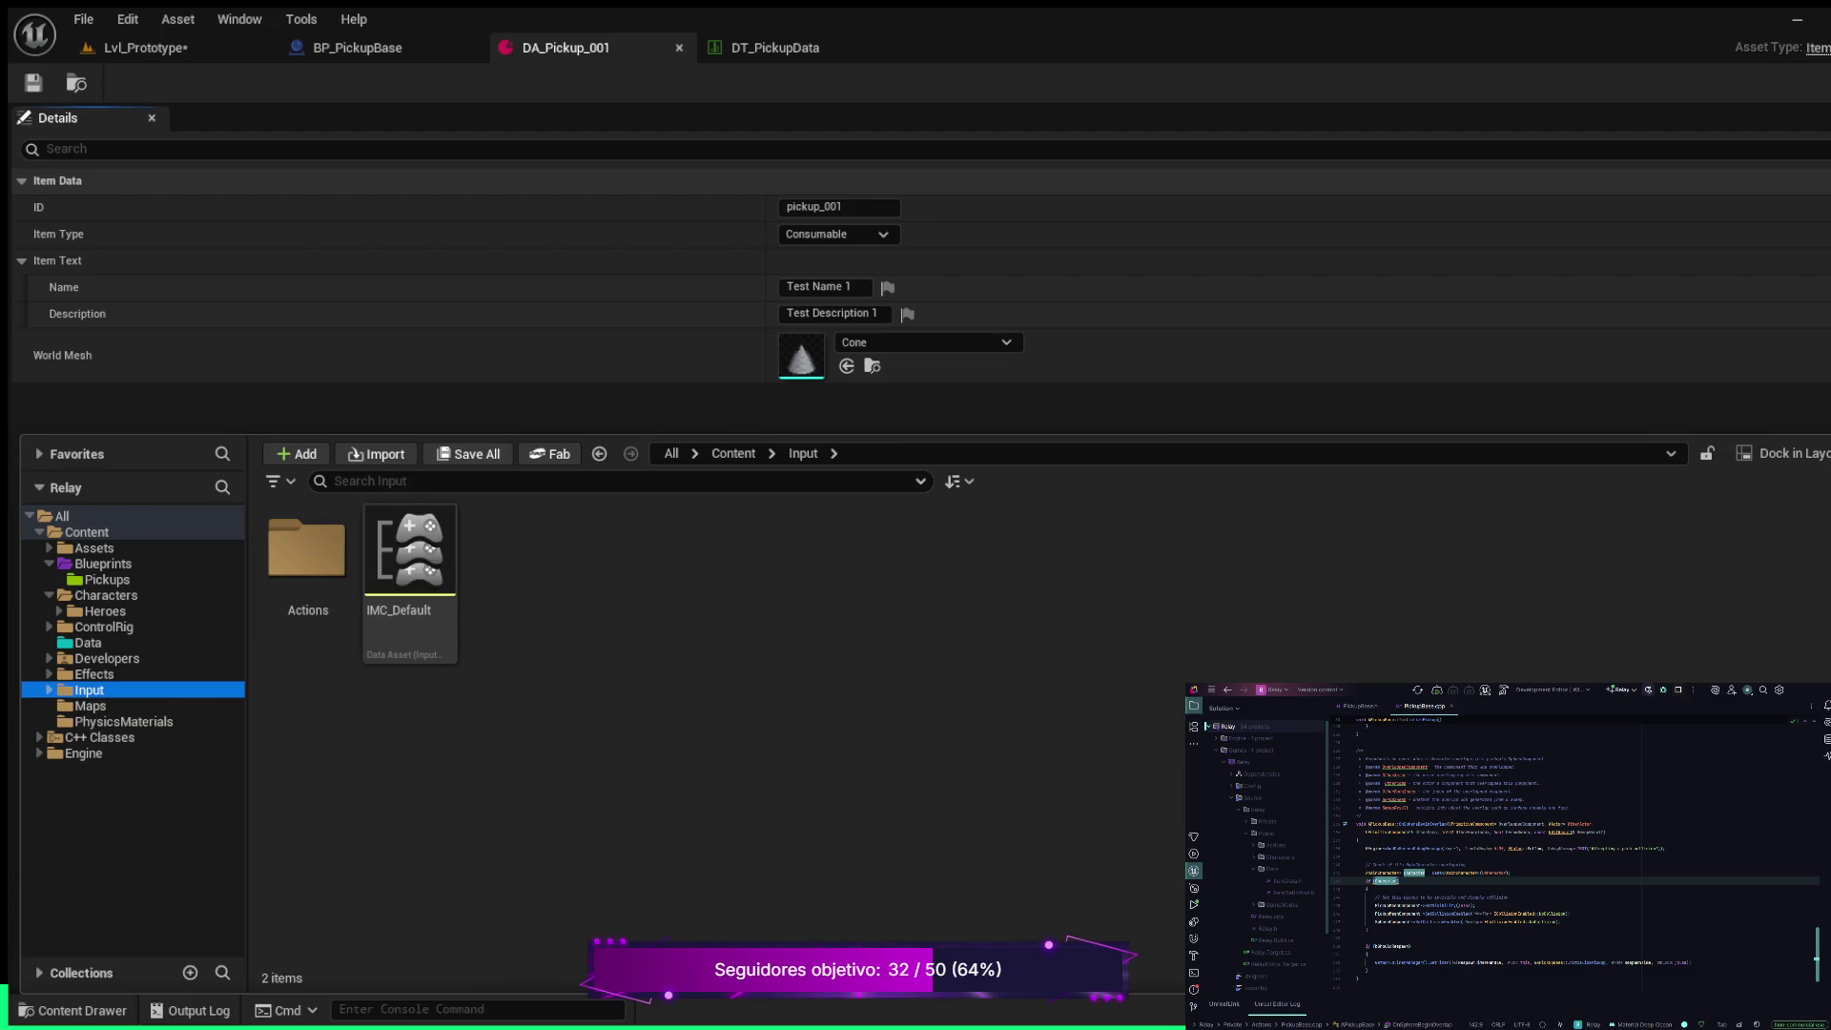
pyautogui.click(93, 674)
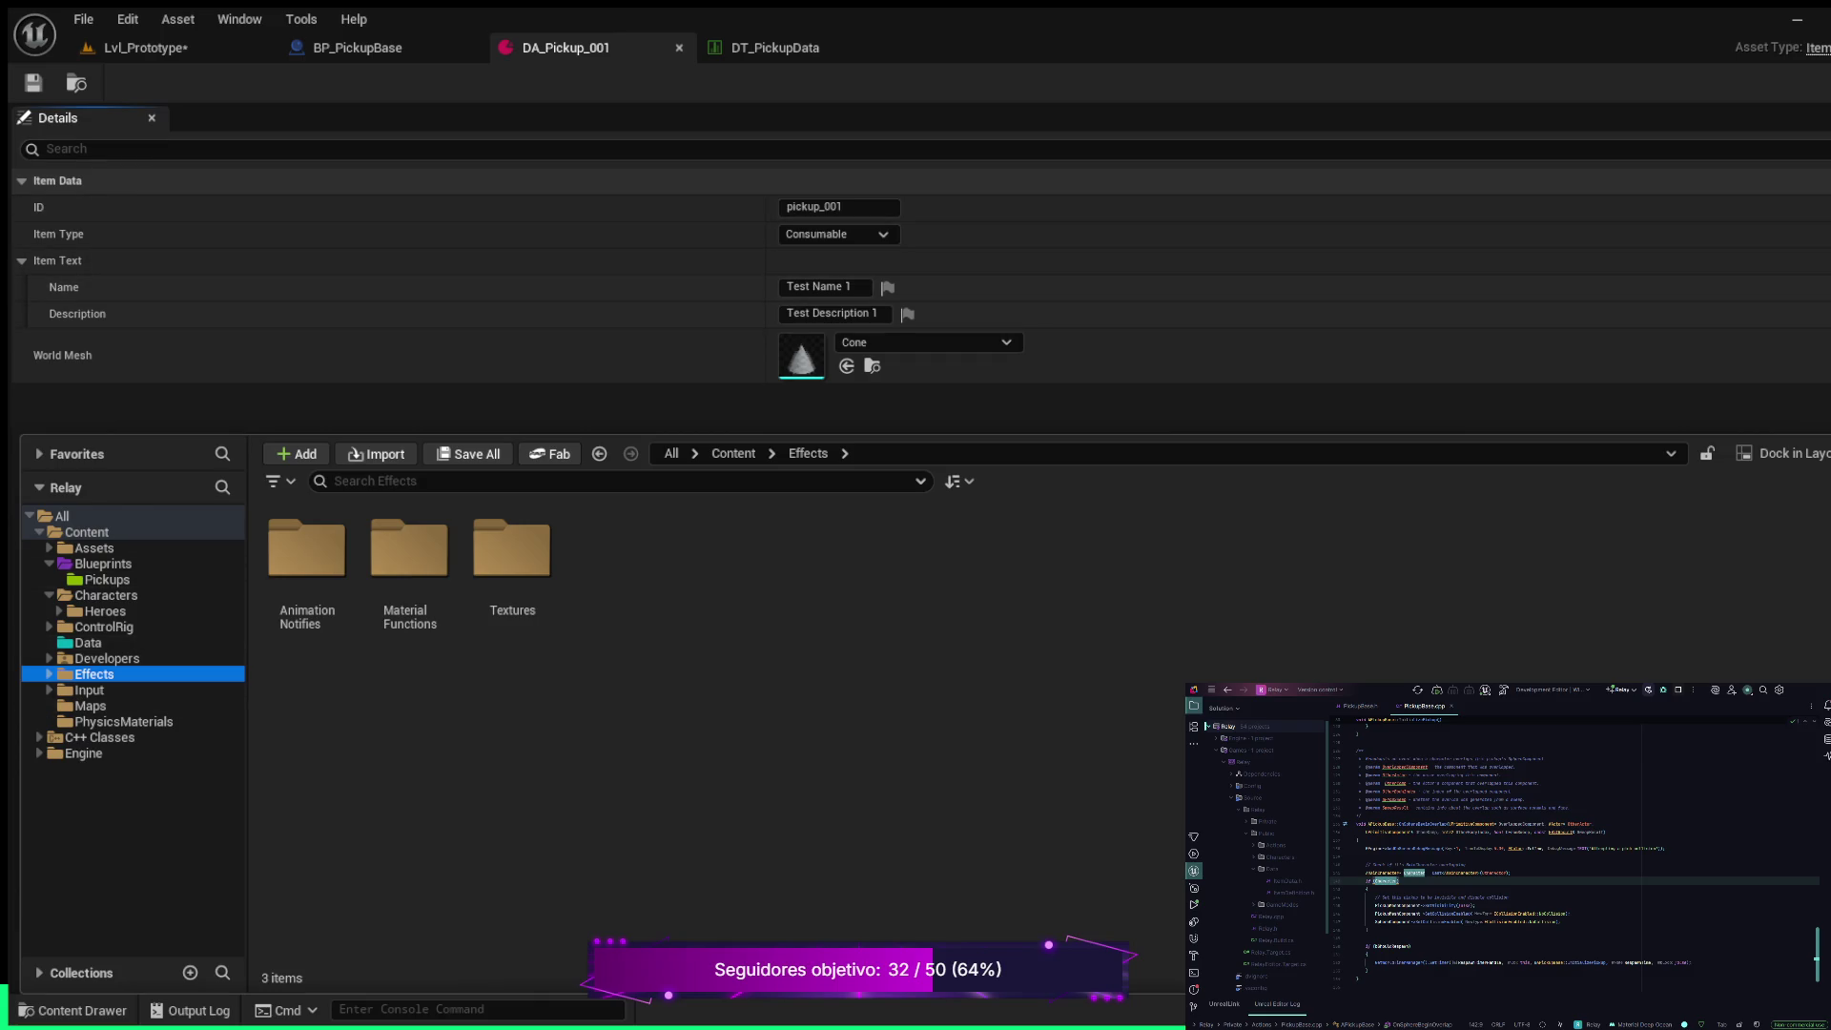
# Reopen the content browser and launch the Fab marketplace in its own tab
pyautogui.hotkey('ctrl', 'space')
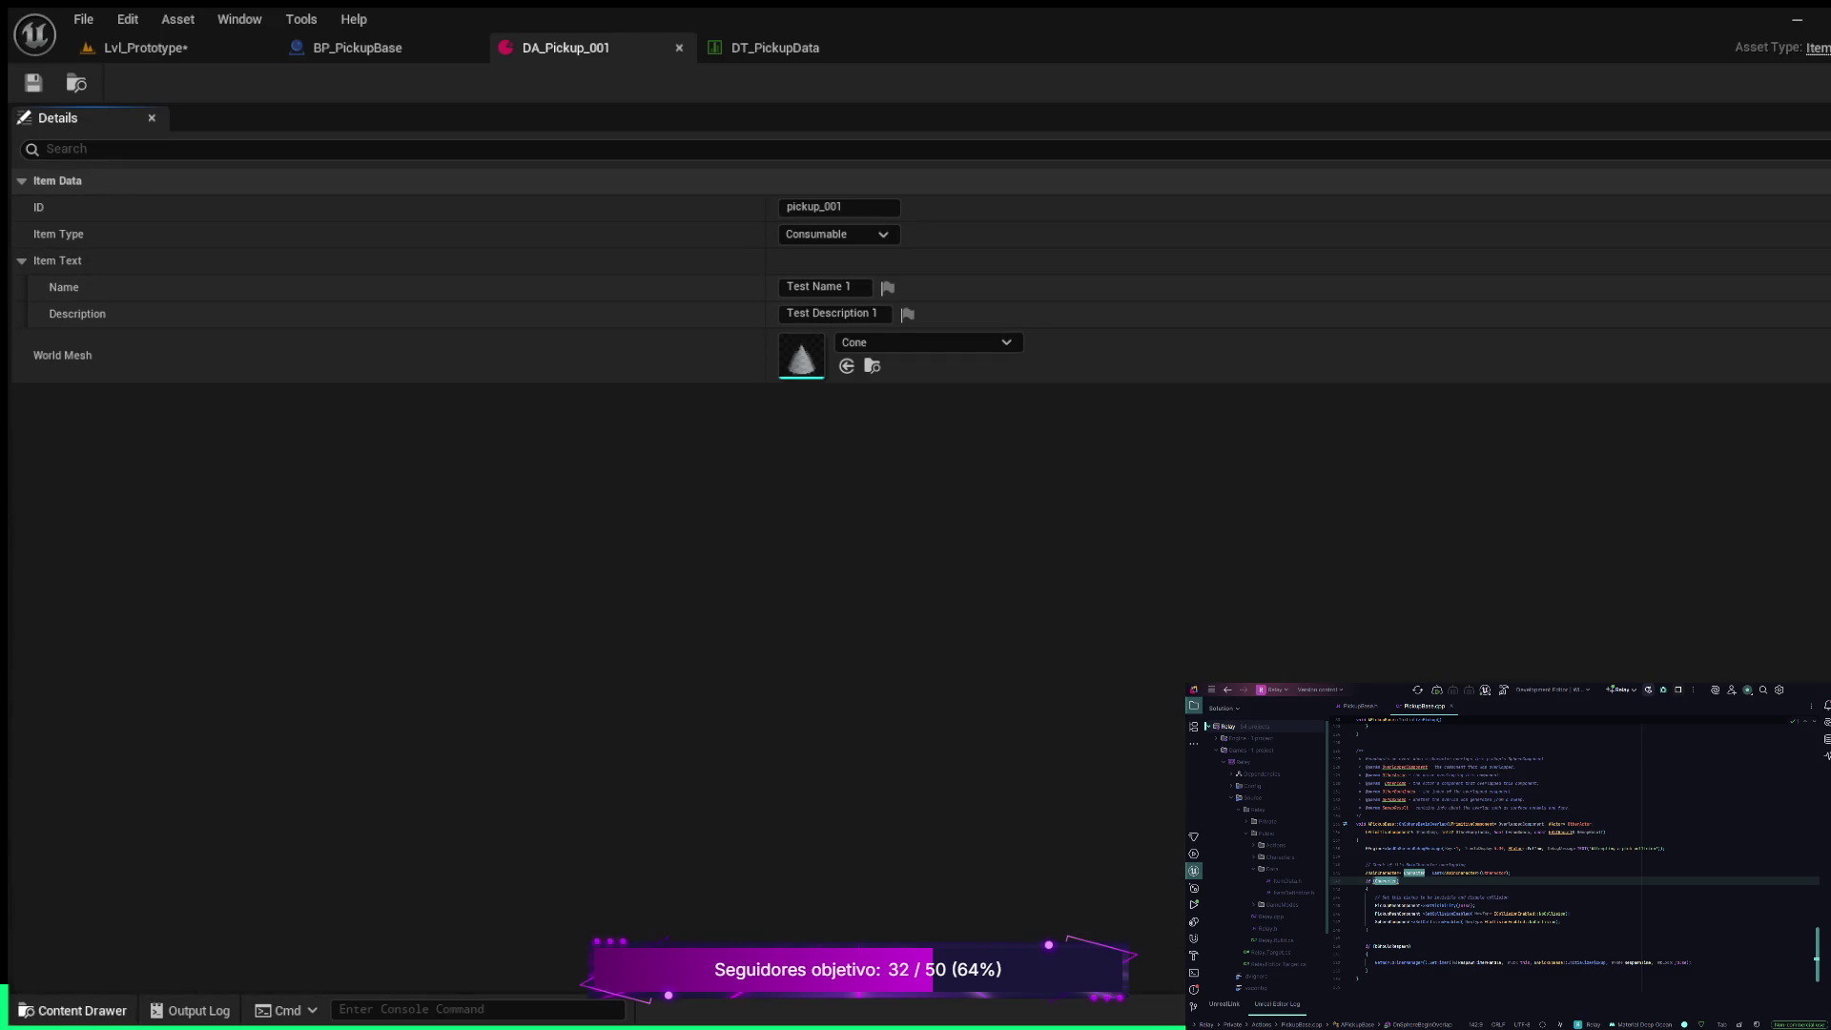
pyautogui.hotkey('ctrl', 'space')
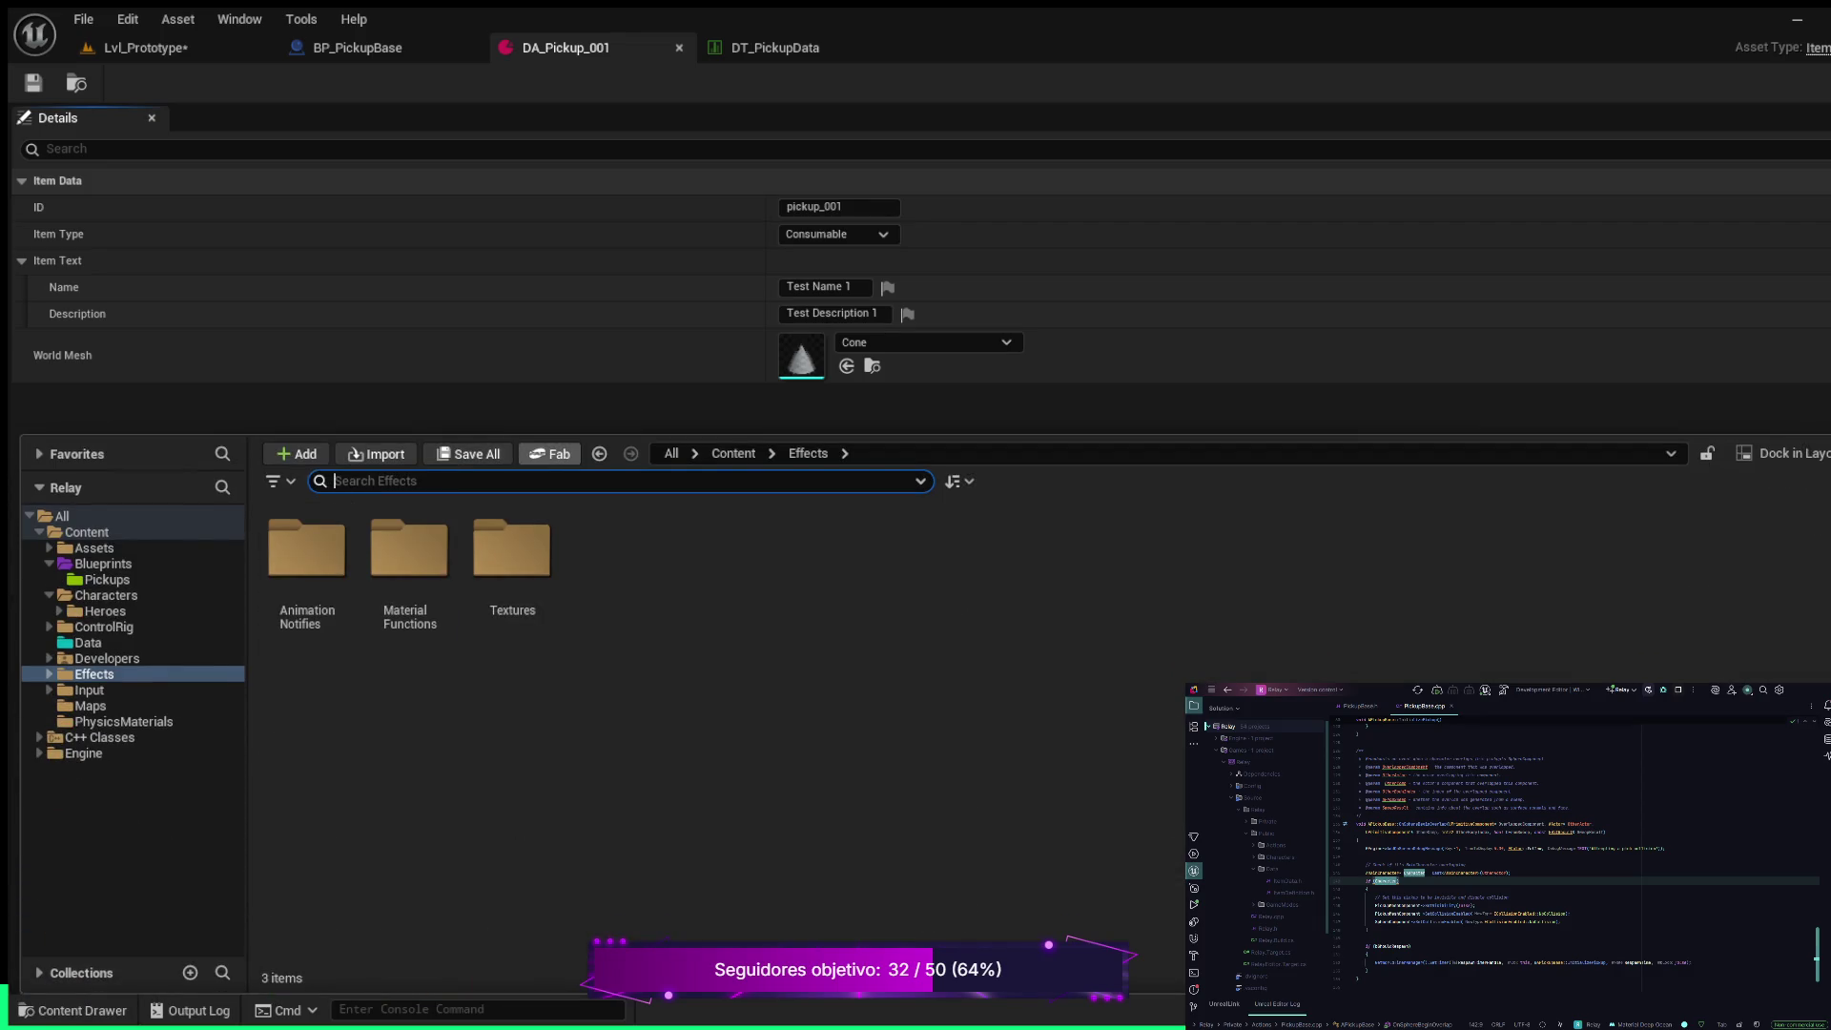
pyautogui.click(550, 455)
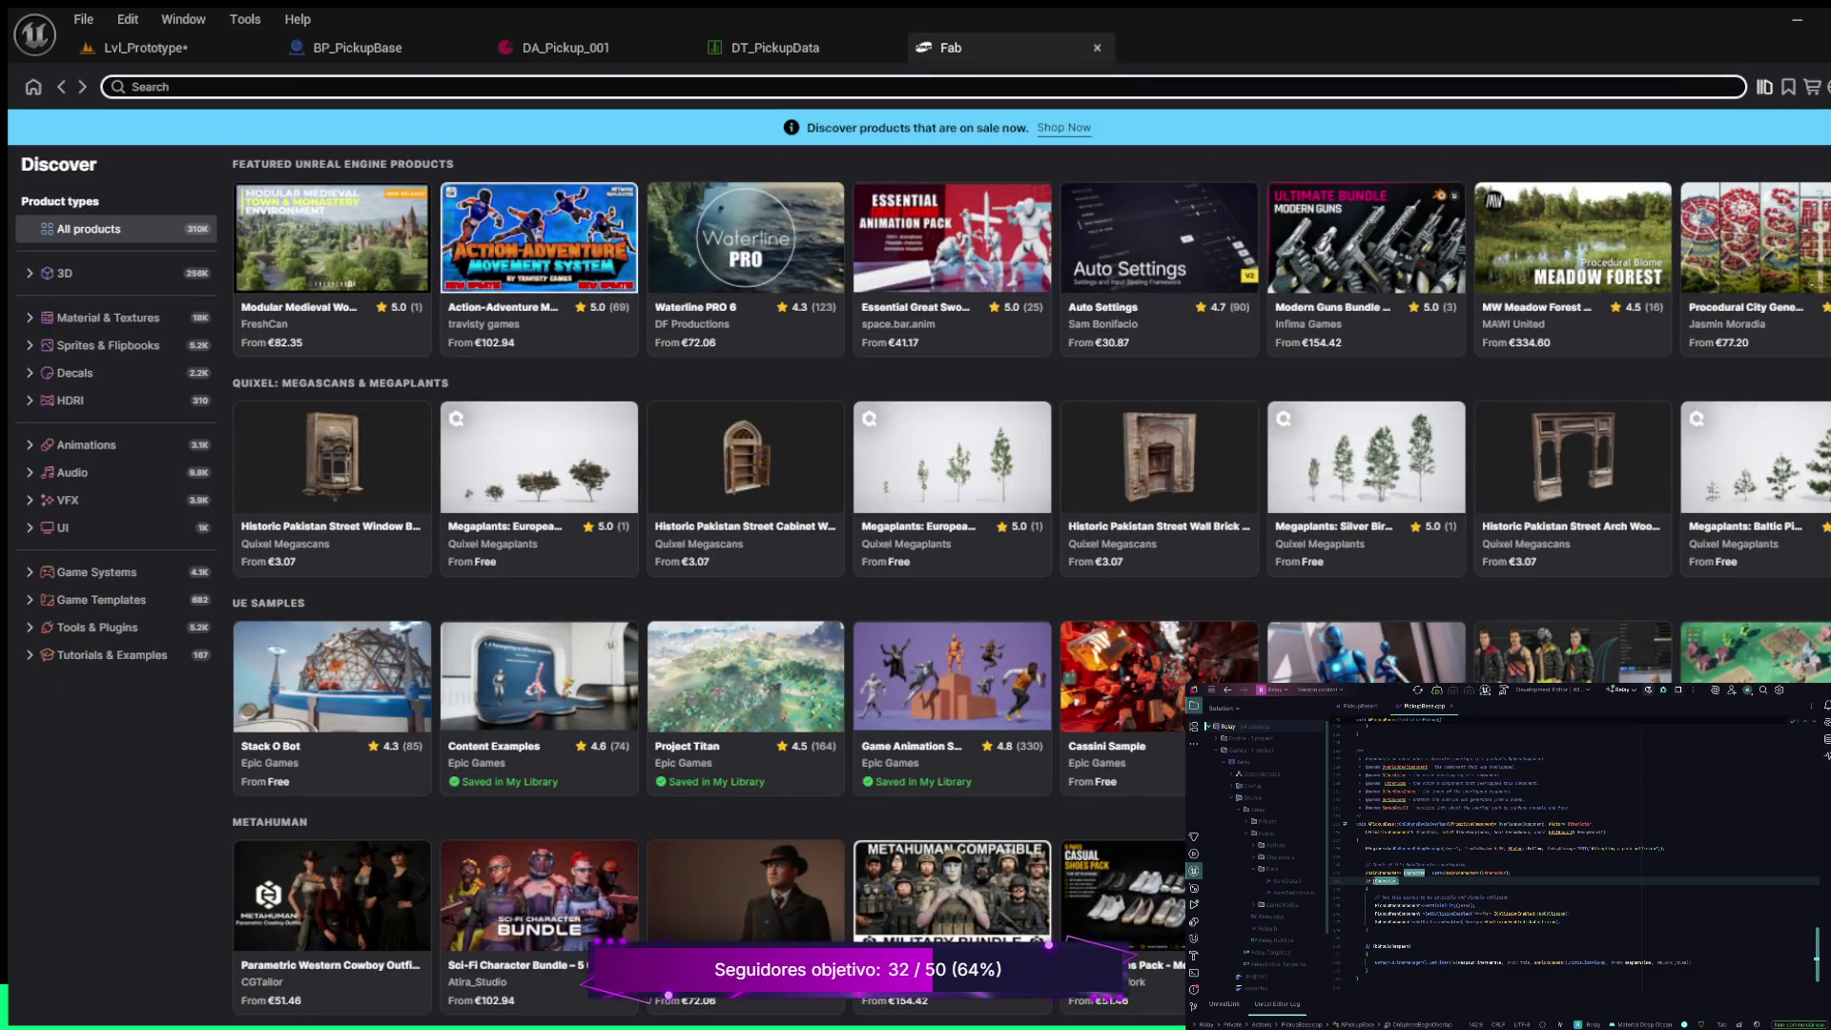
# In Fab's My Library, scroll down to find the Weapons FREE - Low Poly 3D pack
pyautogui.click(1764, 87)
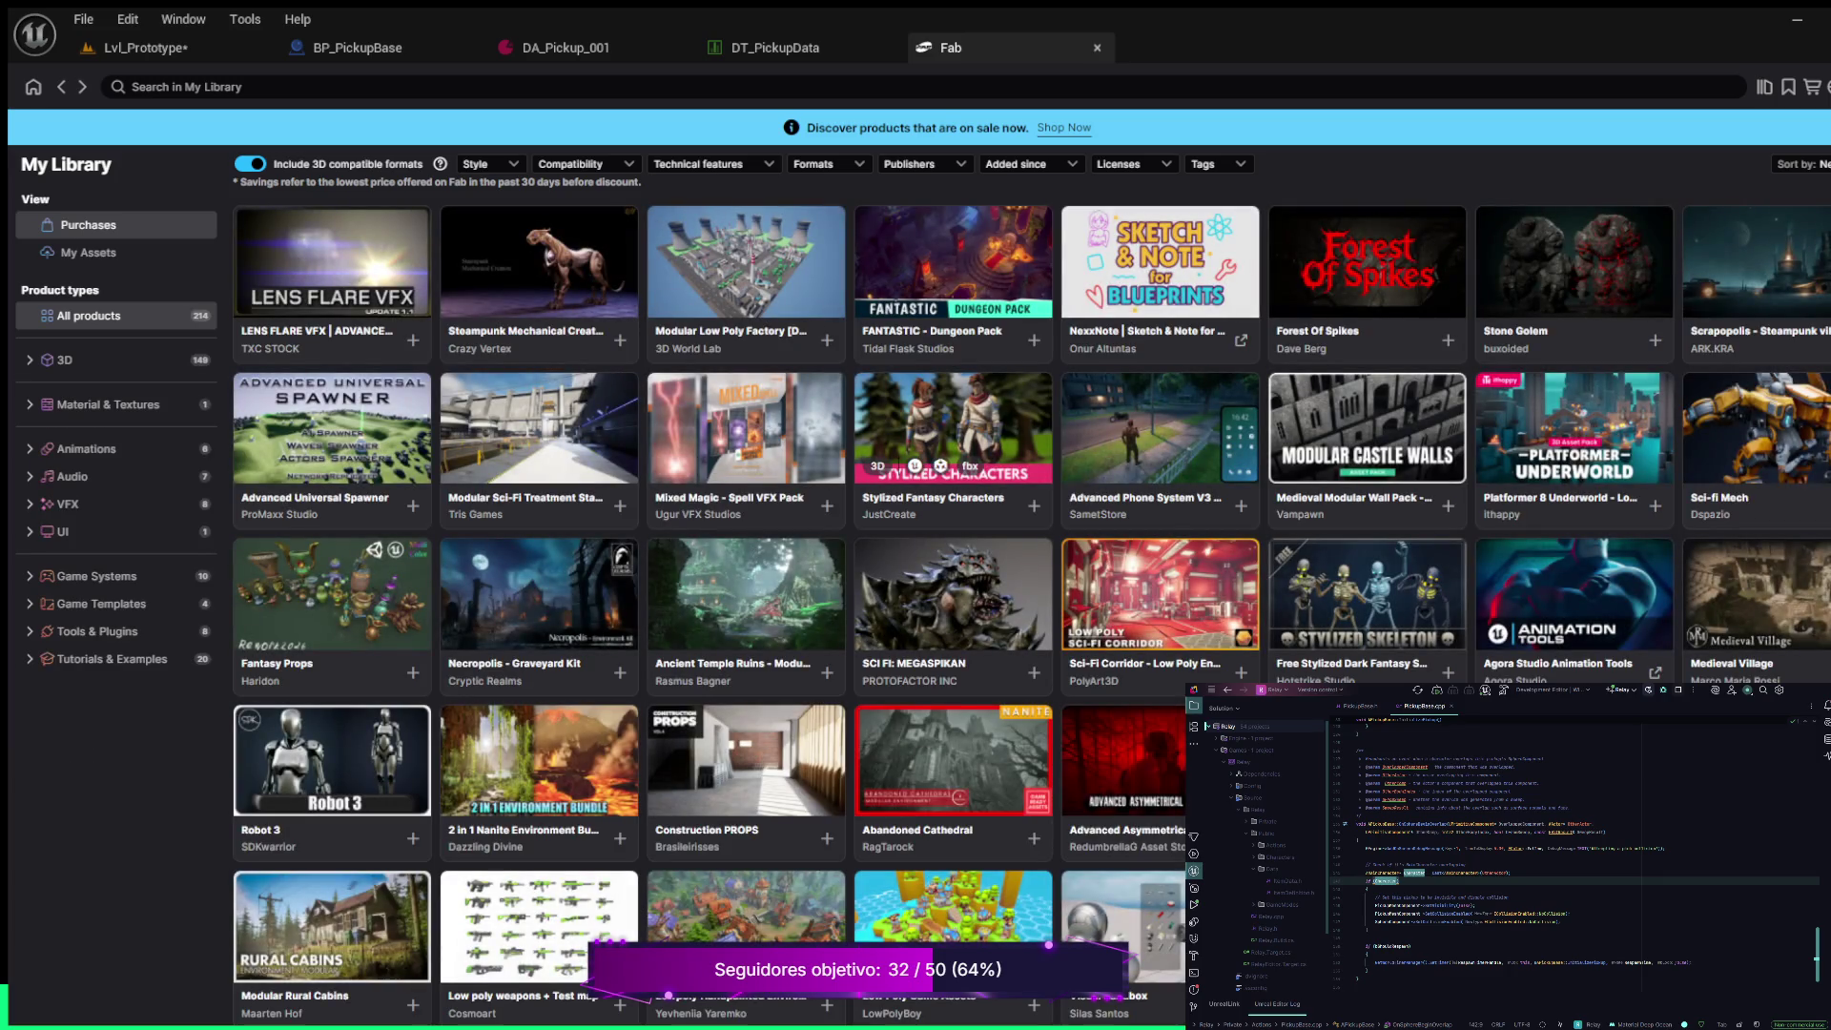
pyautogui.scroll(-5, 954, 529)
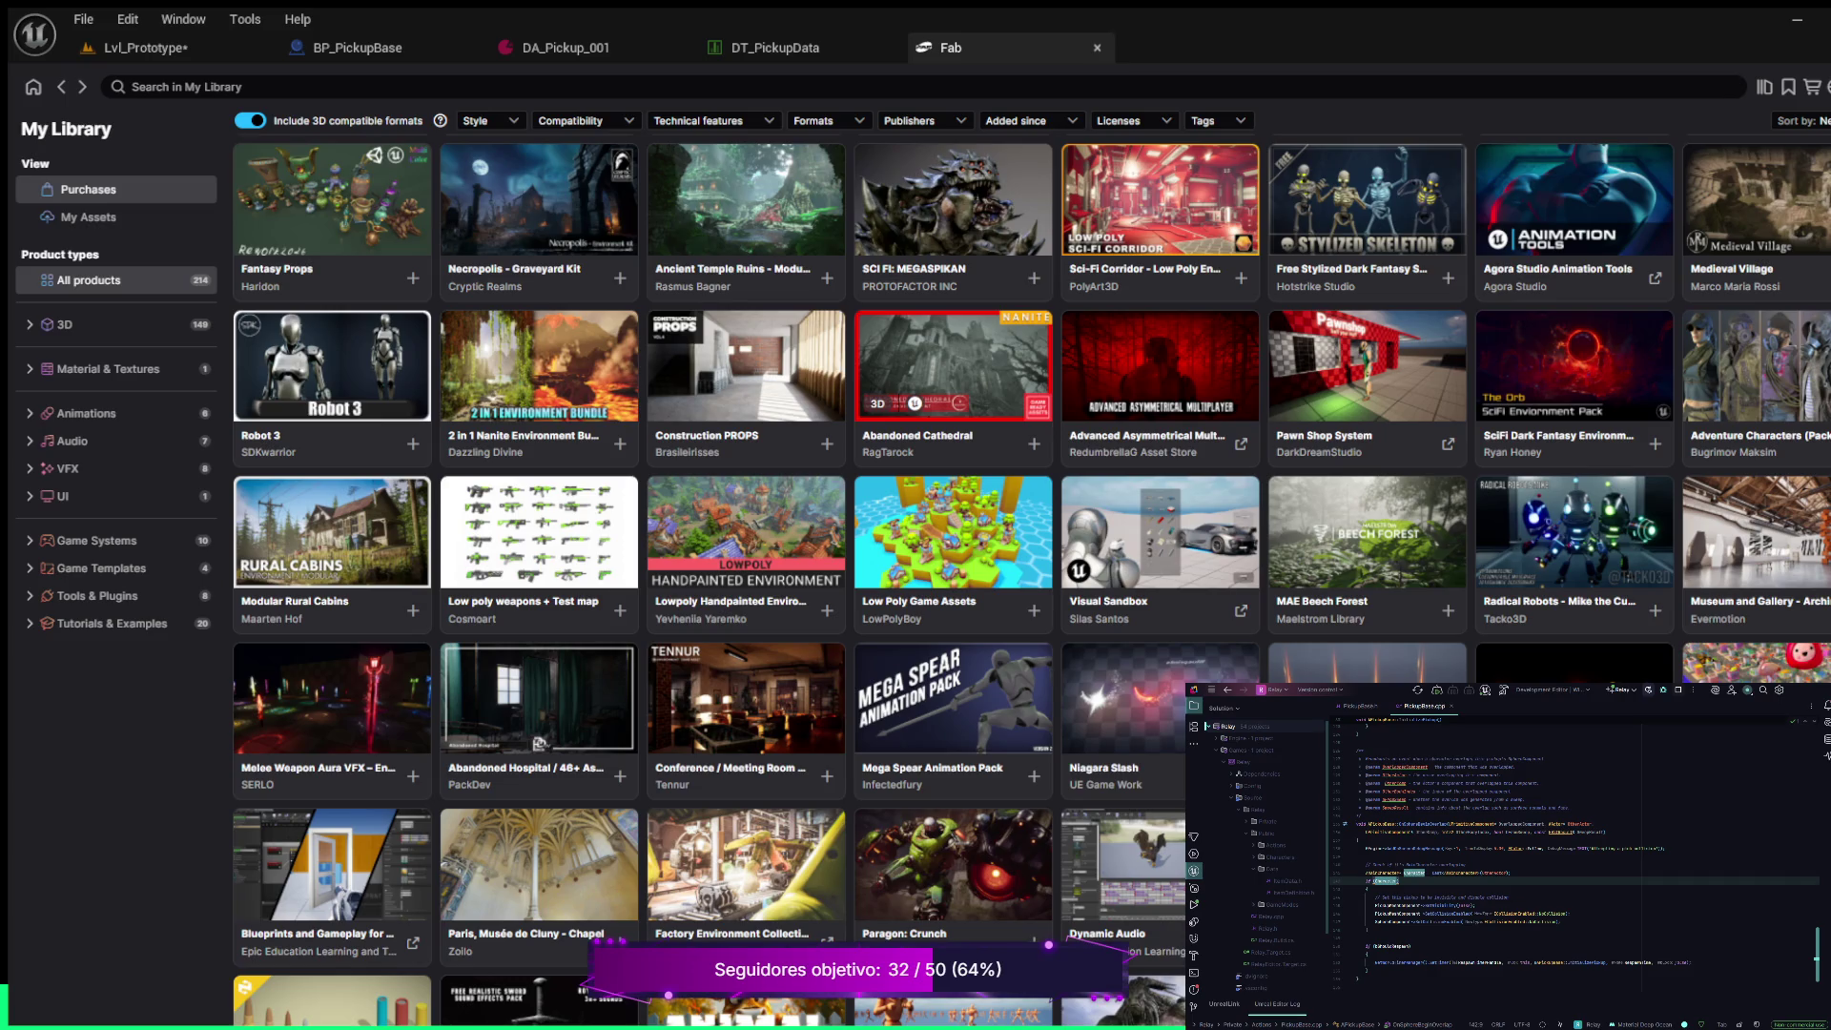
pyautogui.scroll(-3, 954, 401)
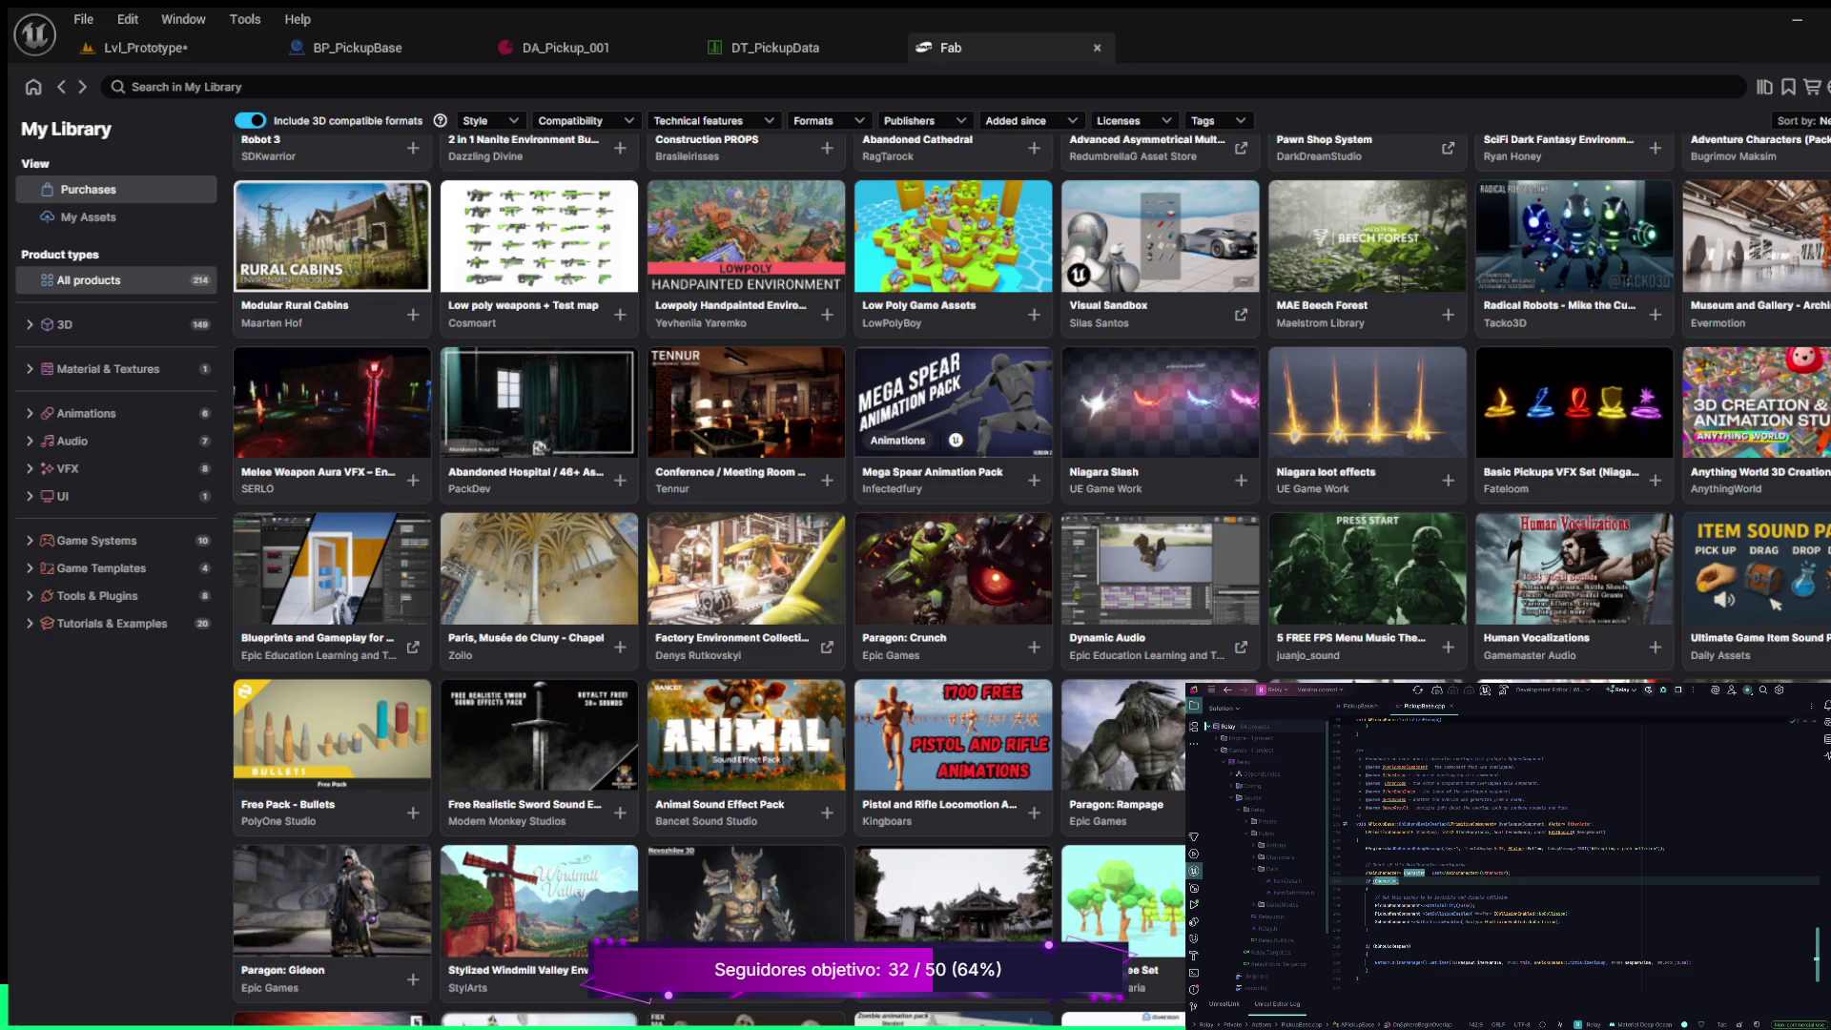
pyautogui.scroll(-3, 954, 438)
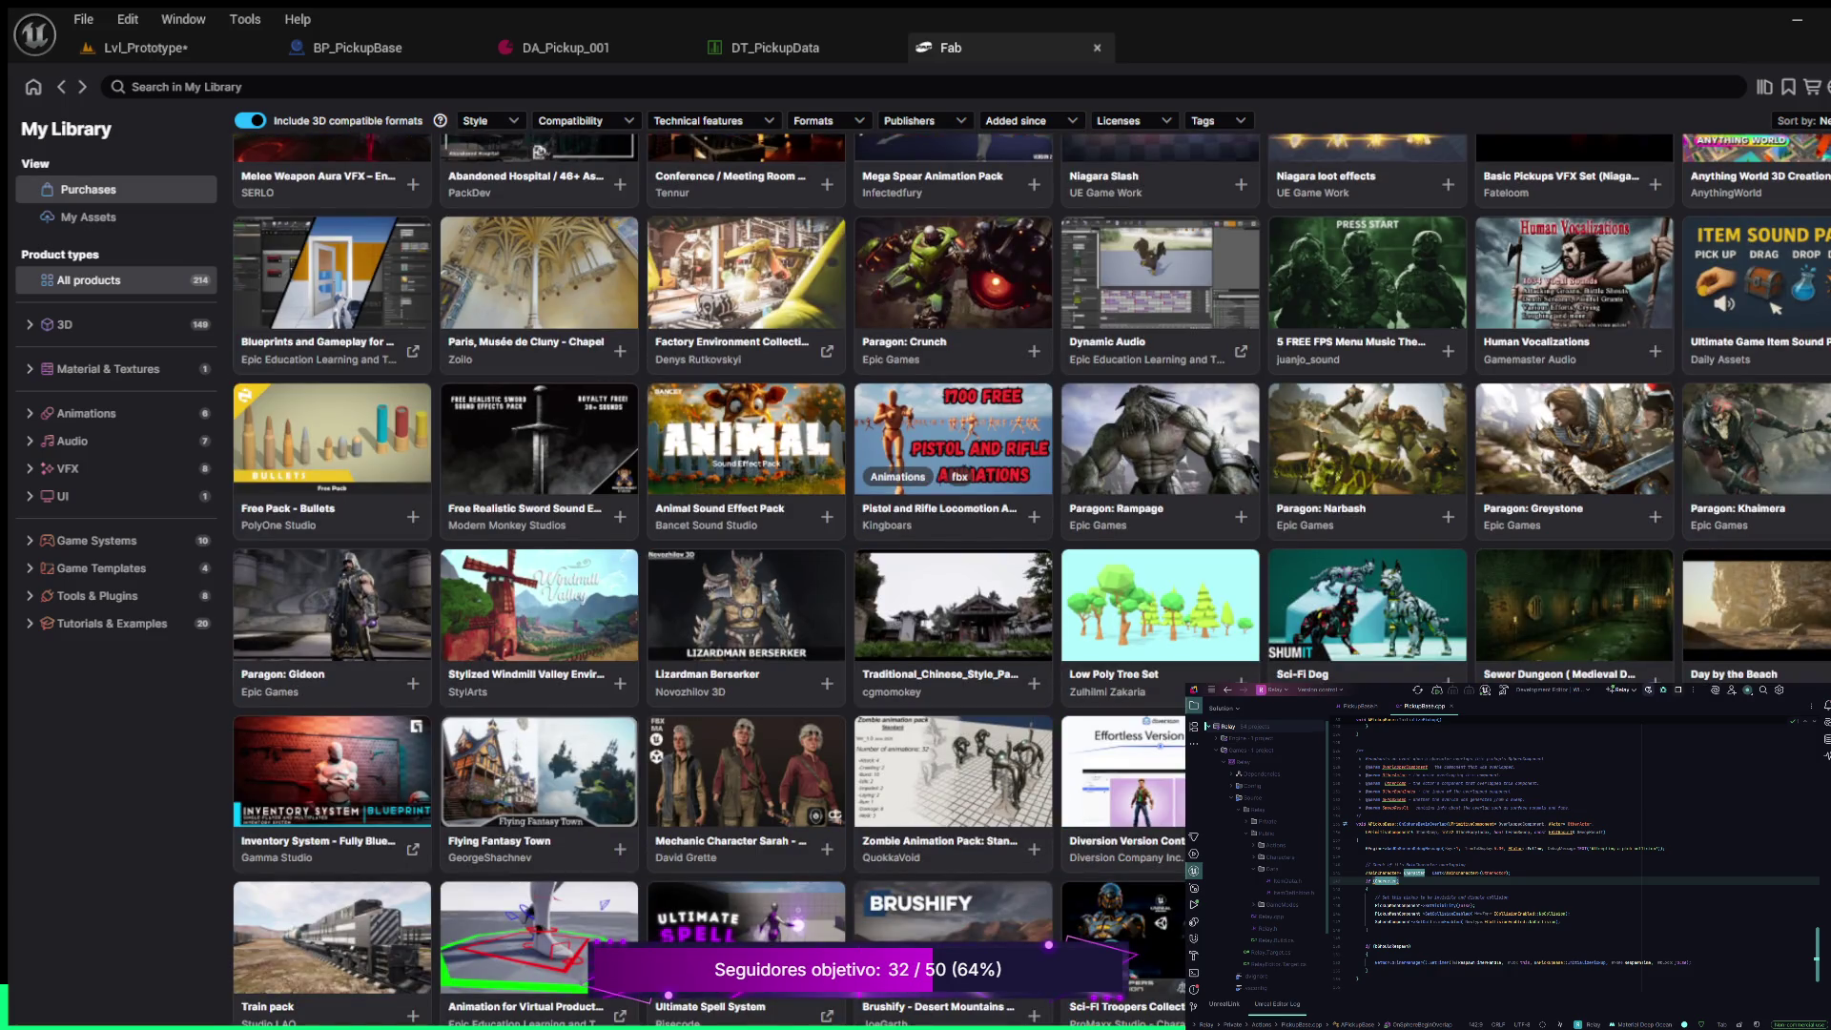
pyautogui.scroll(-5, 954, 573)
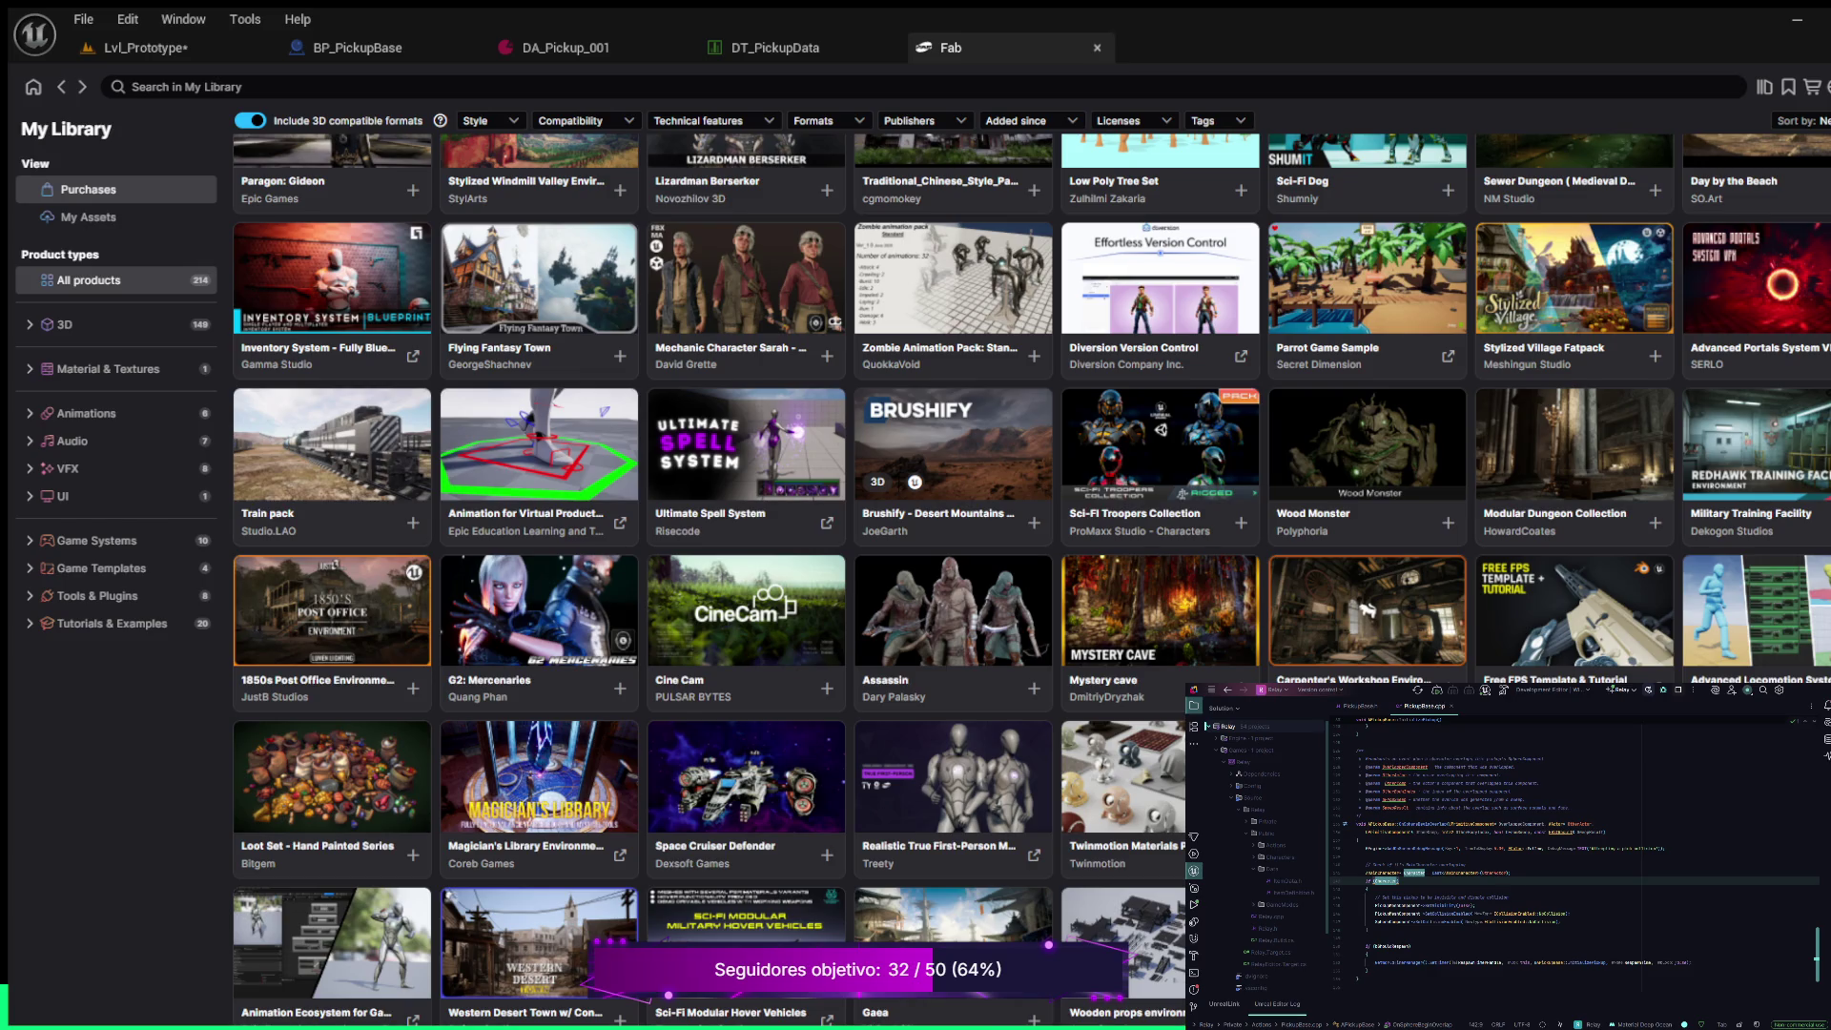
pyautogui.scroll(-2, 954, 573)
pyautogui.scroll(-3, 954, 573)
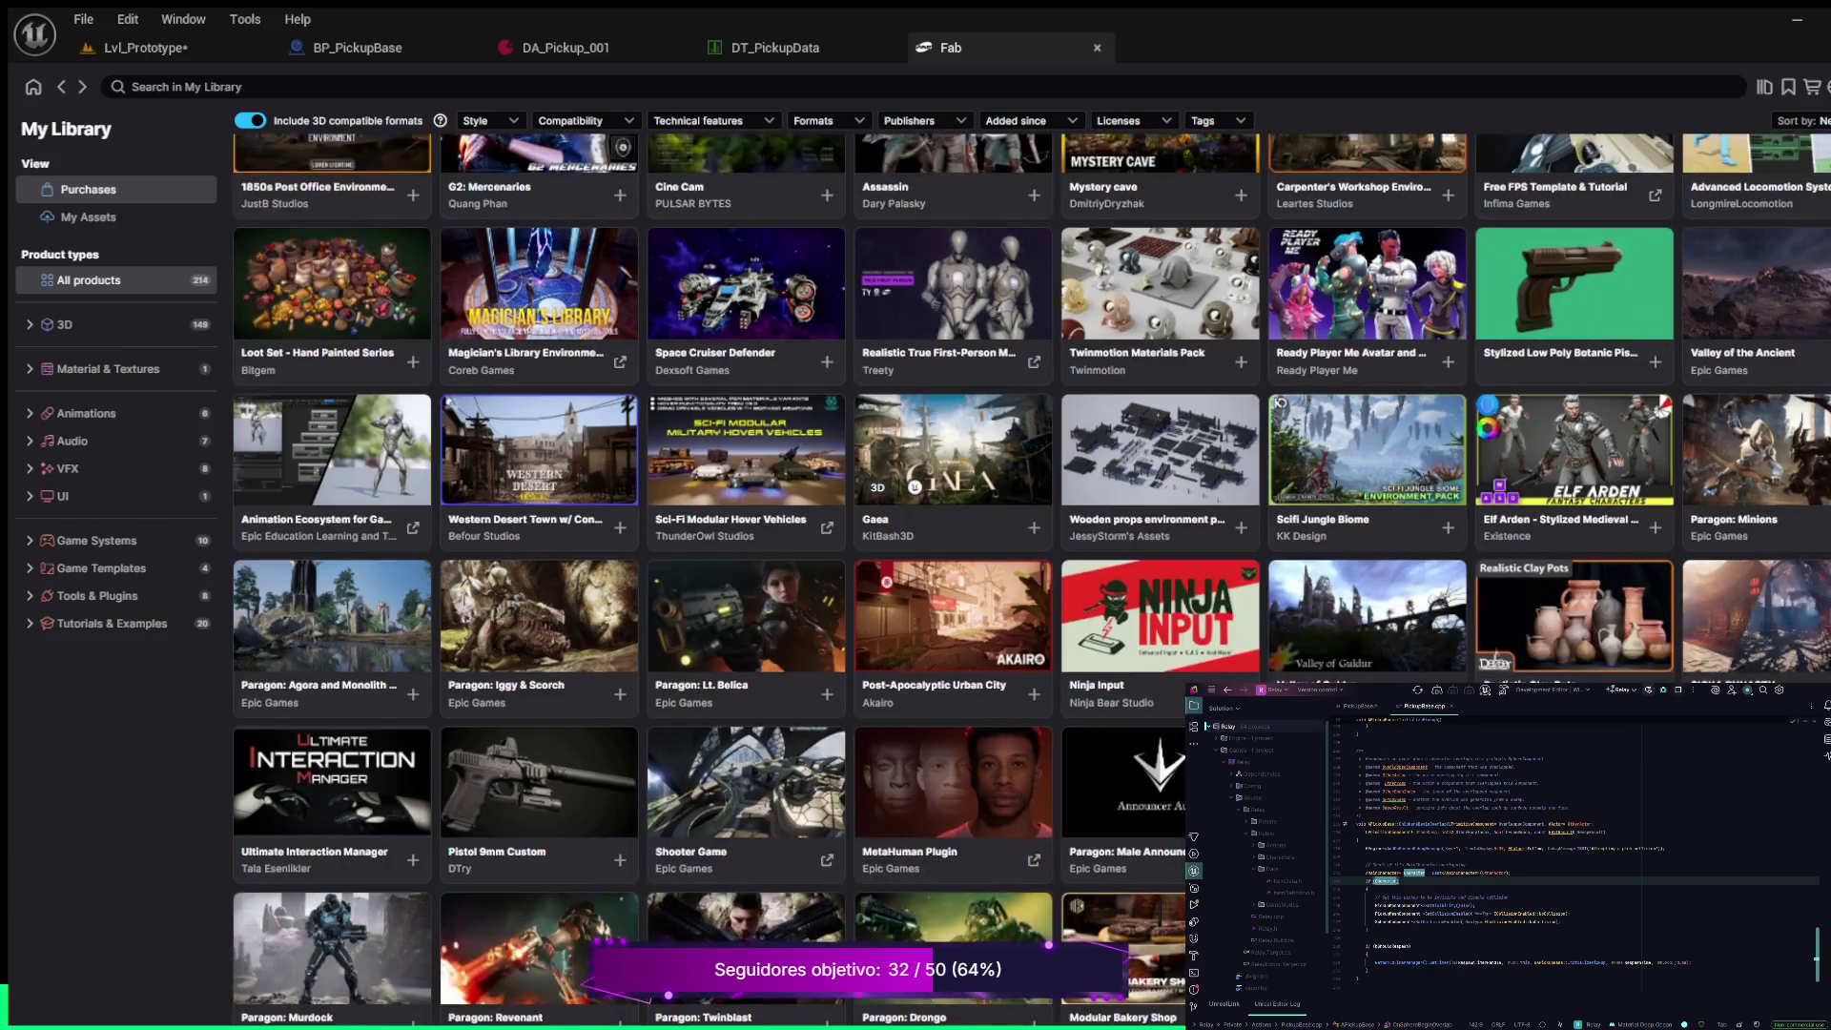
pyautogui.scroll(-3, 954, 573)
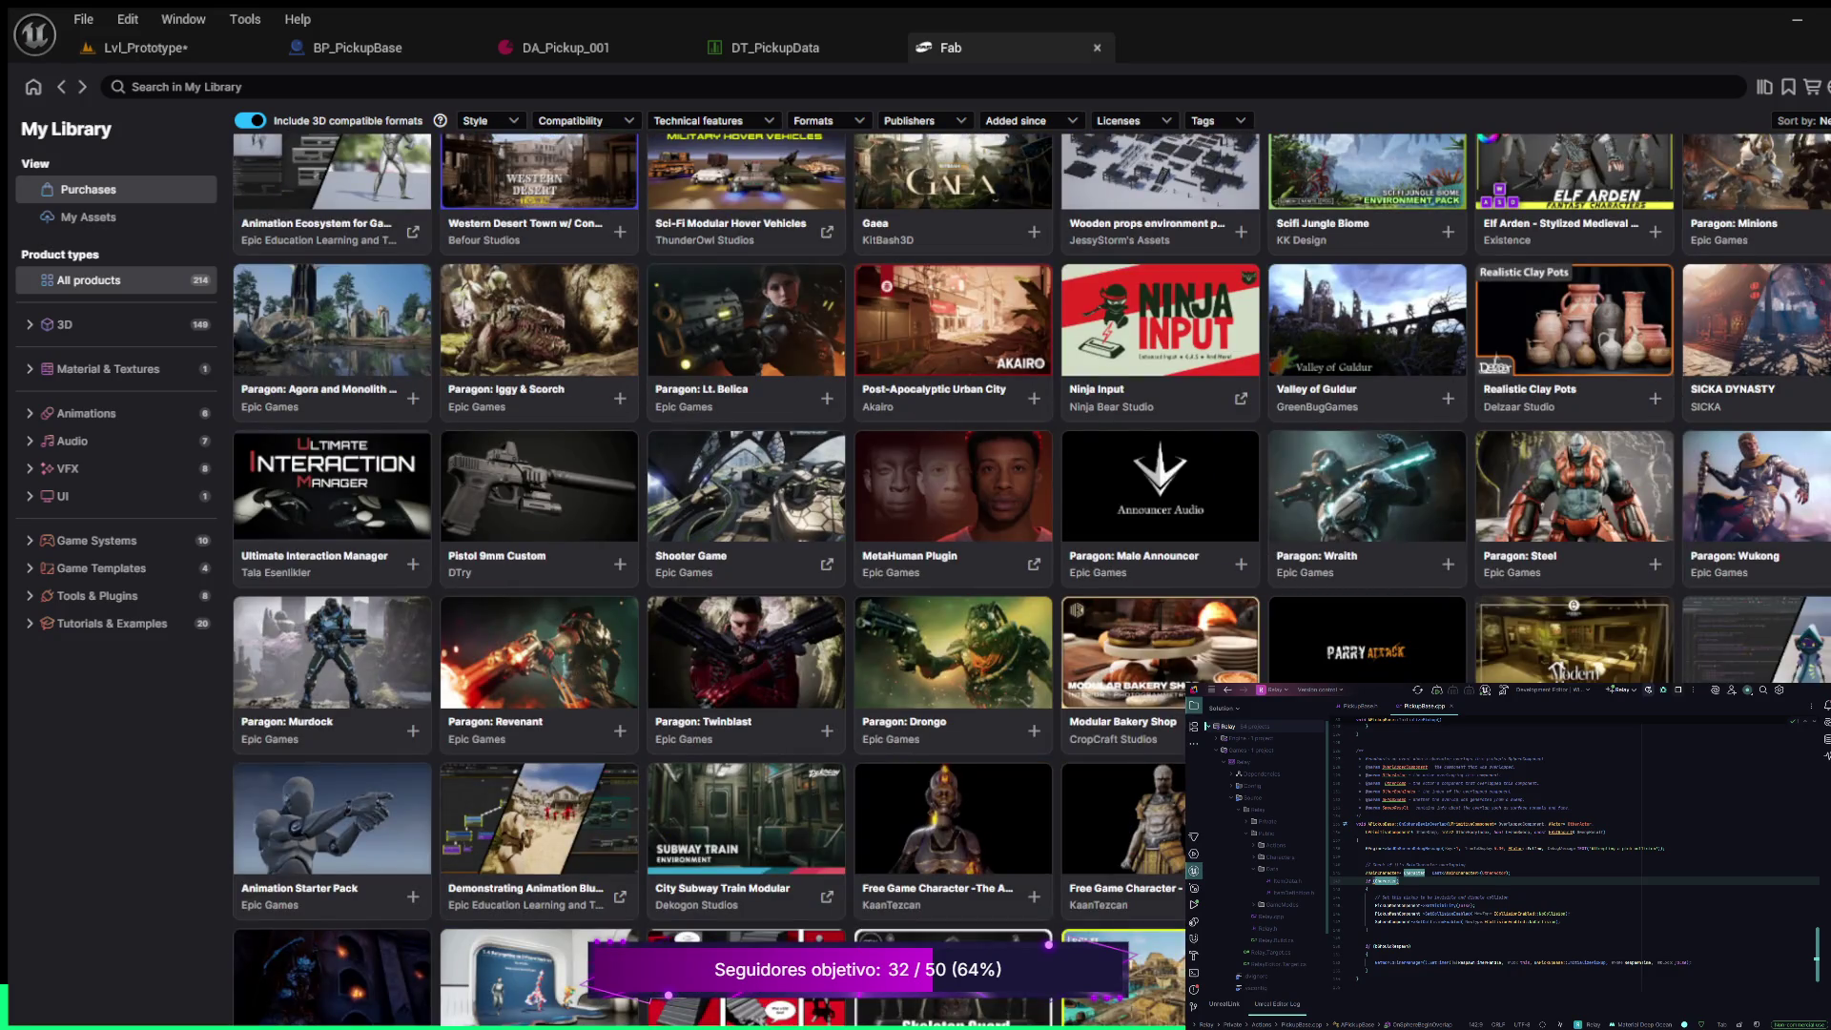
pyautogui.scroll(-3, 953, 381)
pyautogui.scroll(-2, 954, 325)
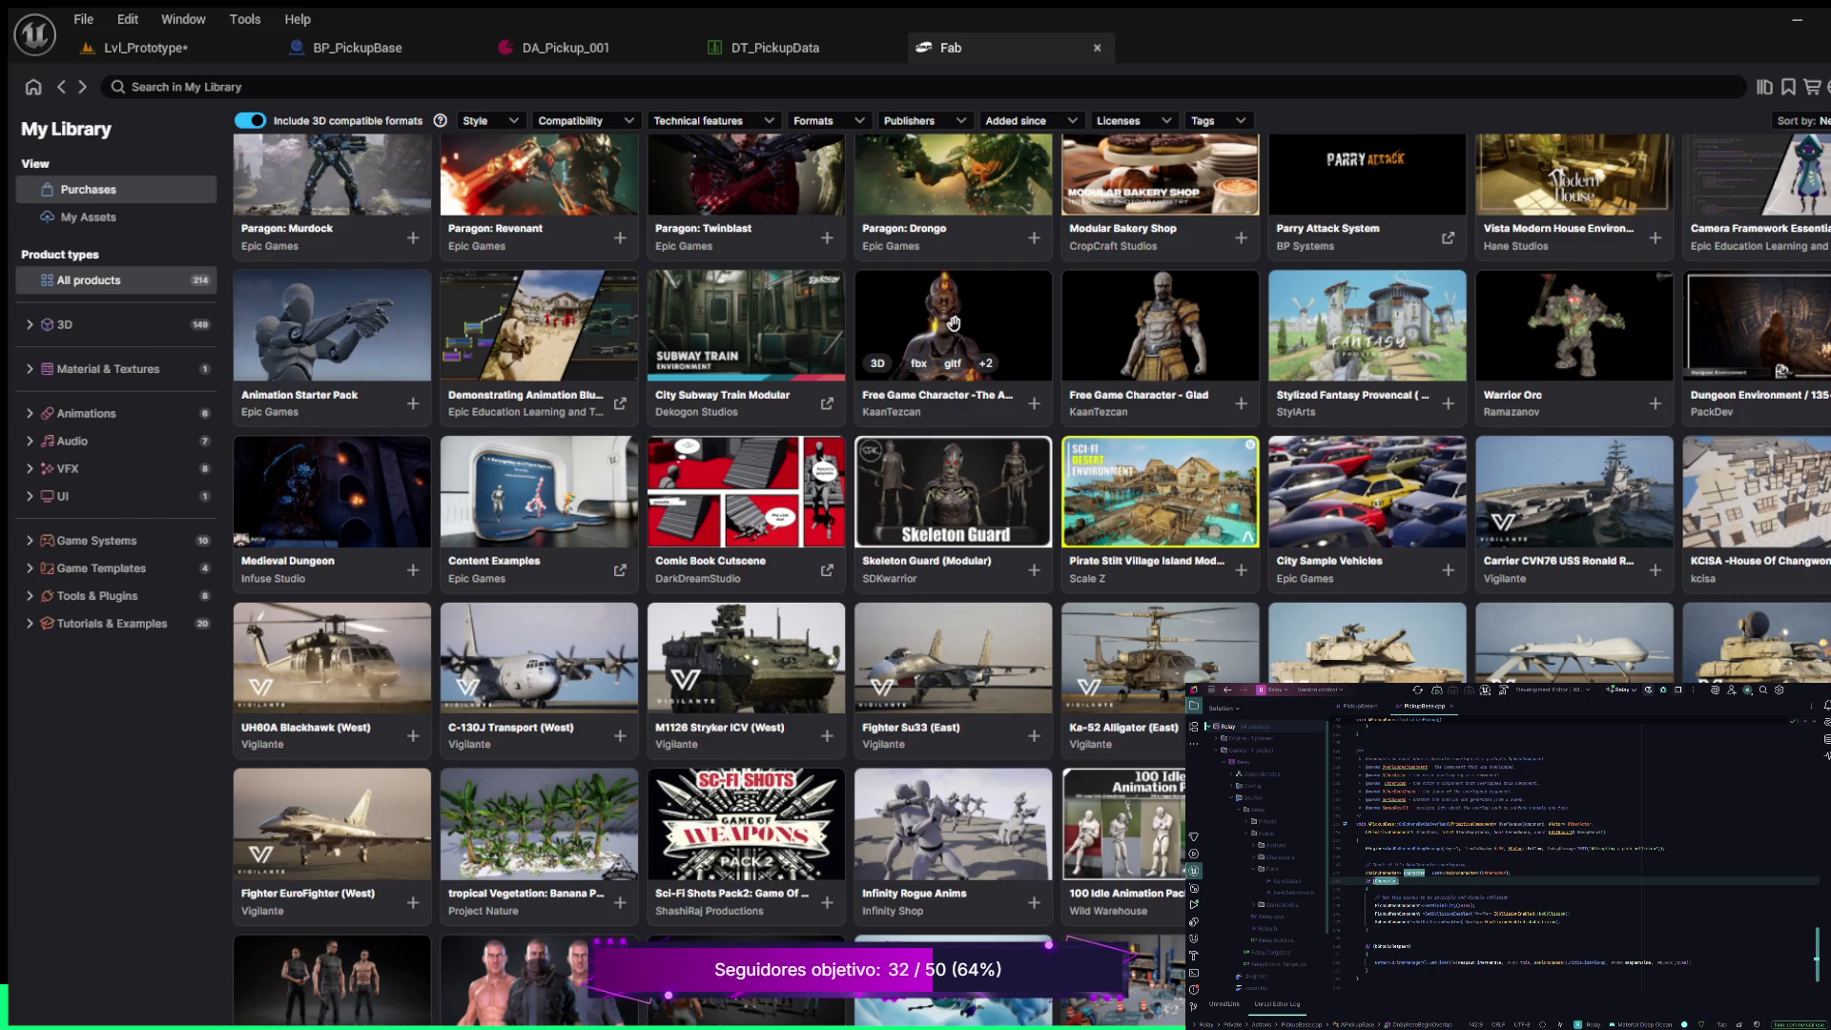
pyautogui.scroll(-2, 954, 325)
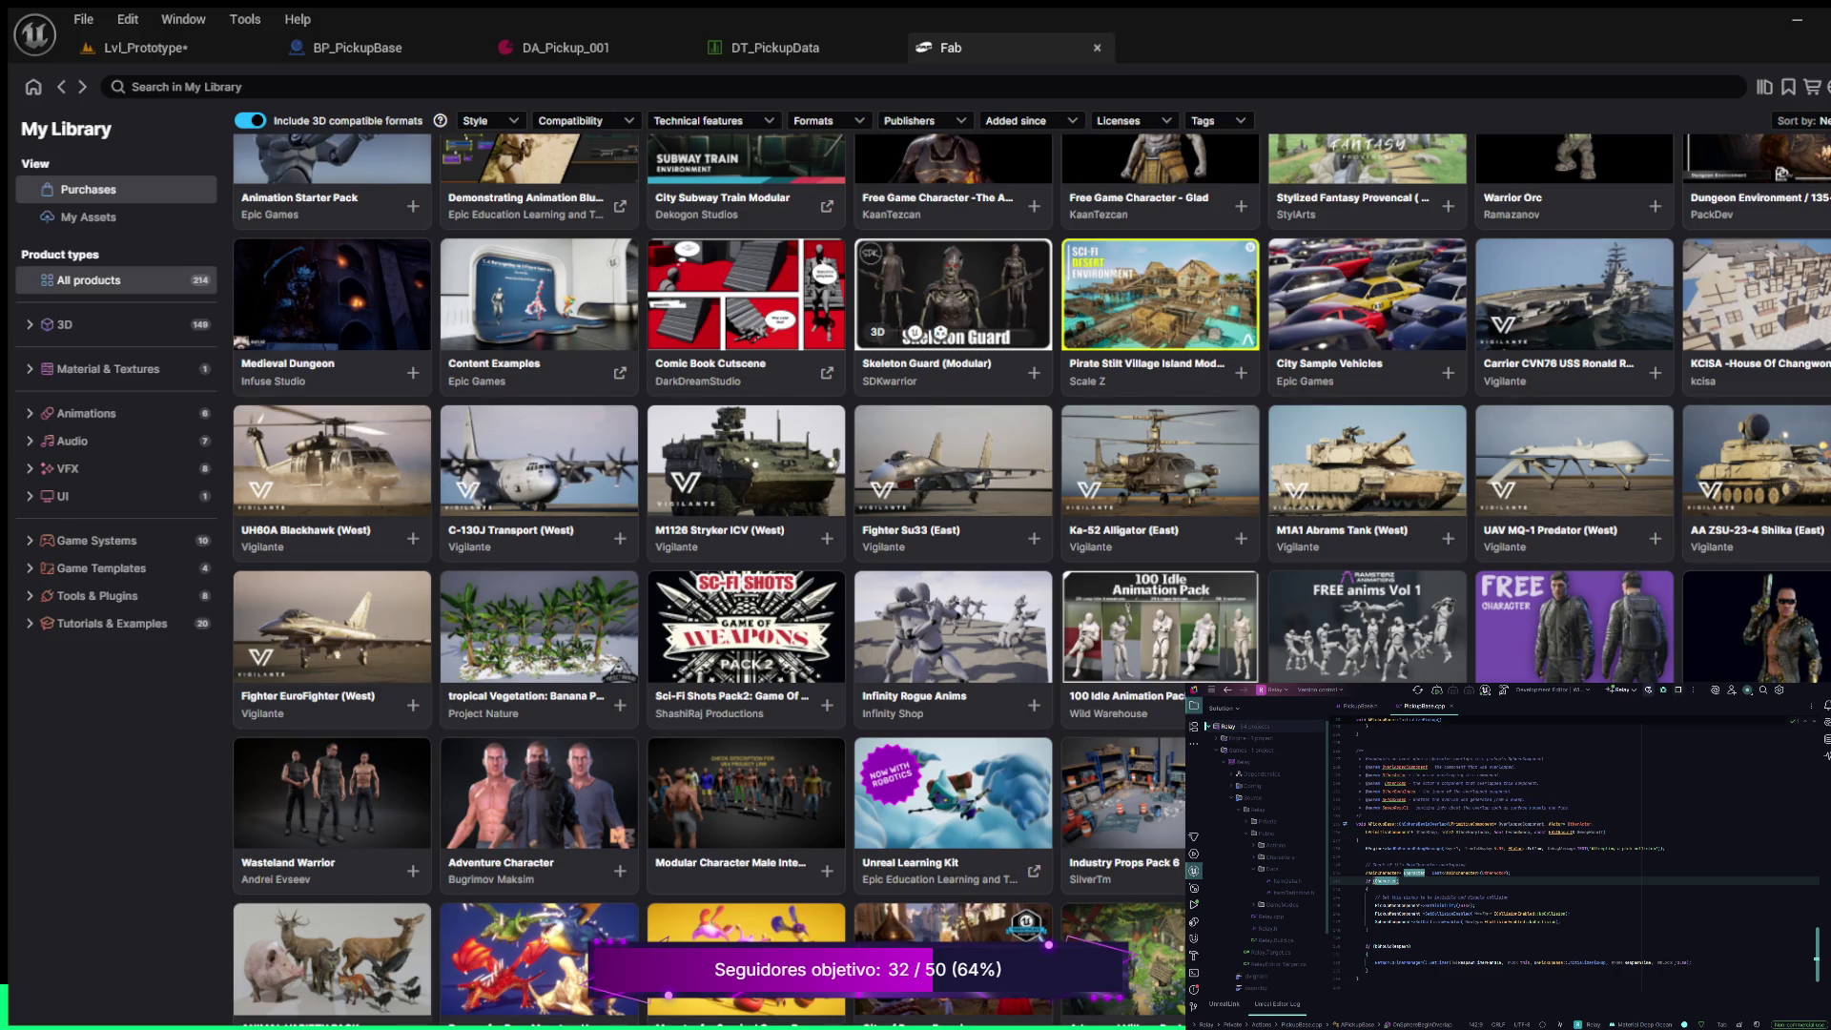
pyautogui.scroll(-2, 954, 401)
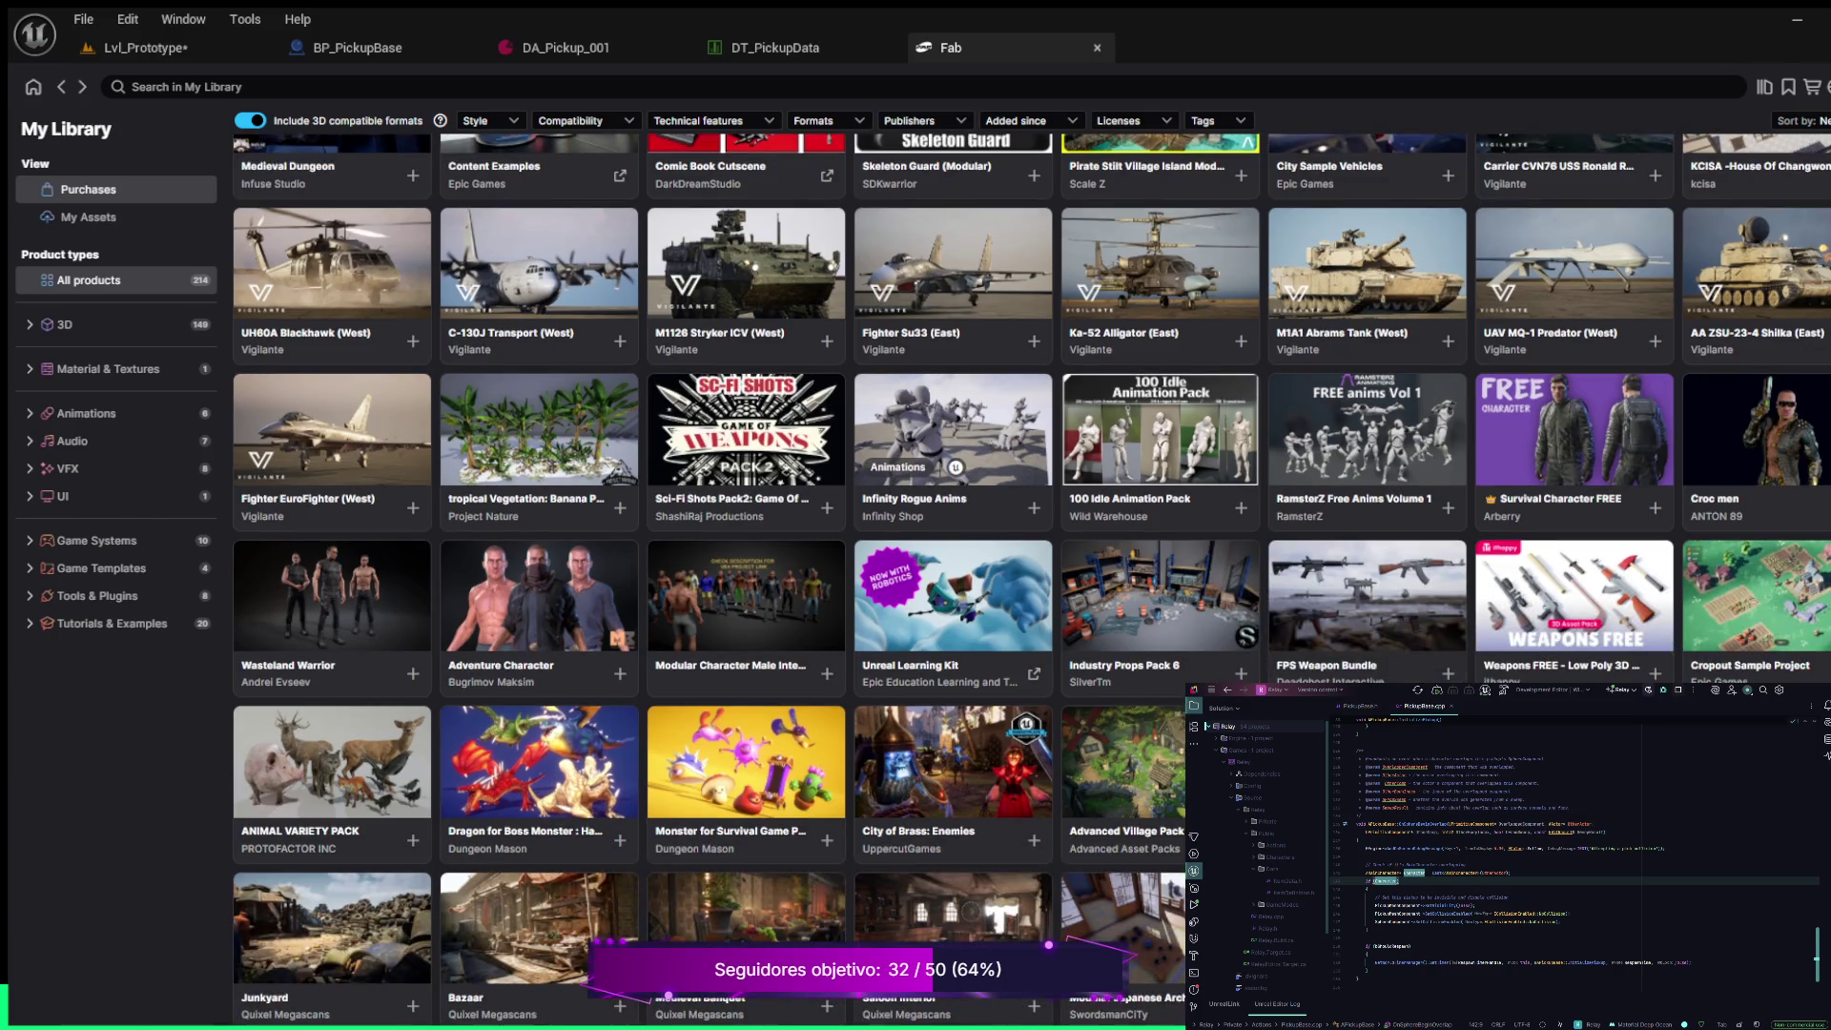
pyautogui.scroll(-6, 953, 401)
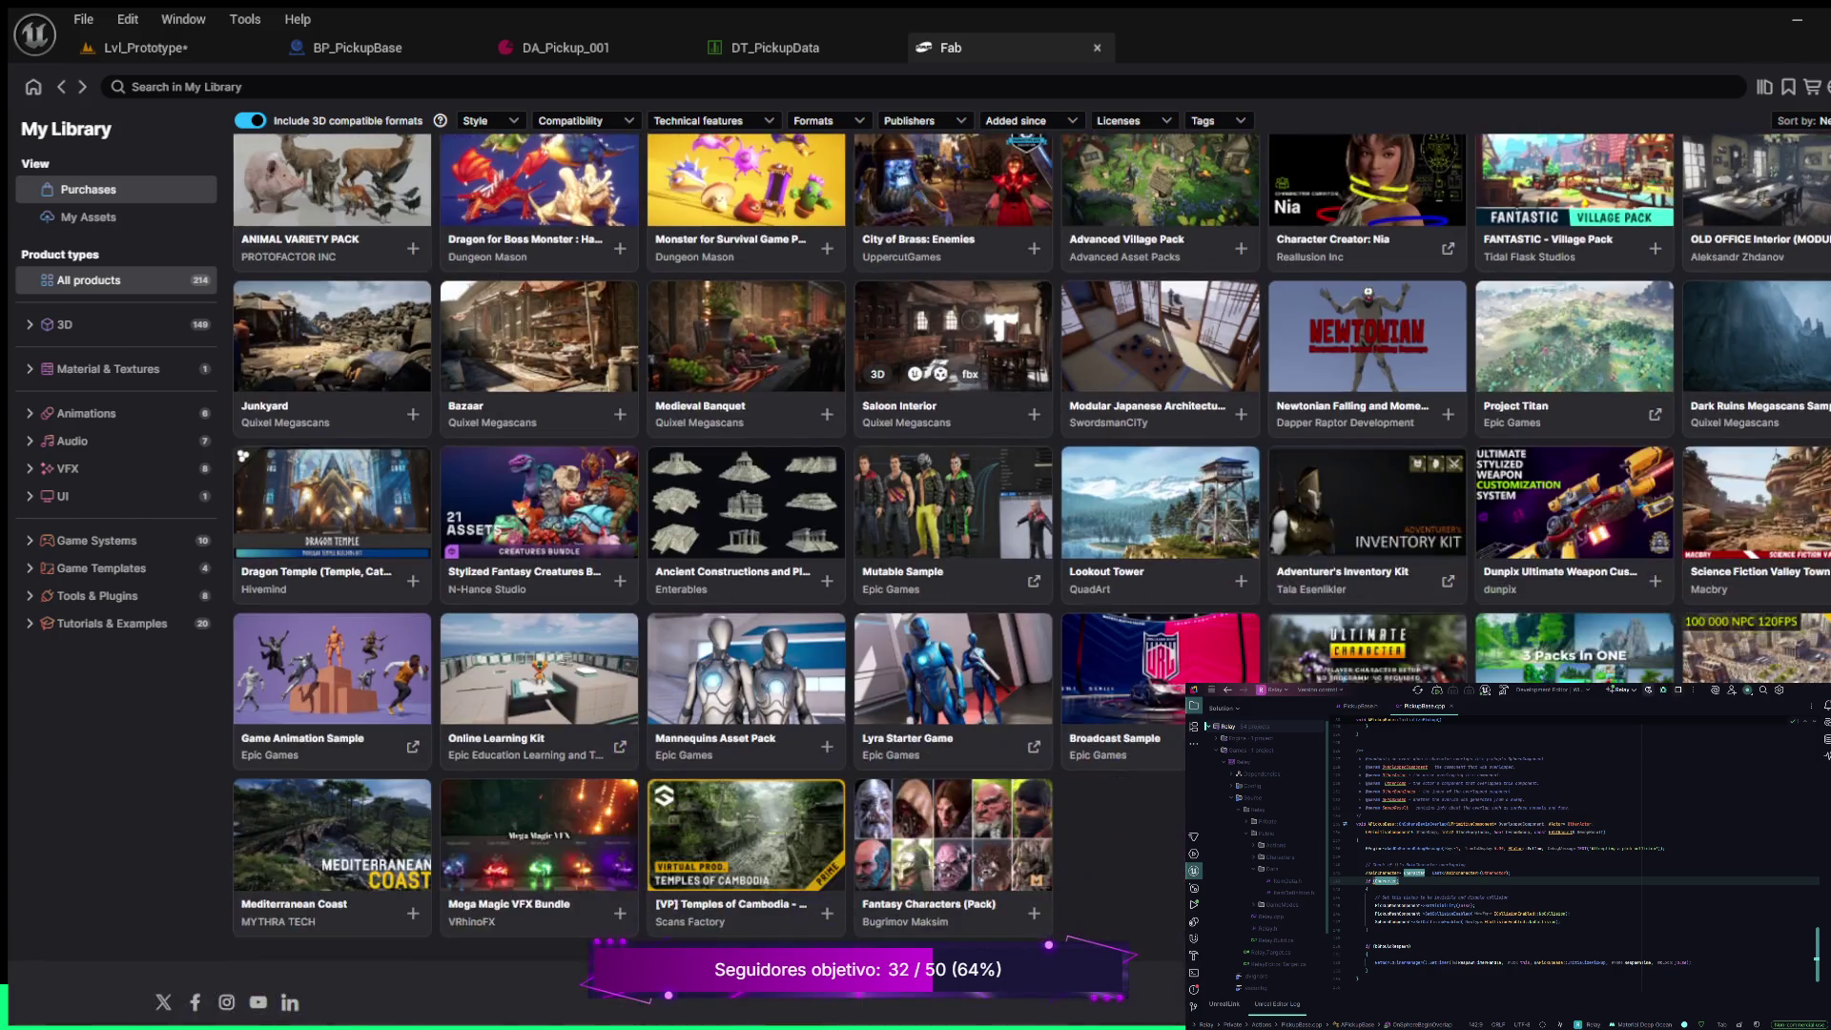
pyautogui.scroll(-1, 954, 372)
pyautogui.scroll(6, 954, 410)
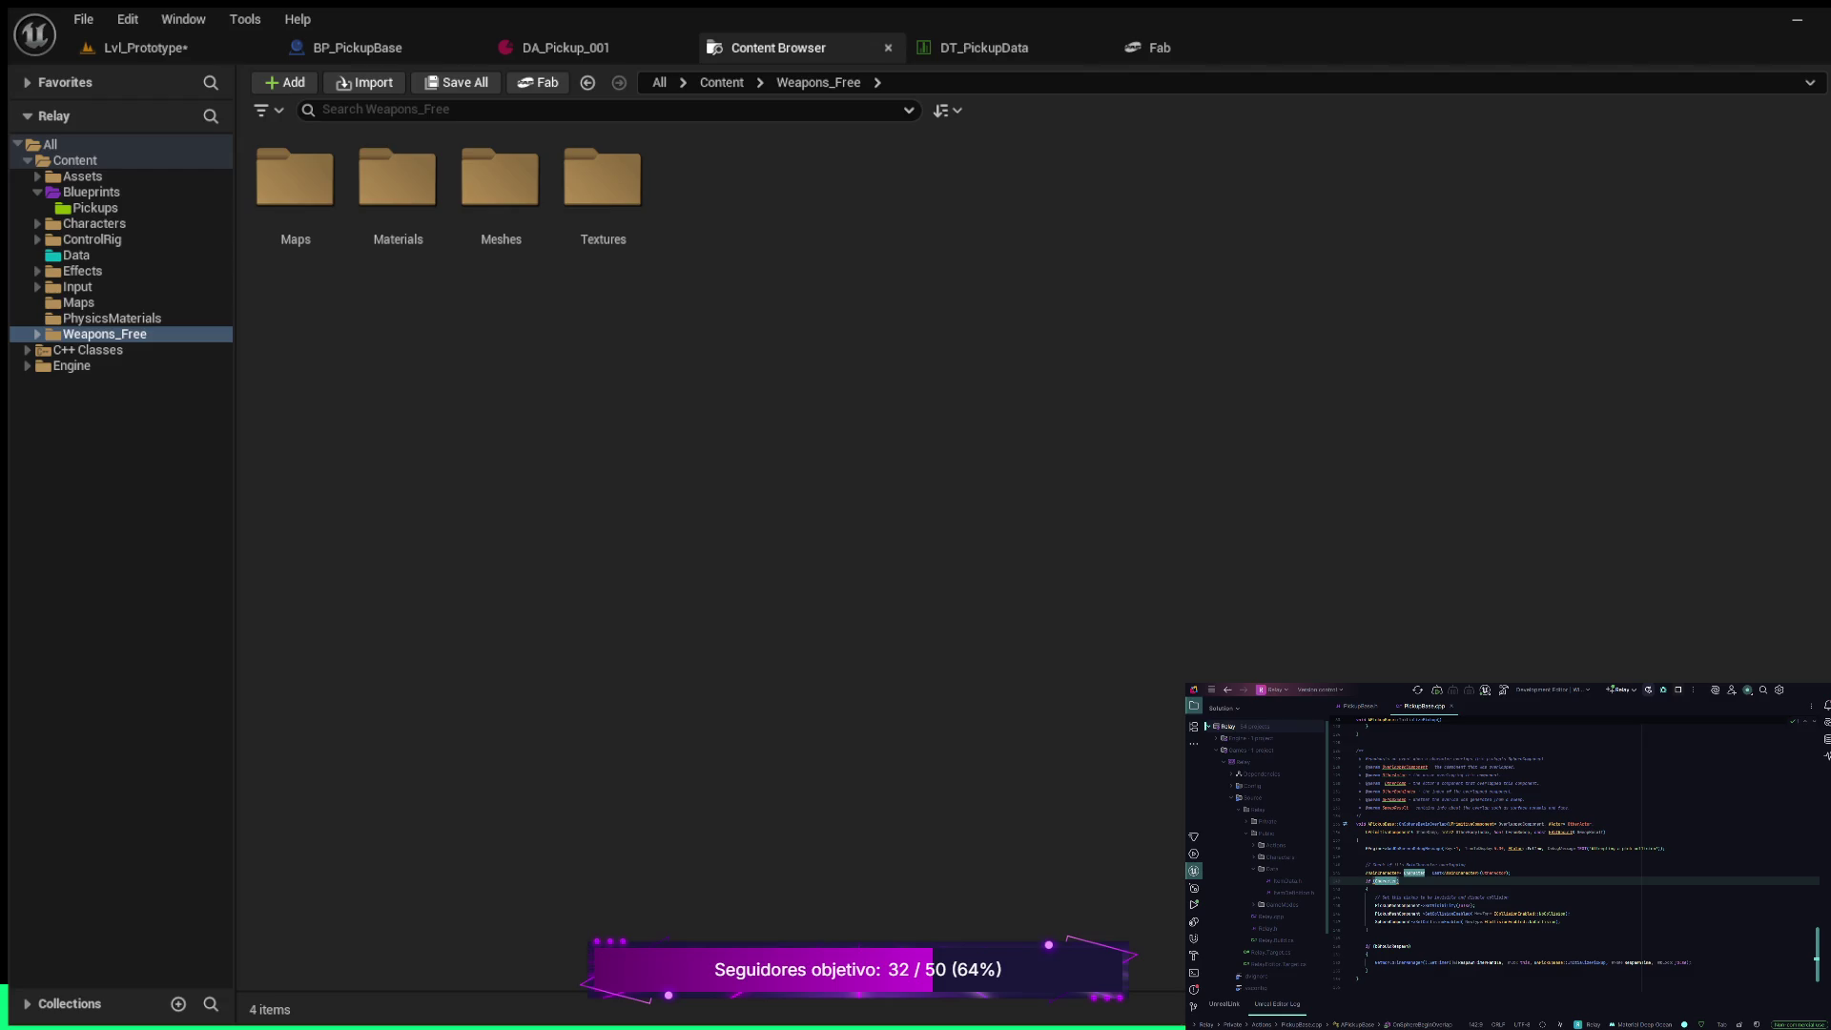
# Return to DA_Pickup_001 and set its World Mesh to SM_pistol_001
pyautogui.click(566, 47)
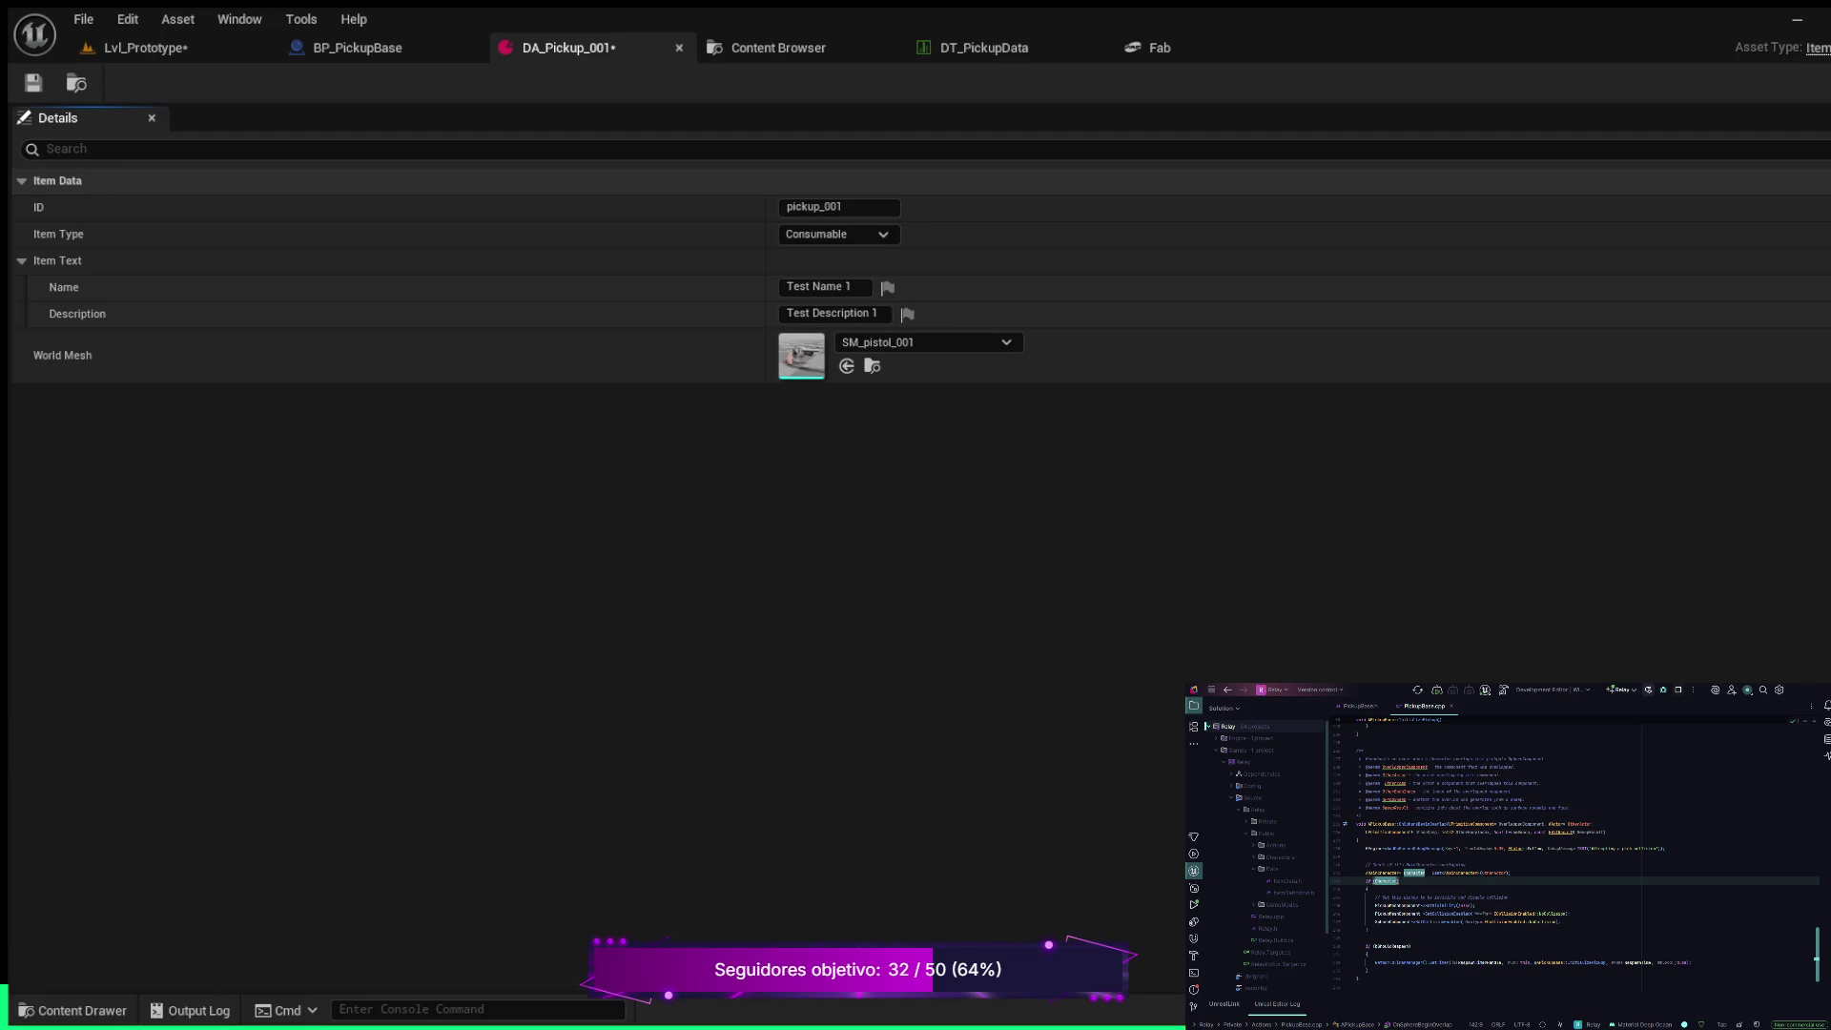
# Save DA_Pickup_001, then play Lvl_Prototype, run forward and eject to view the pistol pickup
pyautogui.hotkey('ctrl', 's')
pyautogui.click(143, 48)
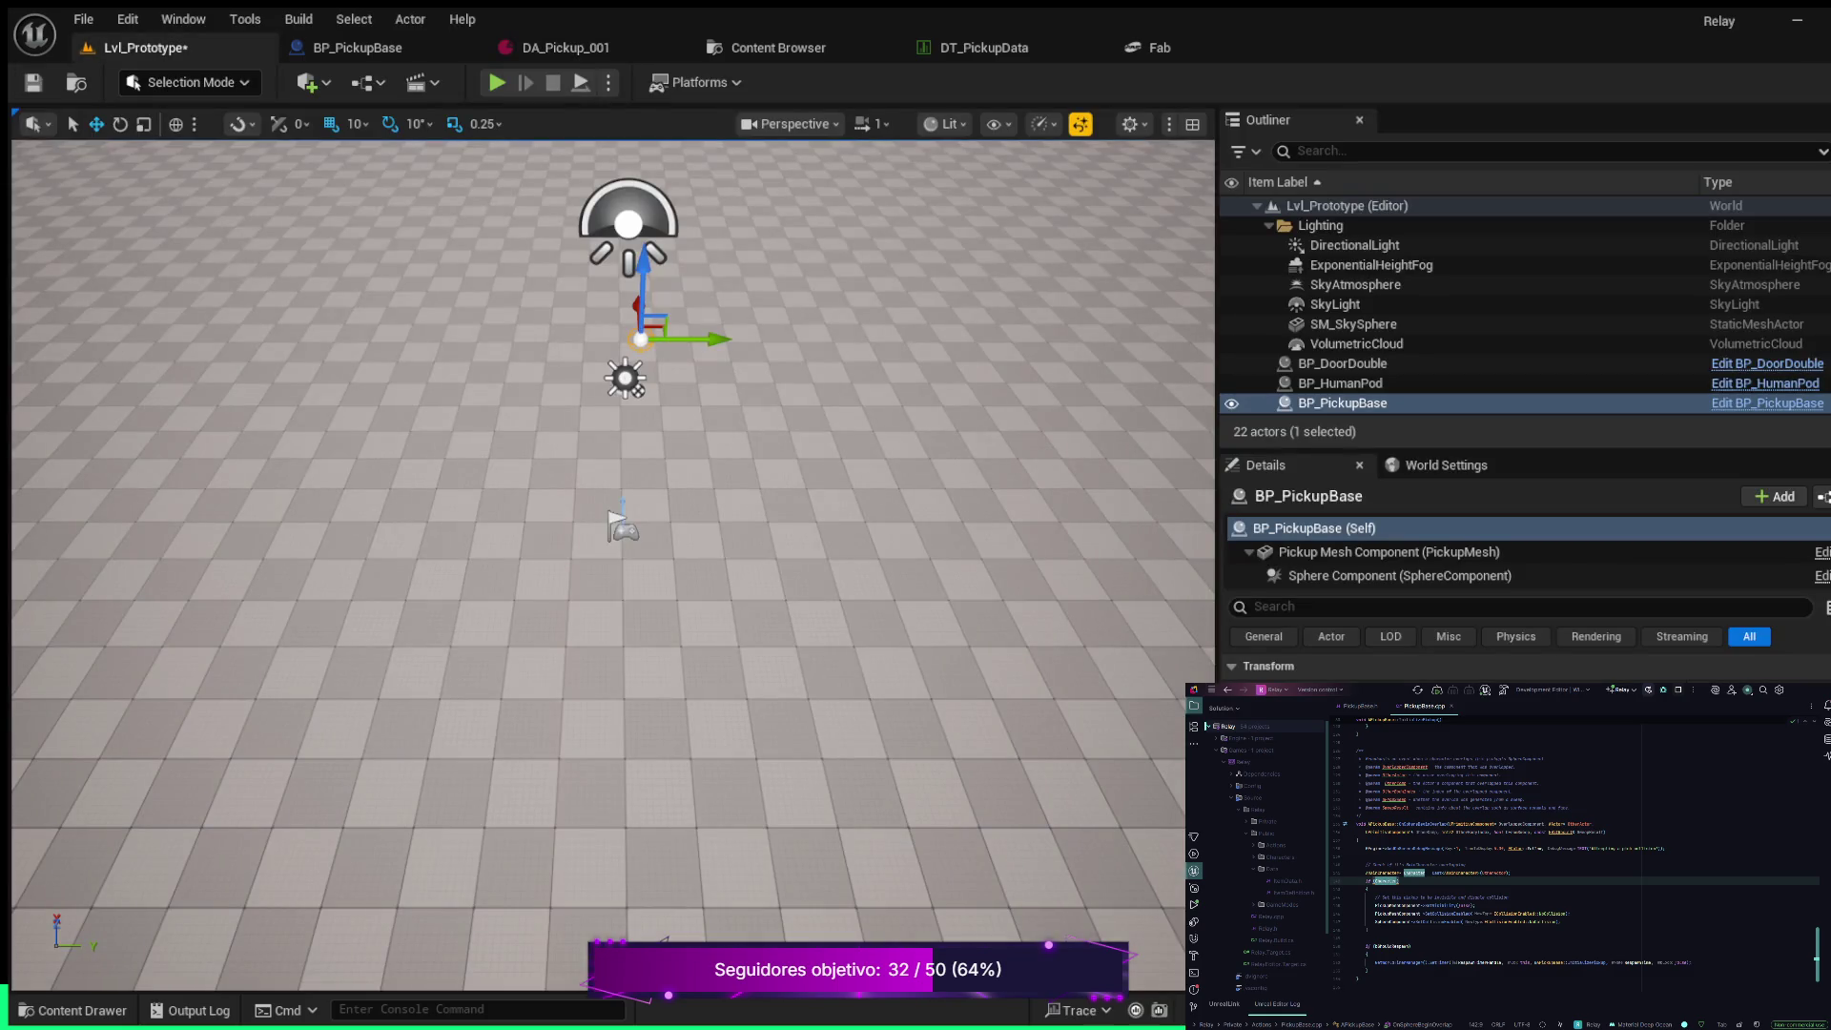
pyautogui.click(497, 82)
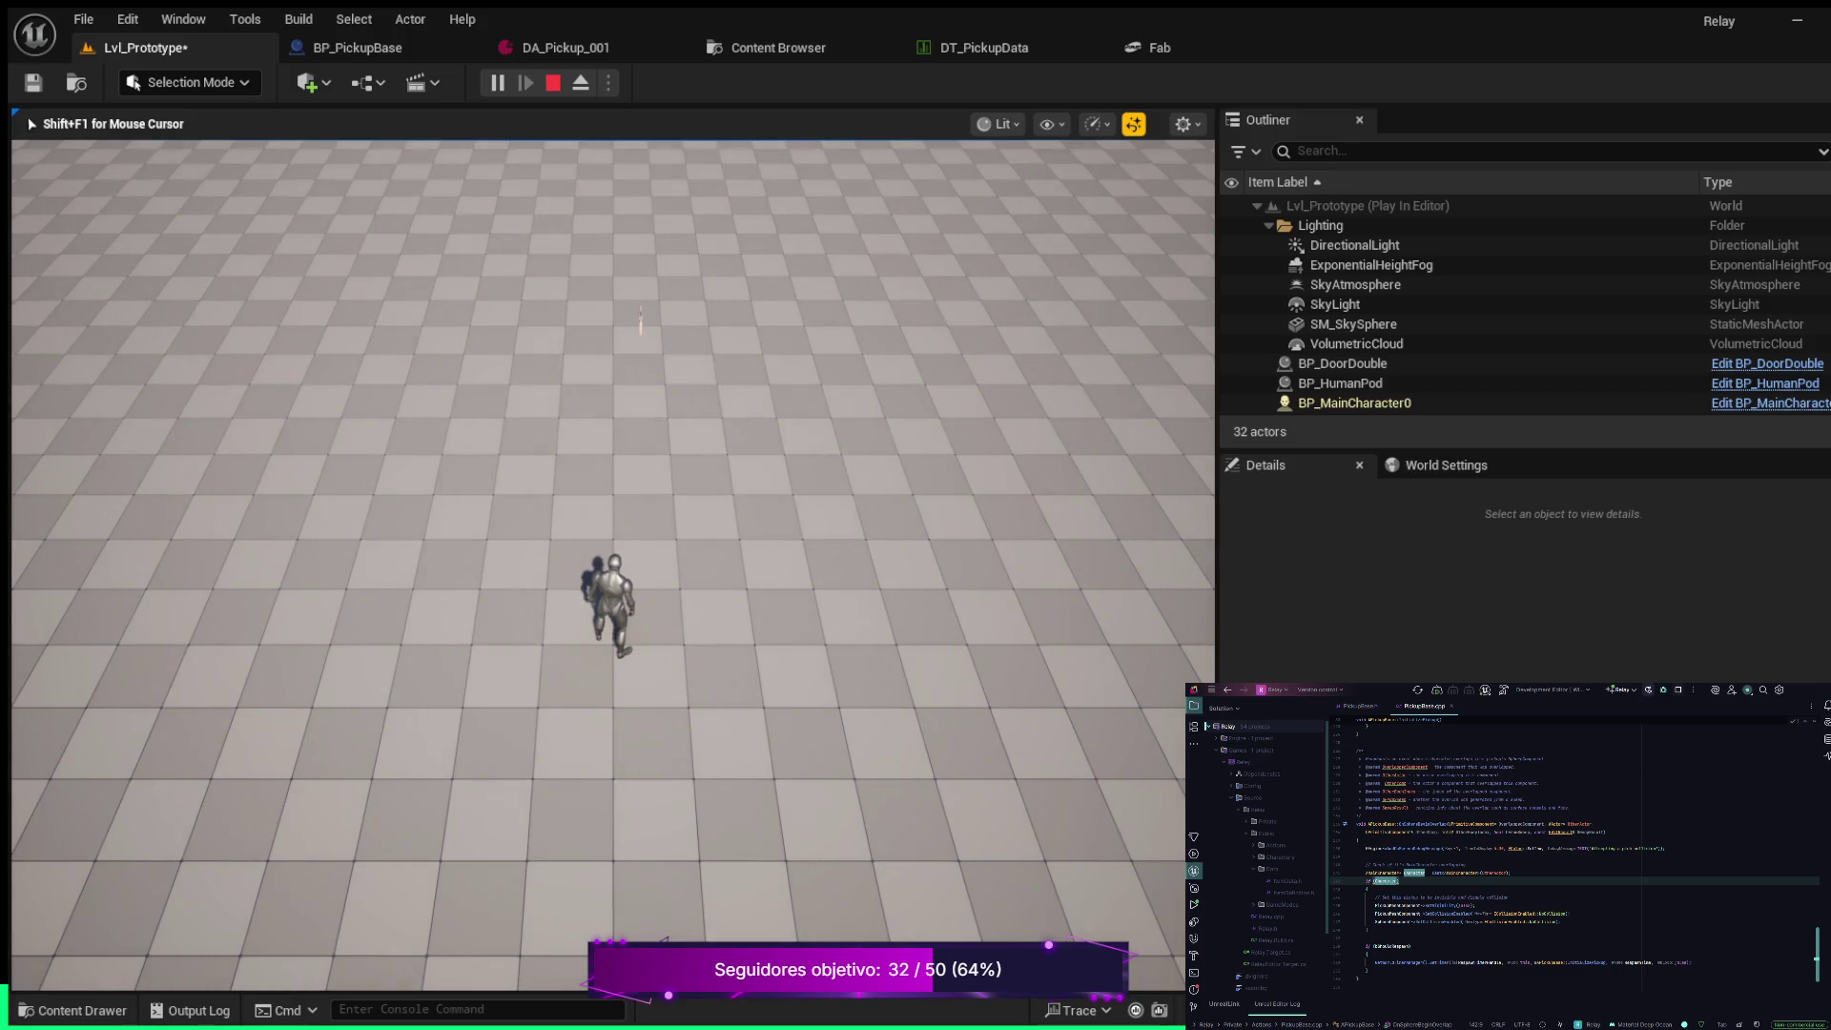
pyautogui.press('w')
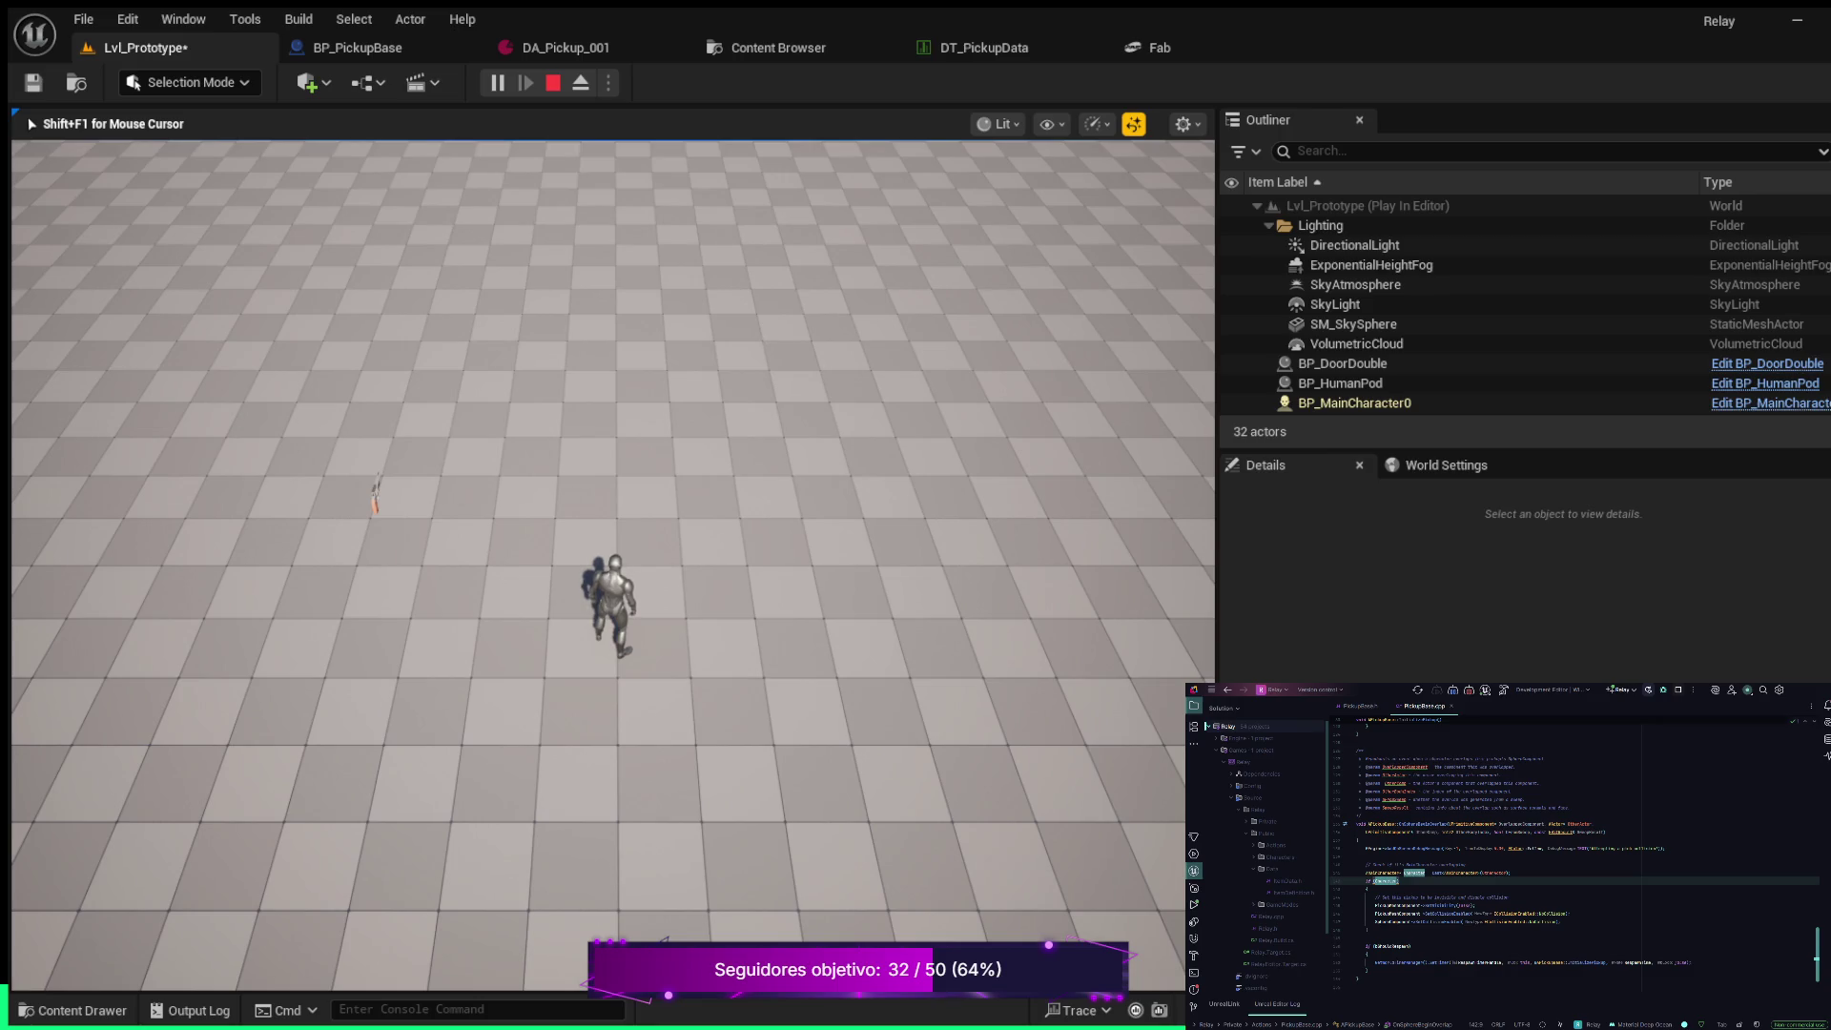
pyautogui.press('F8')
pyautogui.moveTo(611, 563)
pyautogui.mouseDown()
pyautogui.moveTo(572, 448)
pyautogui.moveTo(611, 505)
pyautogui.moveTo(611, 562)
pyautogui.mouseUp()
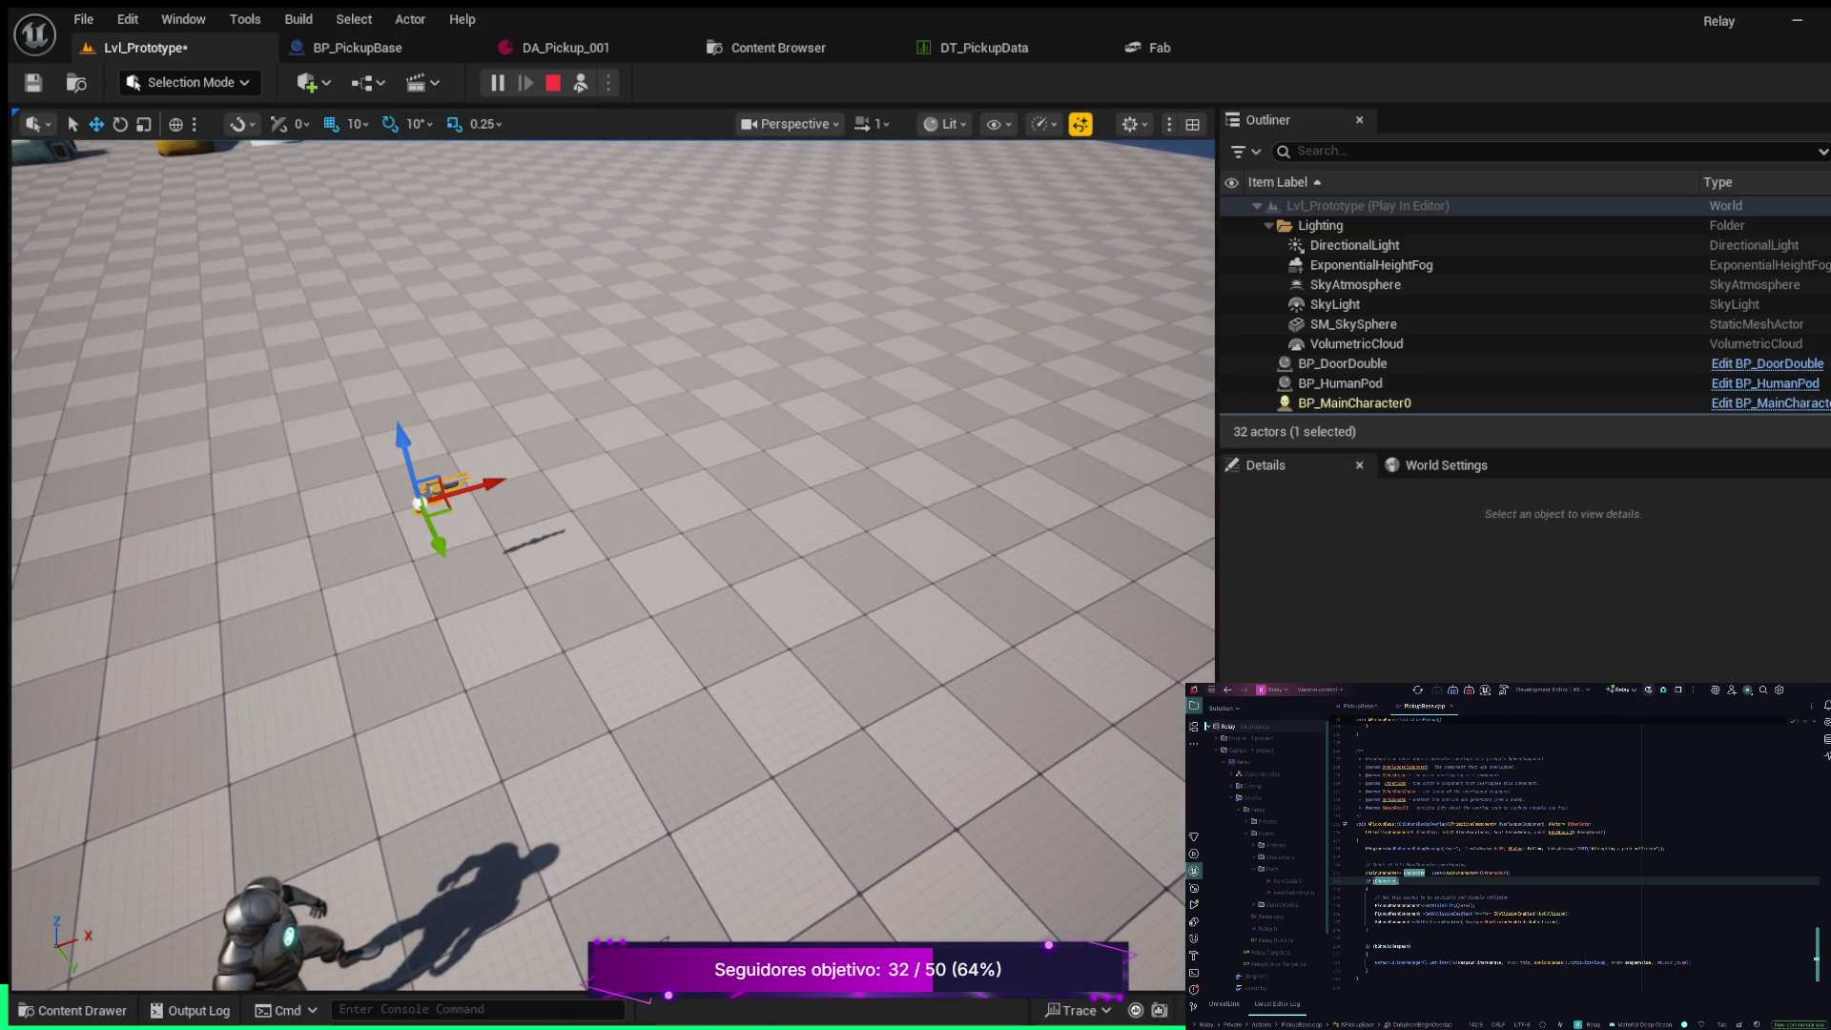
# Stop play, rotate BP_PickupBase with the rotate gizmo, and start a fresh play test
pyautogui.press('Escape')
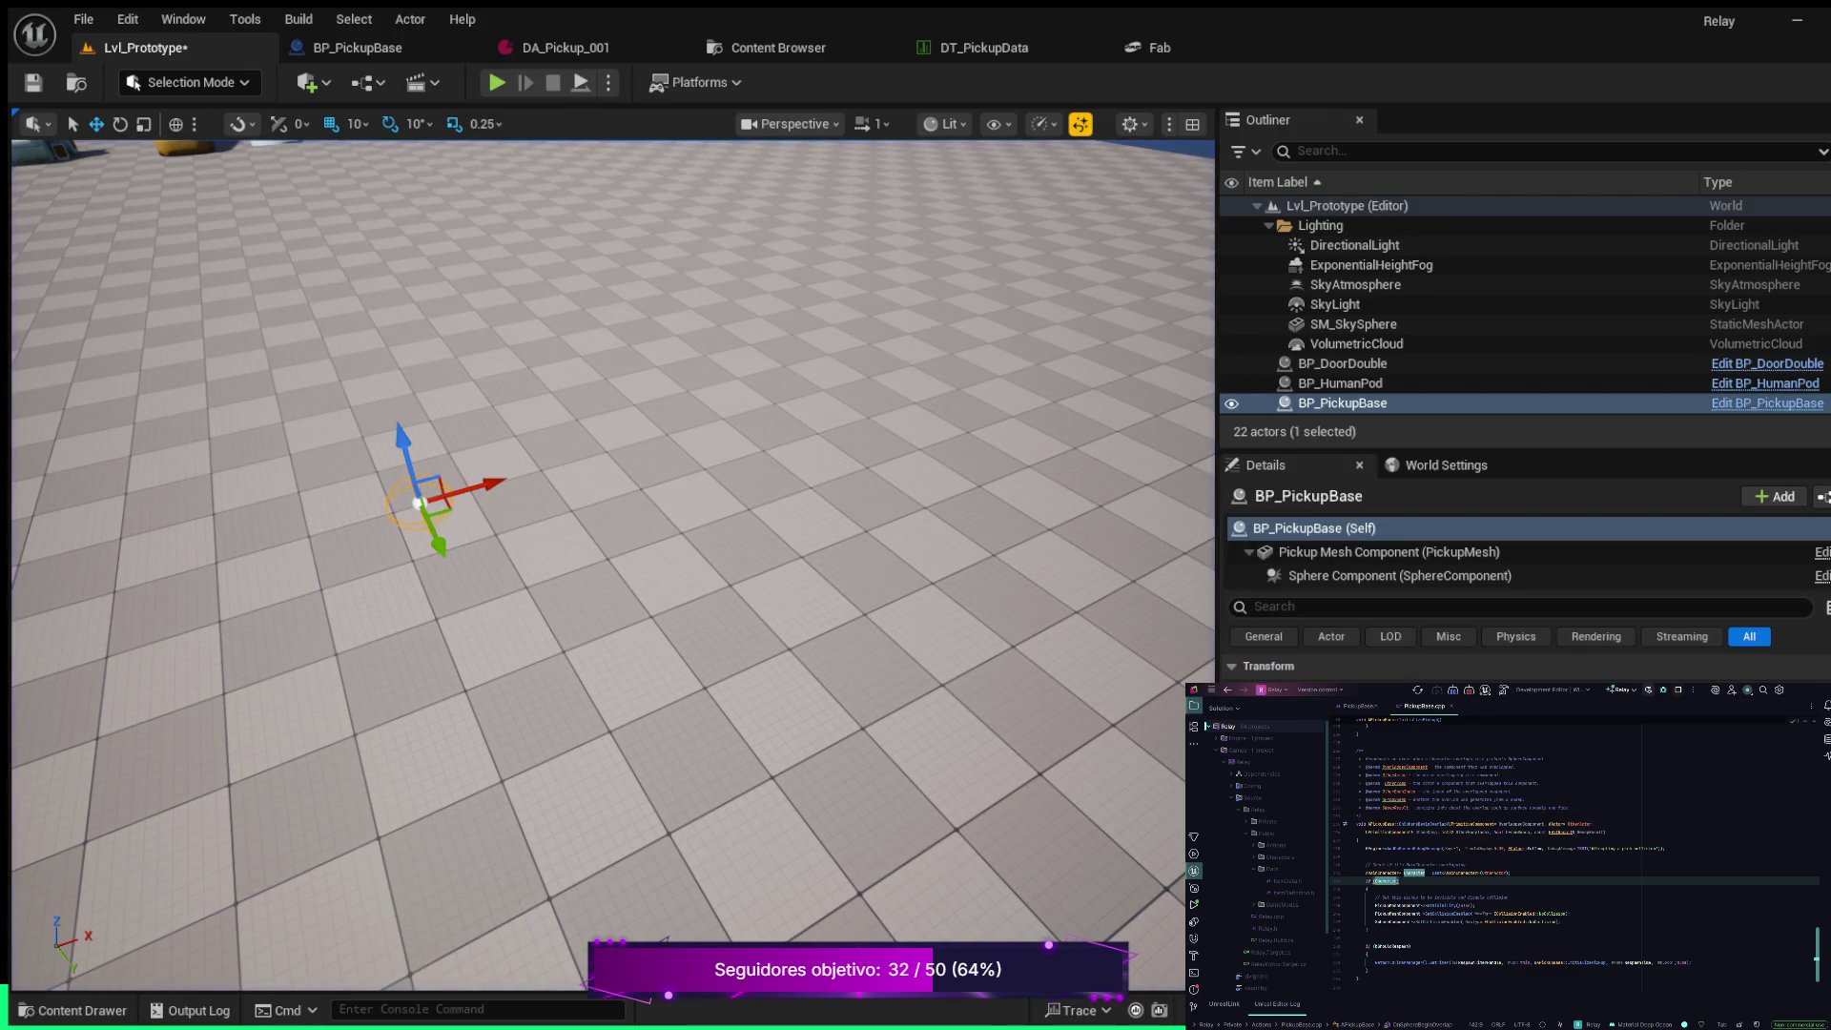
pyautogui.moveTo(610, 534)
pyautogui.mouseDown()
pyautogui.moveTo(601, 505)
pyautogui.moveTo(572, 534)
pyautogui.mouseUp()
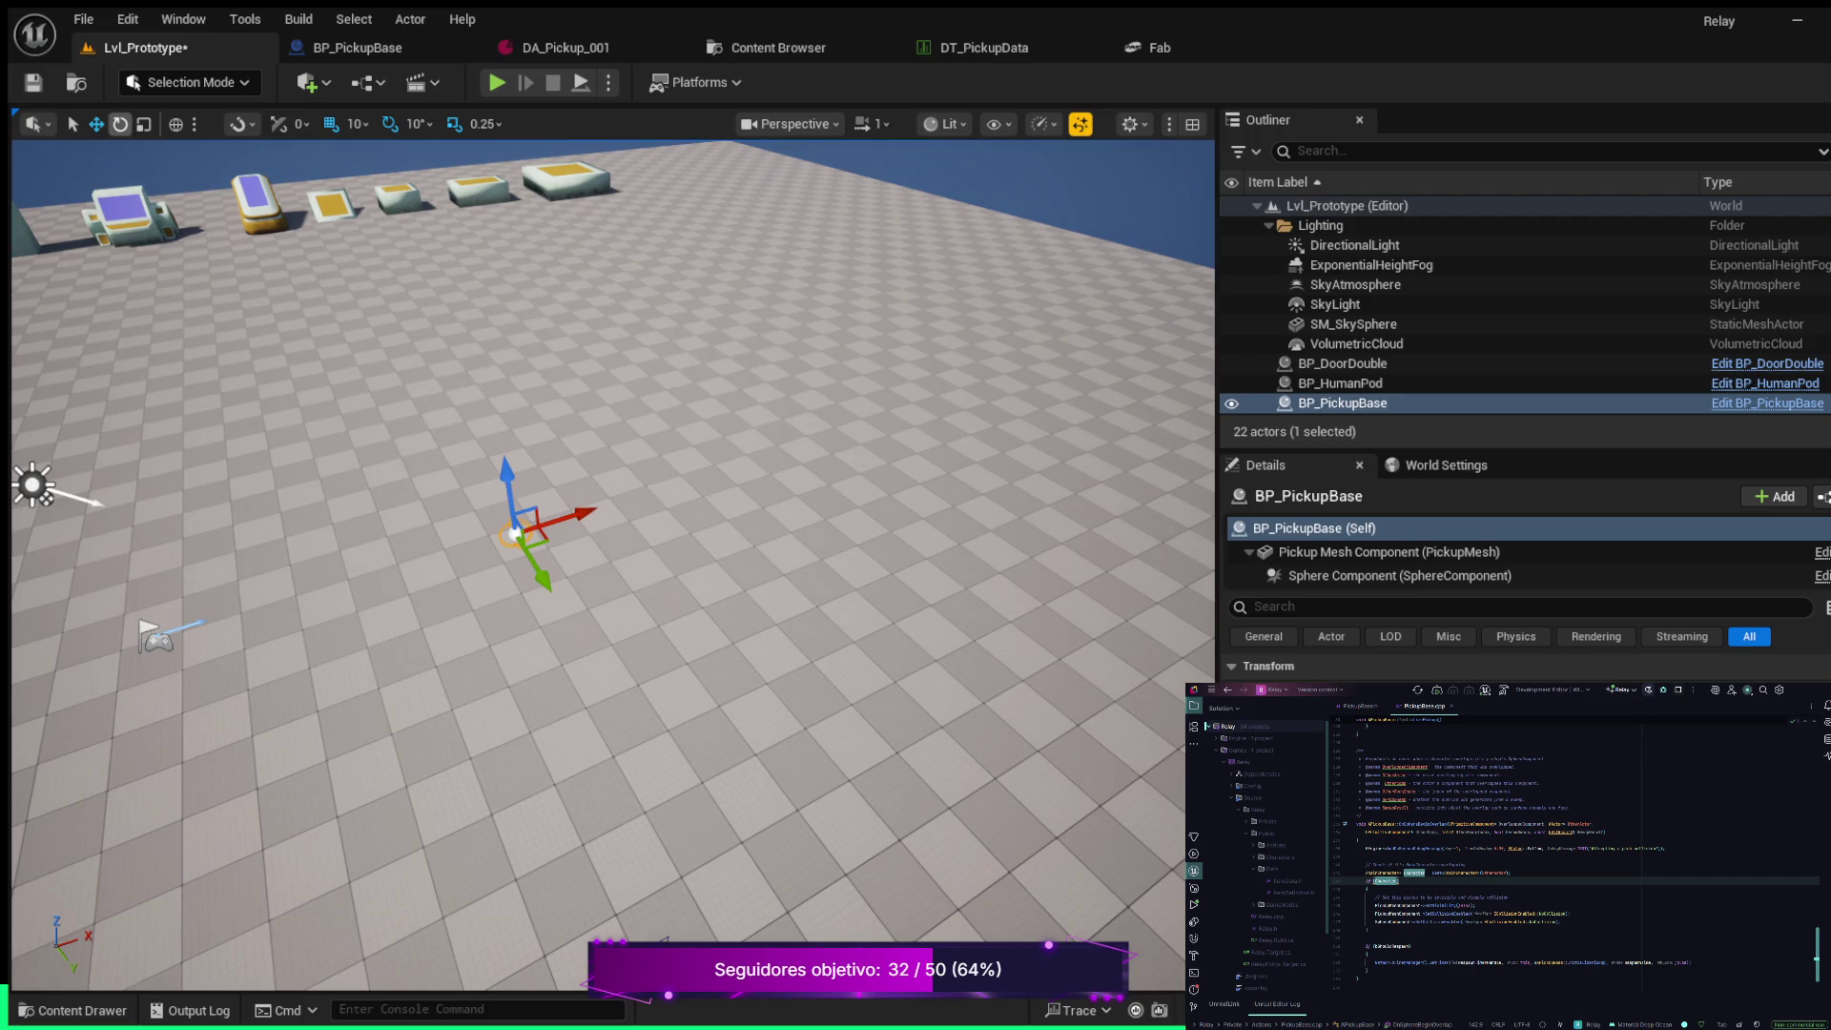
pyautogui.click(120, 124)
pyautogui.moveTo(578, 513)
pyautogui.mouseDown()
pyautogui.moveTo(621, 520)
pyautogui.moveTo(615, 579)
pyautogui.moveTo(583, 603)
pyautogui.moveTo(627, 520)
pyautogui.moveTo(584, 599)
pyautogui.moveTo(582, 479)
pyautogui.moveTo(622, 502)
pyautogui.moveTo(615, 579)
pyautogui.moveTo(620, 503)
pyautogui.moveTo(577, 473)
pyautogui.moveTo(491, 468)
pyautogui.mouseUp()
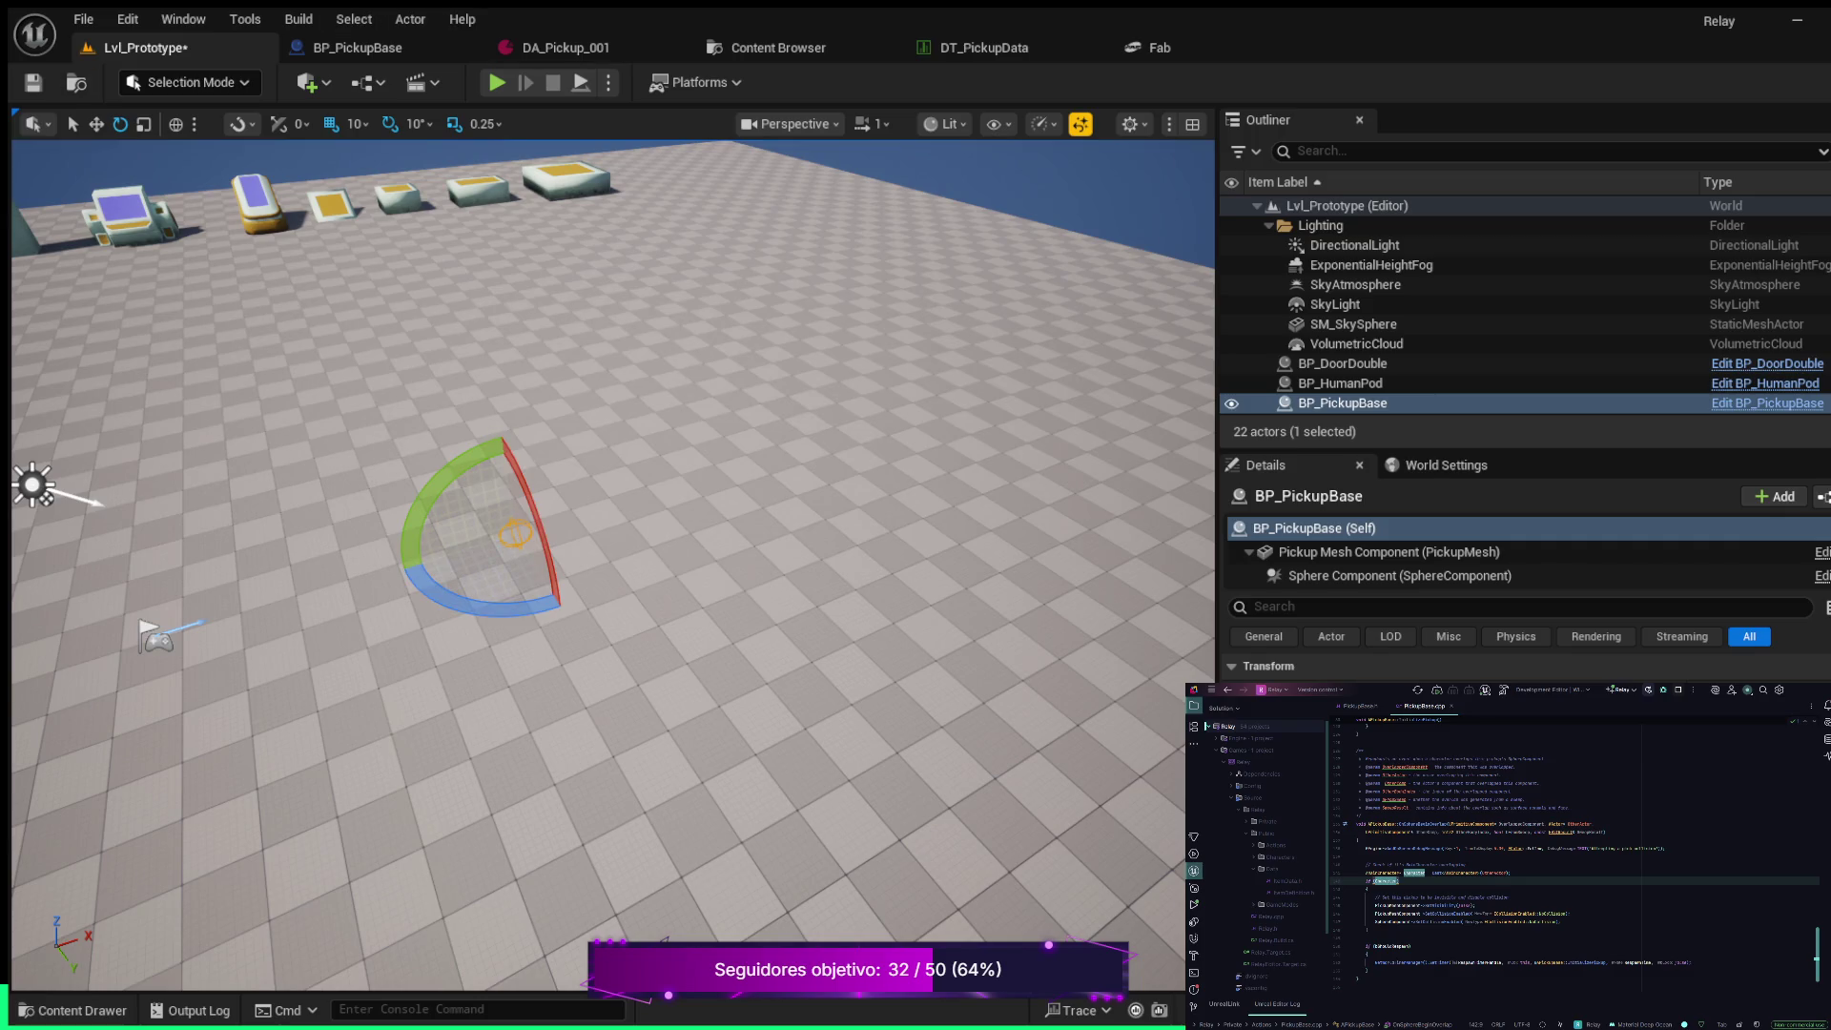
pyautogui.click(497, 82)
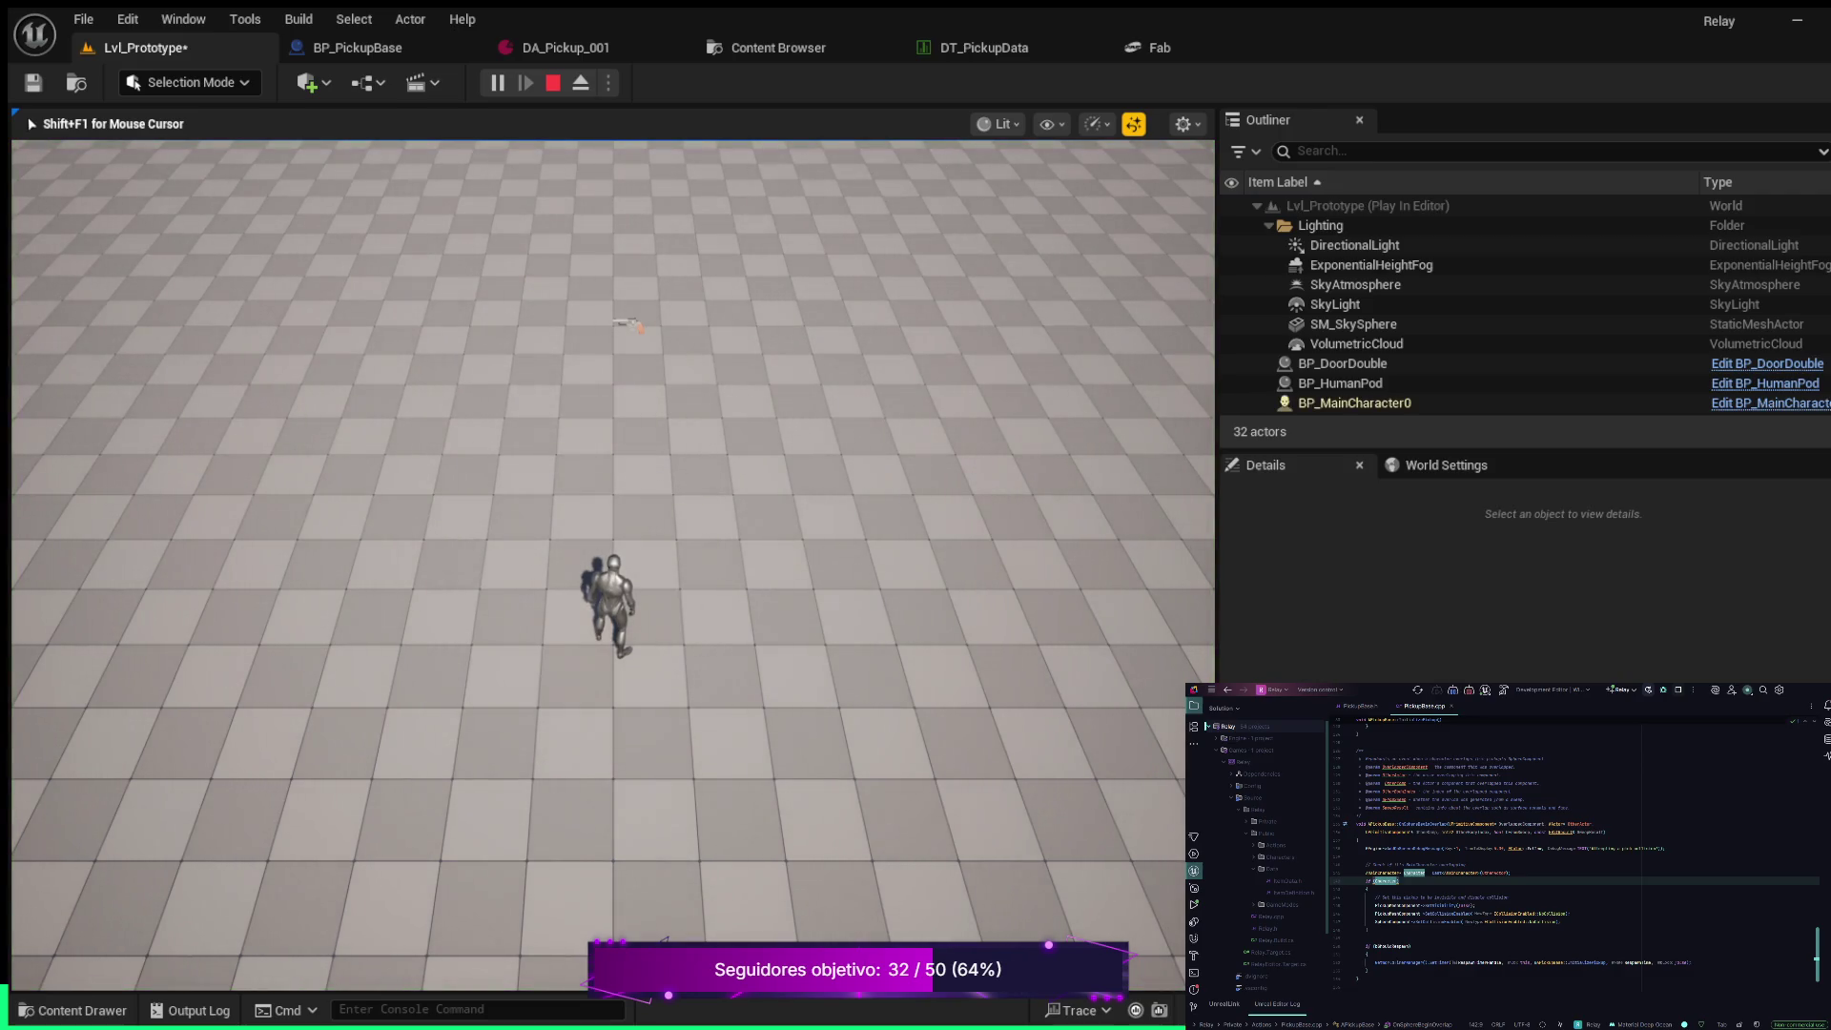
# Walk the character into the pistol pickup, end play, and return to DA_Pickup_001
pyautogui.press('w')
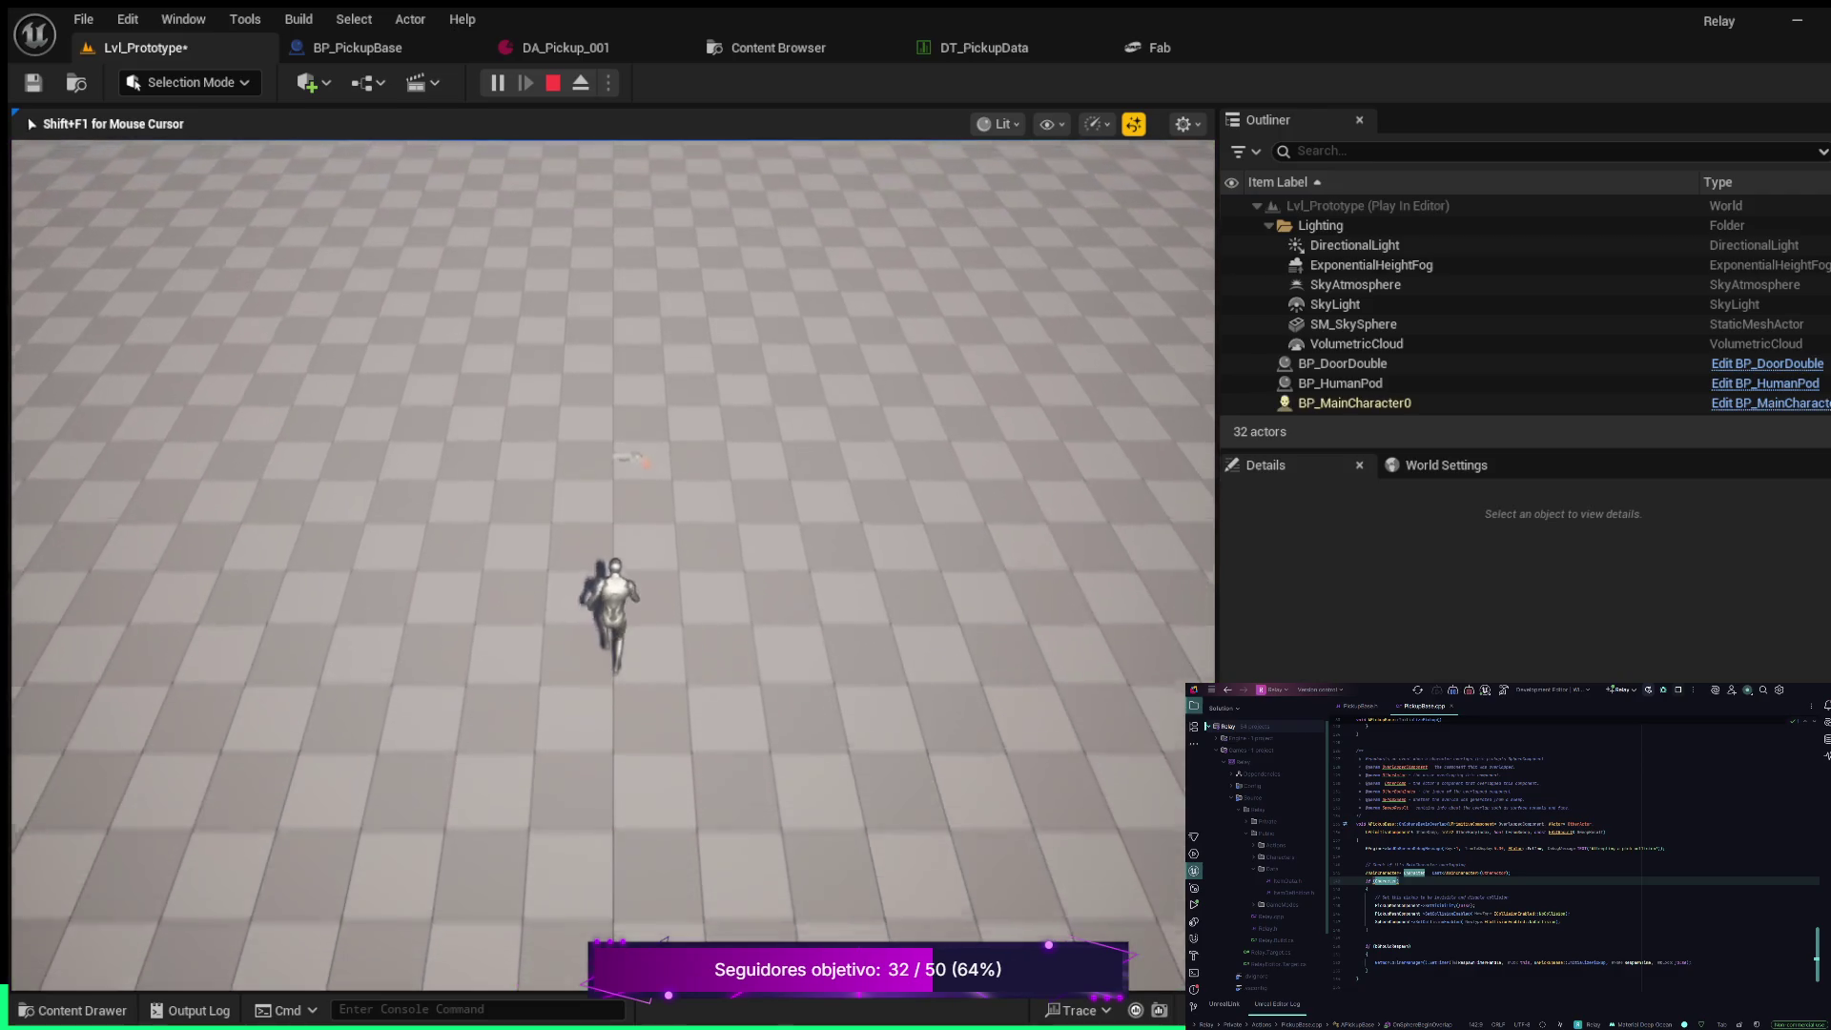
pyautogui.press('w')
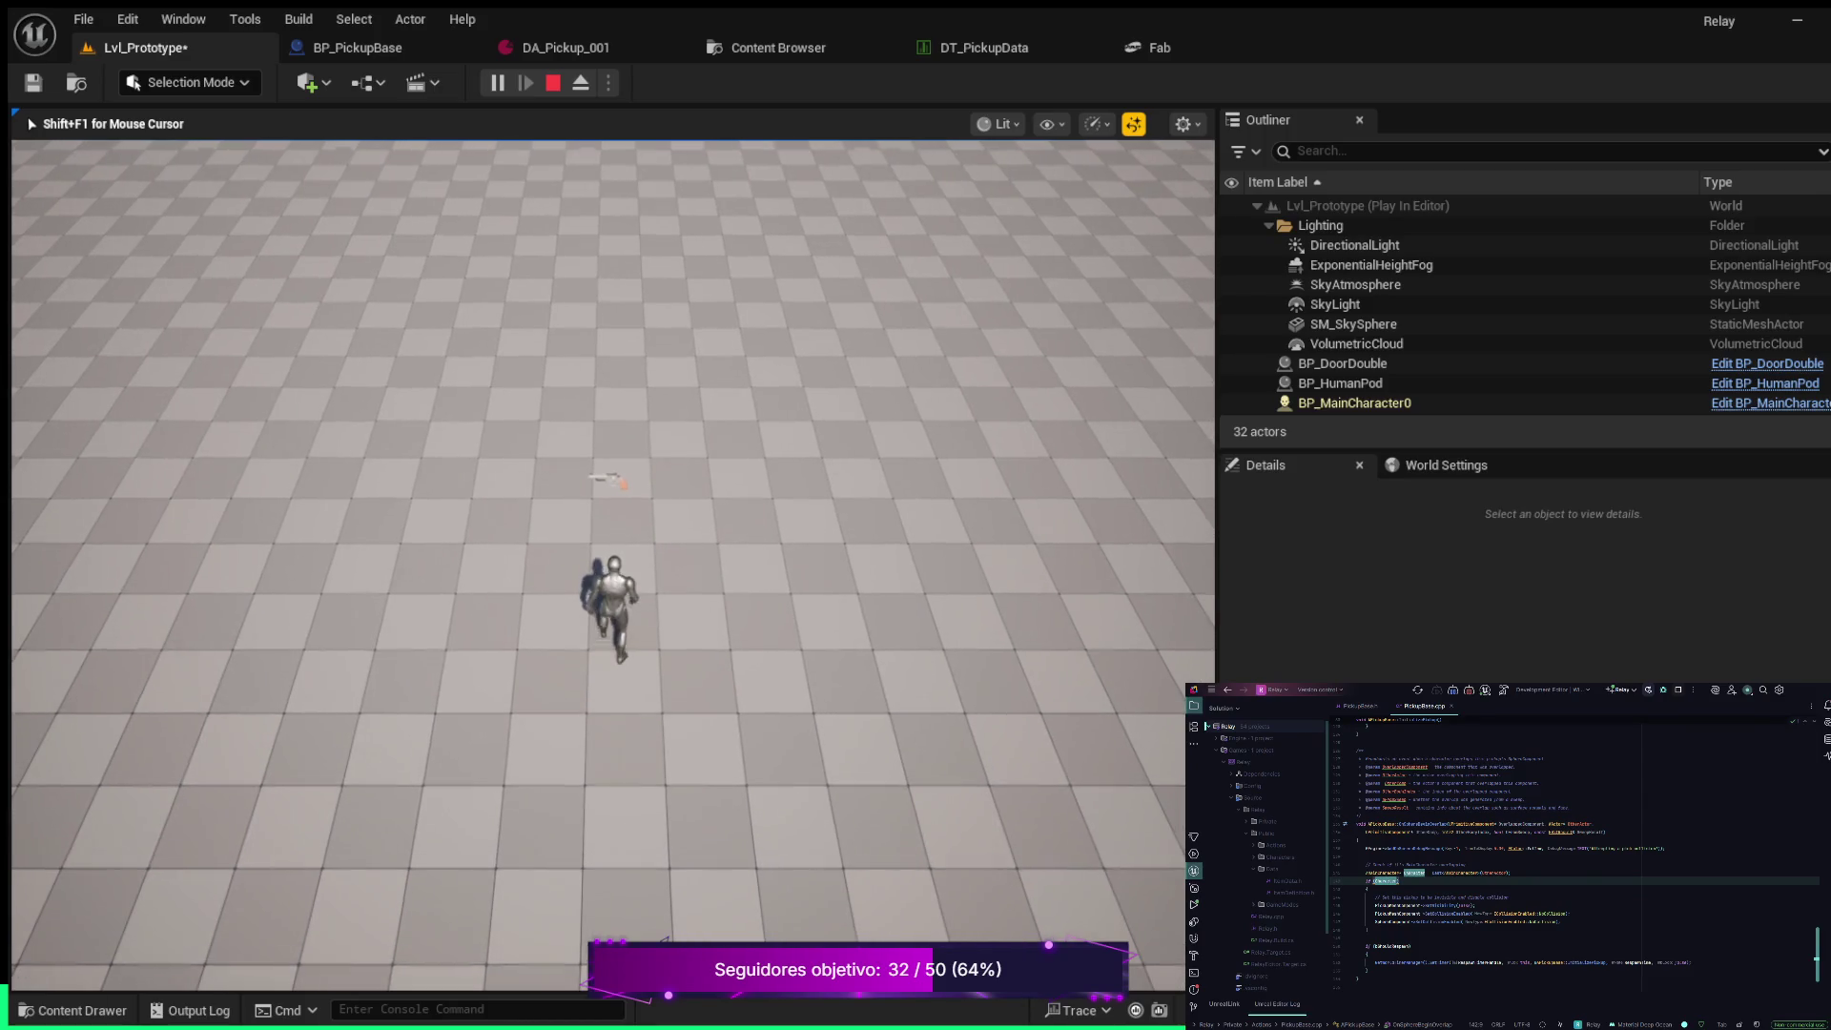
pyautogui.press('w')
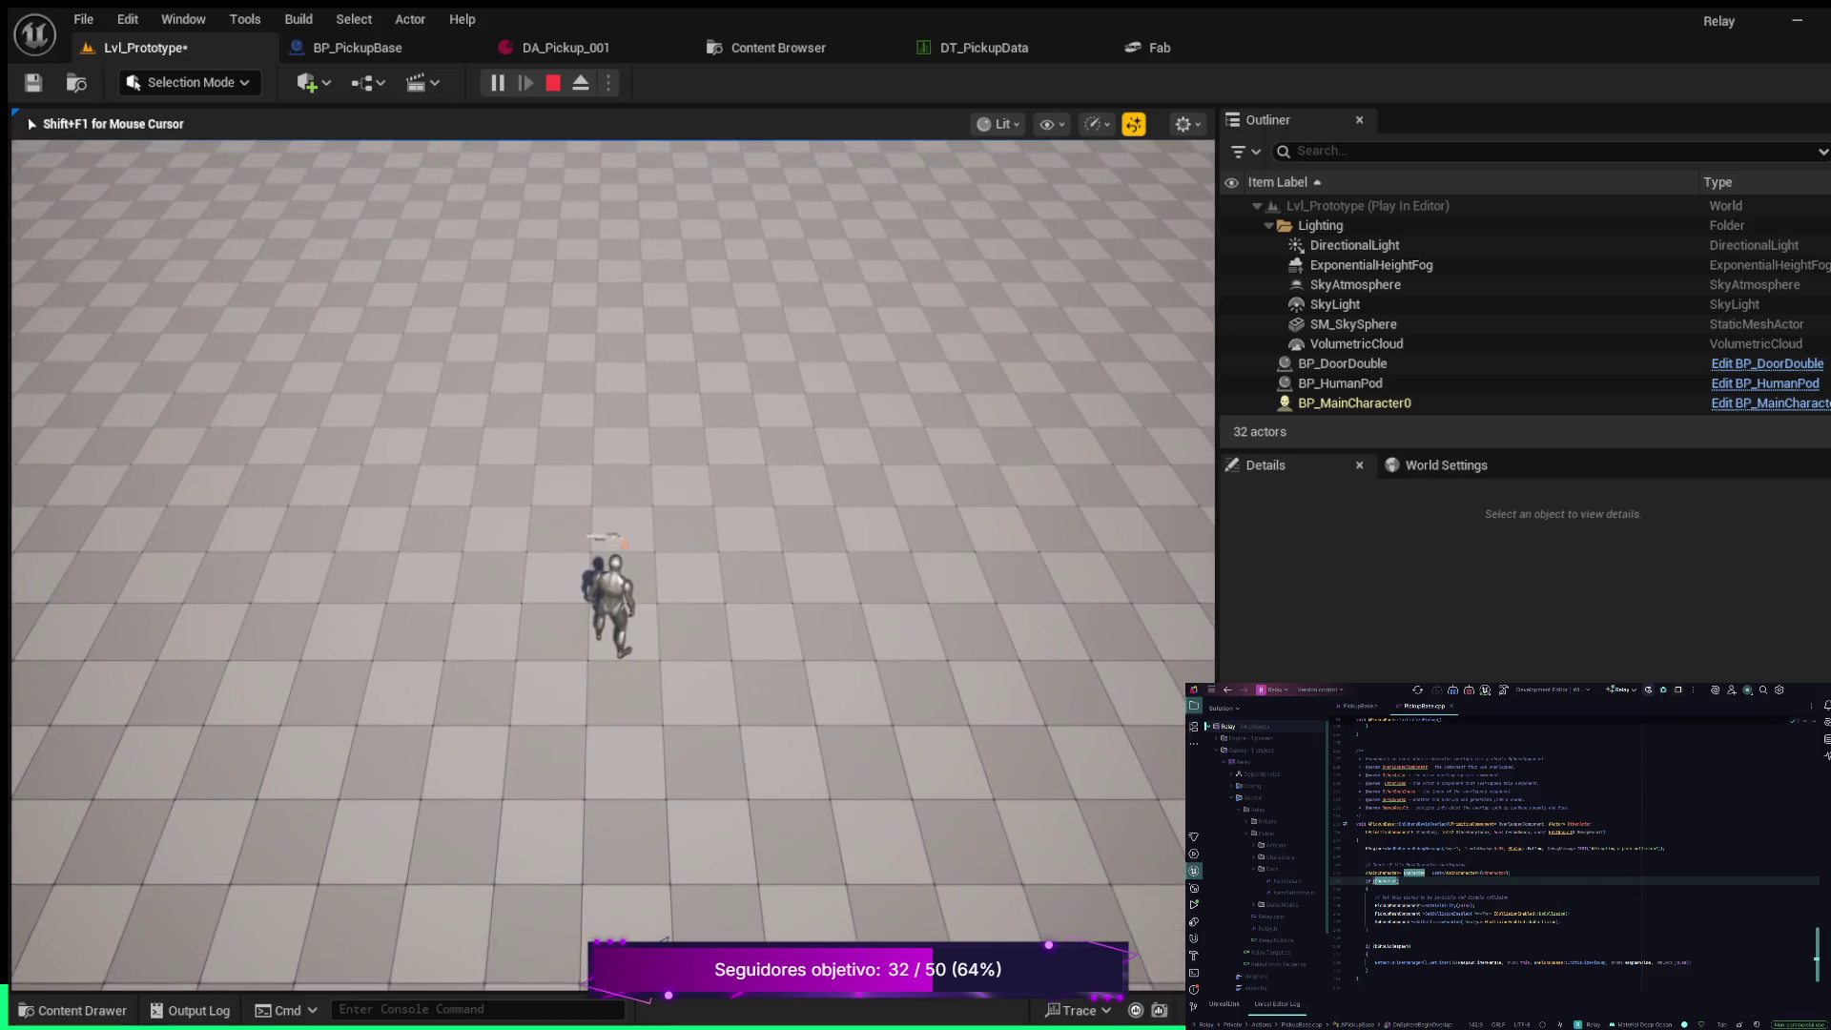
pyautogui.press('w')
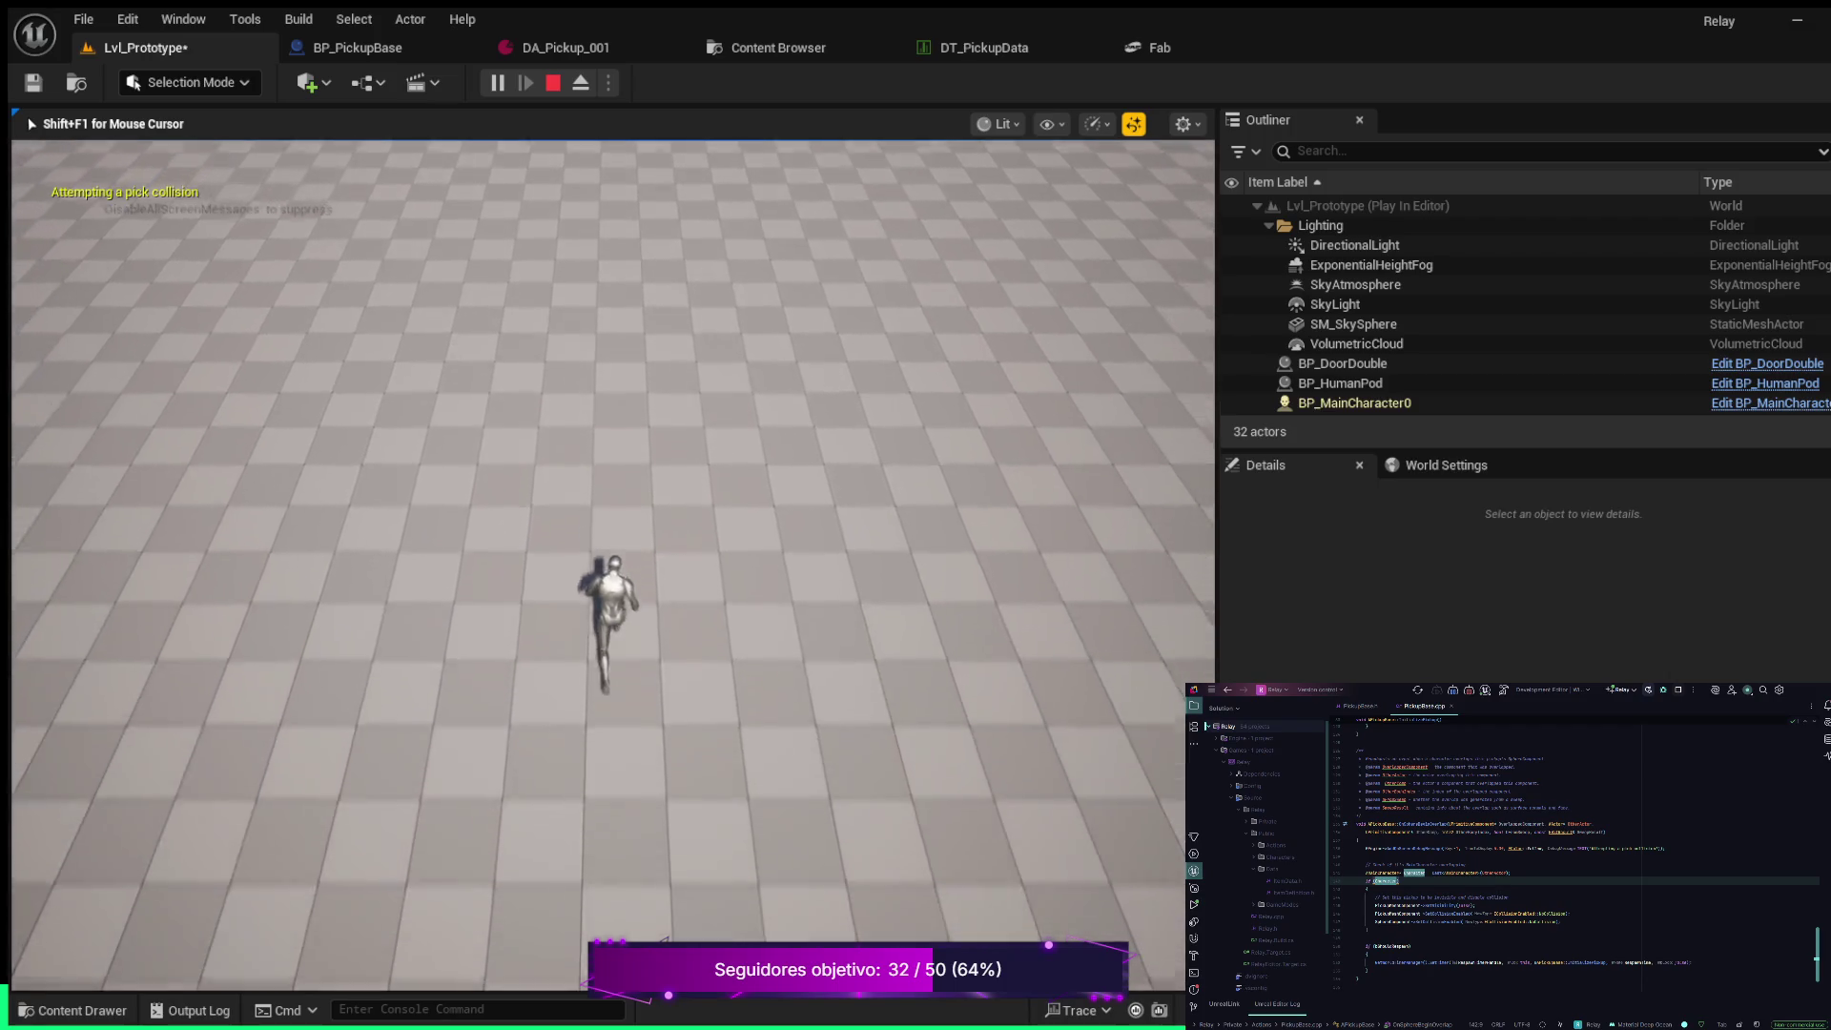
pyautogui.press('w')
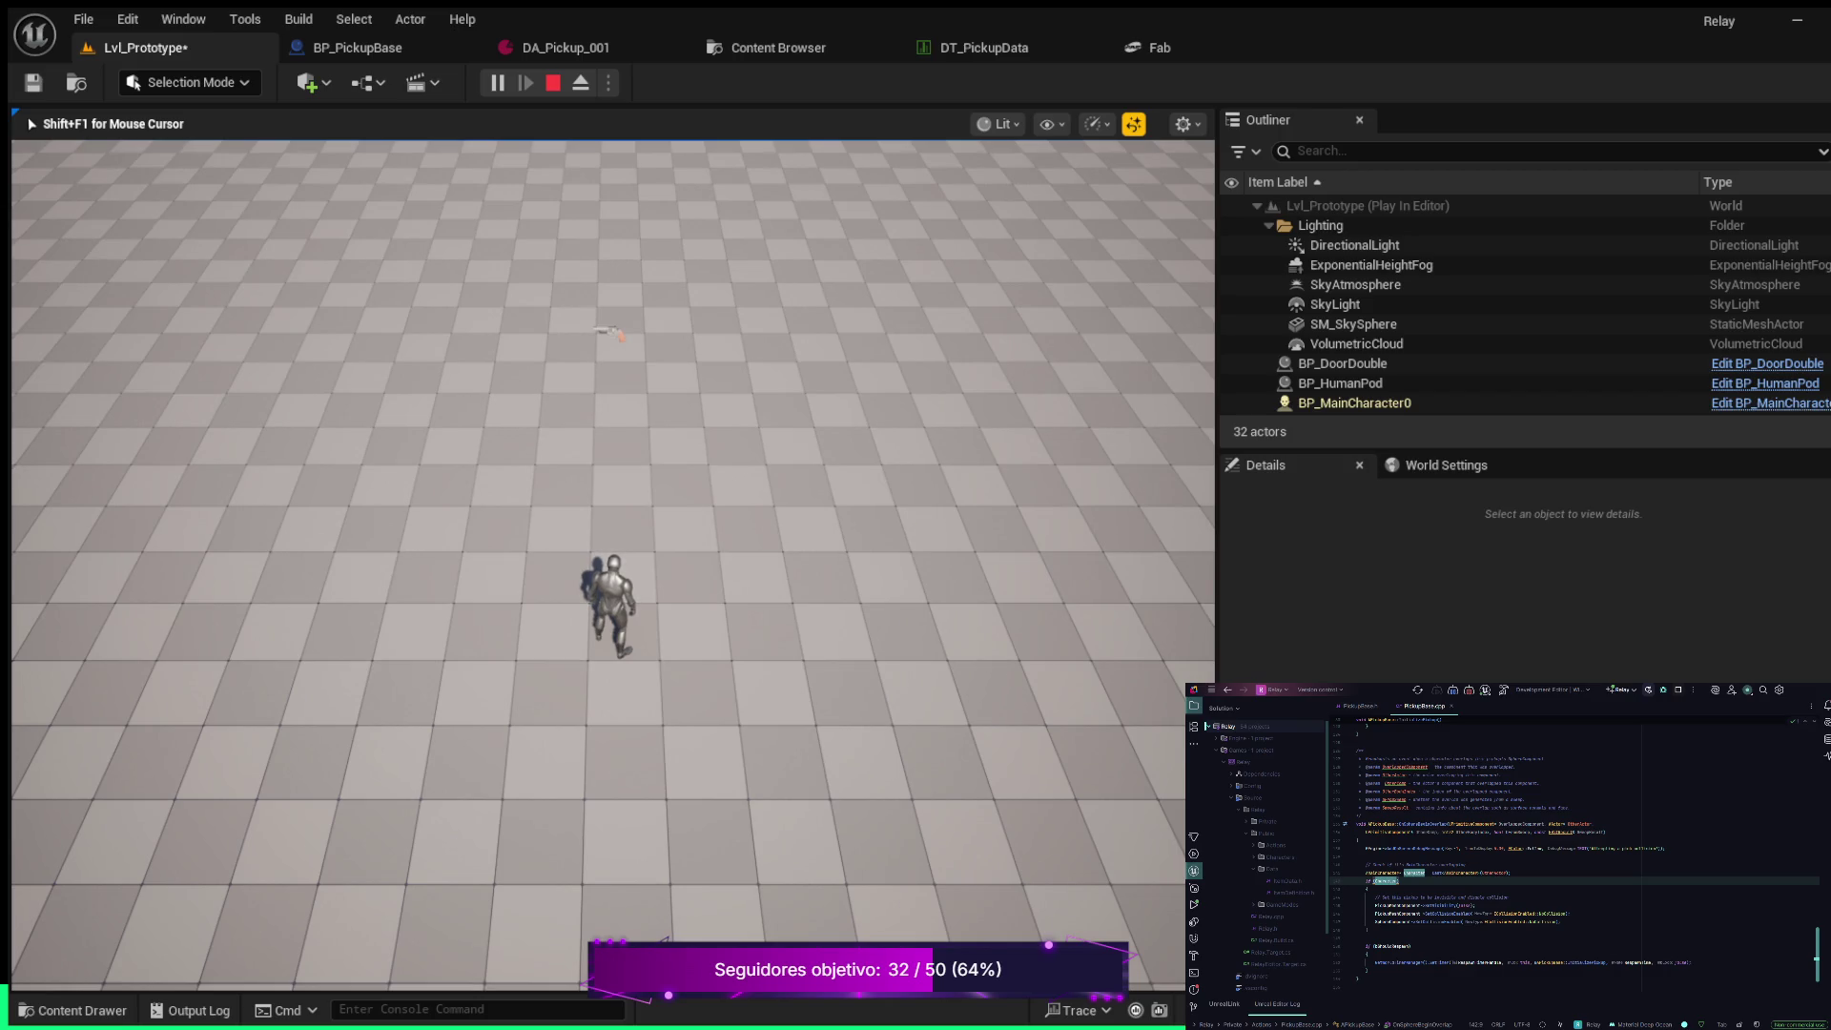
pyautogui.press('Escape')
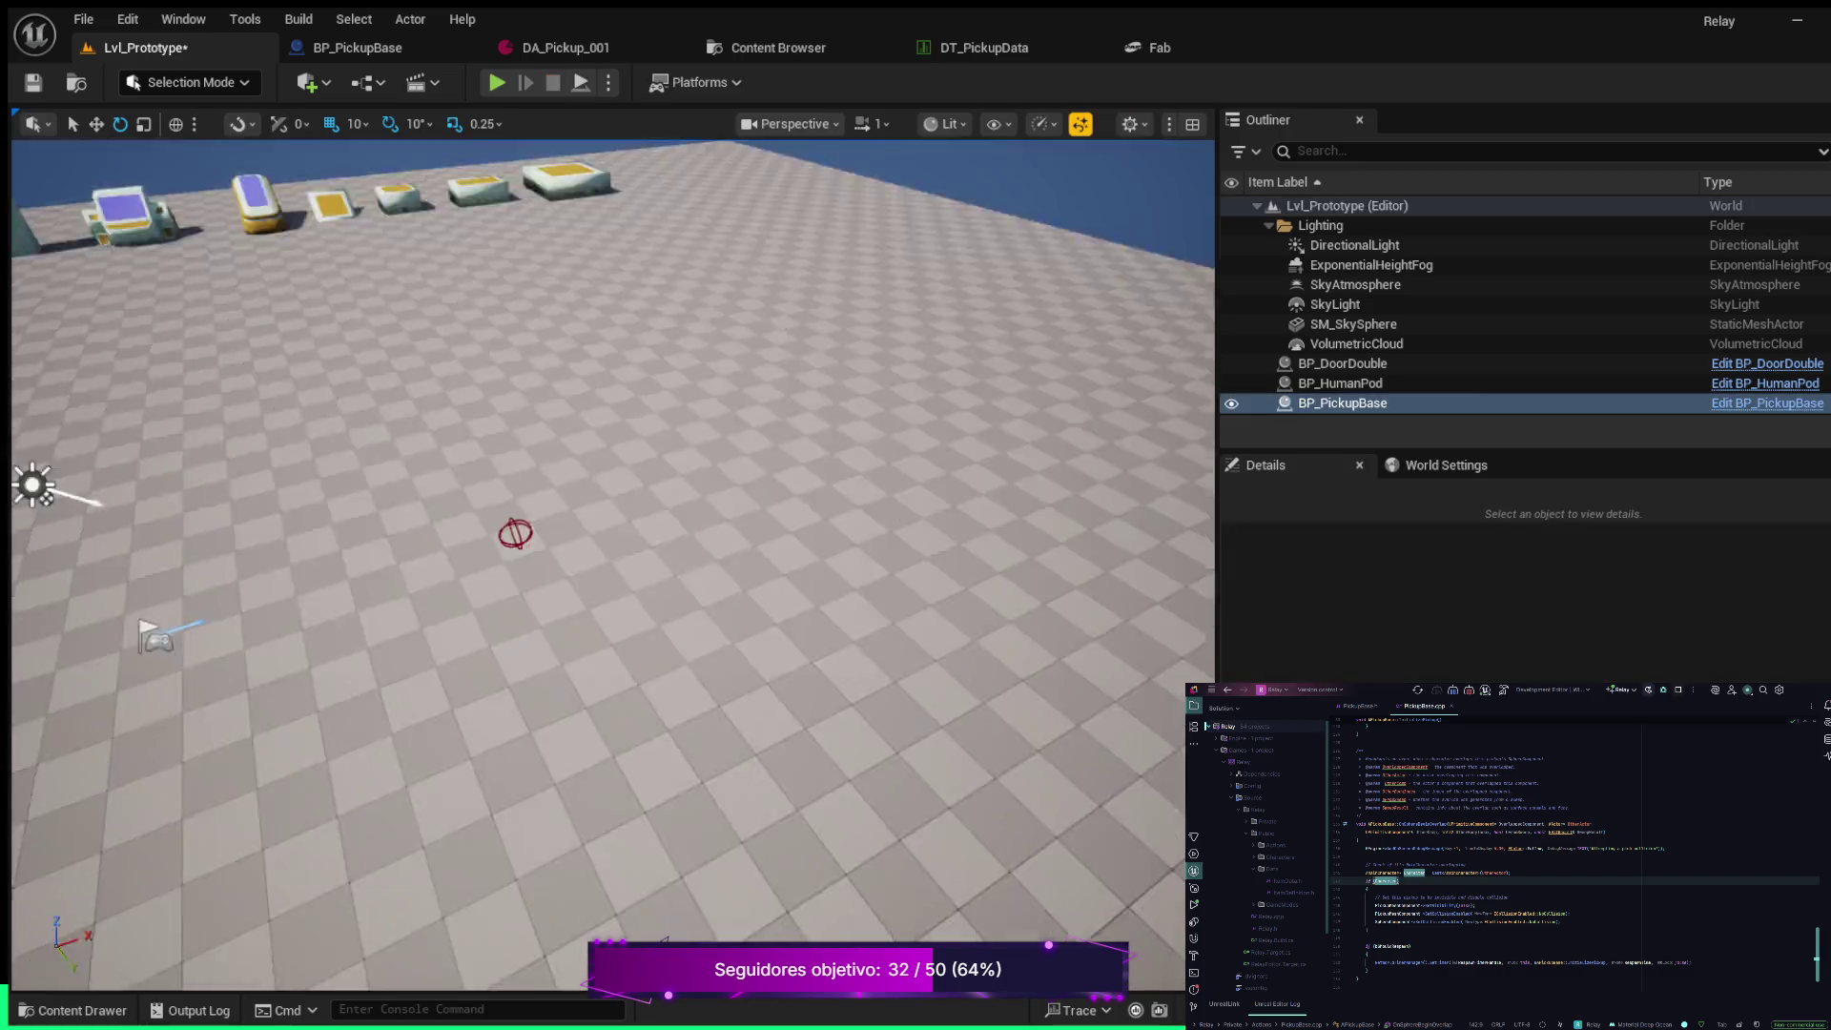
pyautogui.click(565, 48)
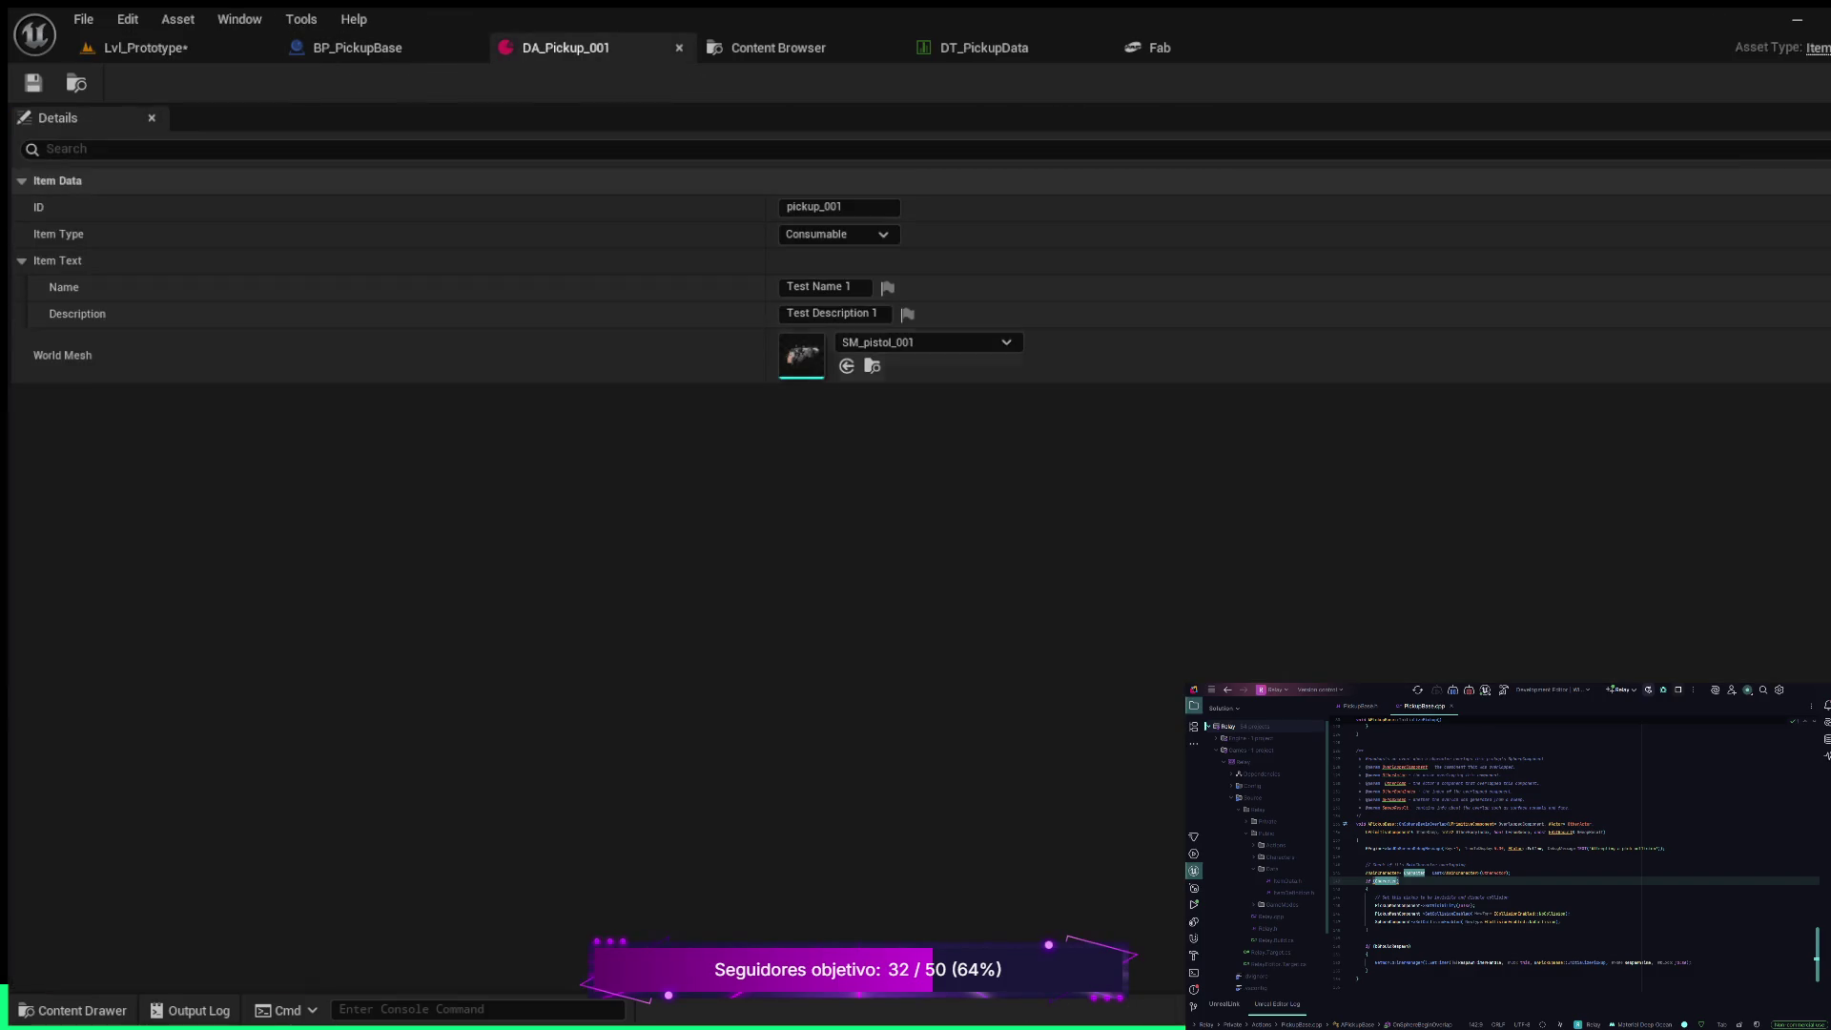
# Locate the pistol mesh, inspect AC_pistol_001 in Weapons_Free Actors, and return to DA_Pickup_001 to set SM_rifle_001
pyautogui.click(872, 366)
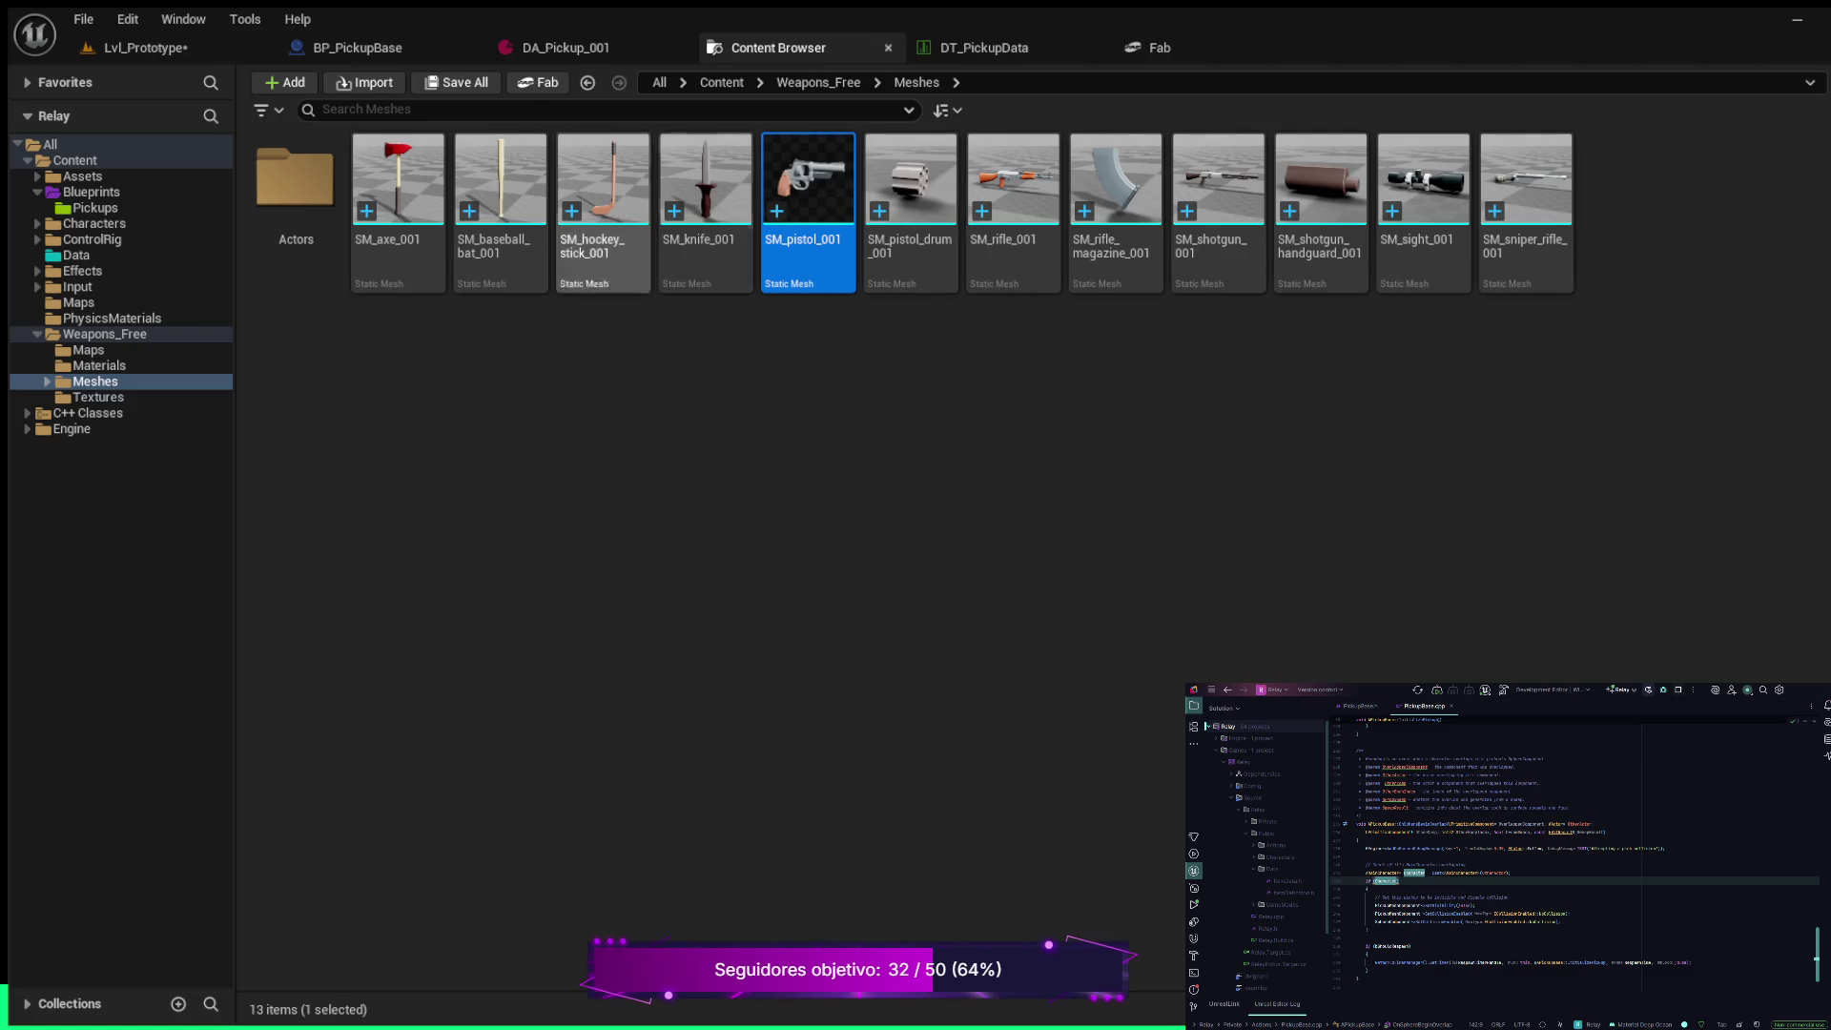
pyautogui.doubleClick(296, 186)
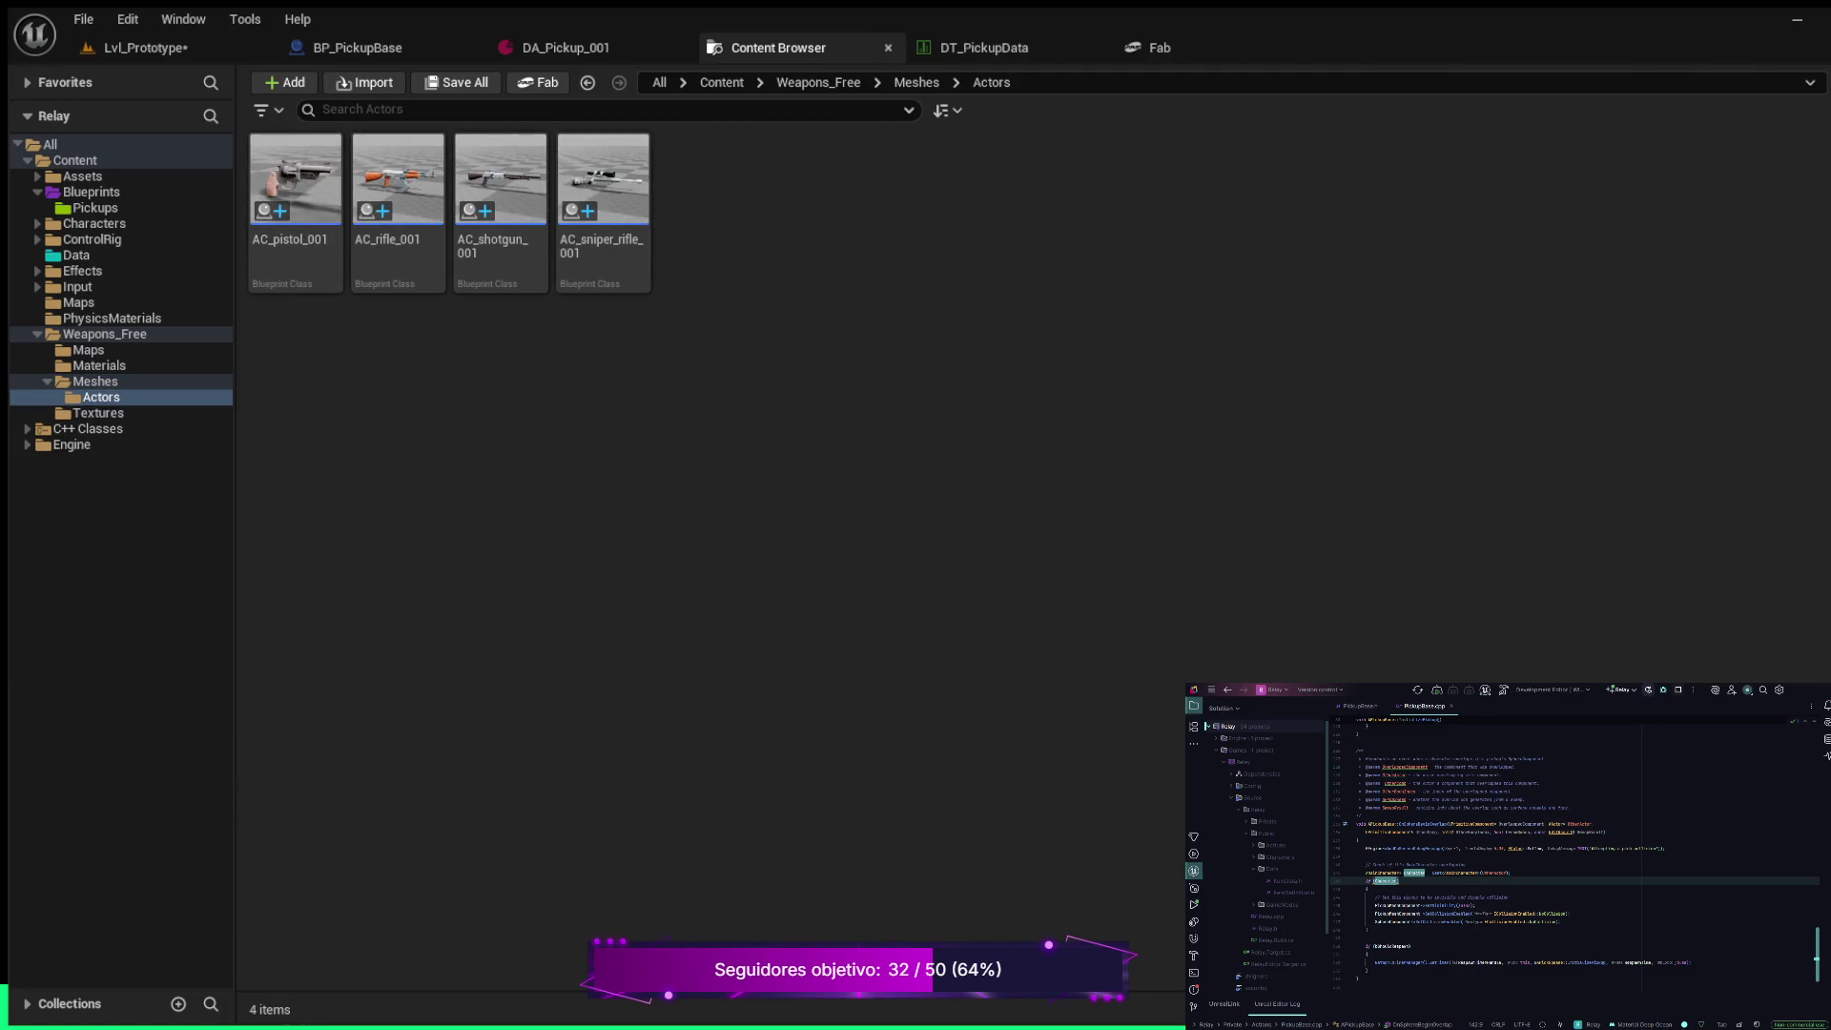
pyautogui.click(295, 186)
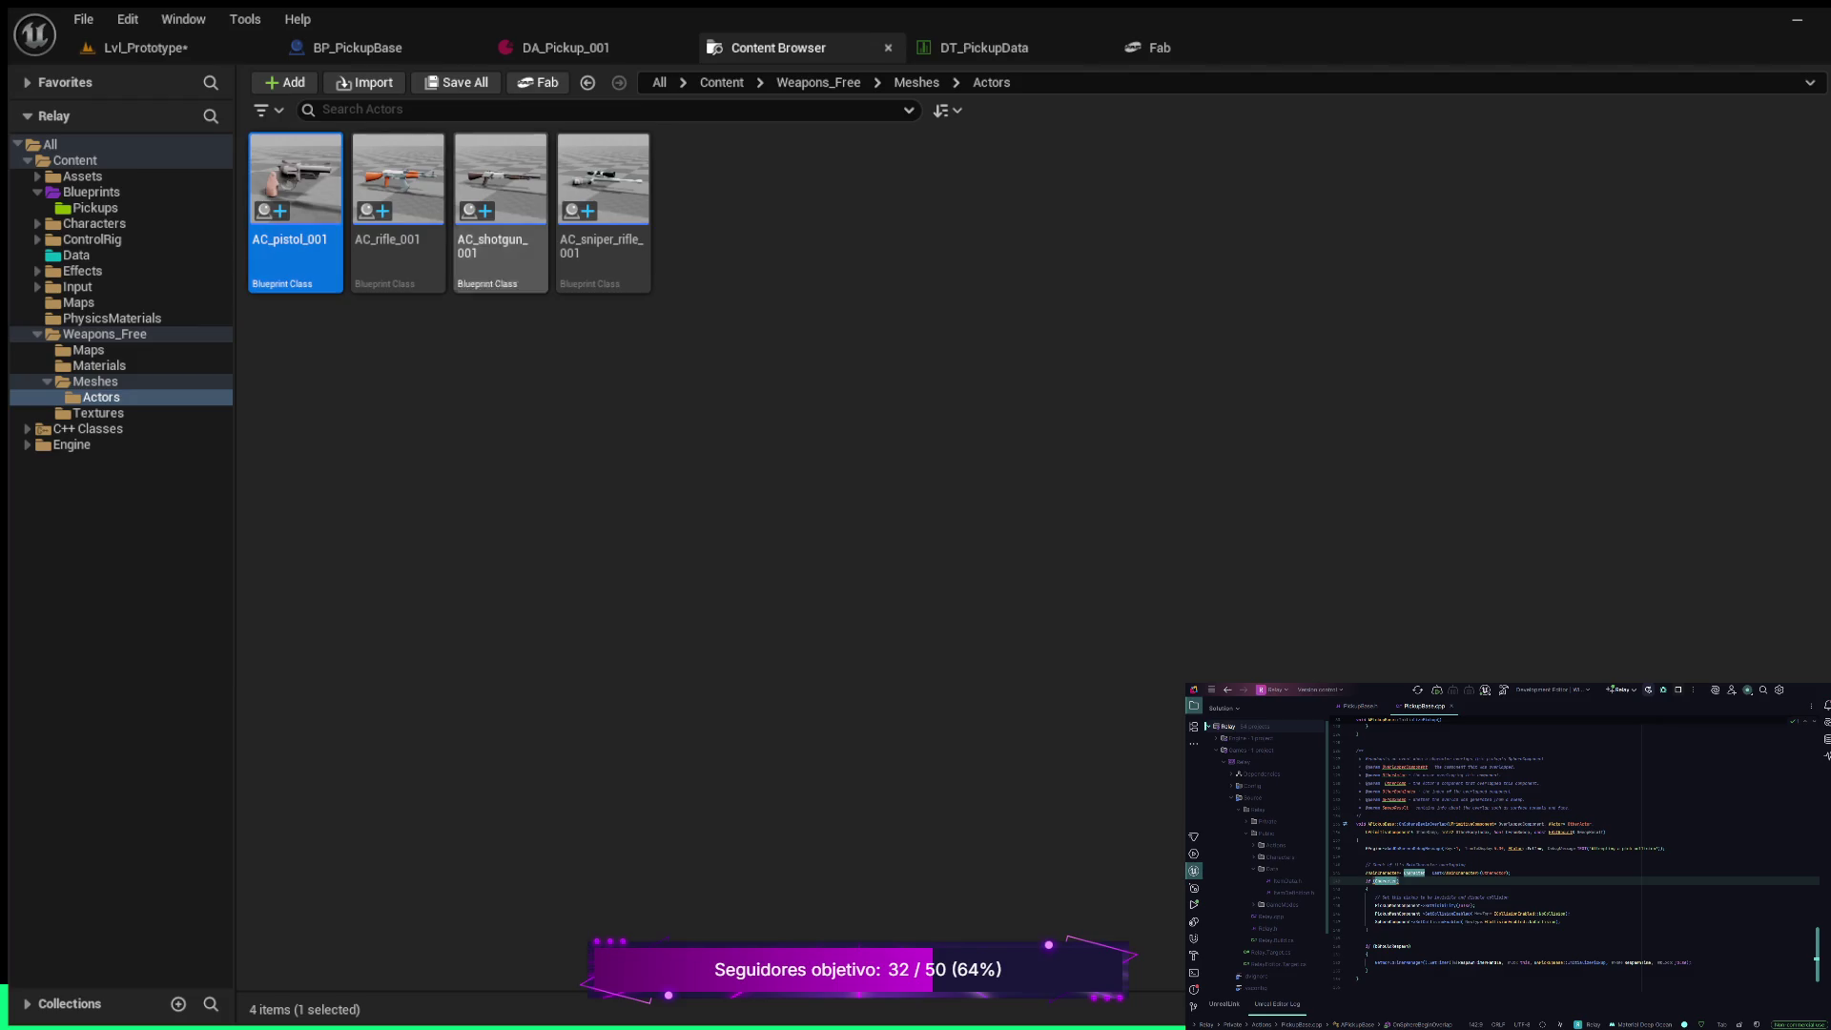
pyautogui.click(566, 48)
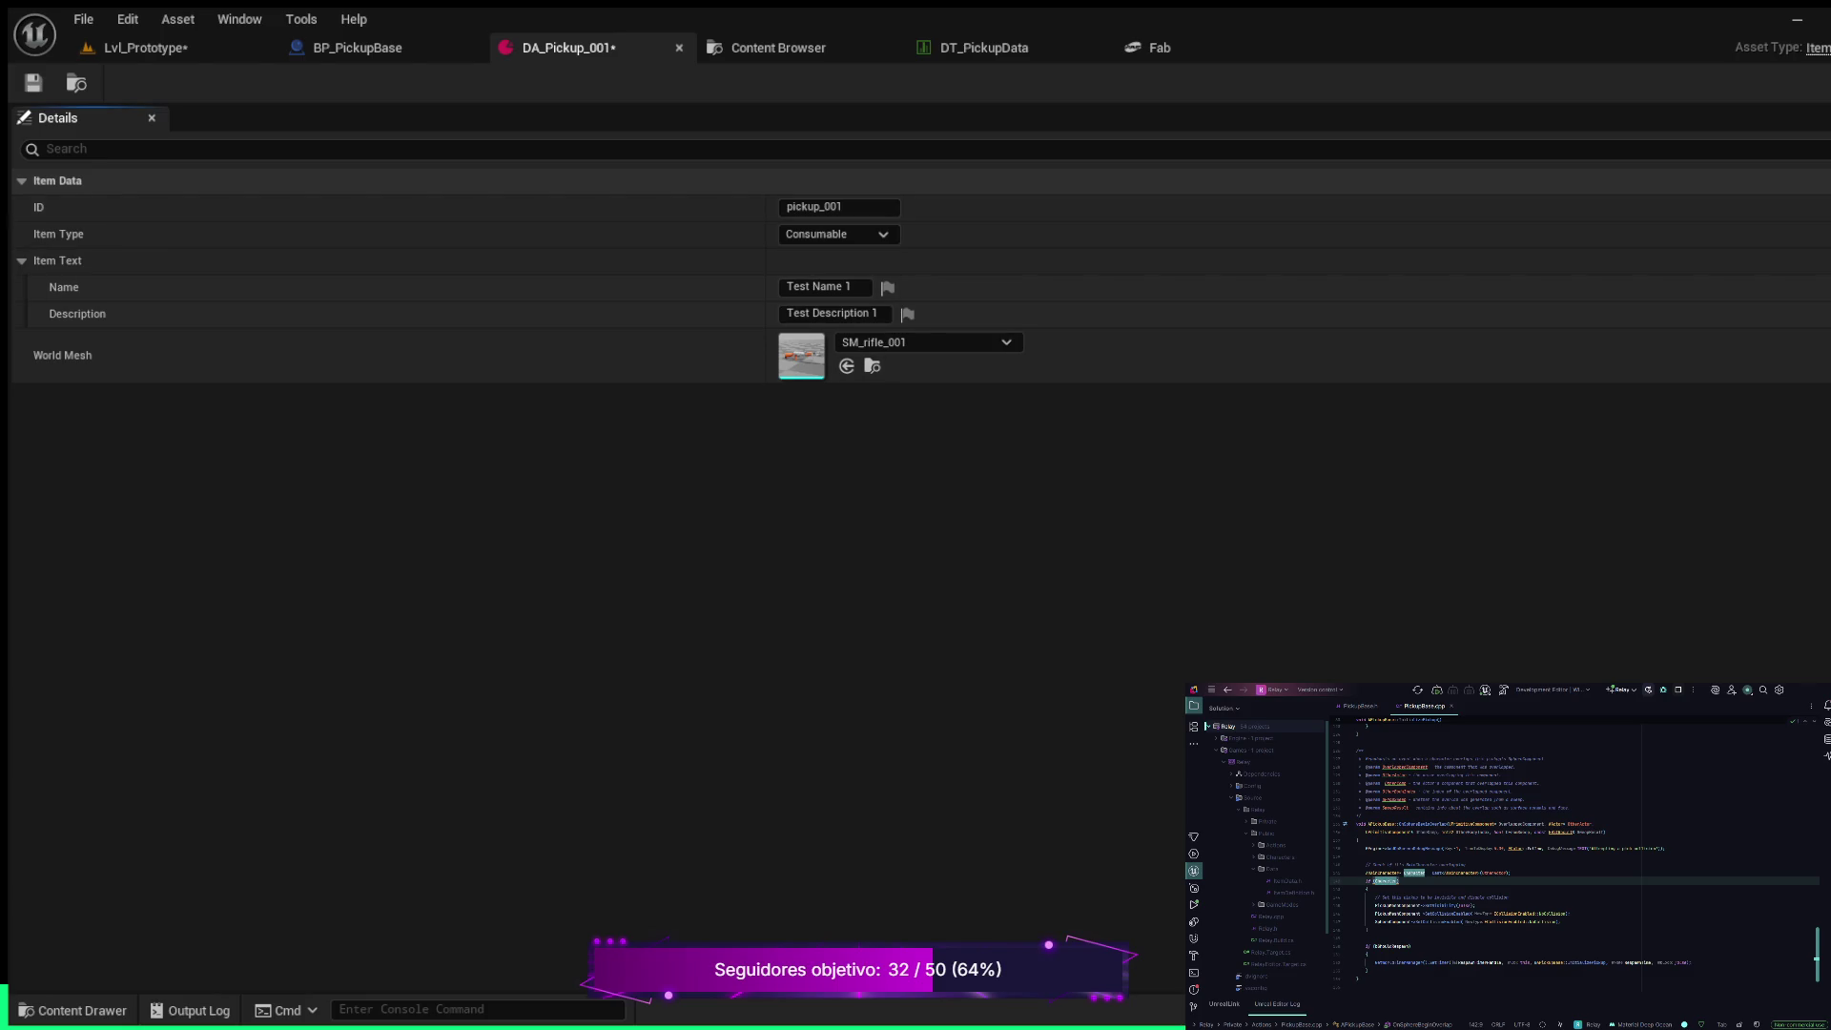
# Save DA_Pickup_001, then play Lvl_Prototype and walk the character into the rifle pickup
pyautogui.click(33, 83)
pyautogui.click(143, 48)
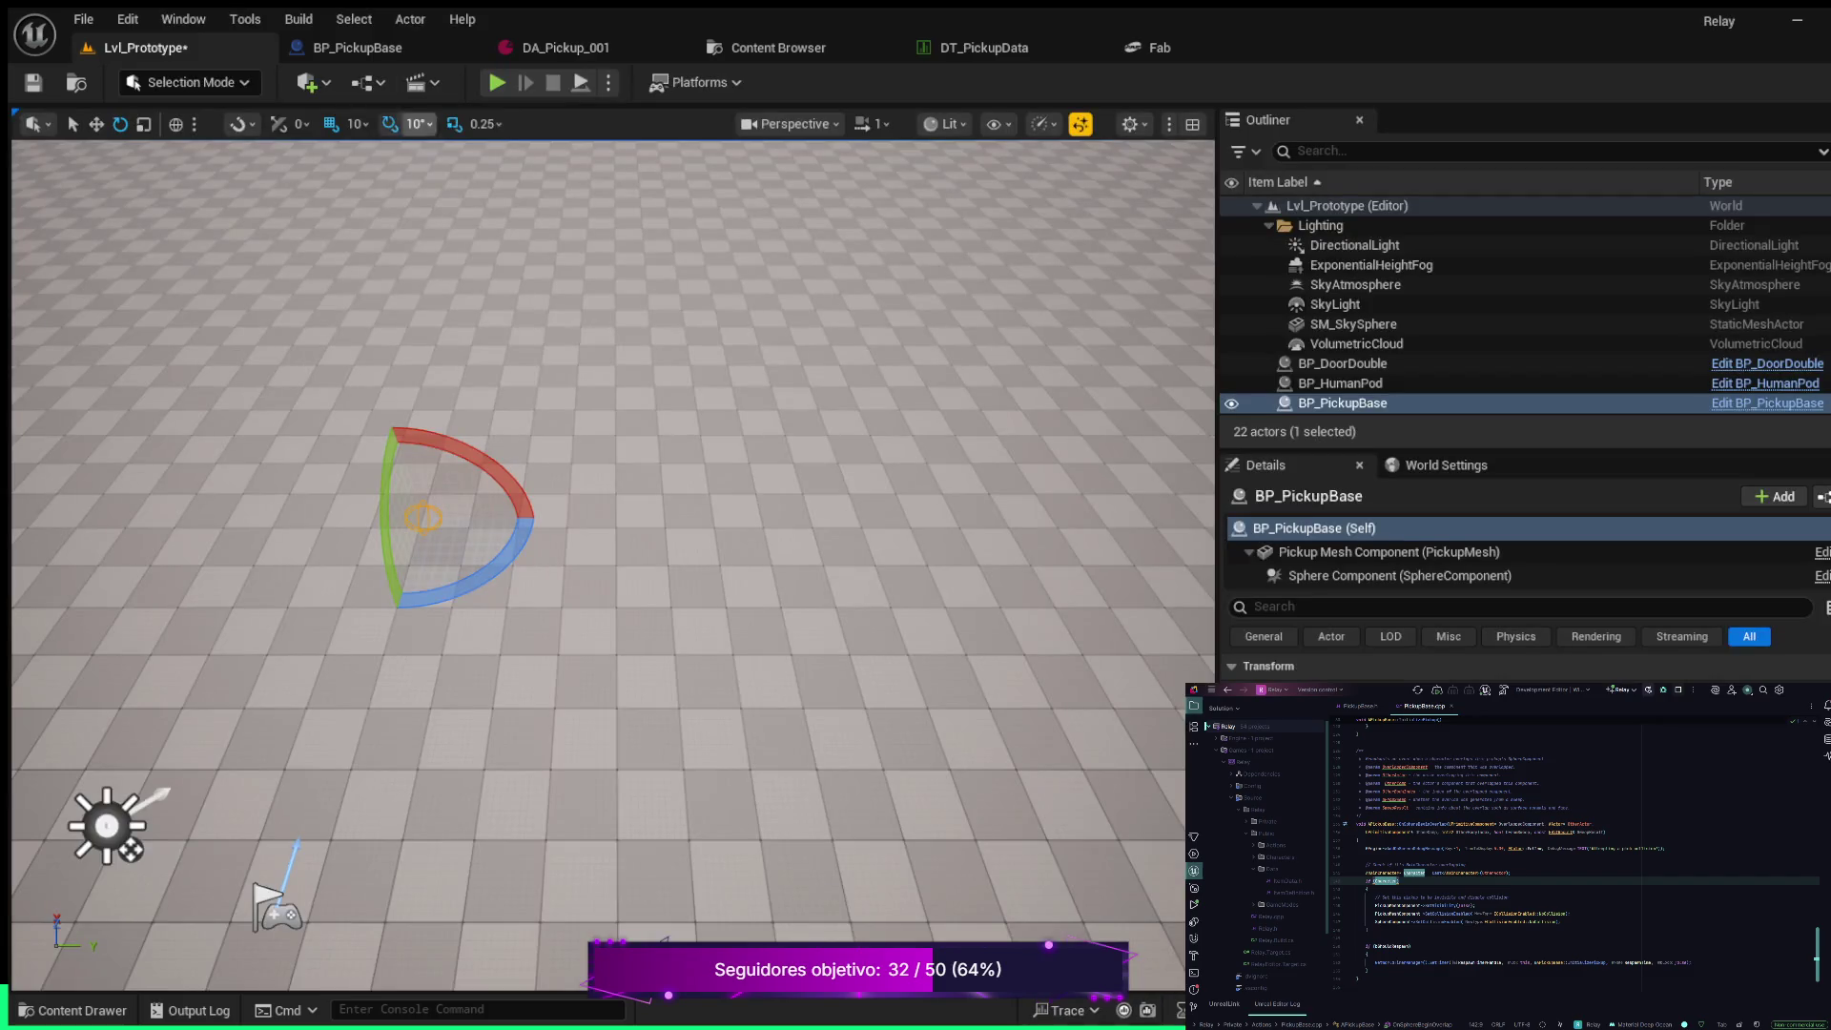
pyautogui.click(496, 83)
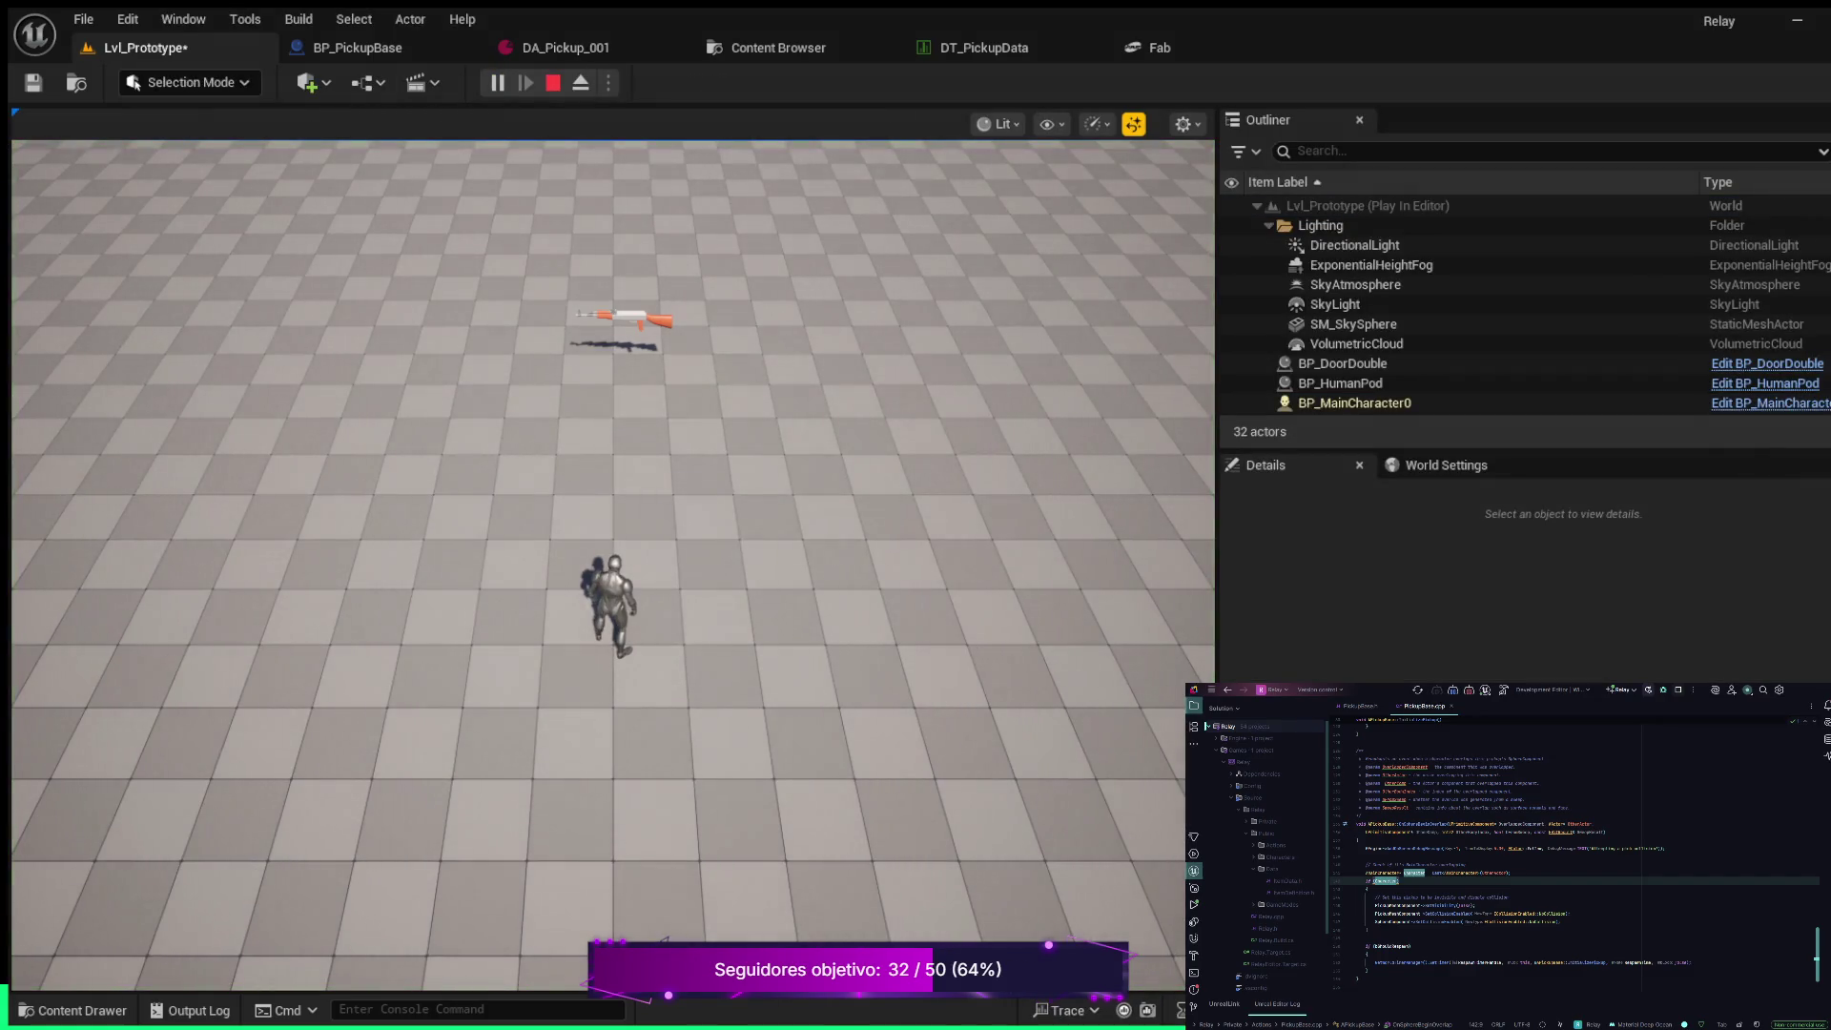
pyautogui.press('w')
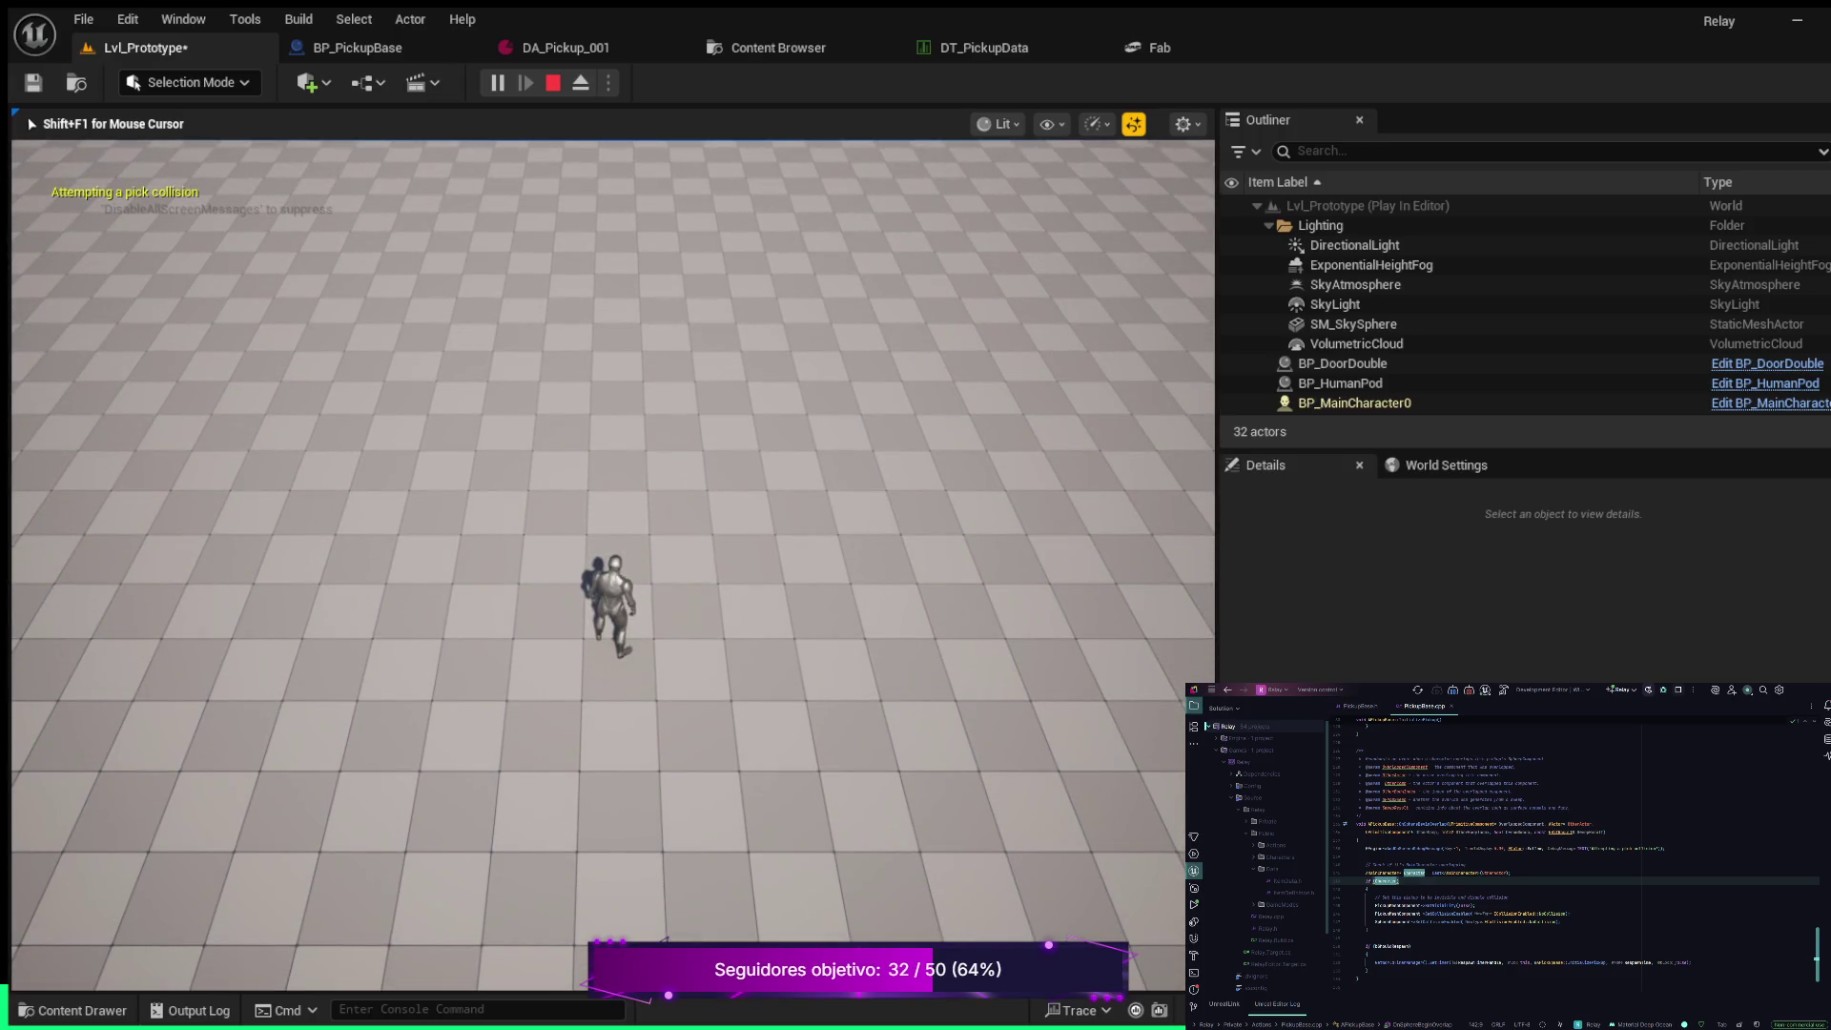
pyautogui.press('Escape')
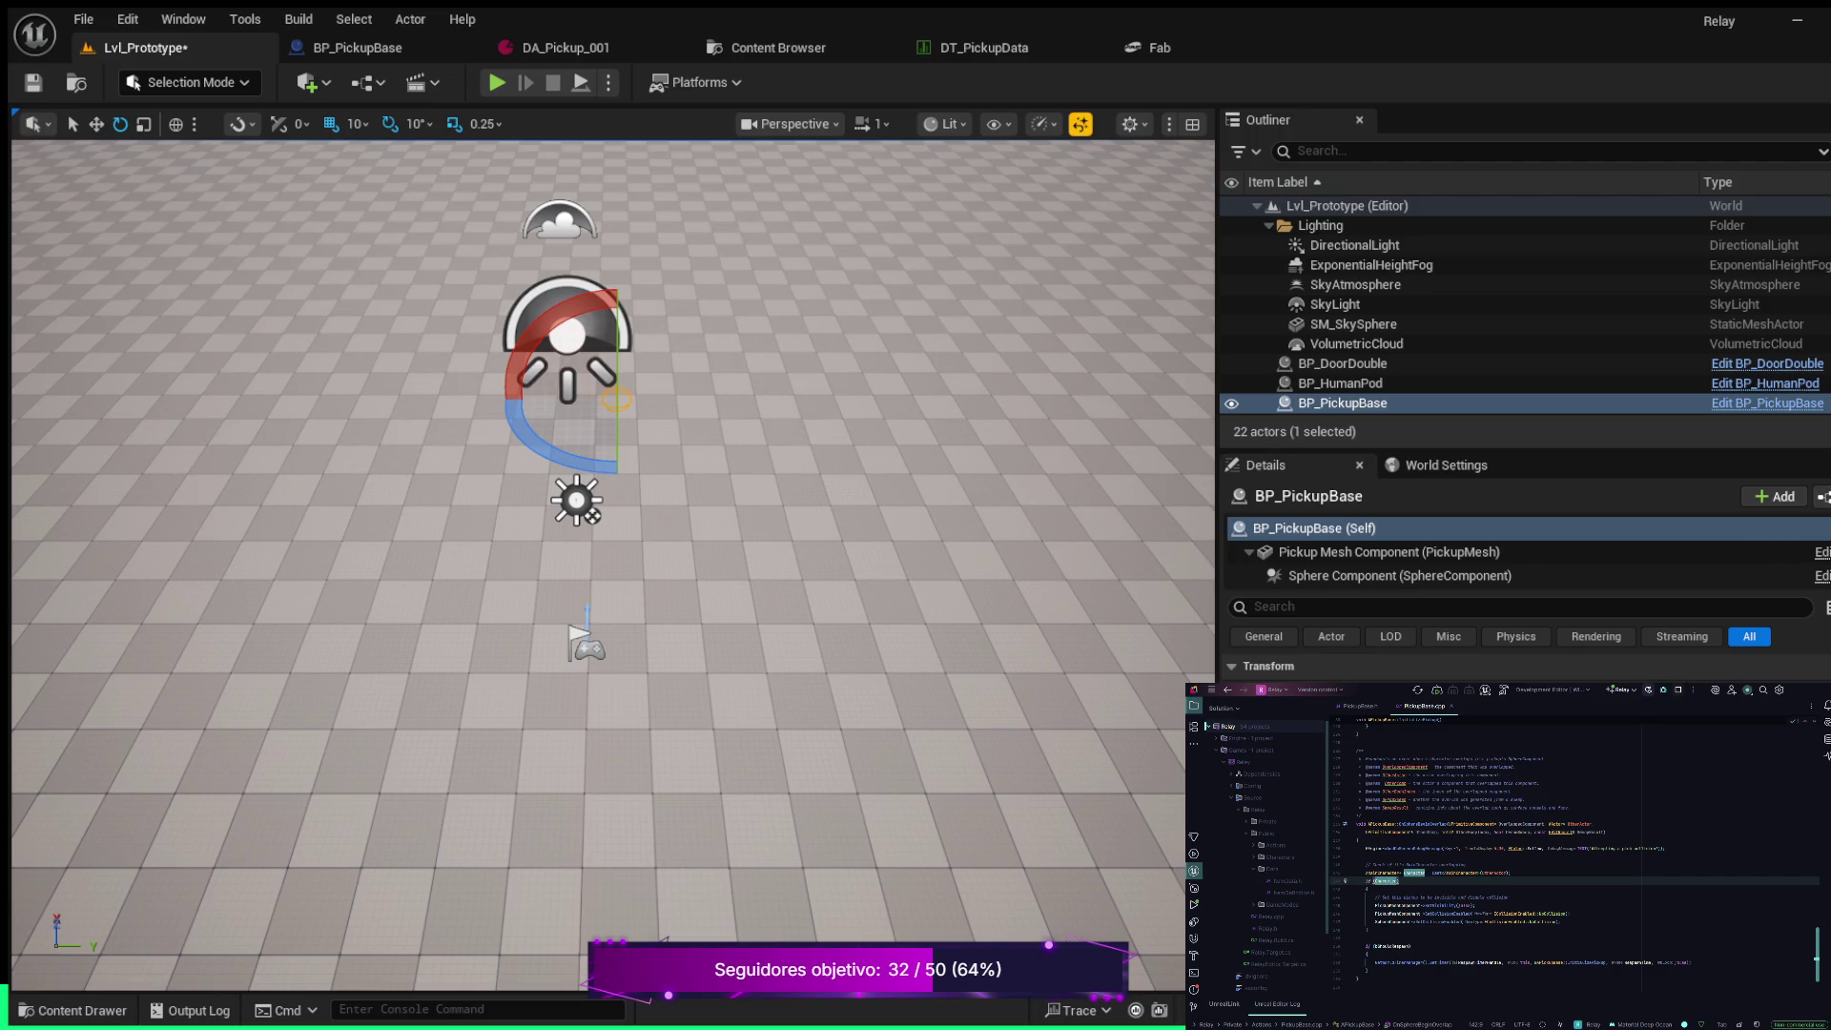
pyautogui.scroll(-10, 1574, 849)
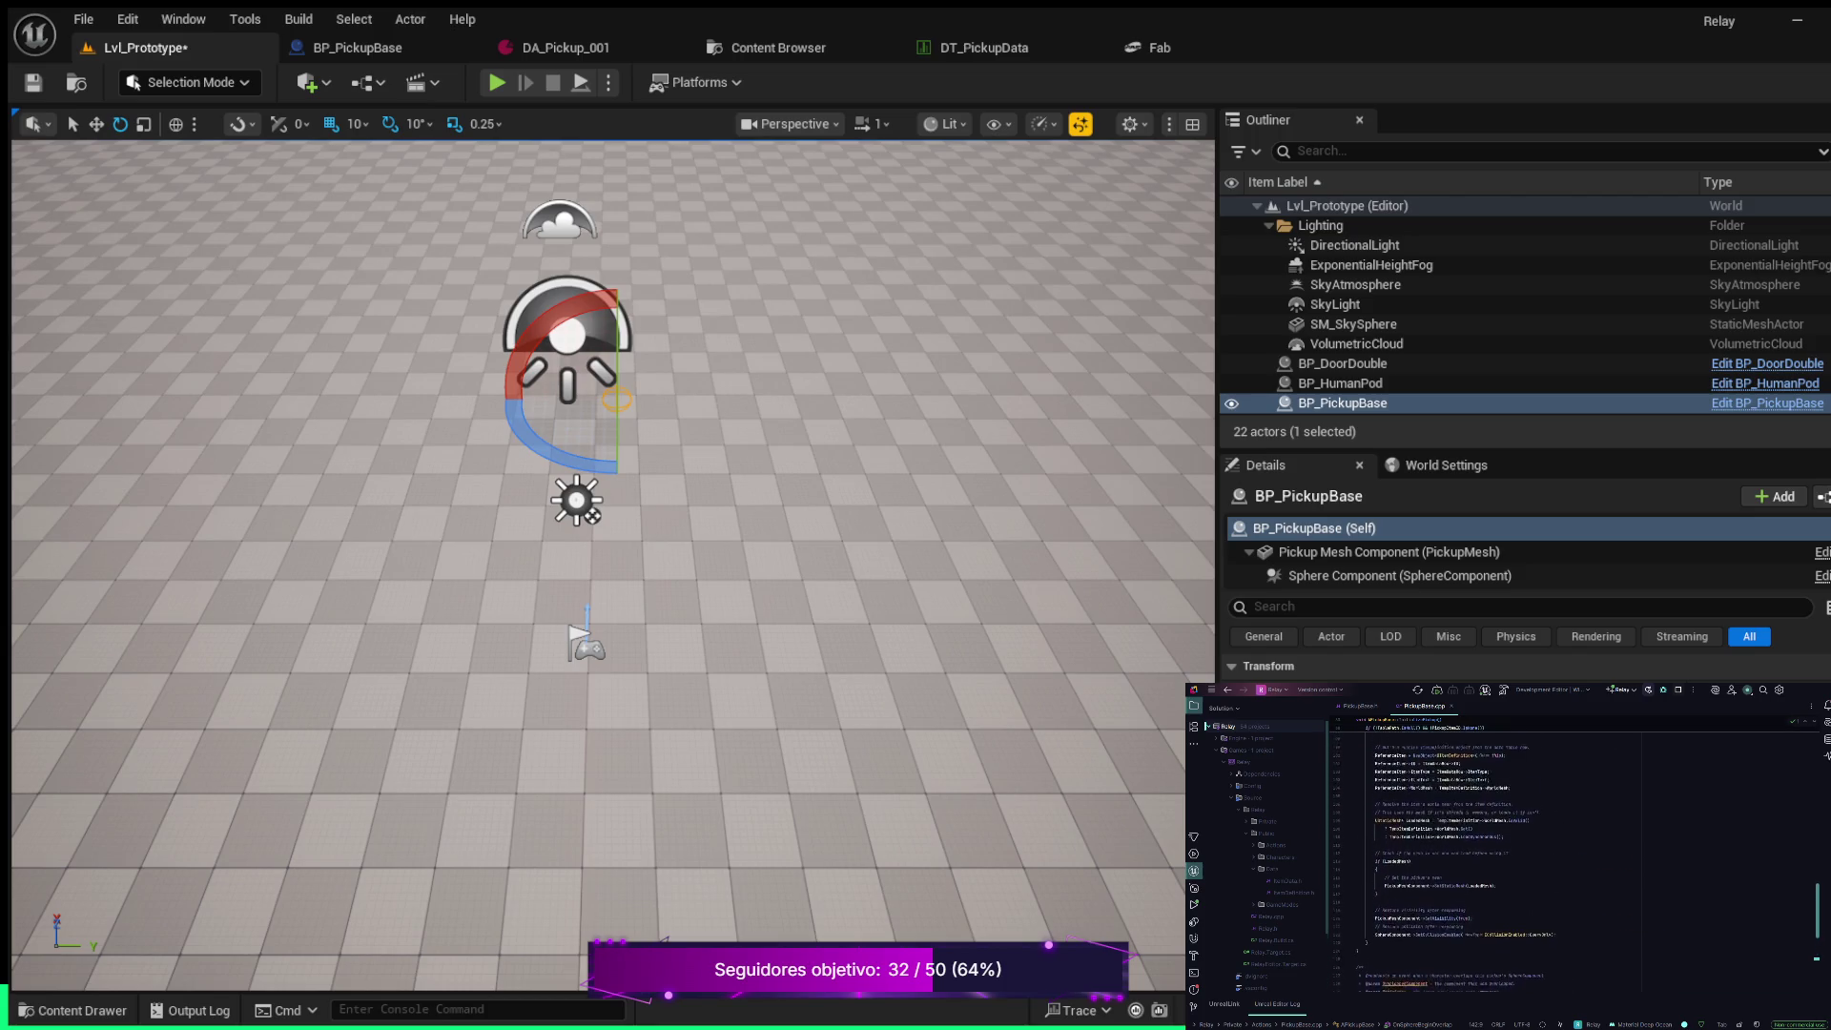
pyautogui.scroll(10, 1512, 859)
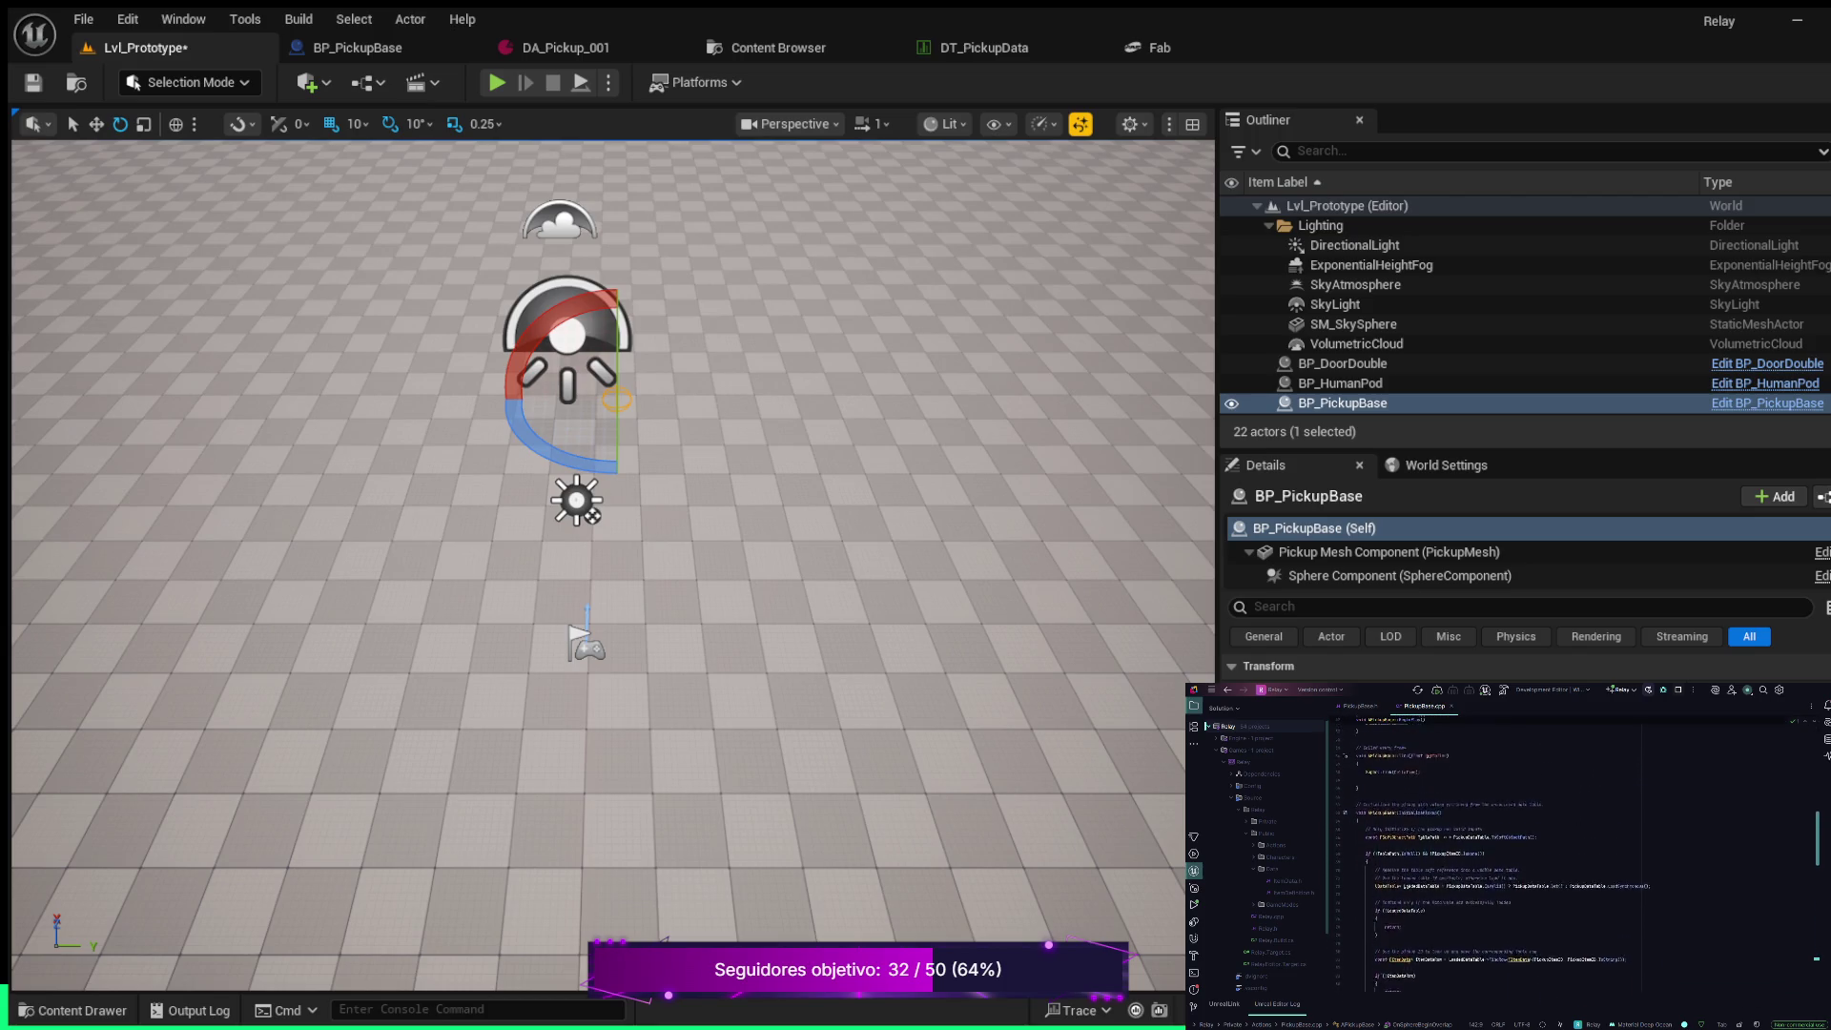
pyautogui.scroll(5, 1508, 854)
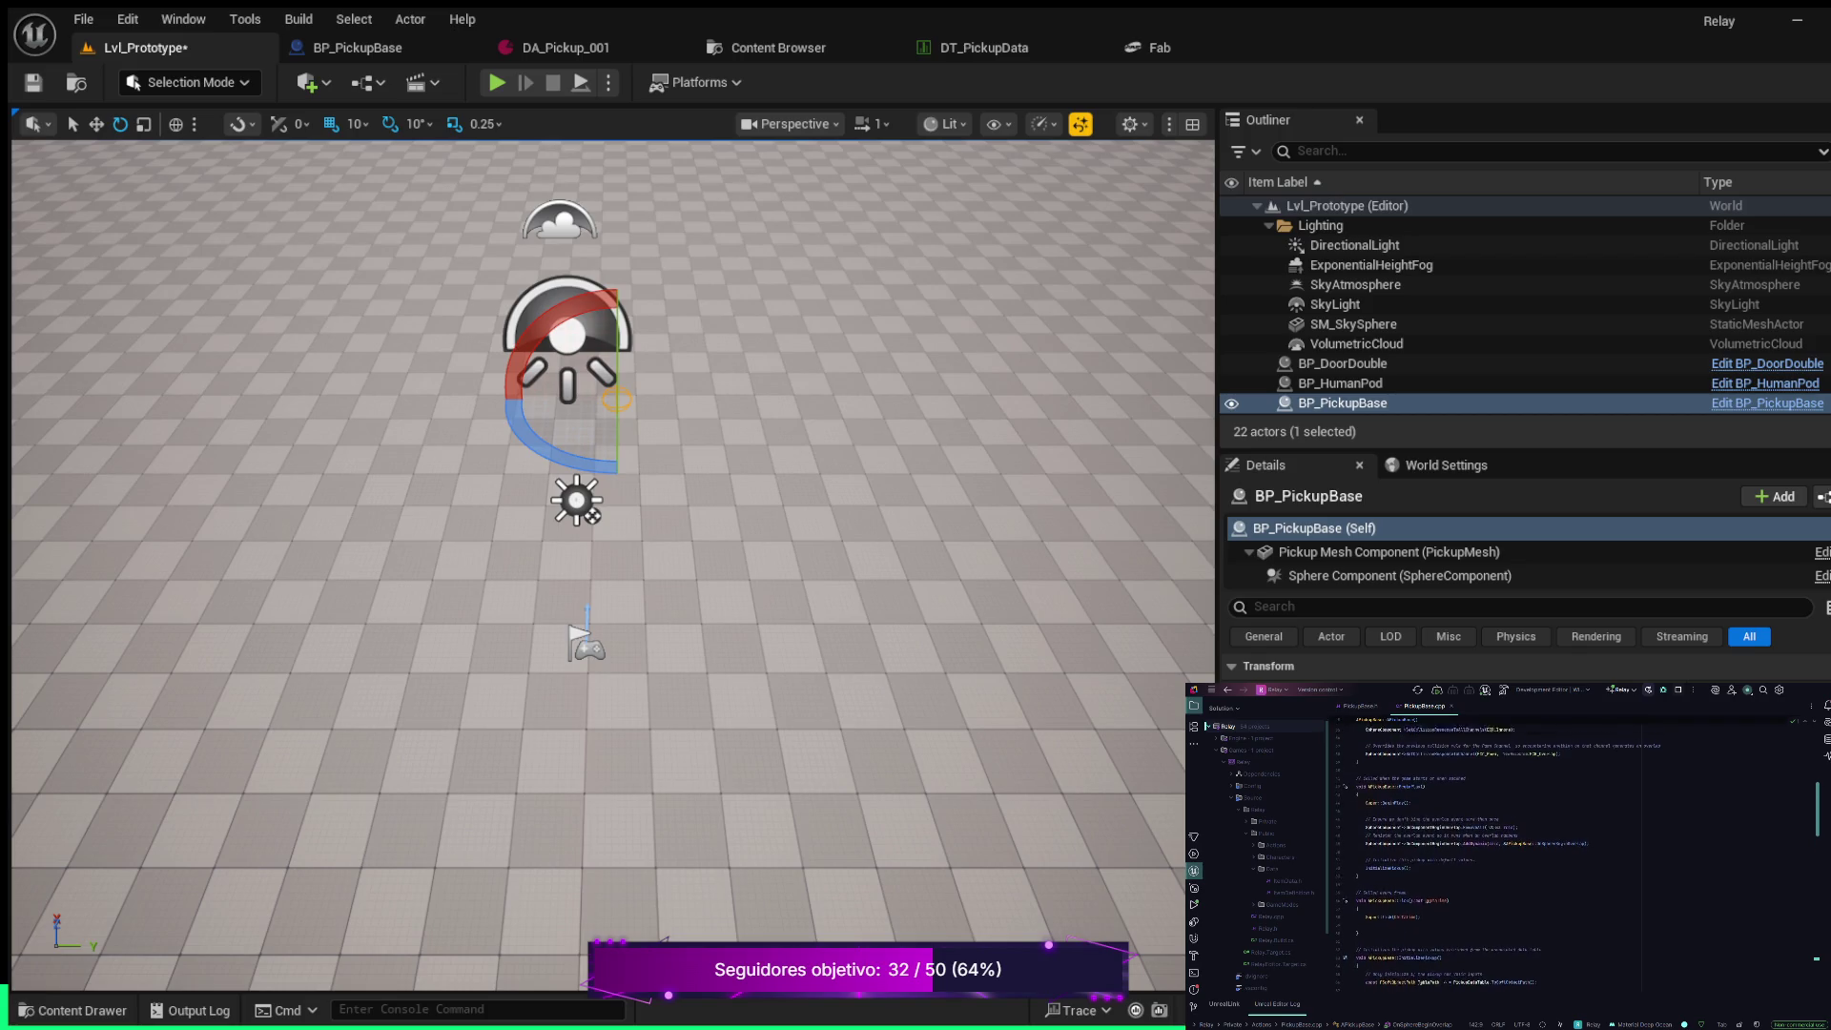
pyautogui.scroll(2, 1507, 854)
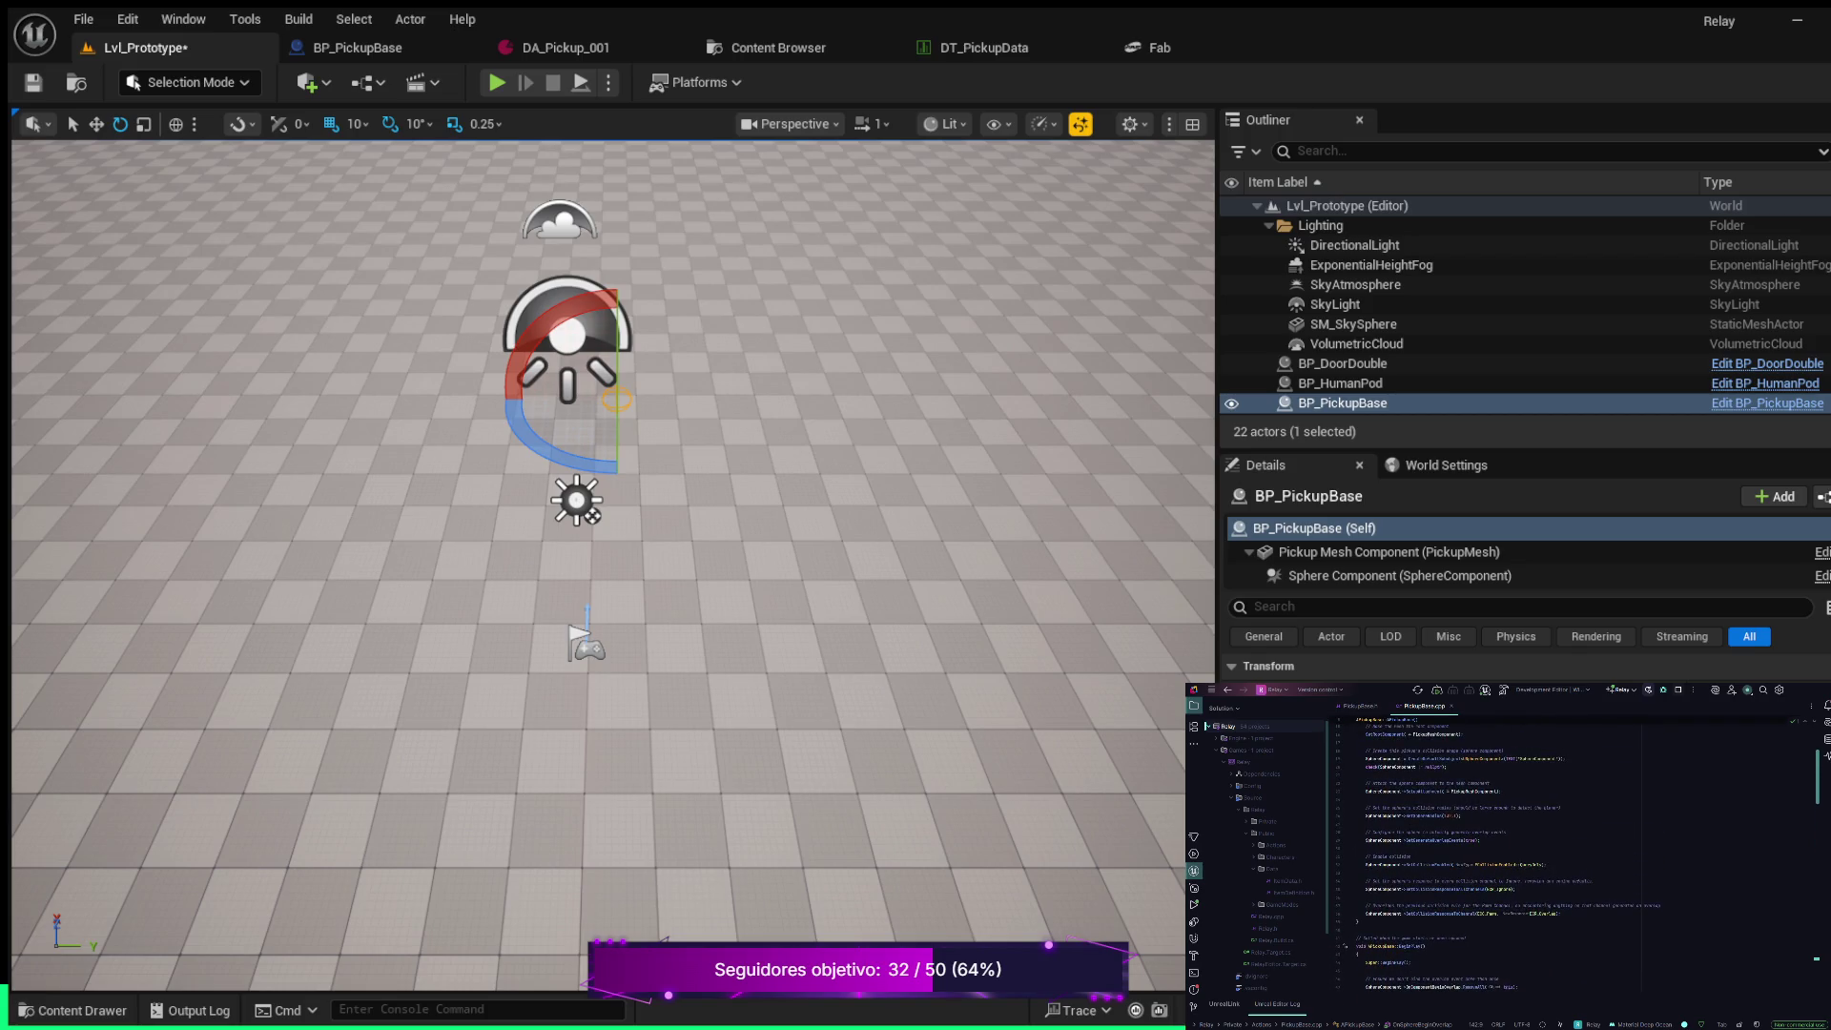
pyautogui.click(1446, 816)
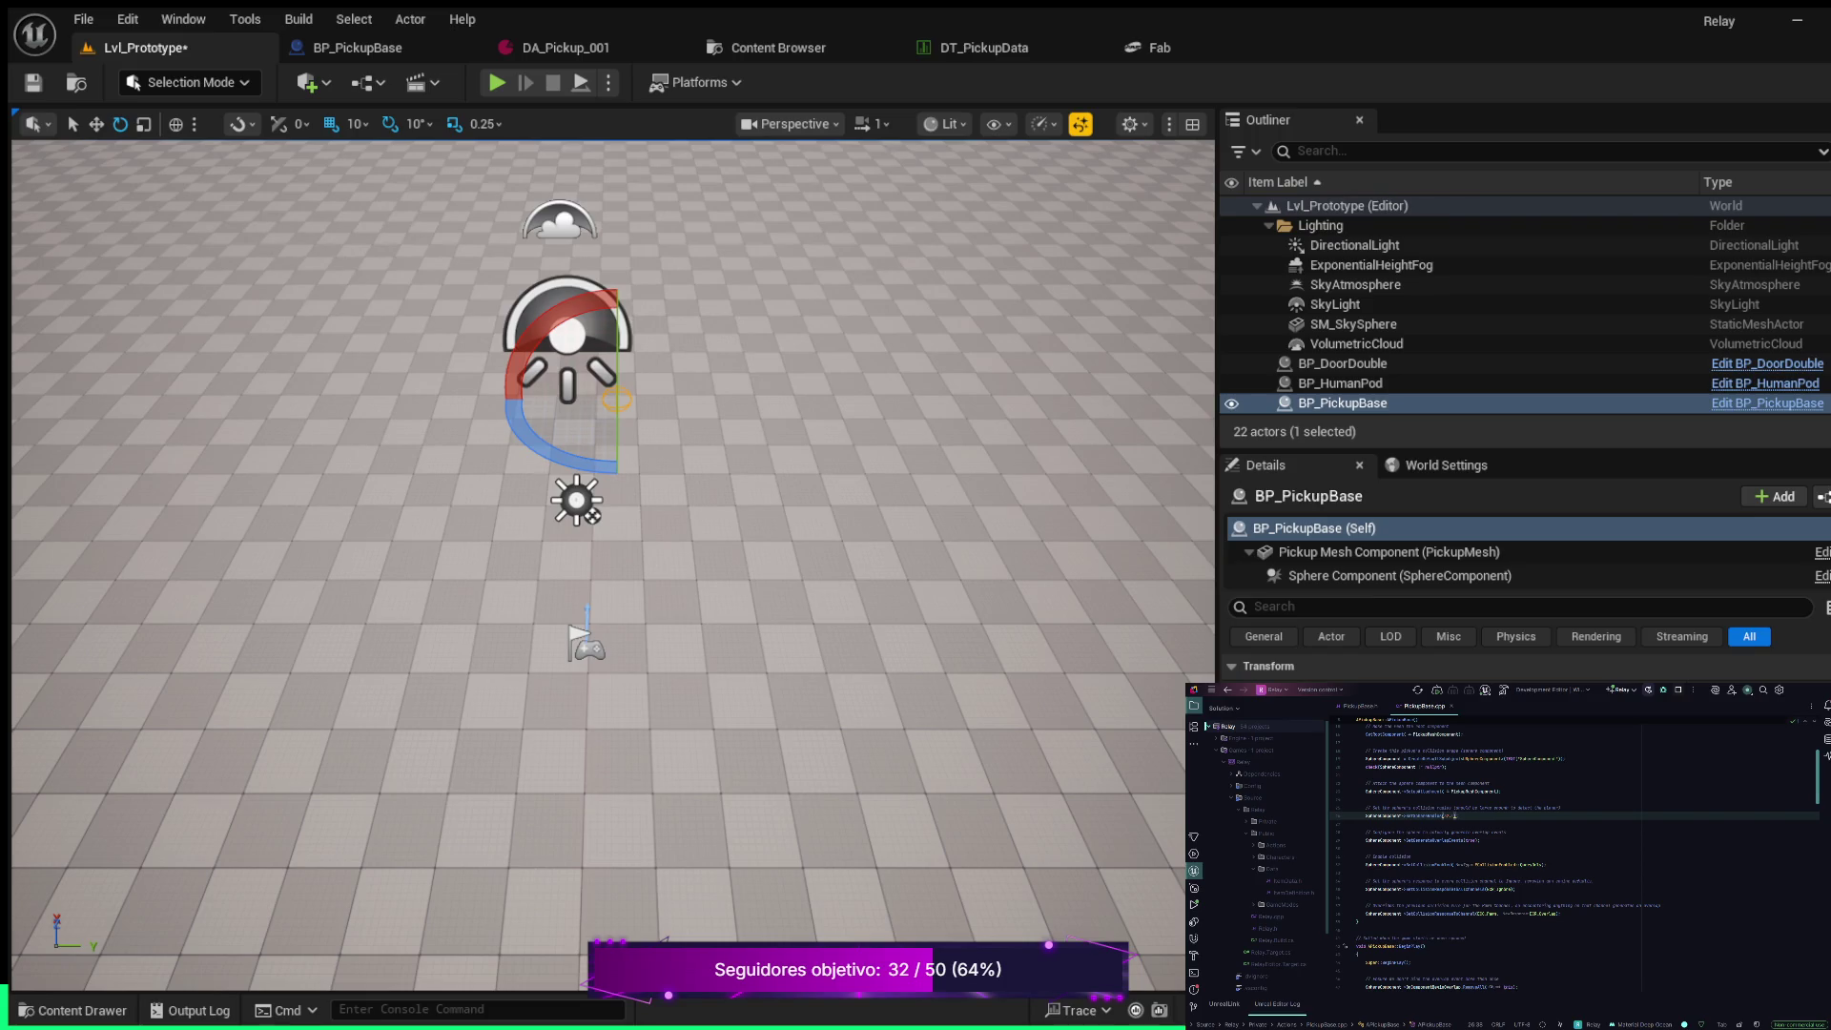
# Save the level, then play-test it by running the character over the rifle pickup and stop
pyautogui.click(33, 83)
pyautogui.click(497, 82)
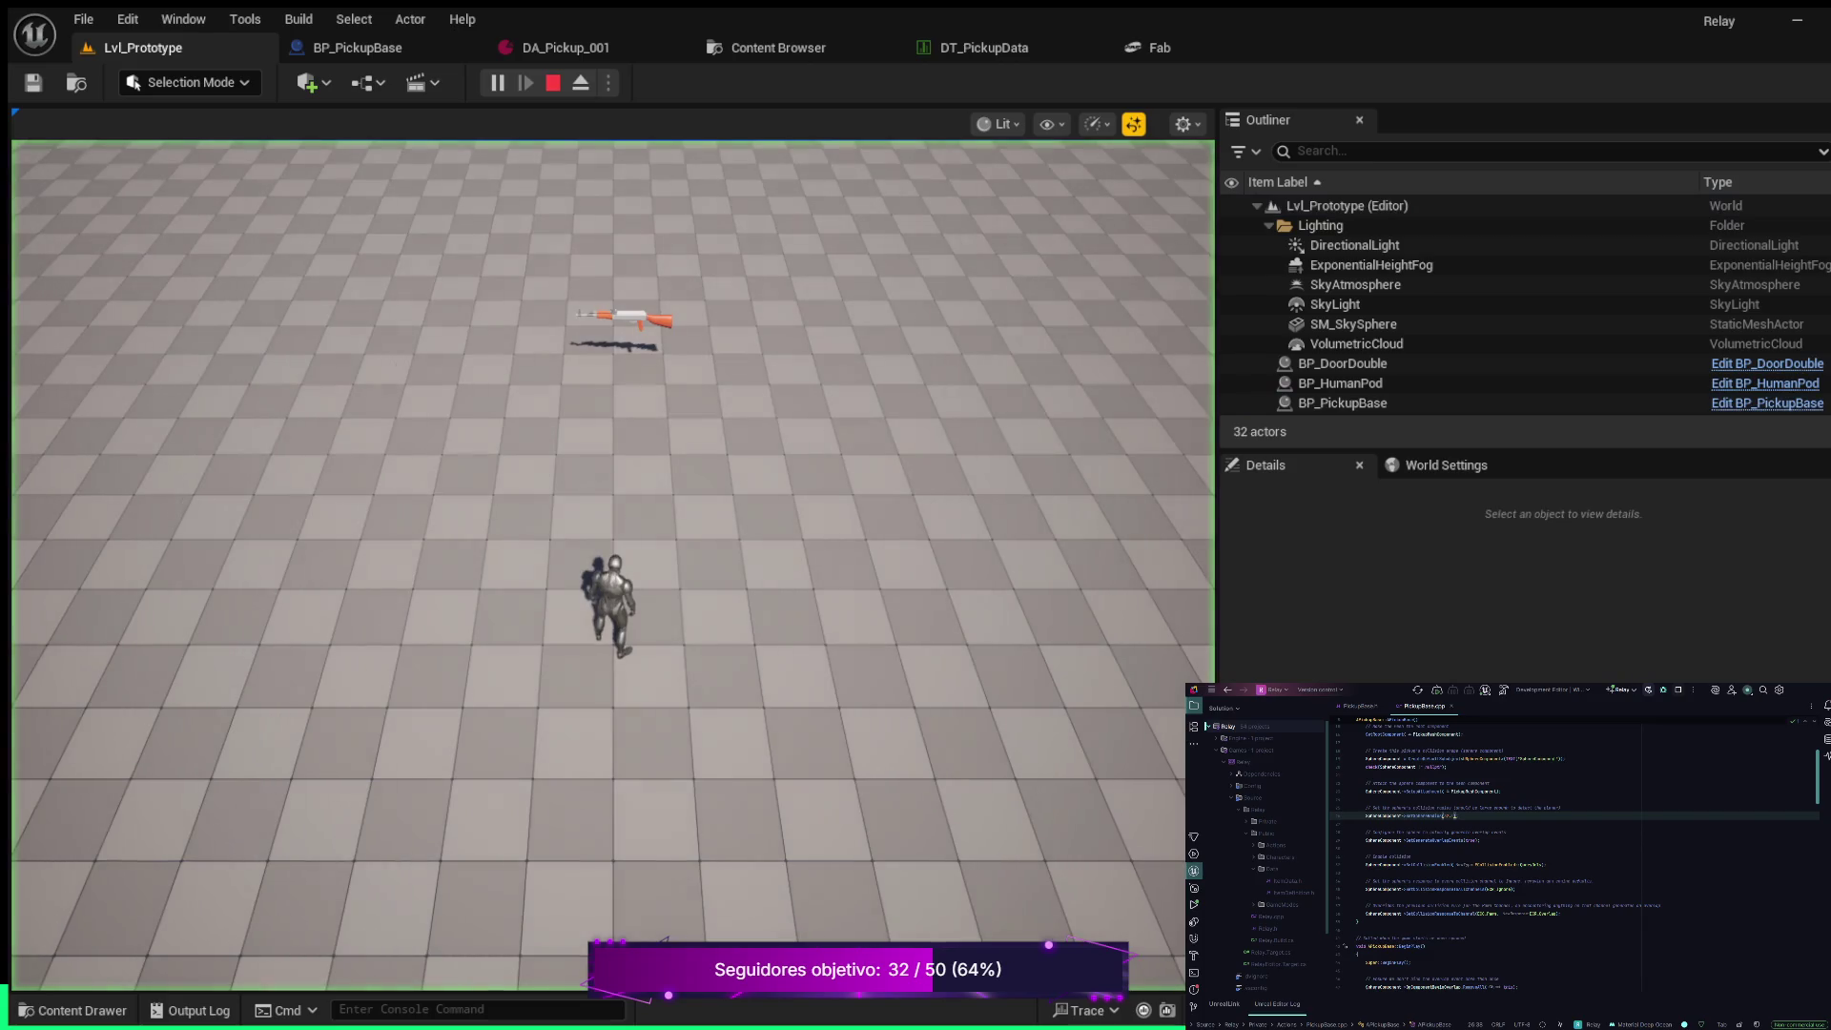
pyautogui.press('w')
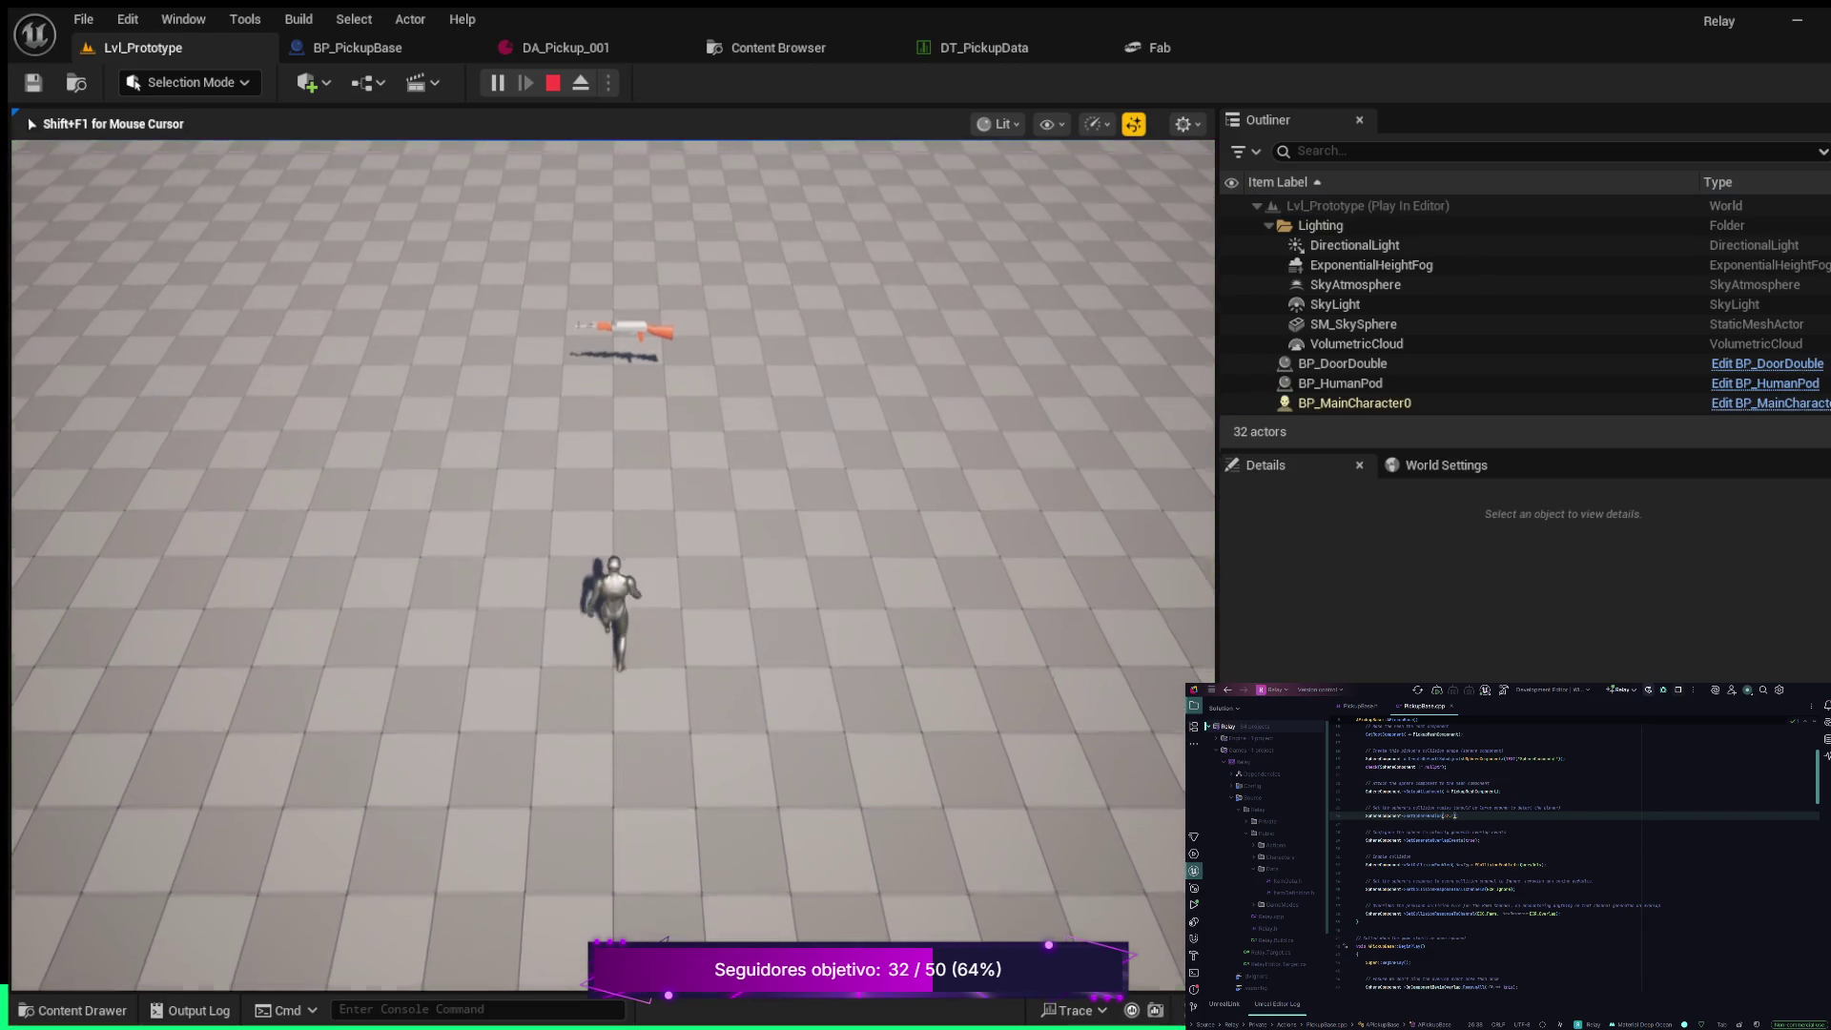
pyautogui.press('w')
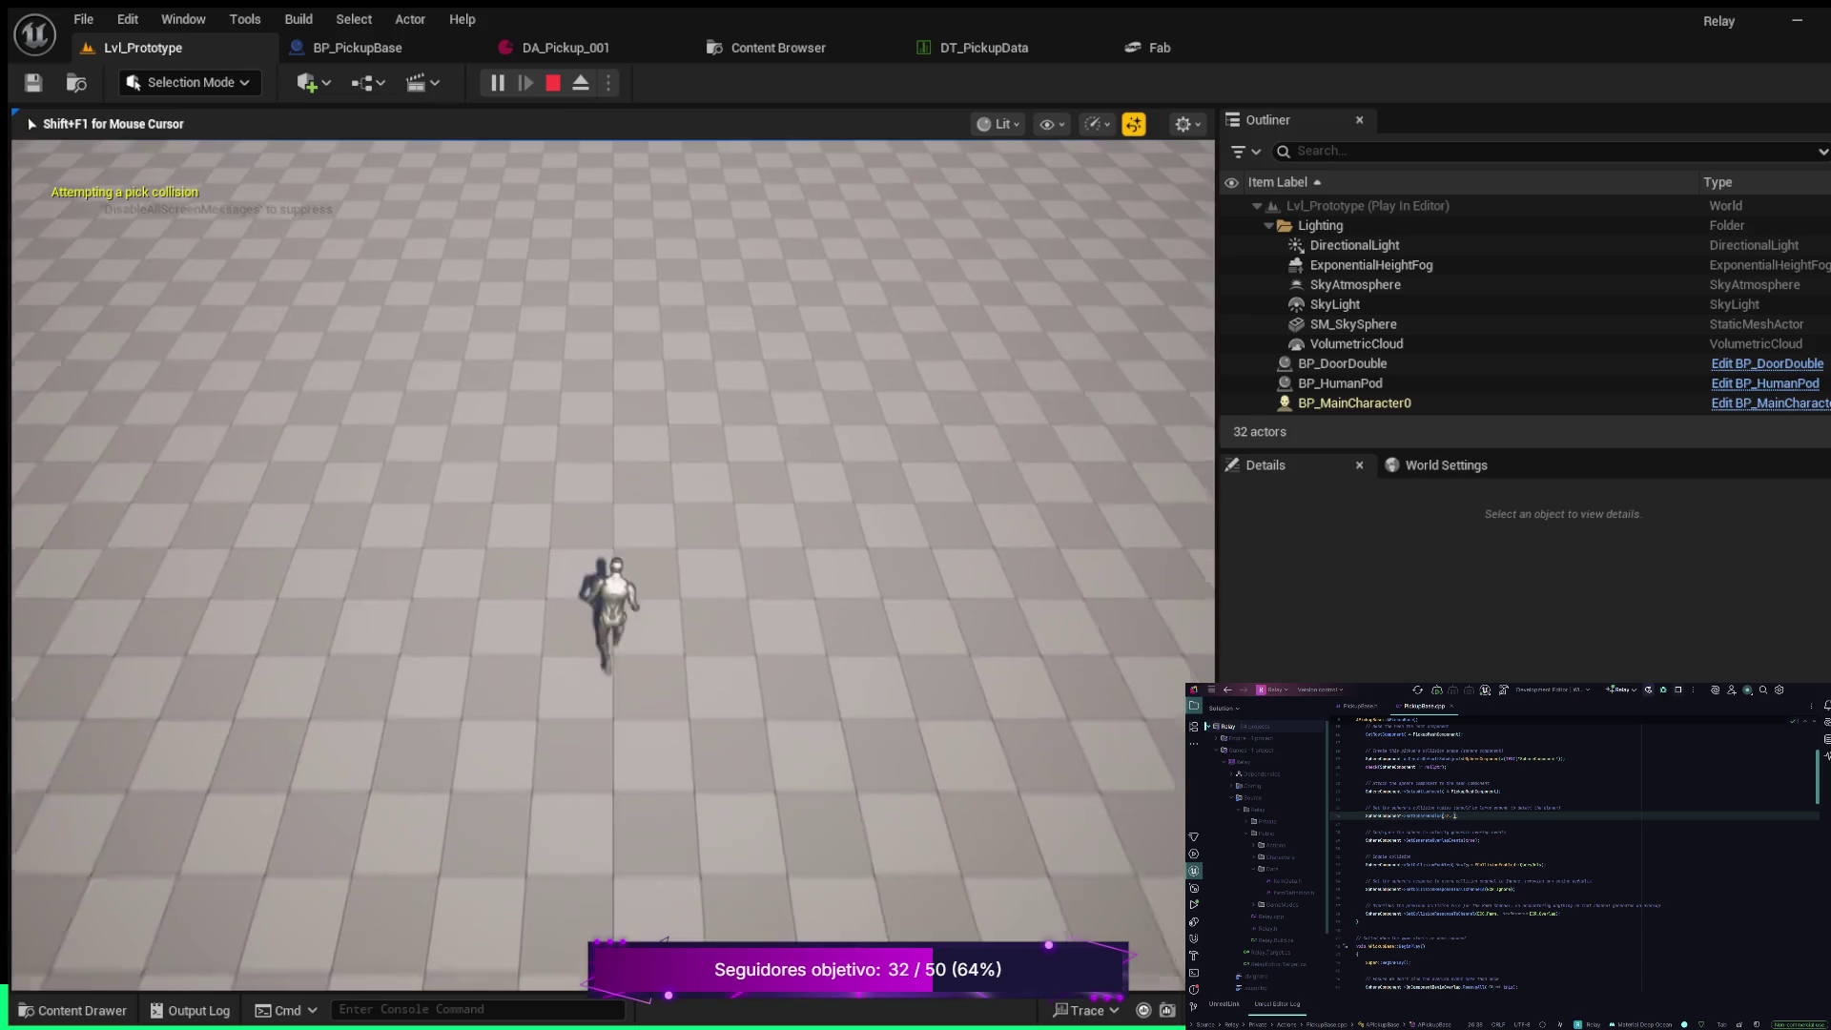
pyautogui.press('w')
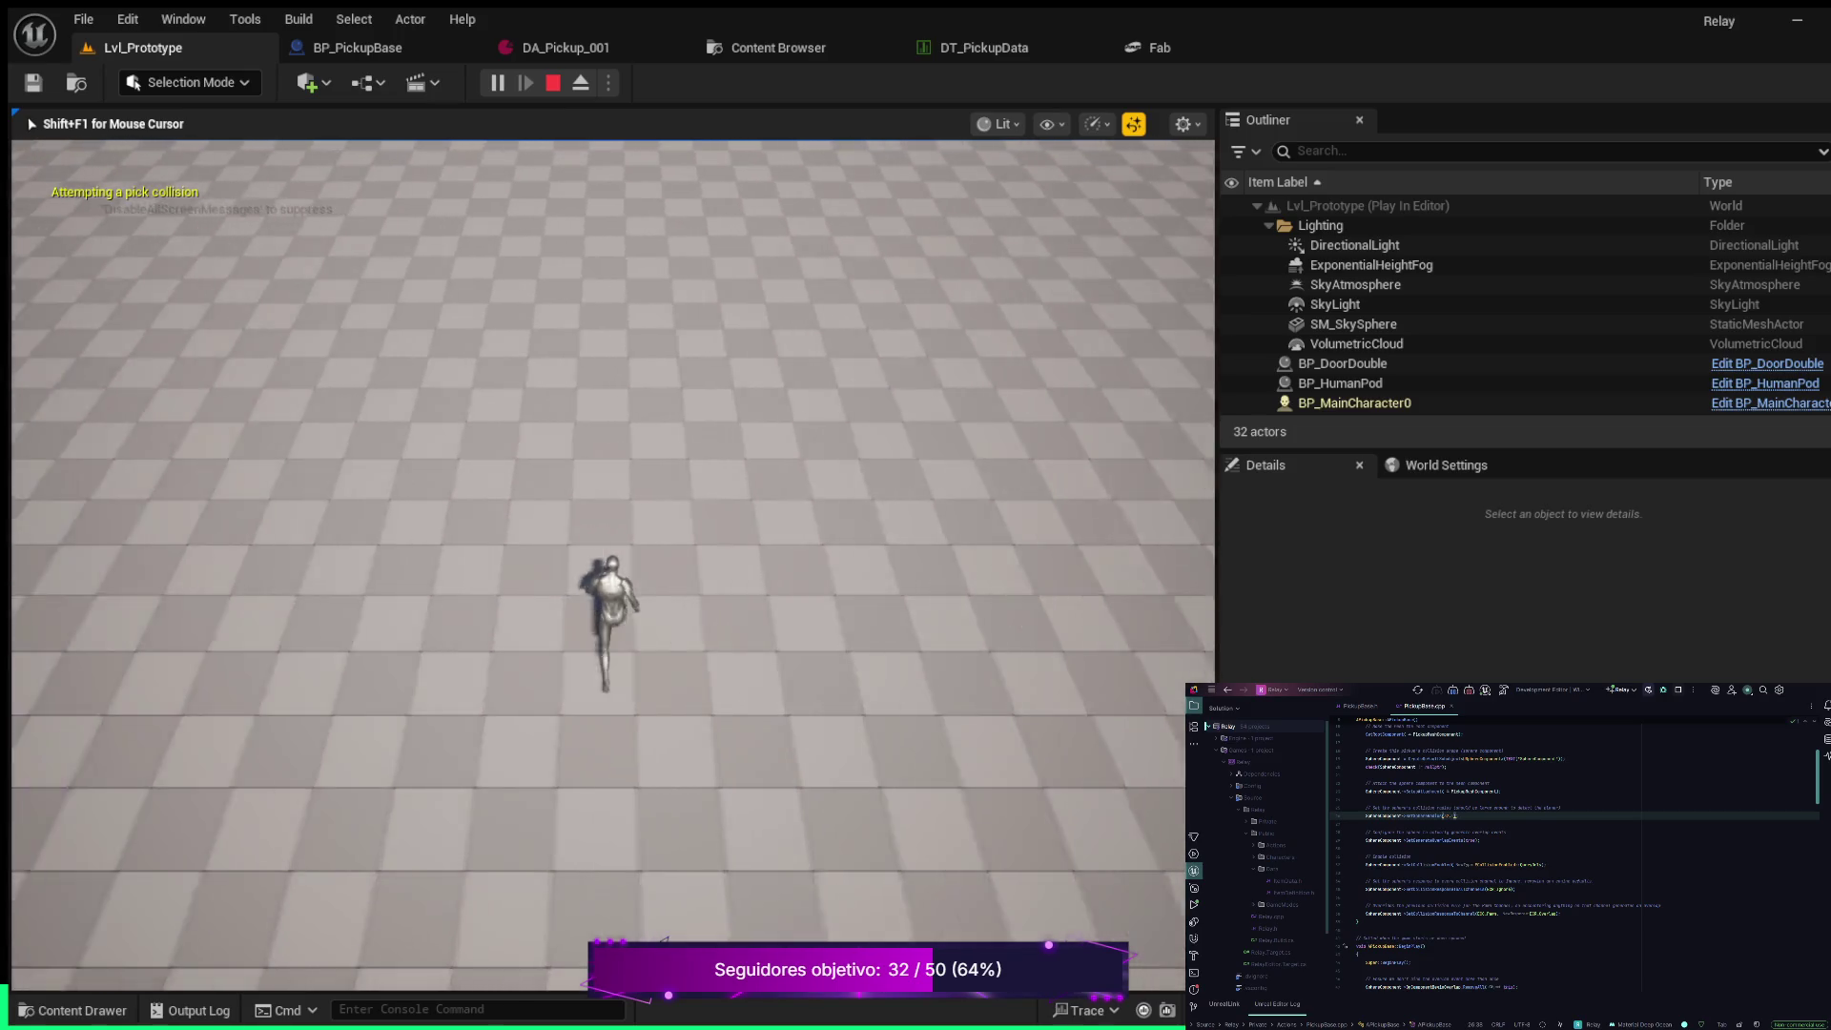
pyautogui.press('w')
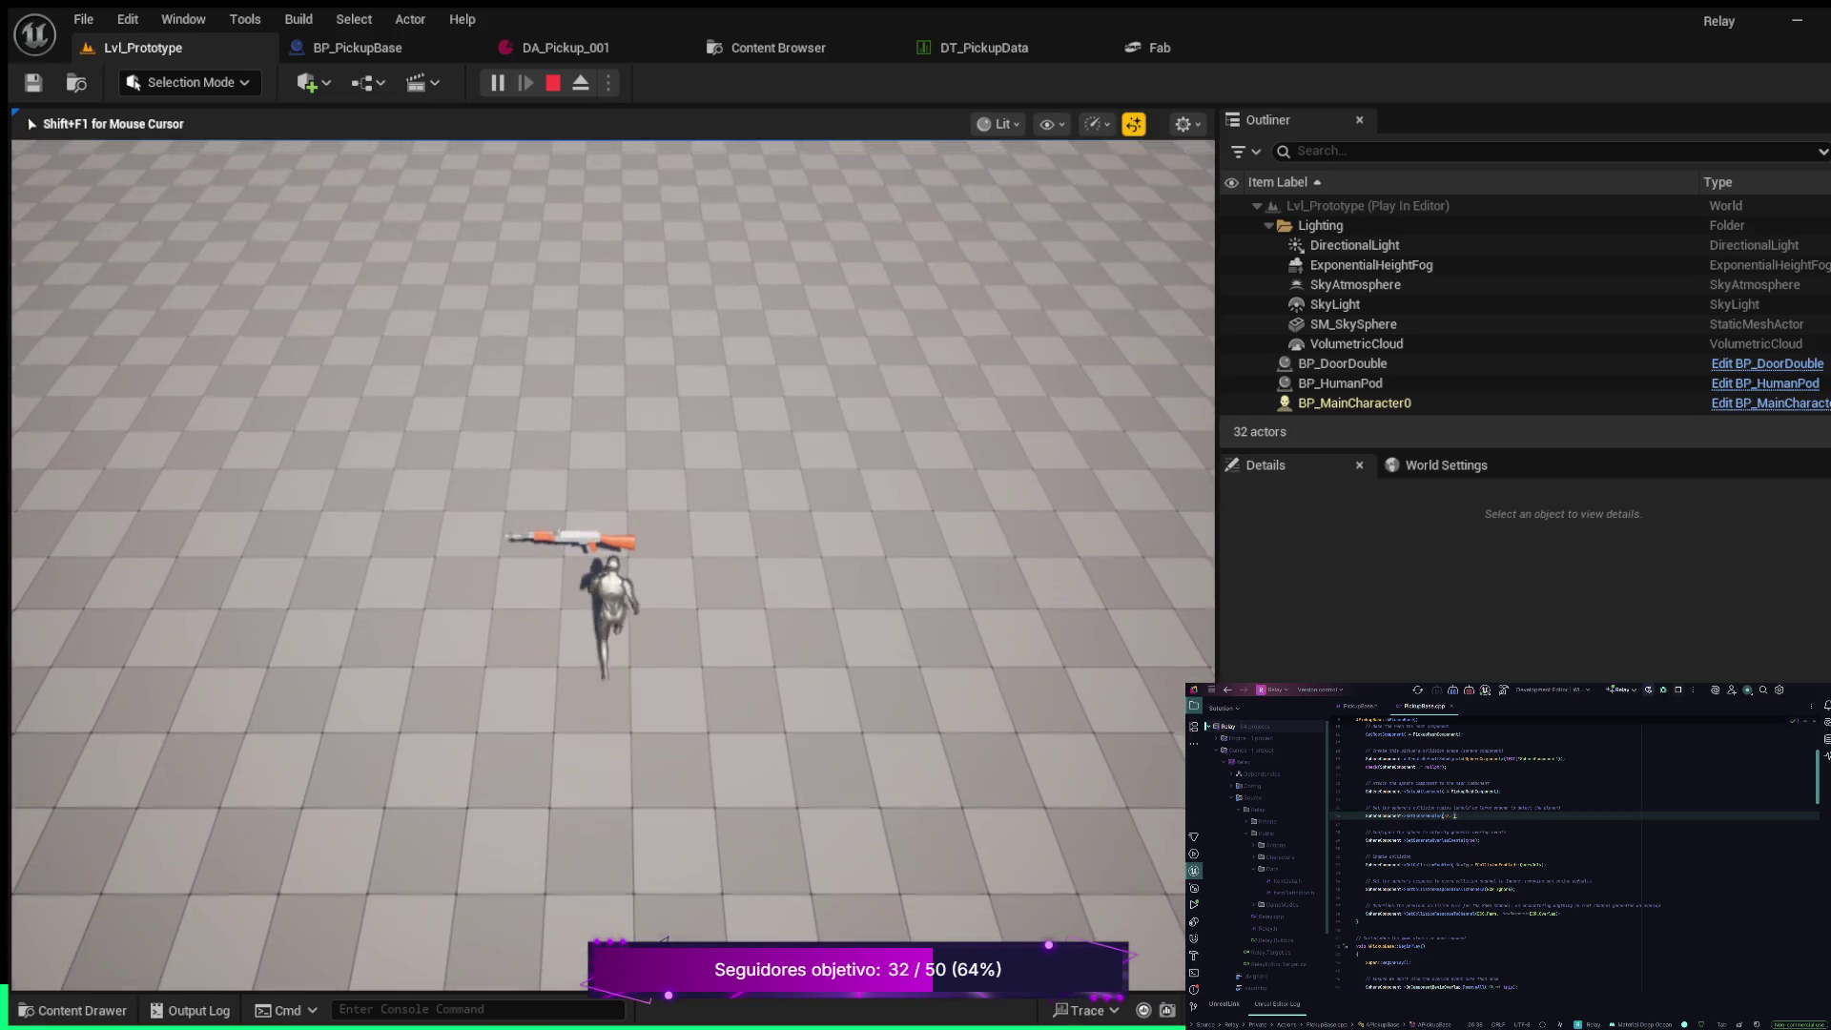
pyautogui.press('w')
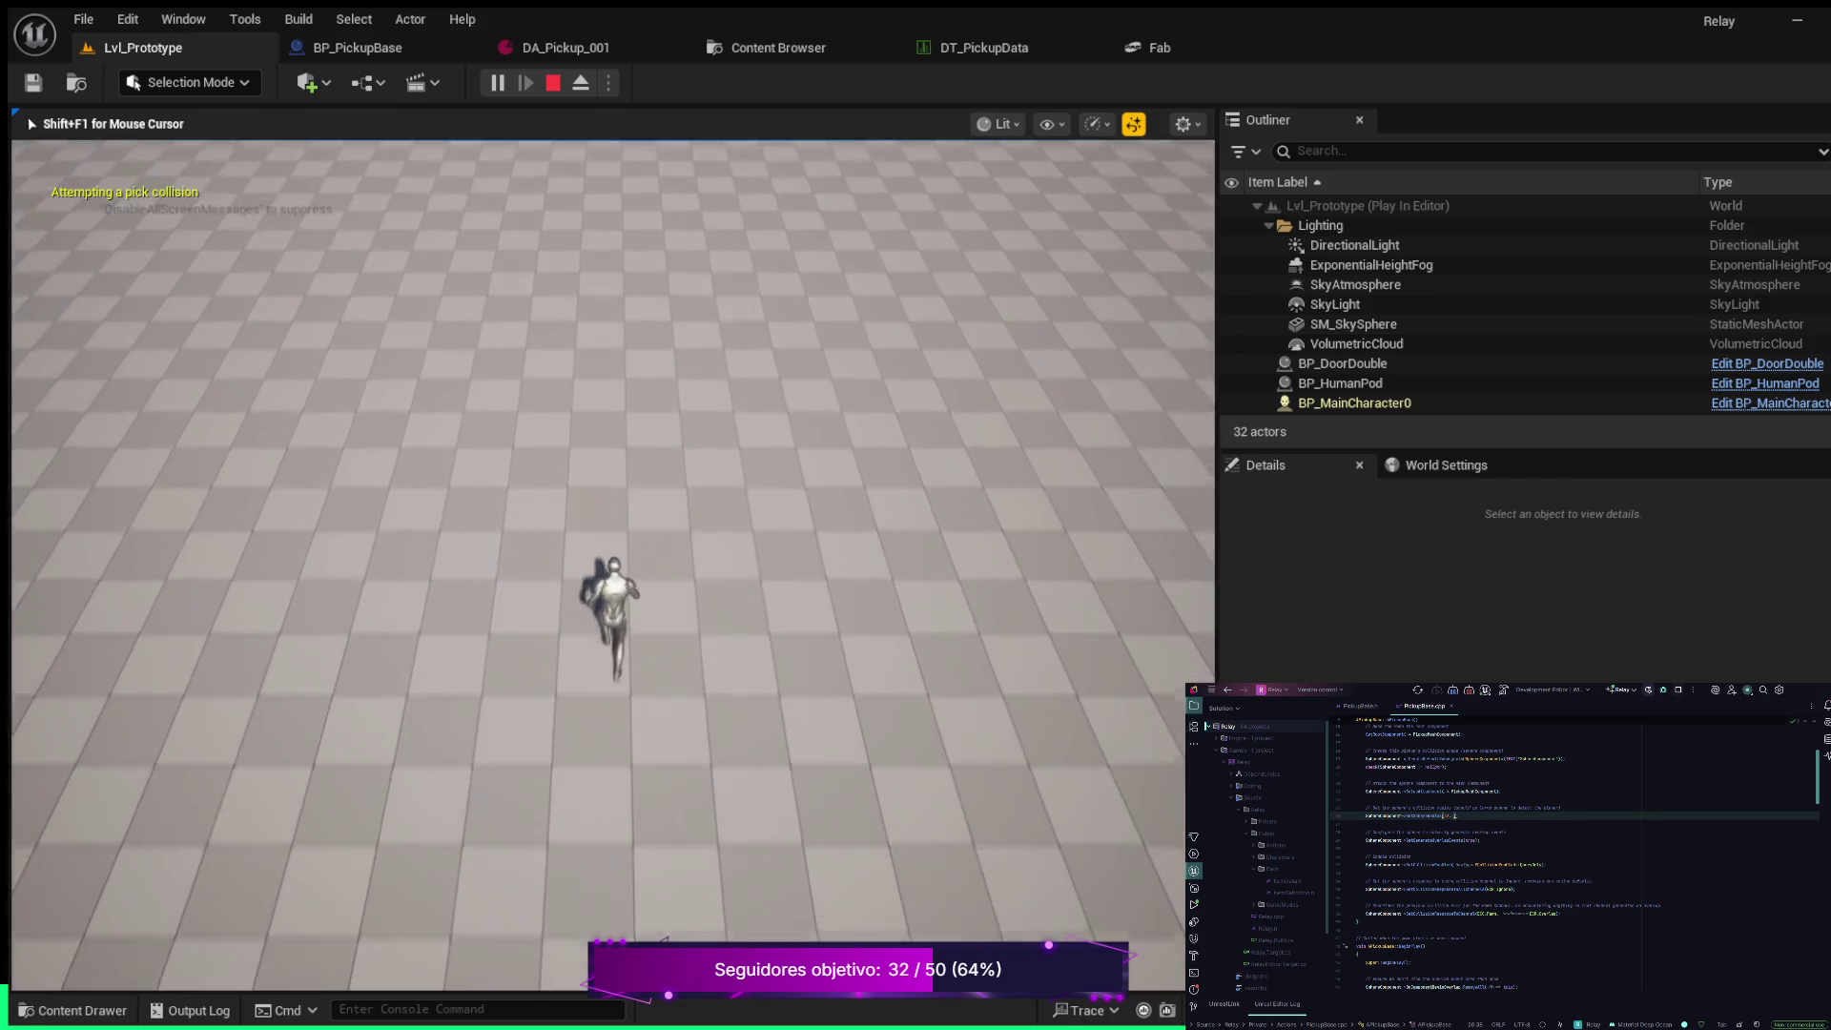
pyautogui.press('w')
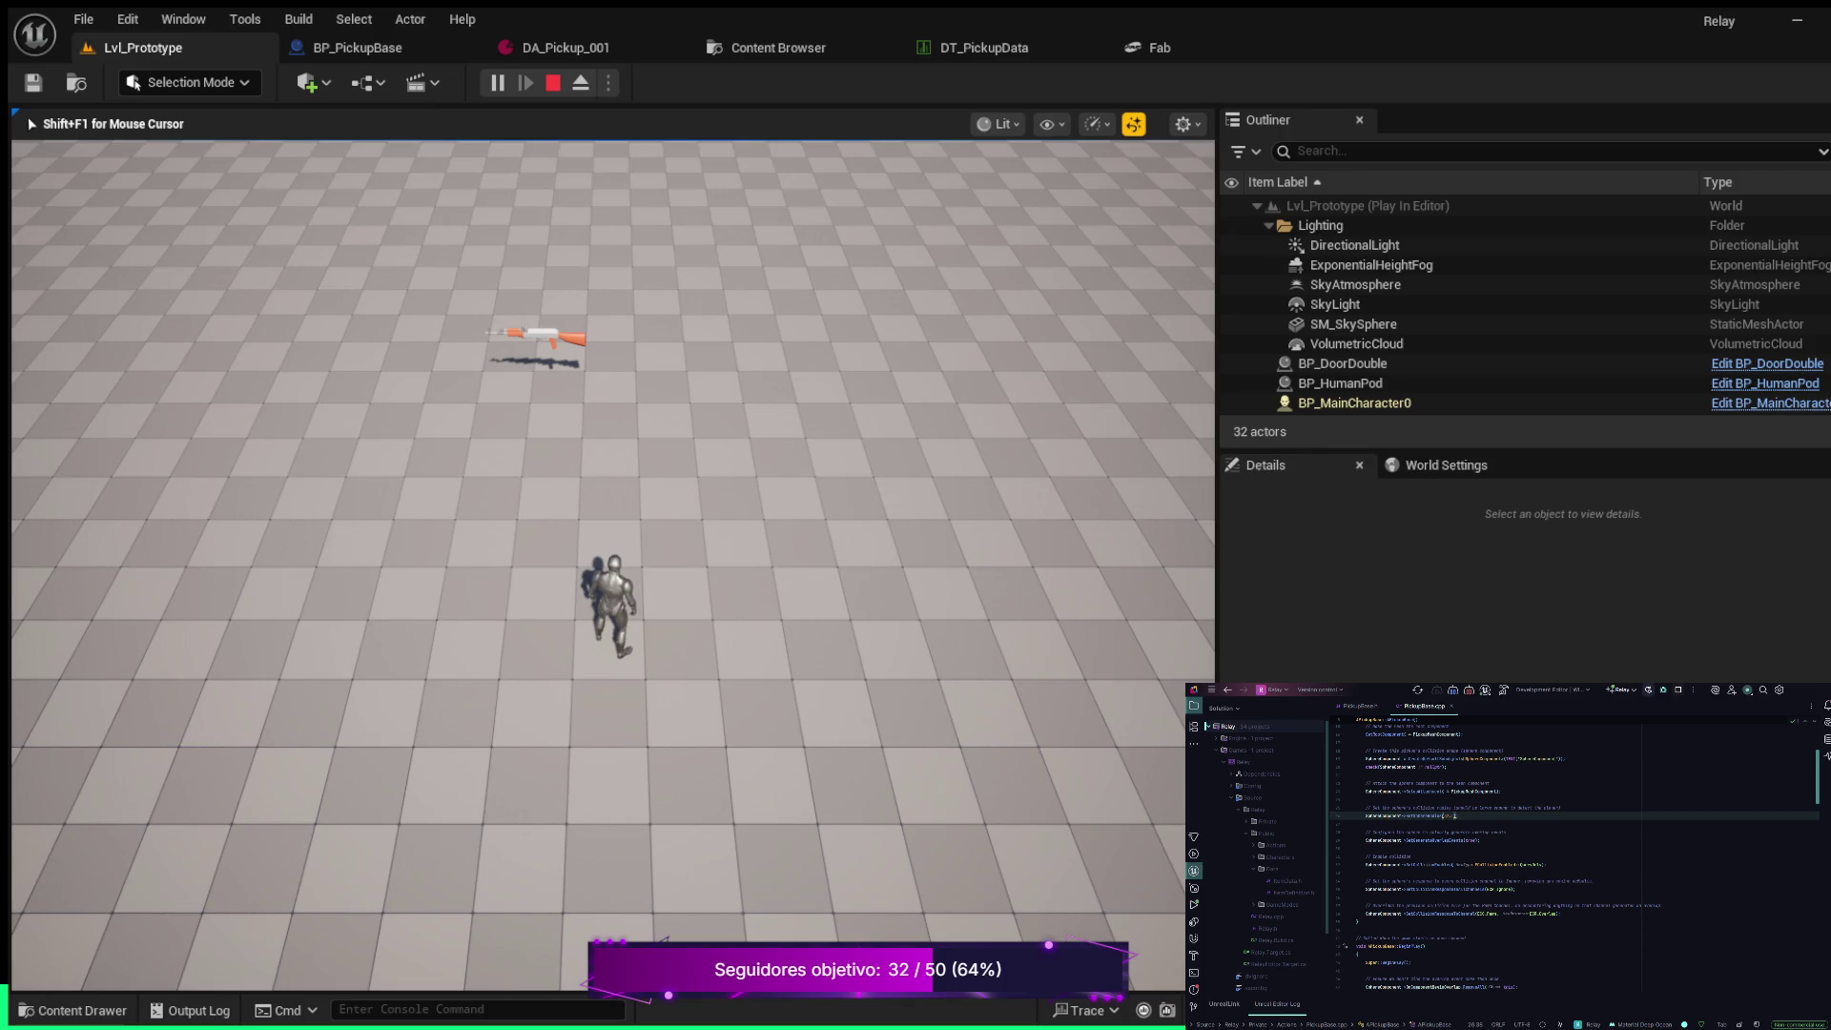
pyautogui.press('Escape')
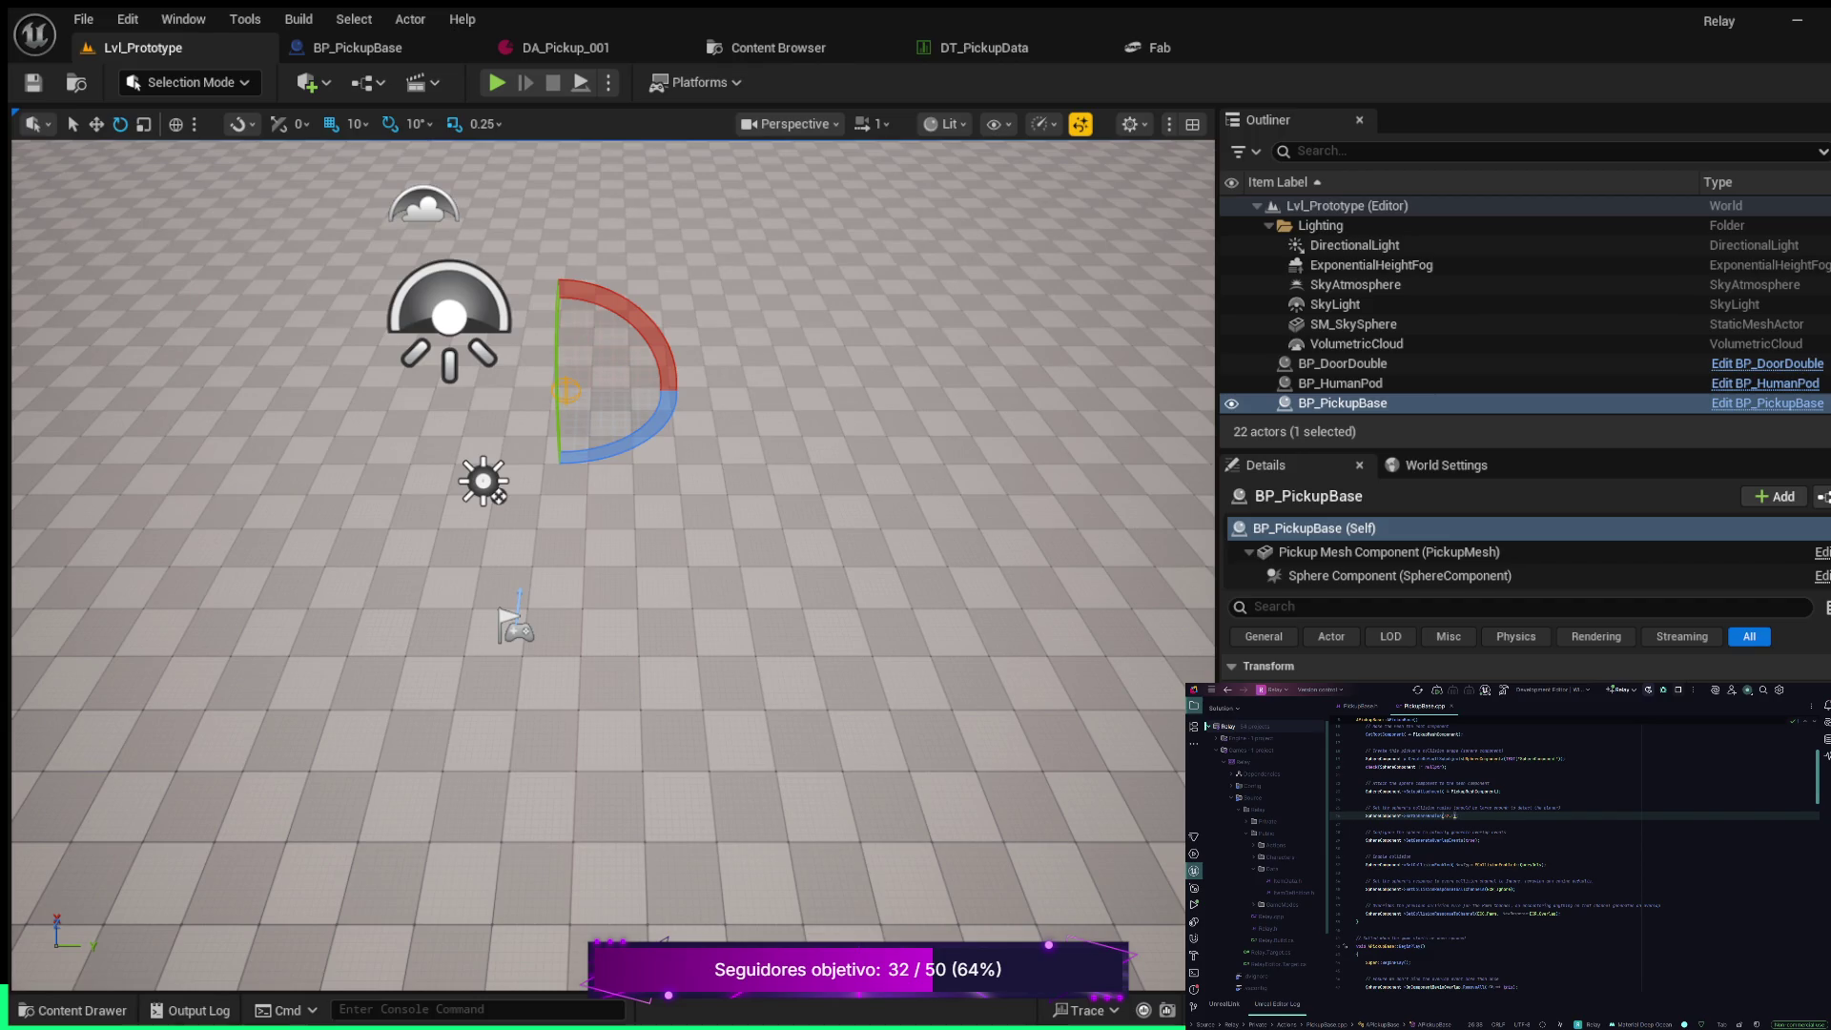
# Duplicate DA_Pickup_001 in Content/Data as DA_Pickup_002 and open the copy
pyautogui.click(77, 1010)
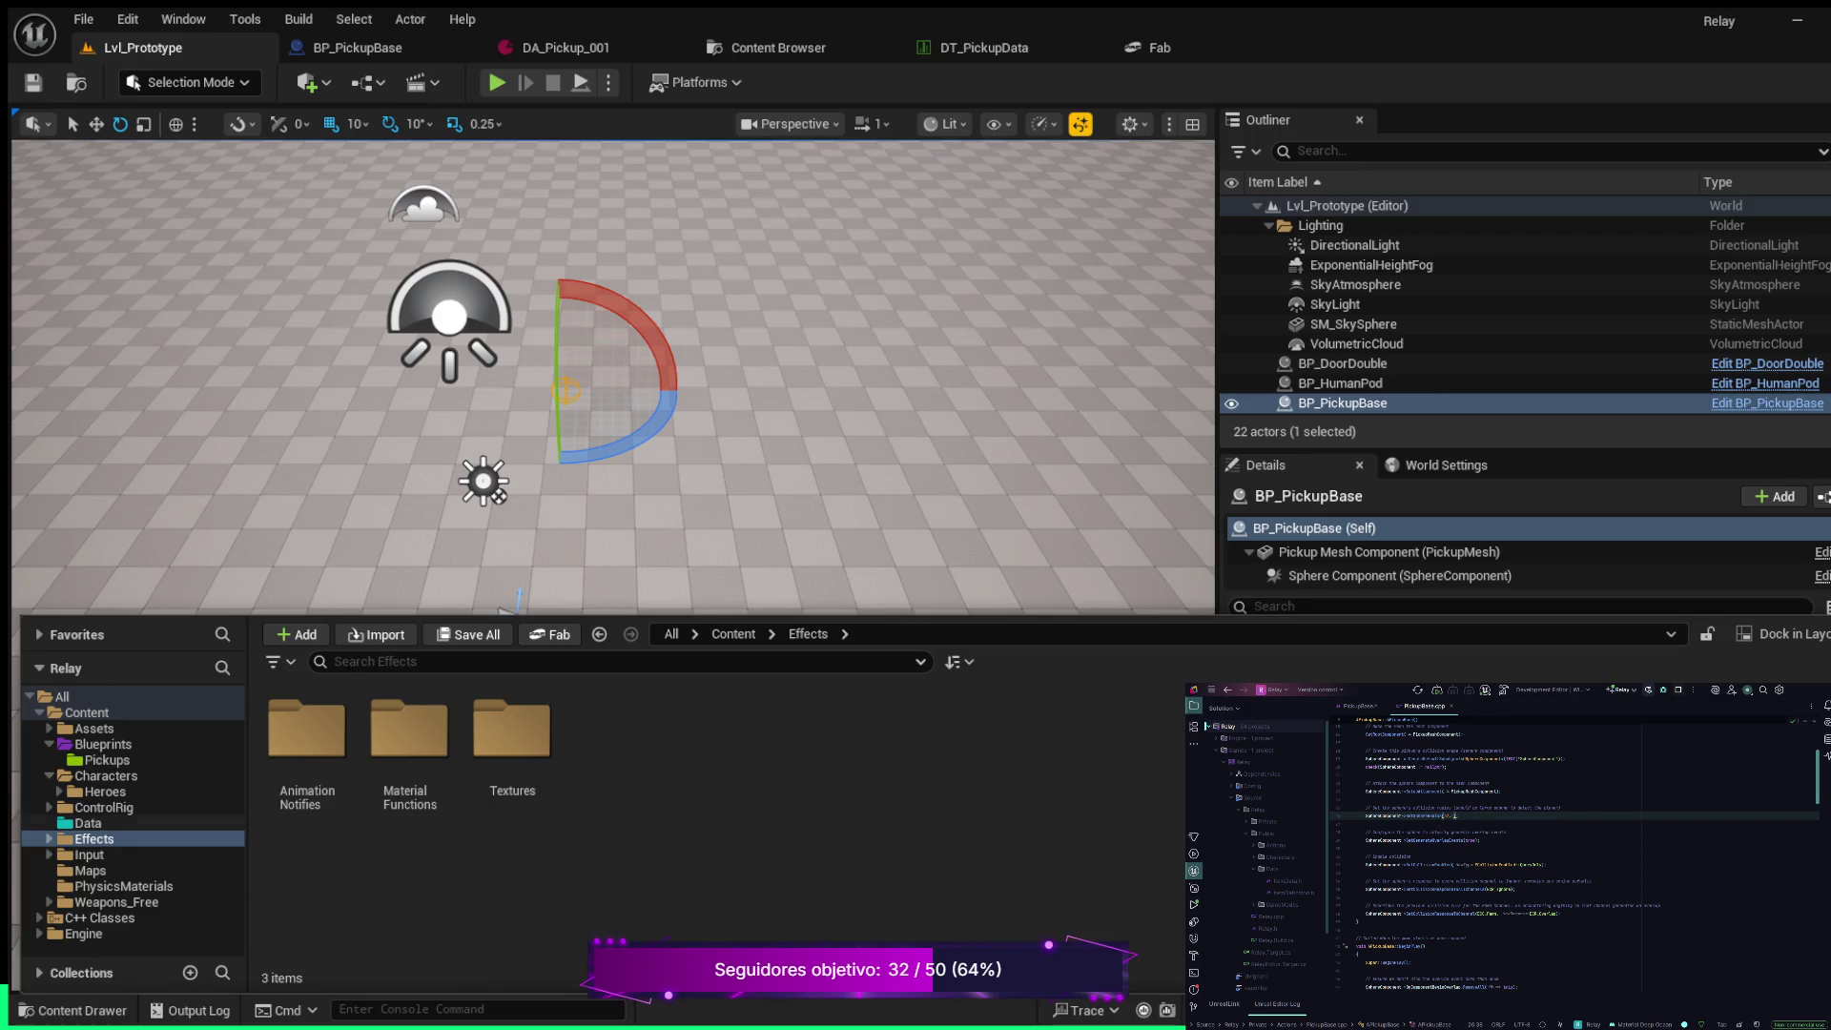
pyautogui.click(88, 823)
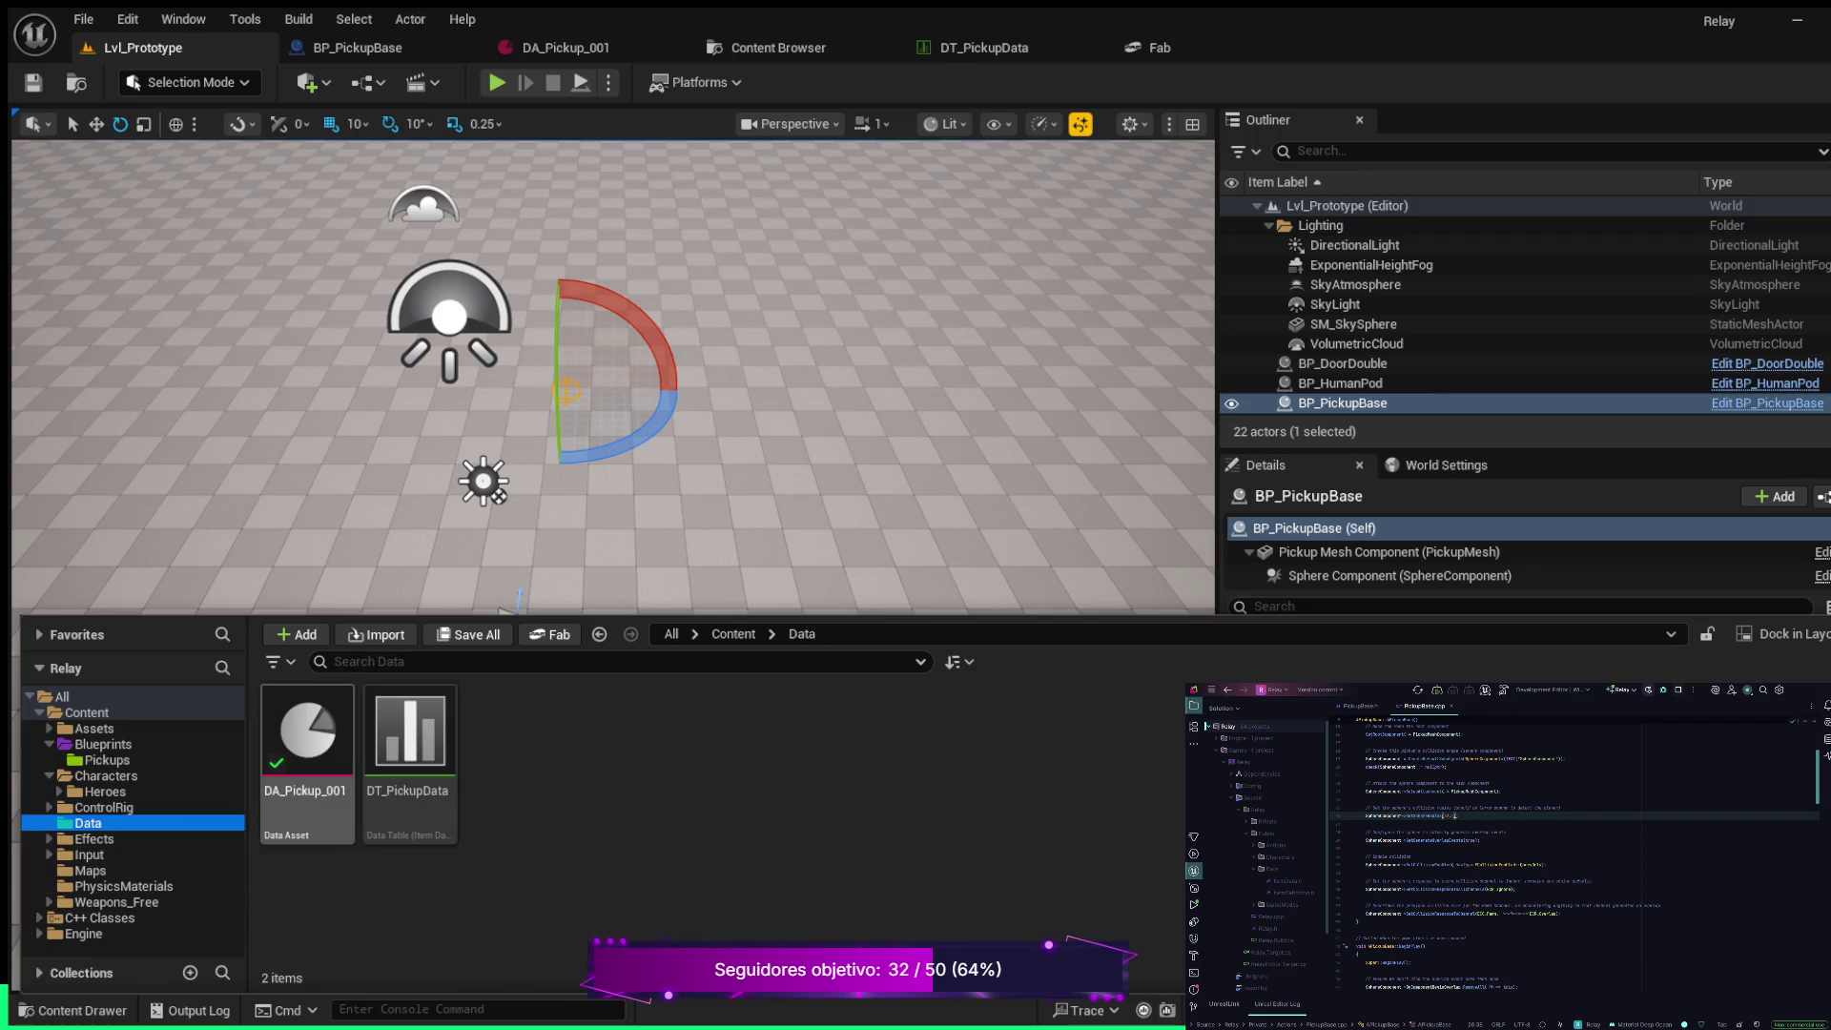
pyautogui.click(307, 753)
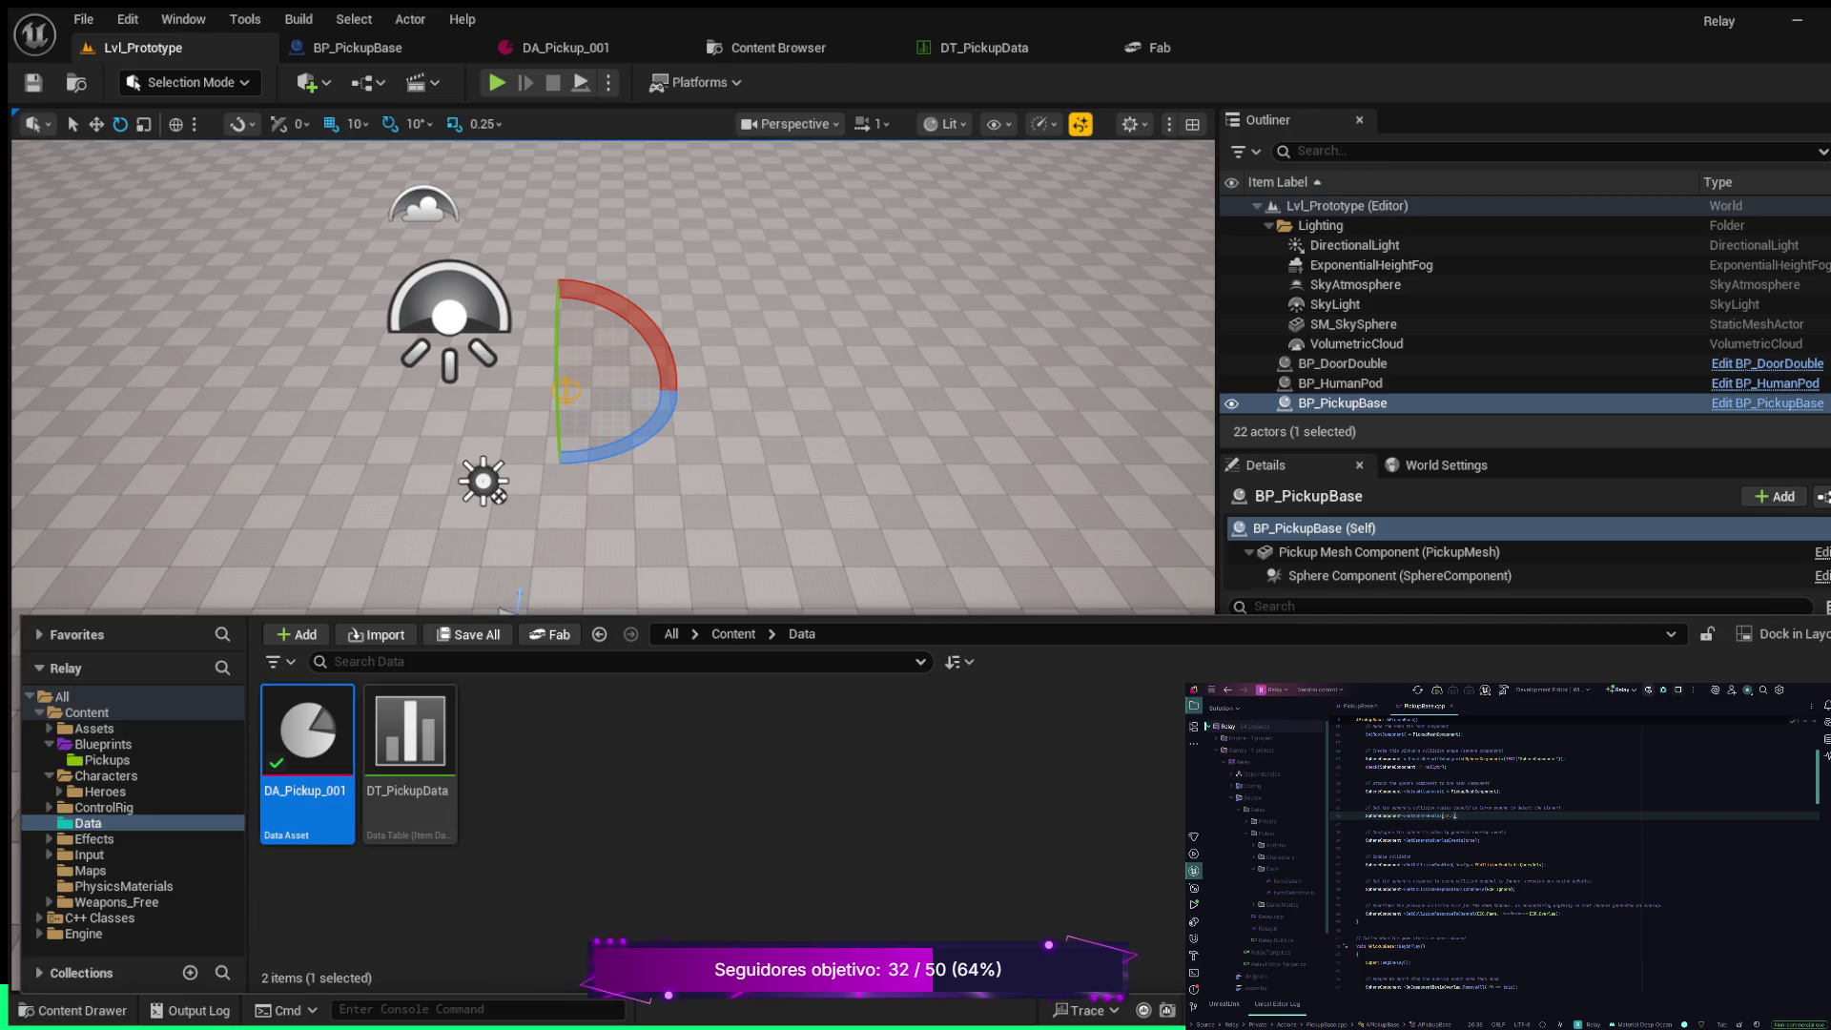
pyautogui.hotkey('ctrl', 'd')
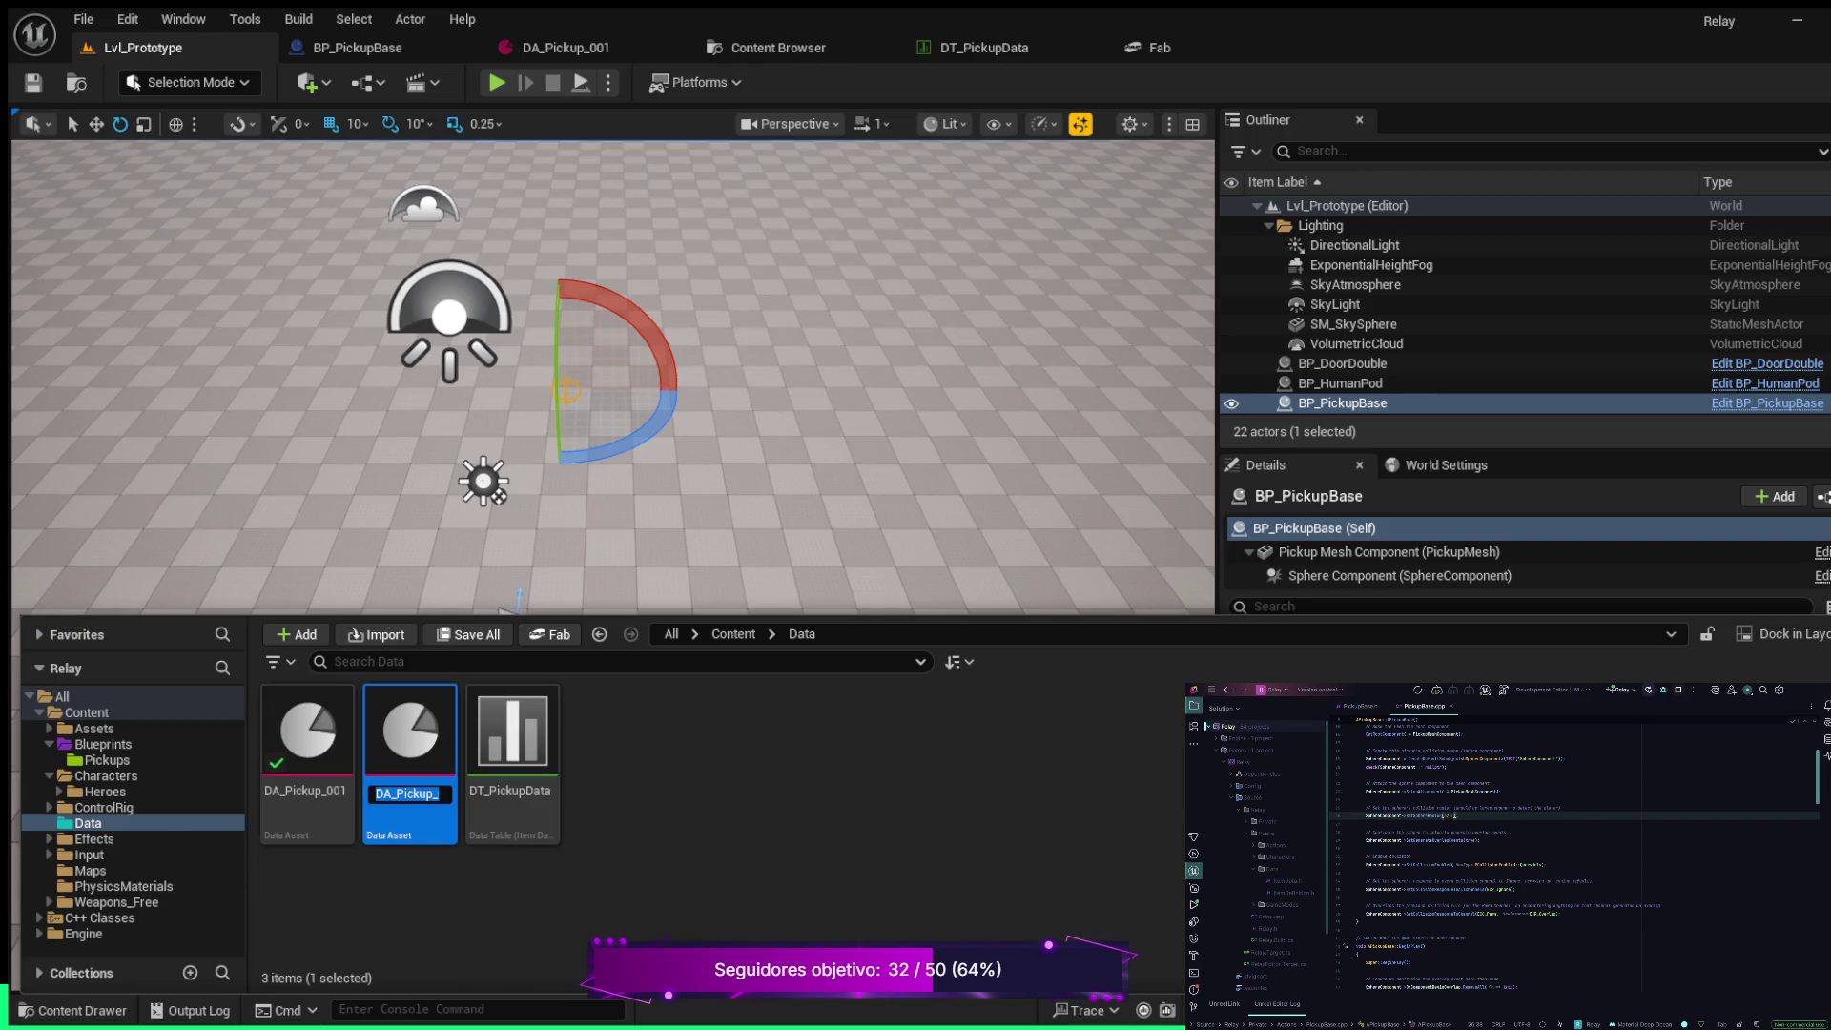
pyautogui.press('End')
pyautogui.press('Return')
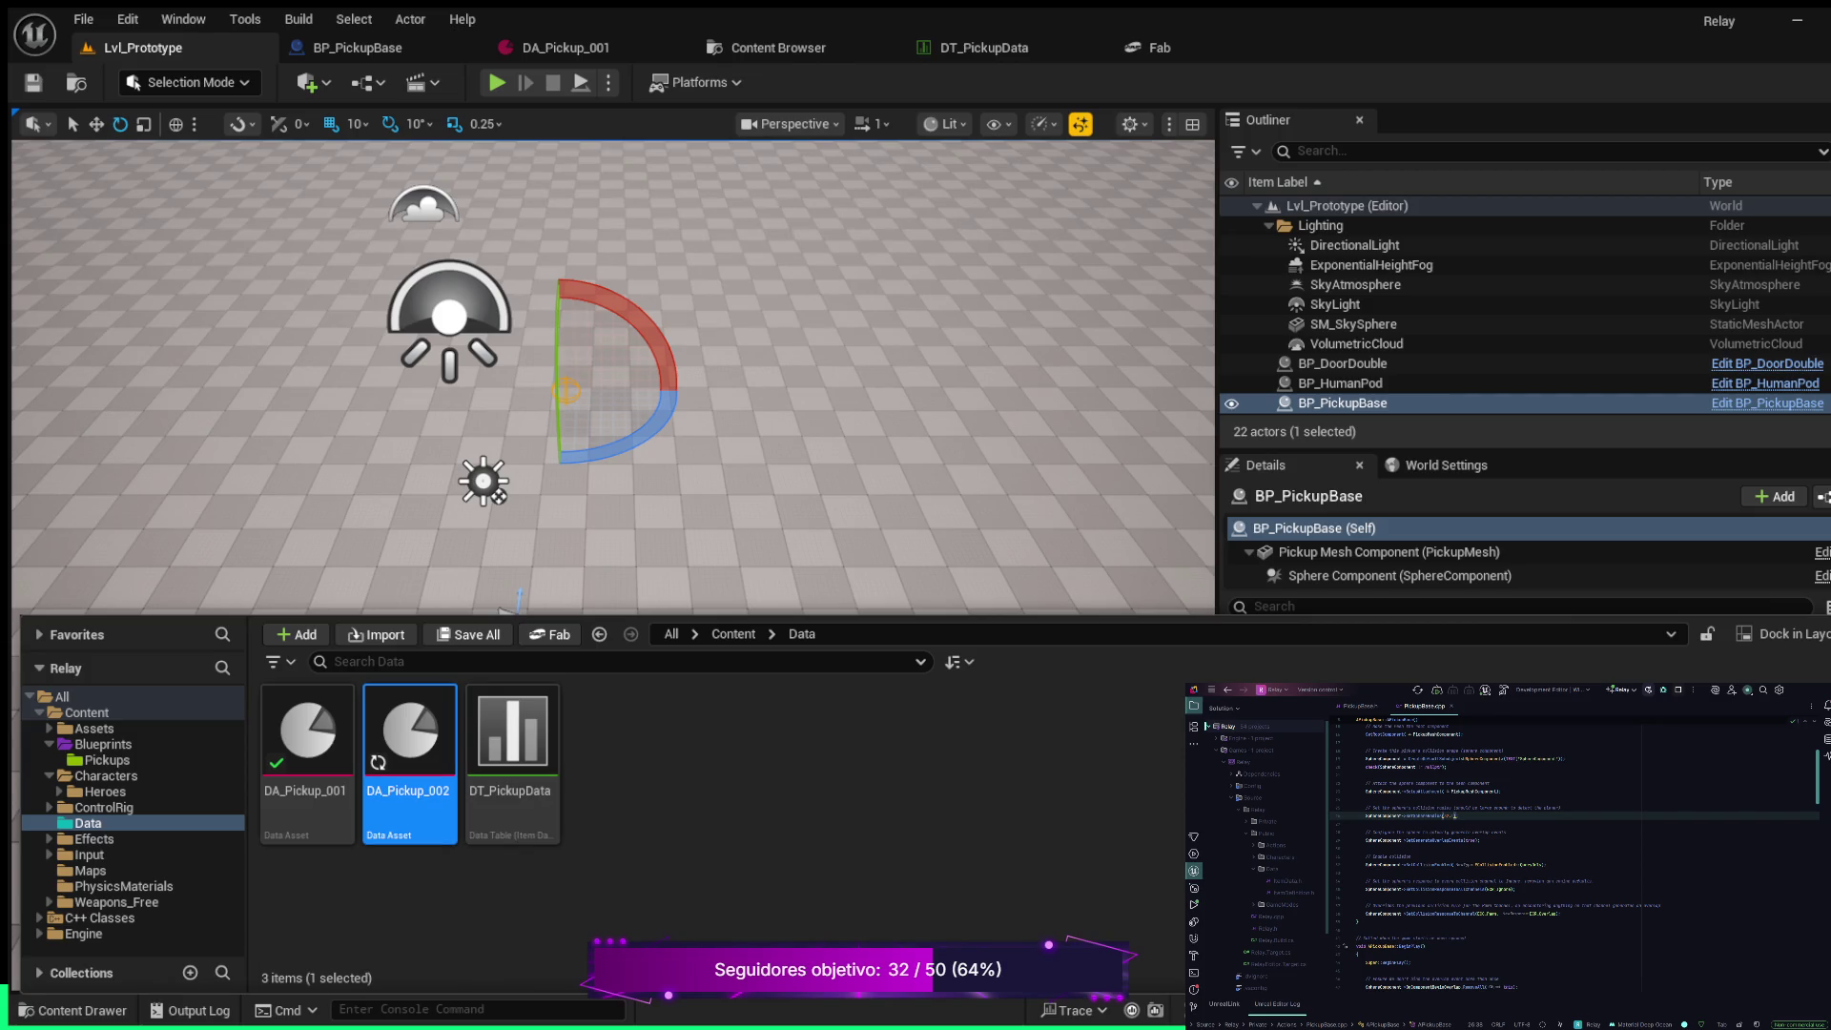
pyautogui.doubleClick(410, 735)
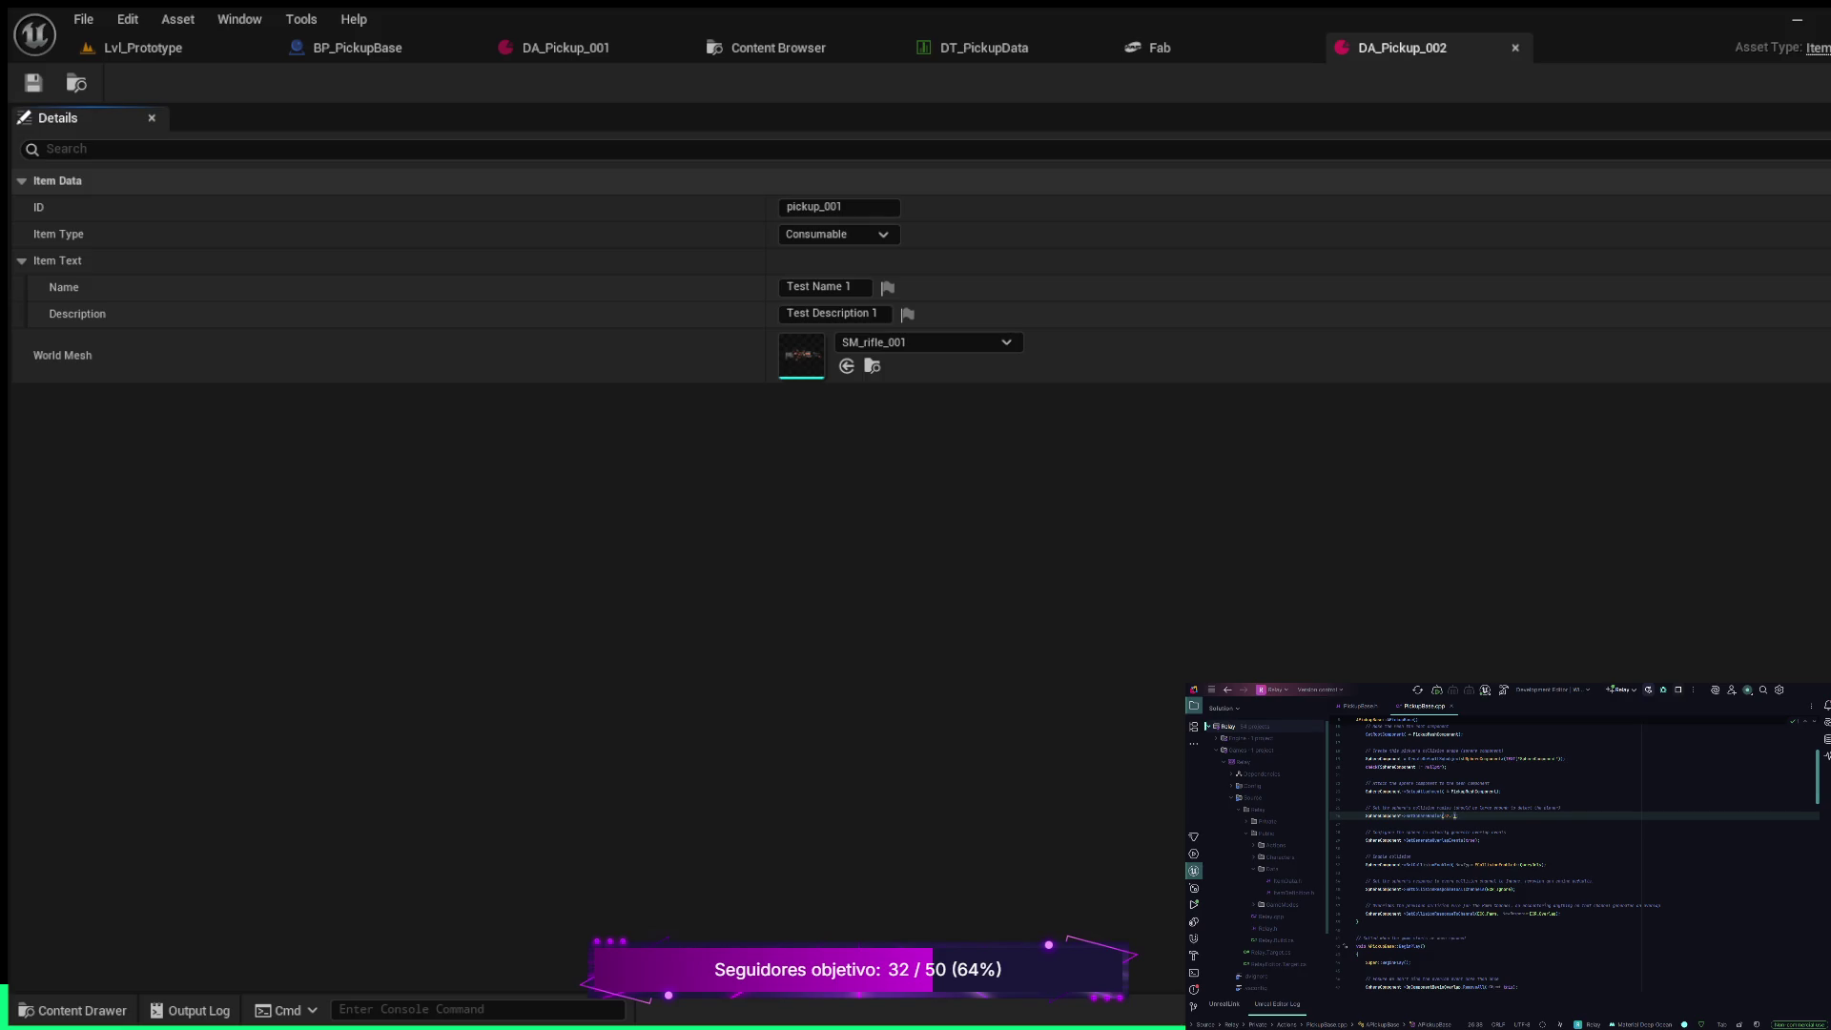
# Change the asset's ID to pickup_002 and its name to Test Name 2
pyautogui.click(813, 207)
pyautogui.click(843, 207)
pyautogui.write('2')
pyautogui.press('Return')
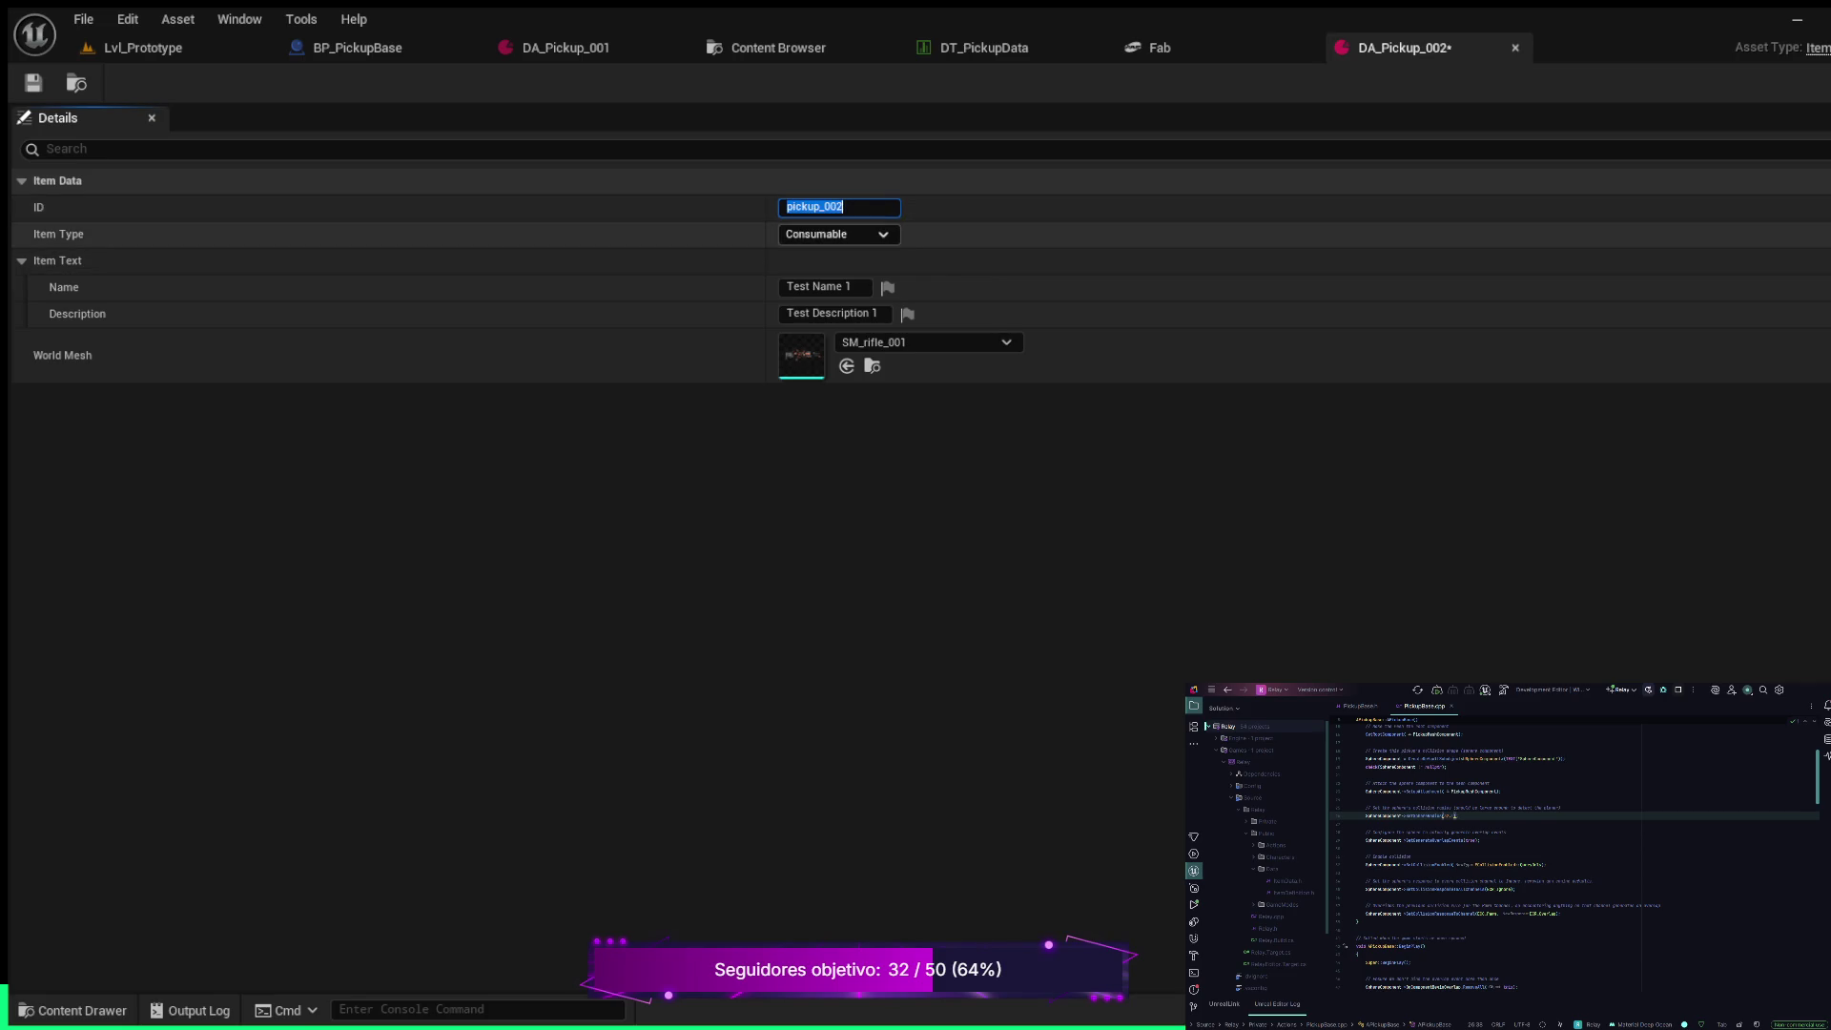
pyautogui.click(820, 287)
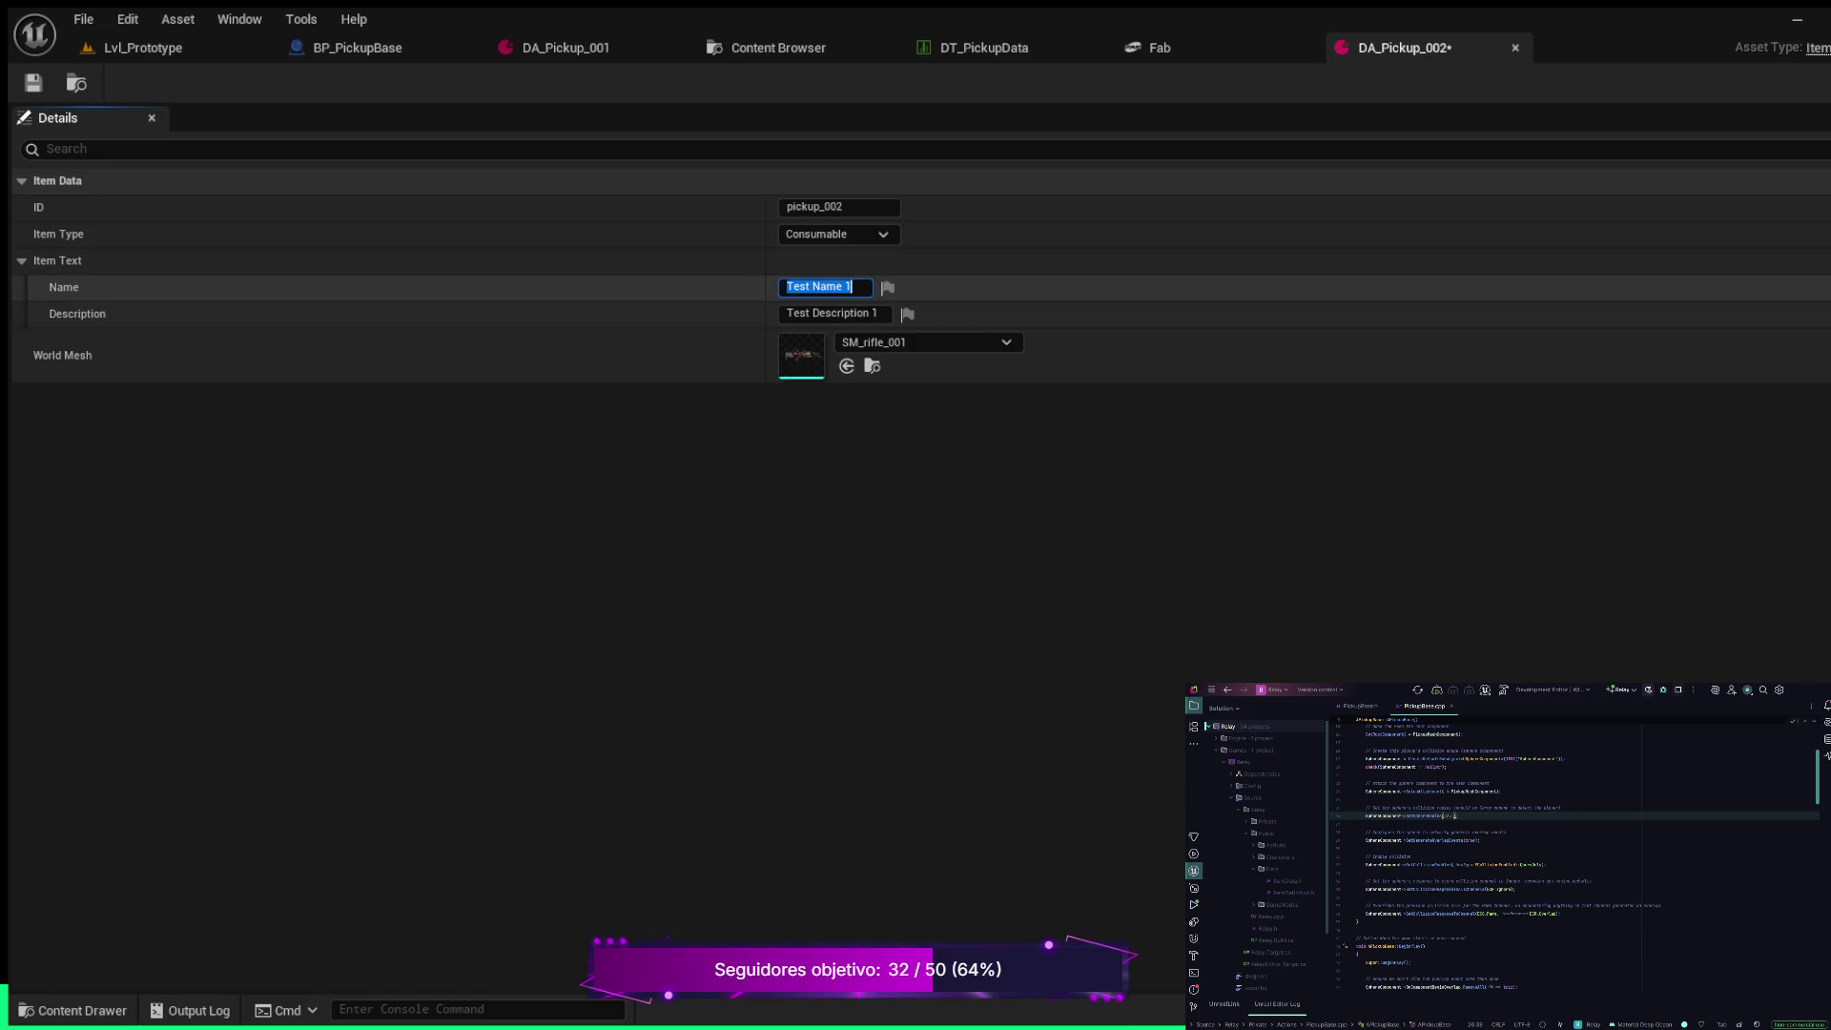
pyautogui.press('End')
pyautogui.press('BackSpace')
pyautogui.write('2')
pyautogui.hotkey('ctrl', 'a')
# Set the description to Test Description 2 and the World Mesh to SM_axe_001, then save
pyautogui.click(828, 313)
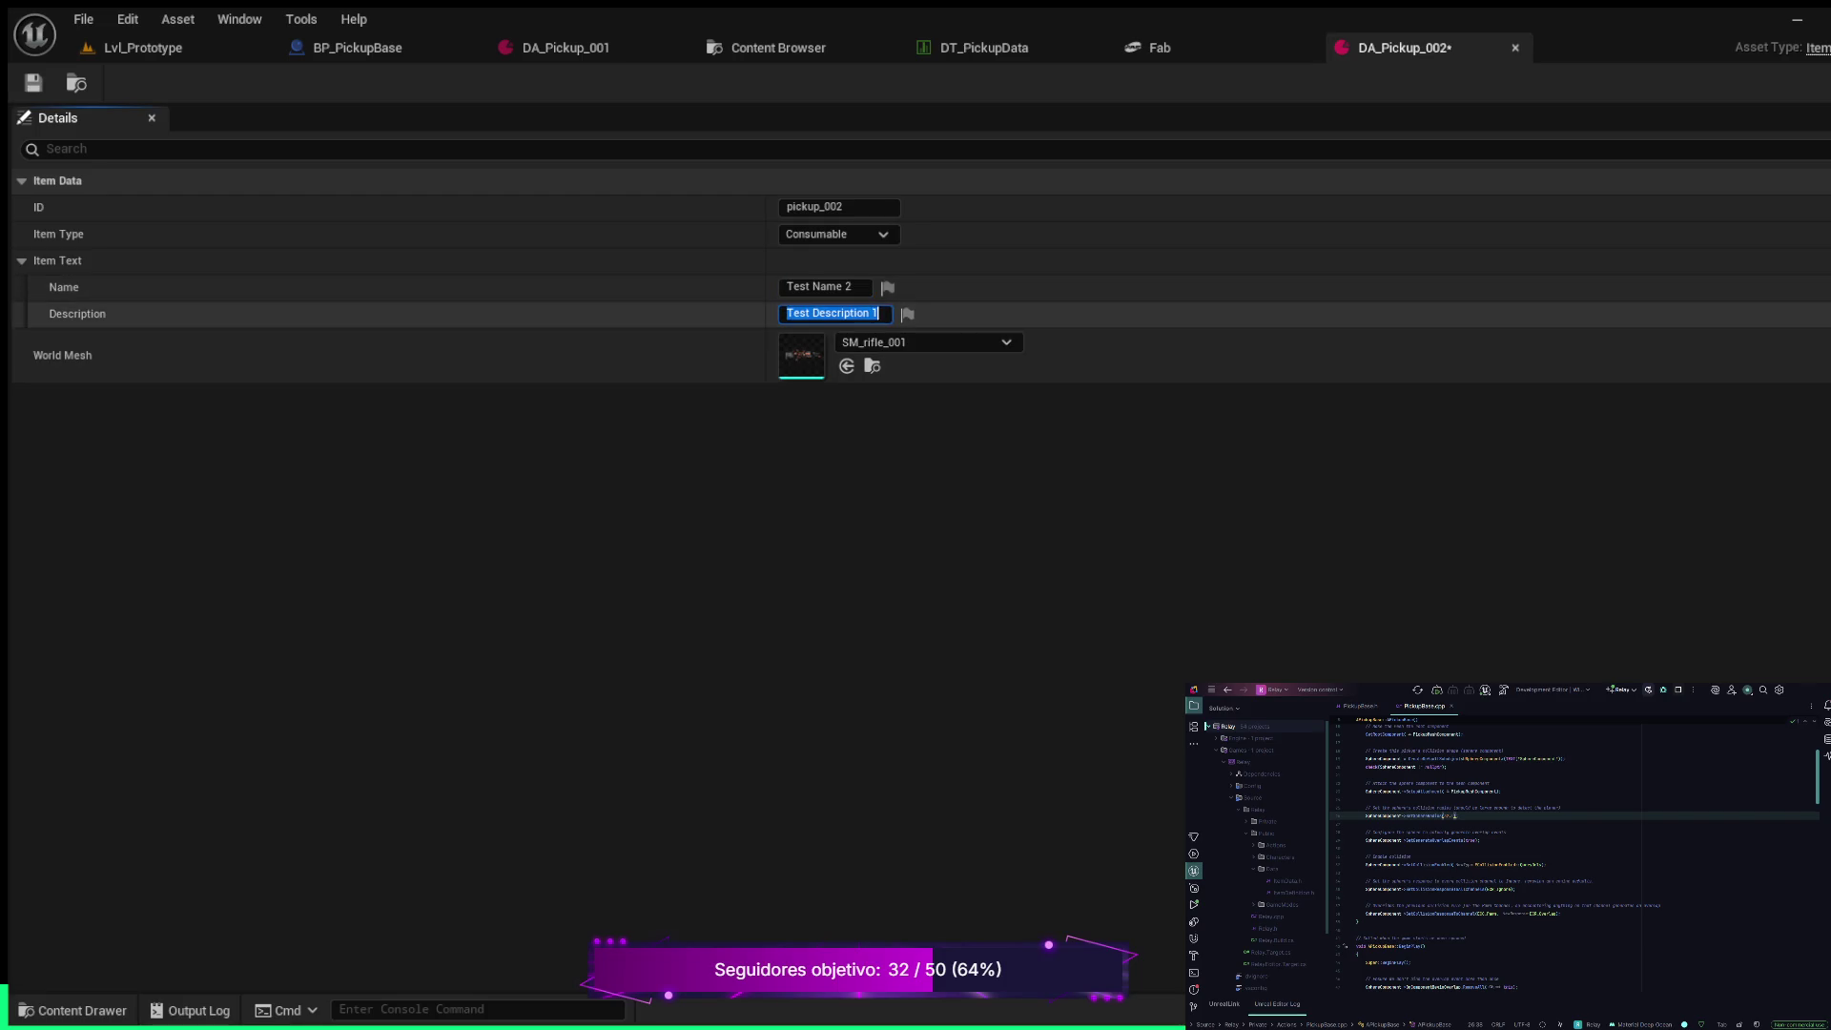
pyautogui.press('End')
pyautogui.press('BackSpace')
pyautogui.write('2')
pyautogui.hotkey('ctrl', 'a')
pyautogui.press('Return')
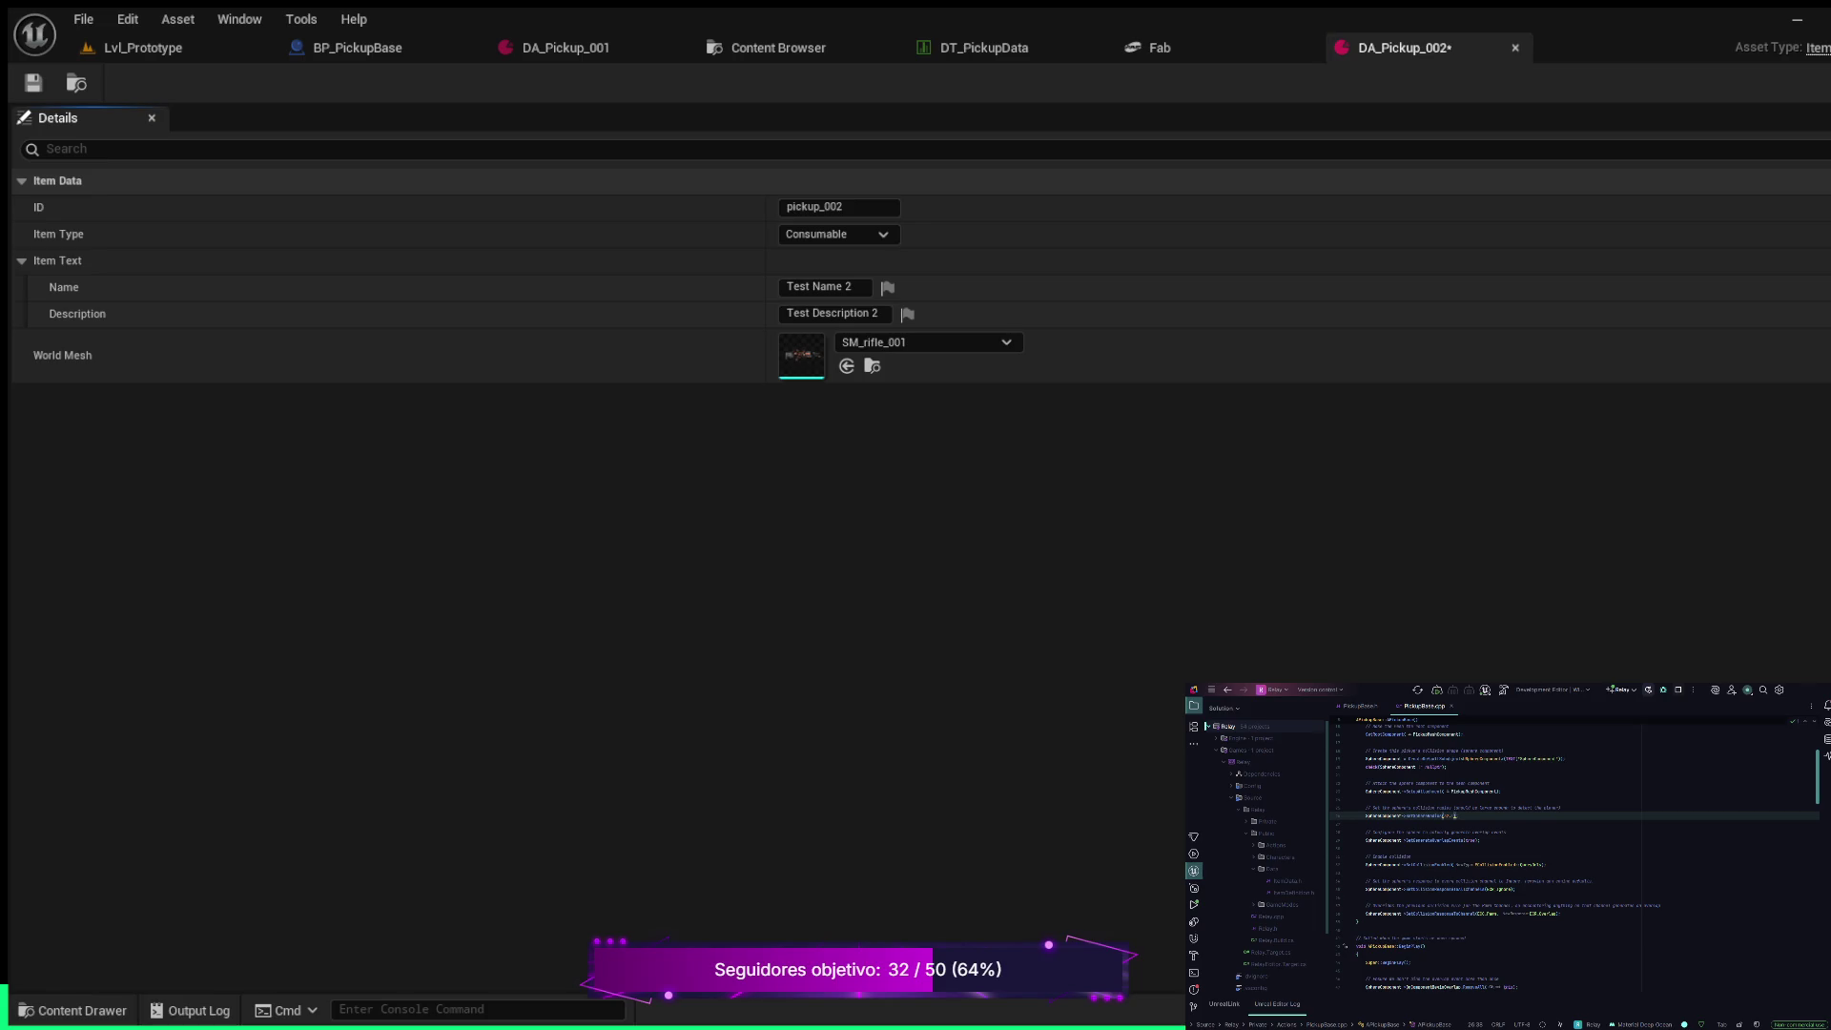
pyautogui.hotkey('ctrl', 'z')
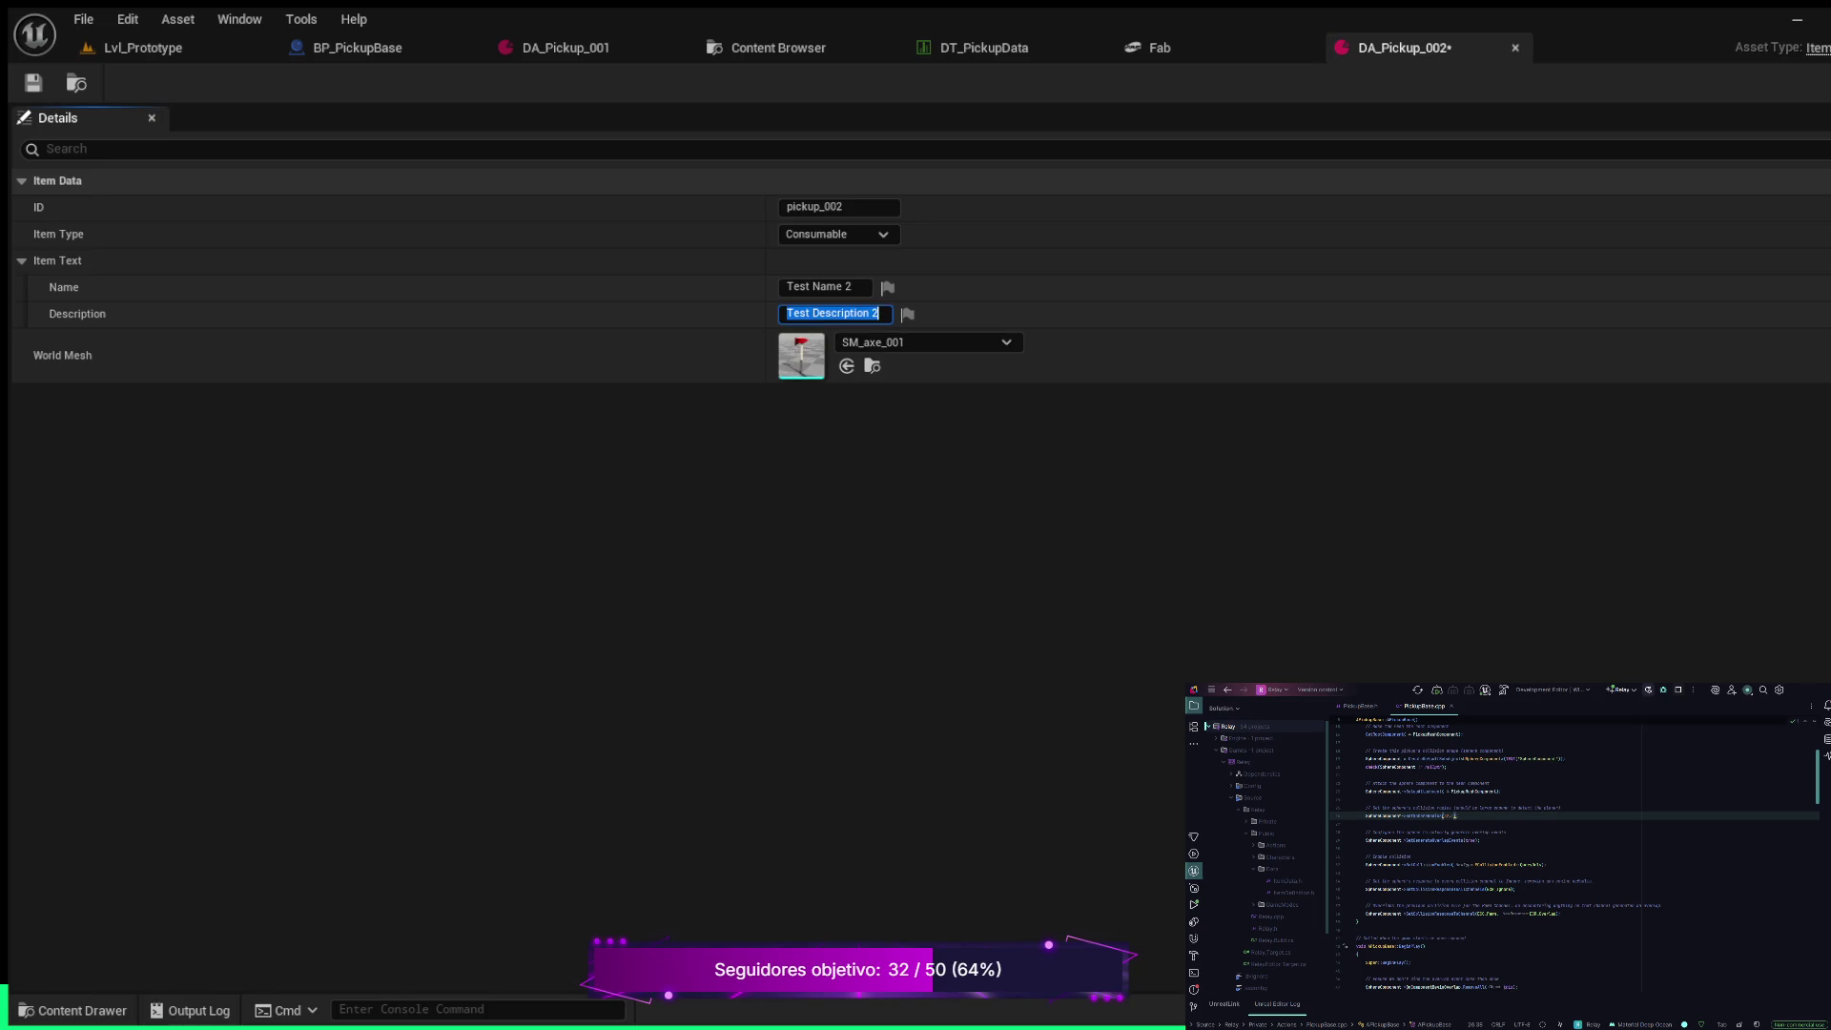
pyautogui.hotkey('ctrl', 's')
# Add a new DT_PickupData row with Item Base DA_Pickup_002 and ID pickup_002
pyautogui.click(983, 47)
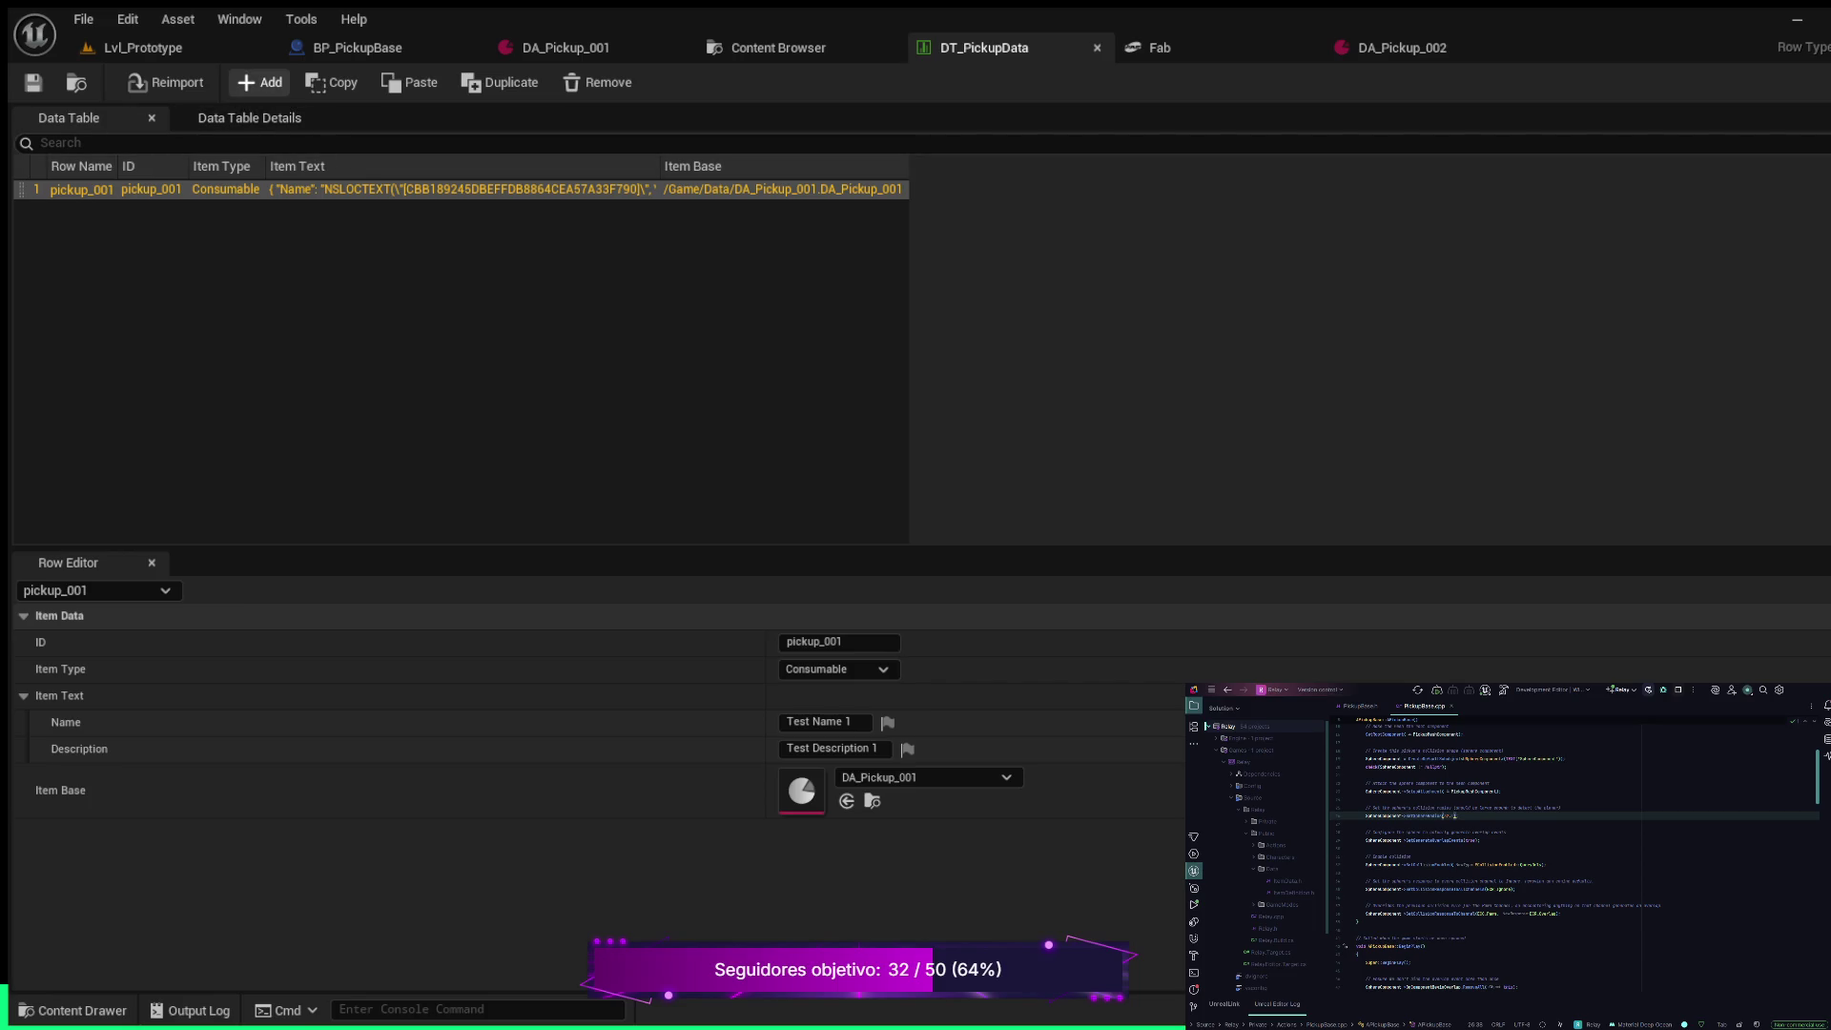
pyautogui.click(259, 82)
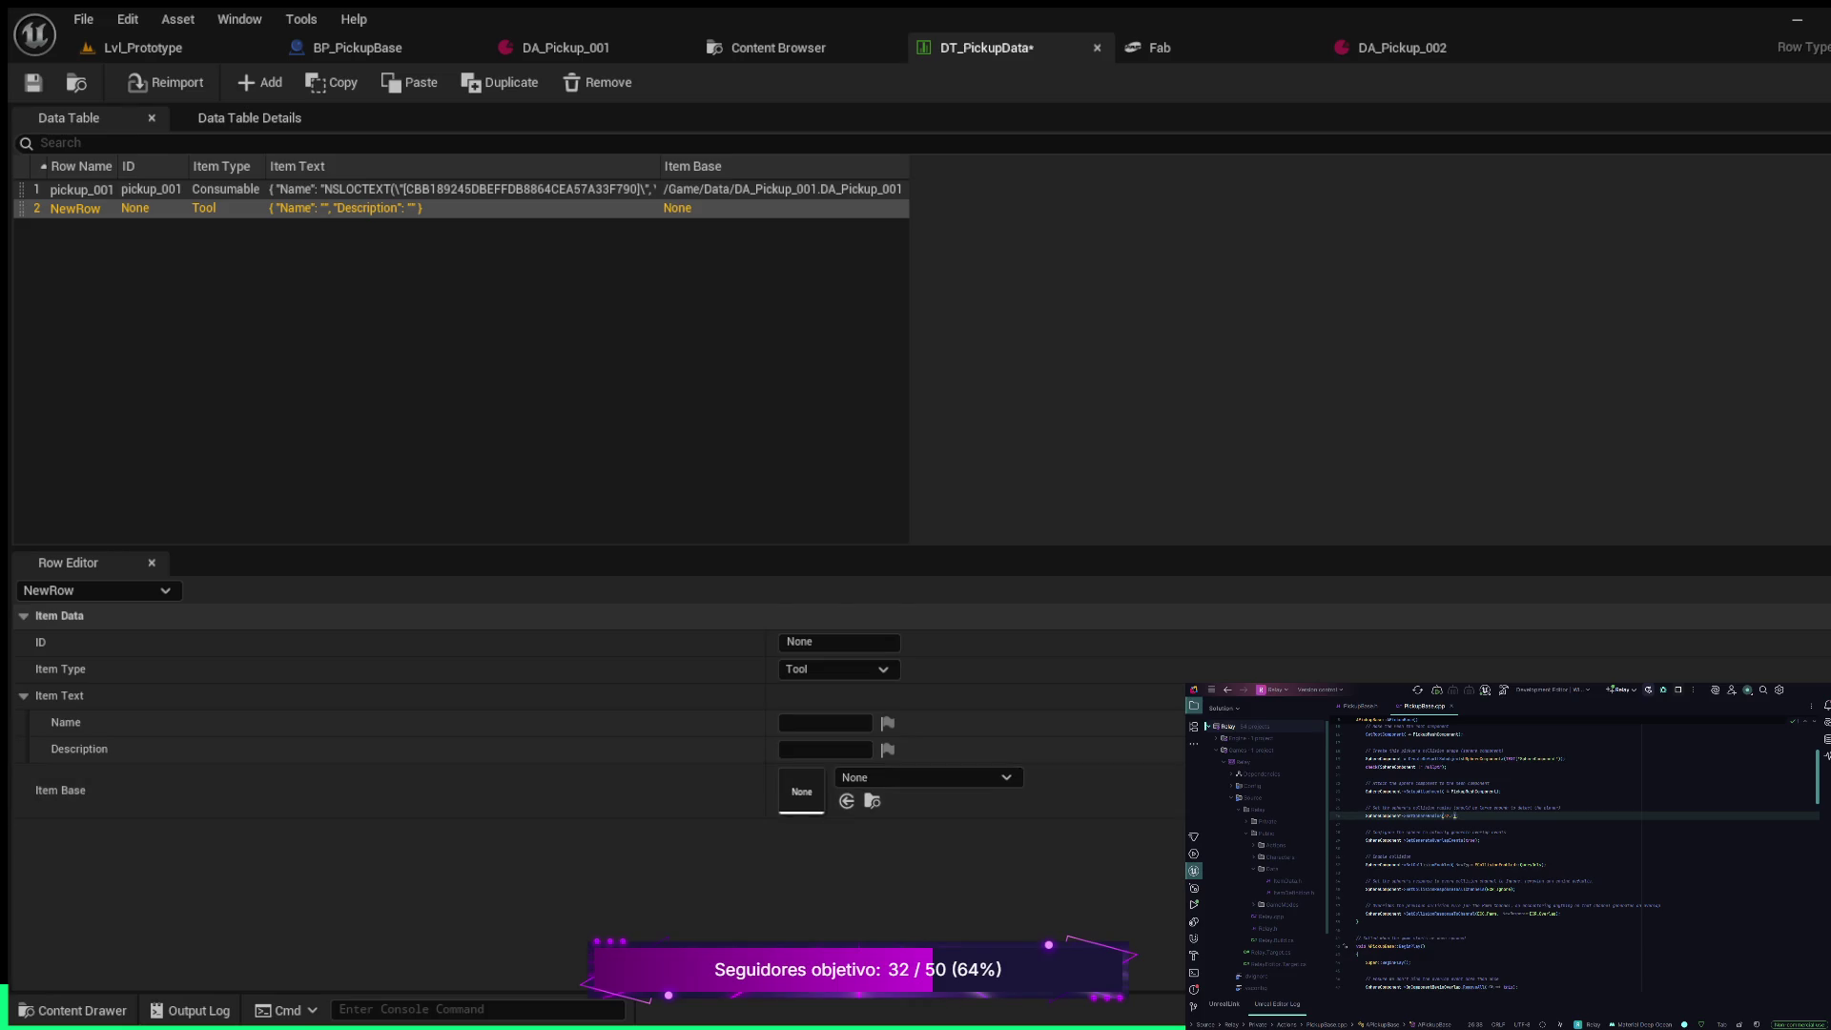
pyautogui.click(847, 800)
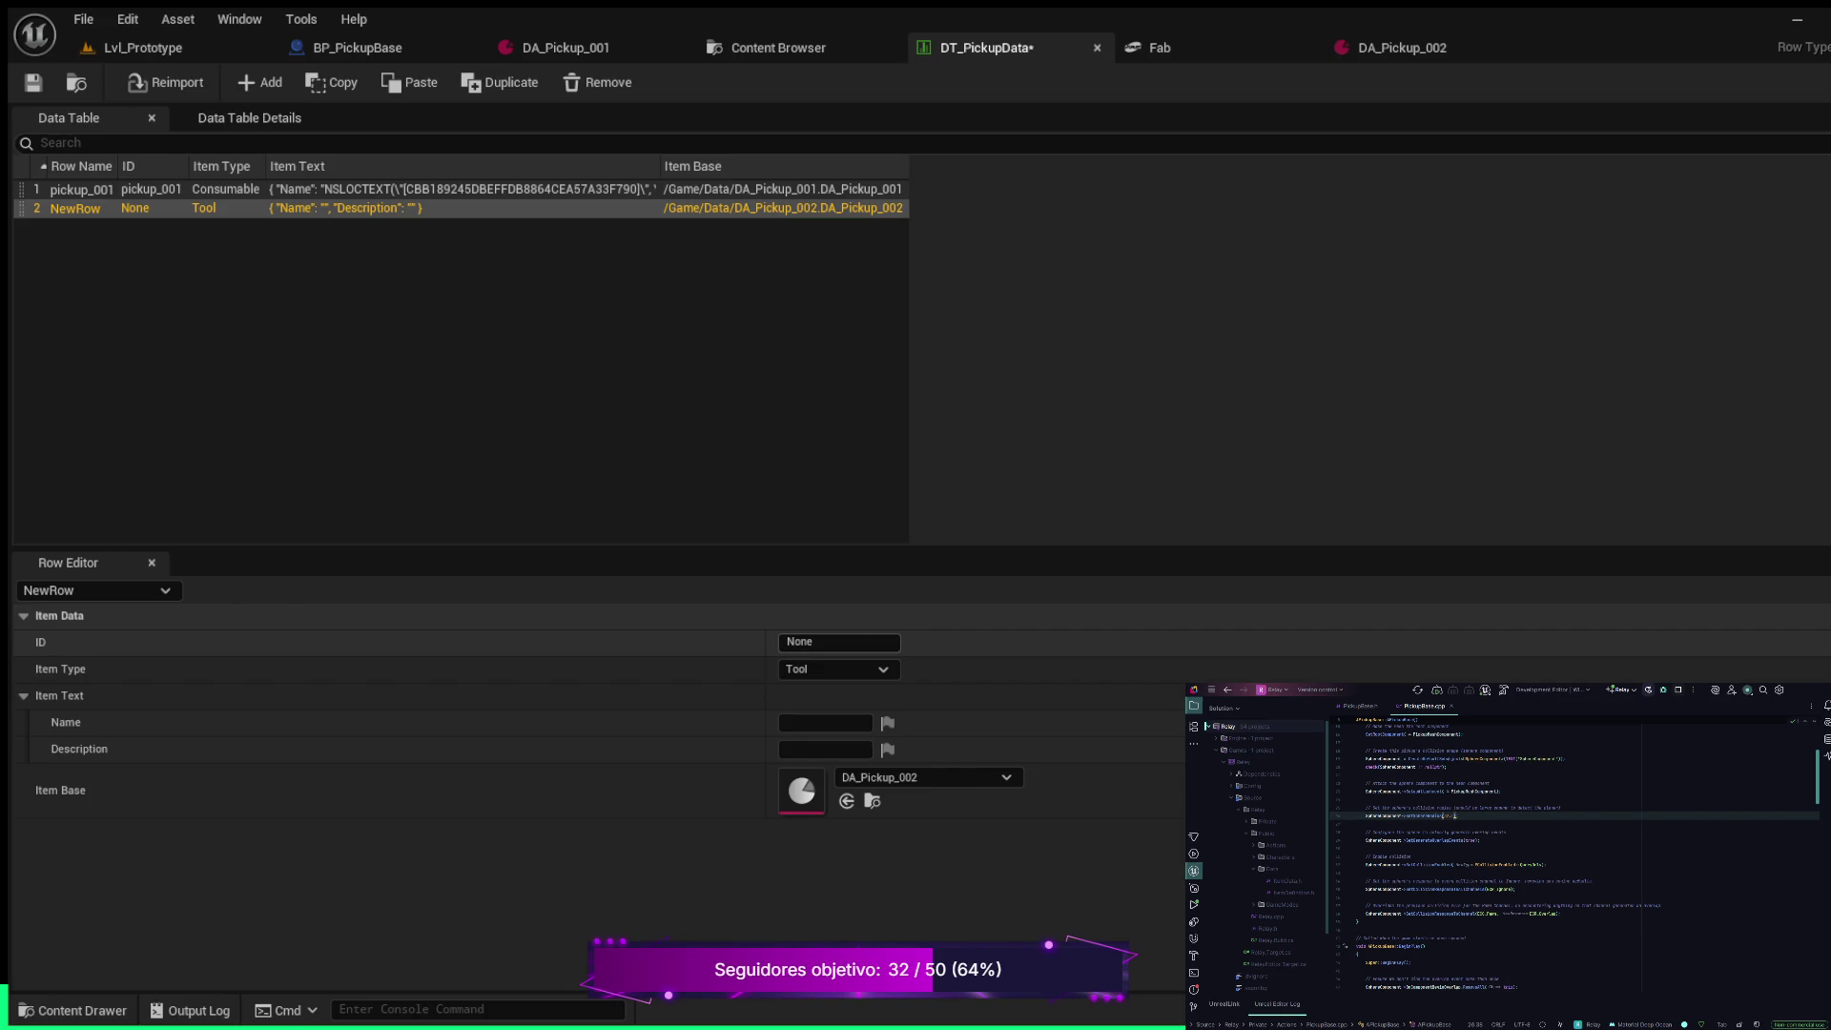
pyautogui.click(840, 642)
pyautogui.write('pick')
pyautogui.write('up_')
pyautogui.write('002')
pyautogui.press('Return')
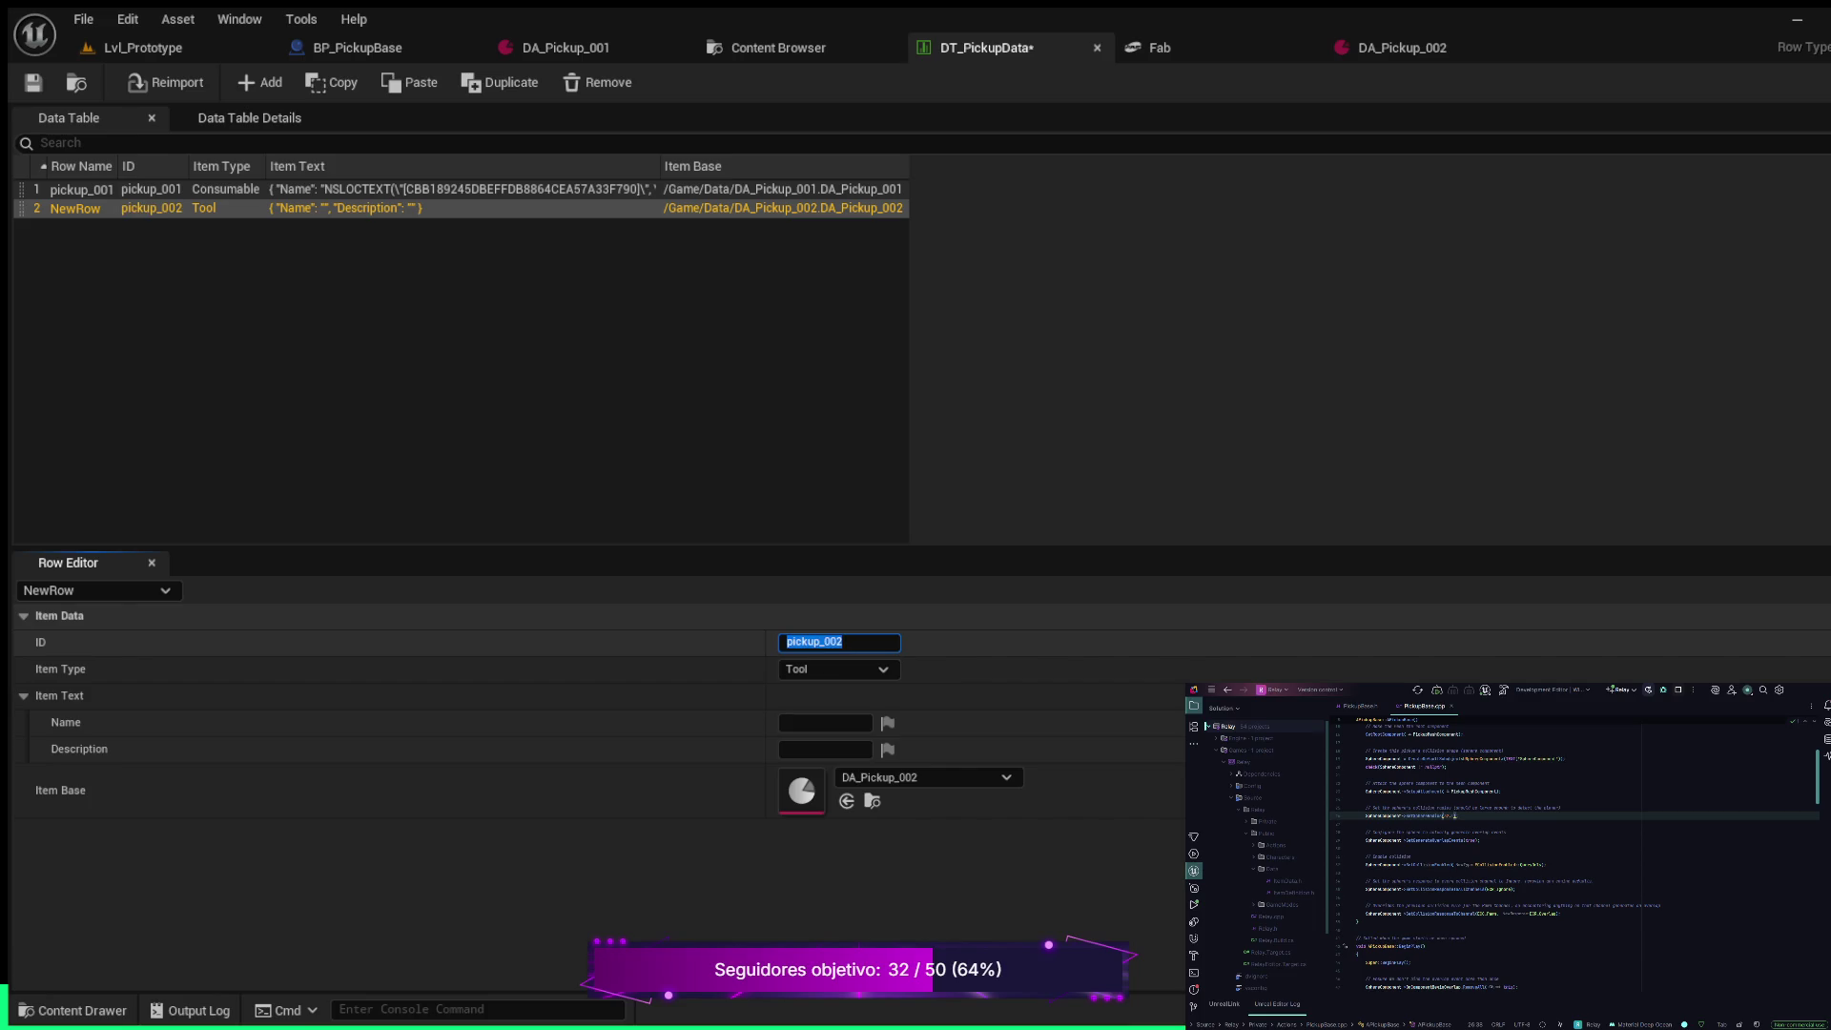
# Give the row type Consumable, name 'Test 2', description 'This is a second item test', and save
pyautogui.click(838, 669)
pyautogui.click(821, 691)
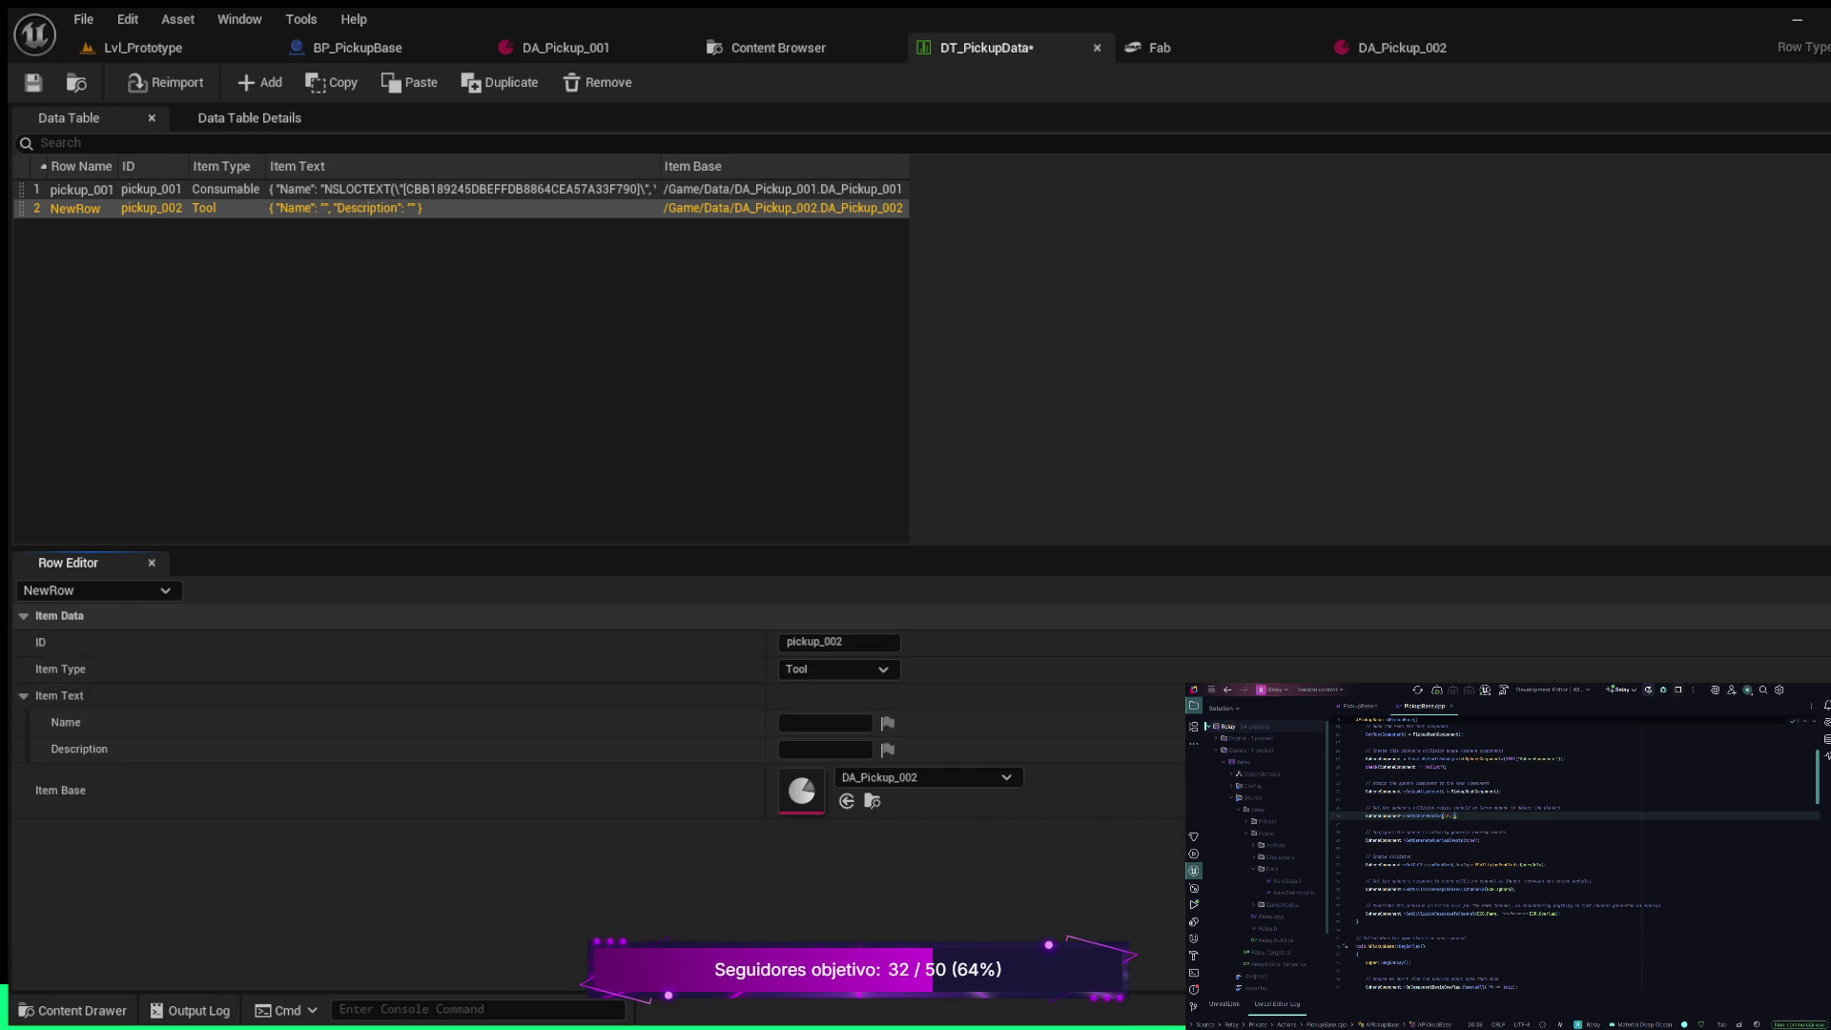
pyautogui.click(826, 722)
pyautogui.write('Test')
pyautogui.write(' 2')
pyautogui.click(826, 750)
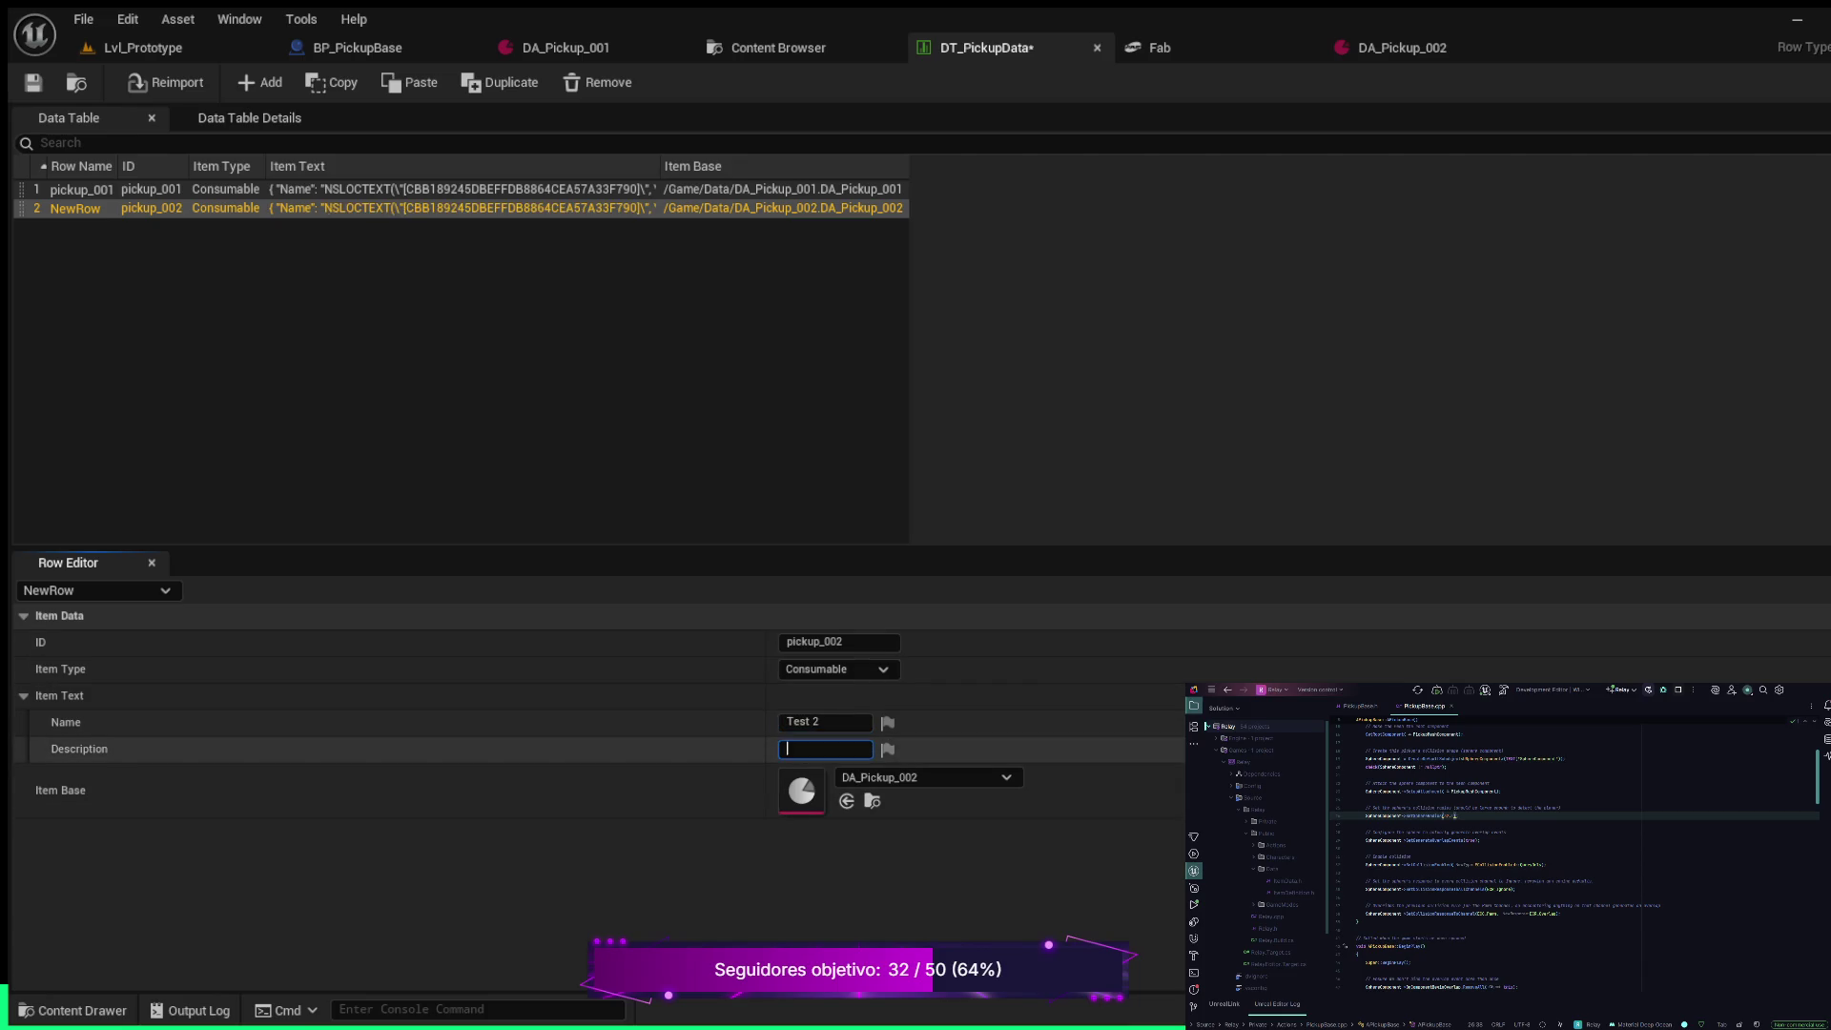
pyautogui.write('This')
pyautogui.write(' is a second item test')
pyautogui.hotkey('ctrl', 'a')
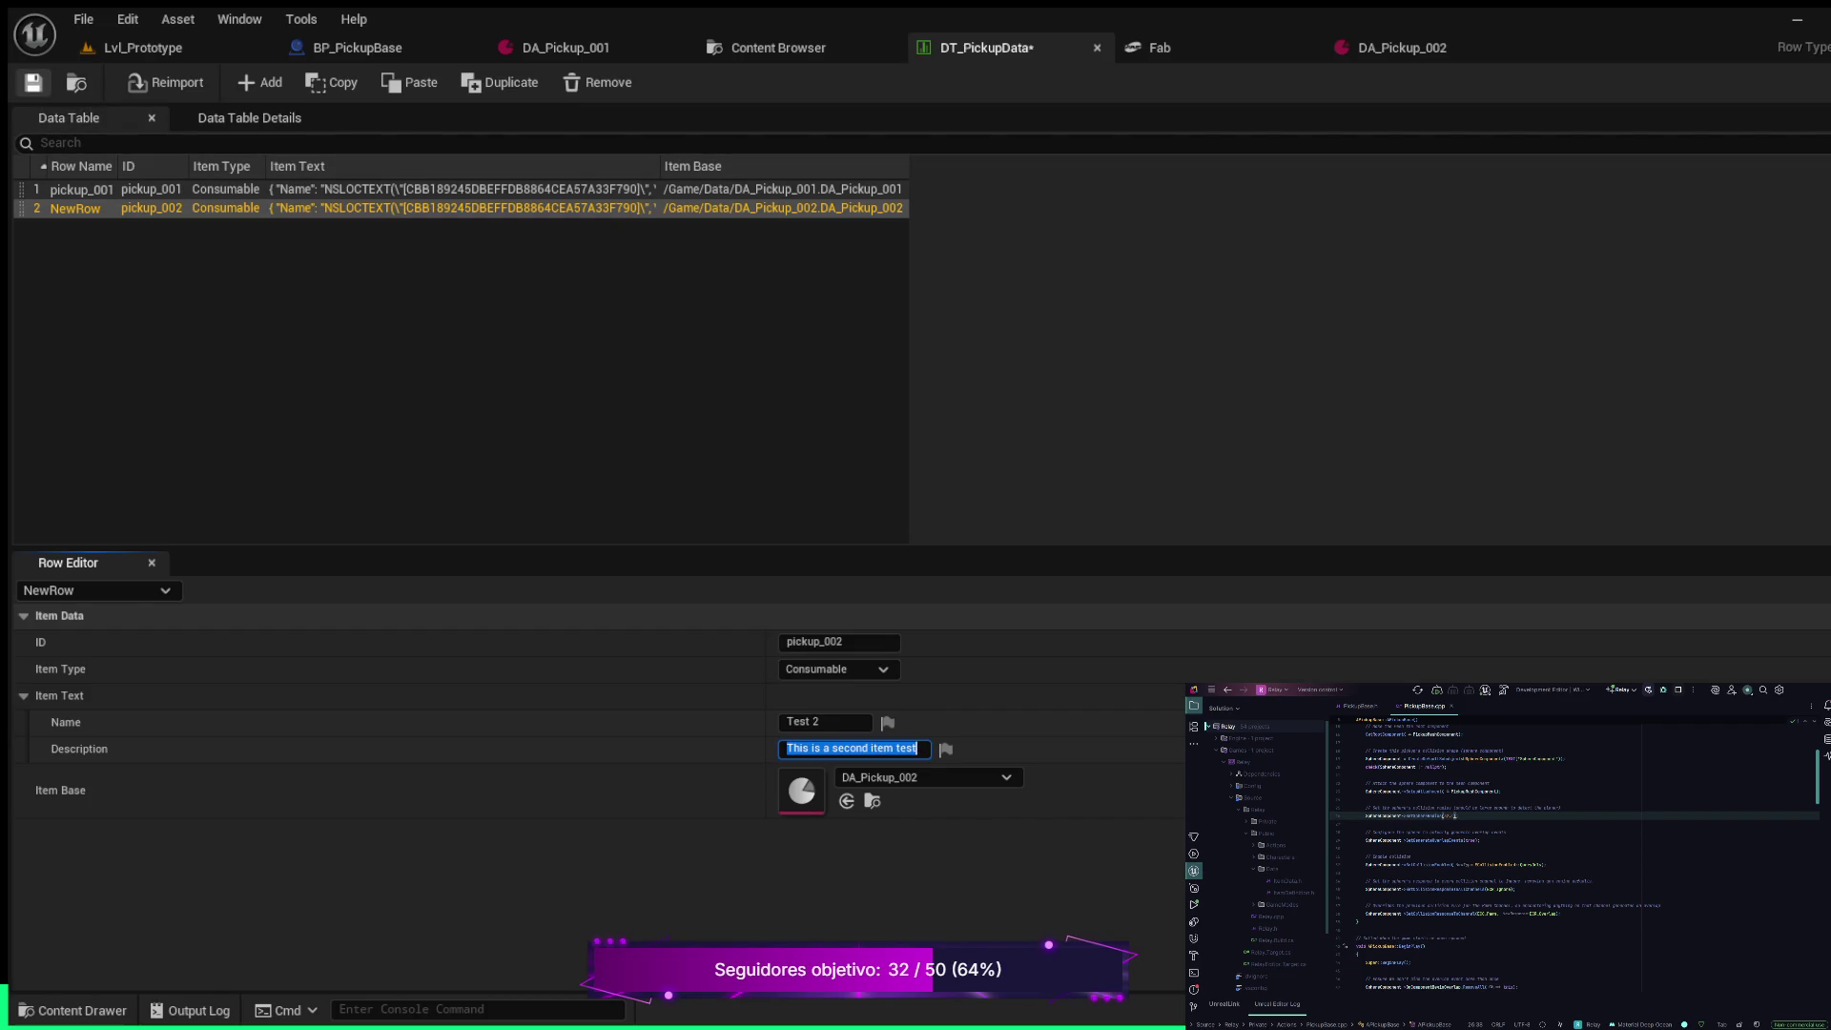
pyautogui.click(33, 82)
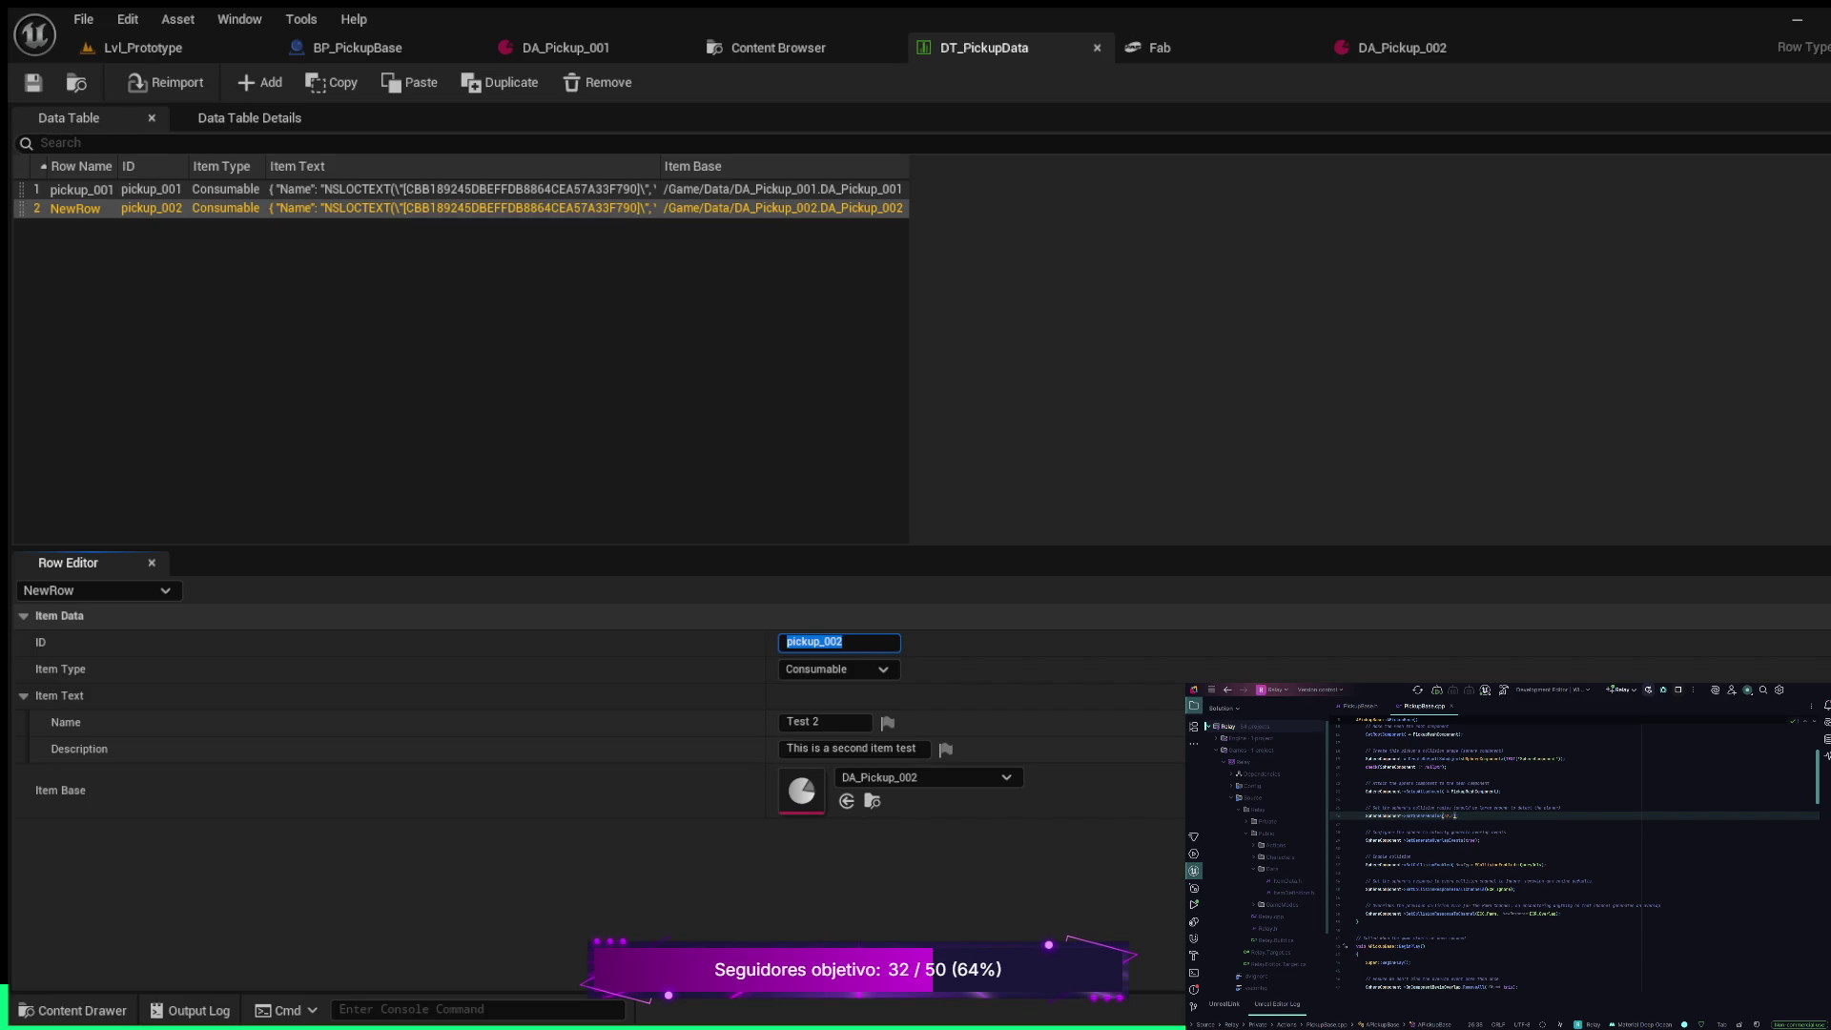
# Change the pickup_002 row's name to 'Test Name 2'
pyautogui.click(825, 722)
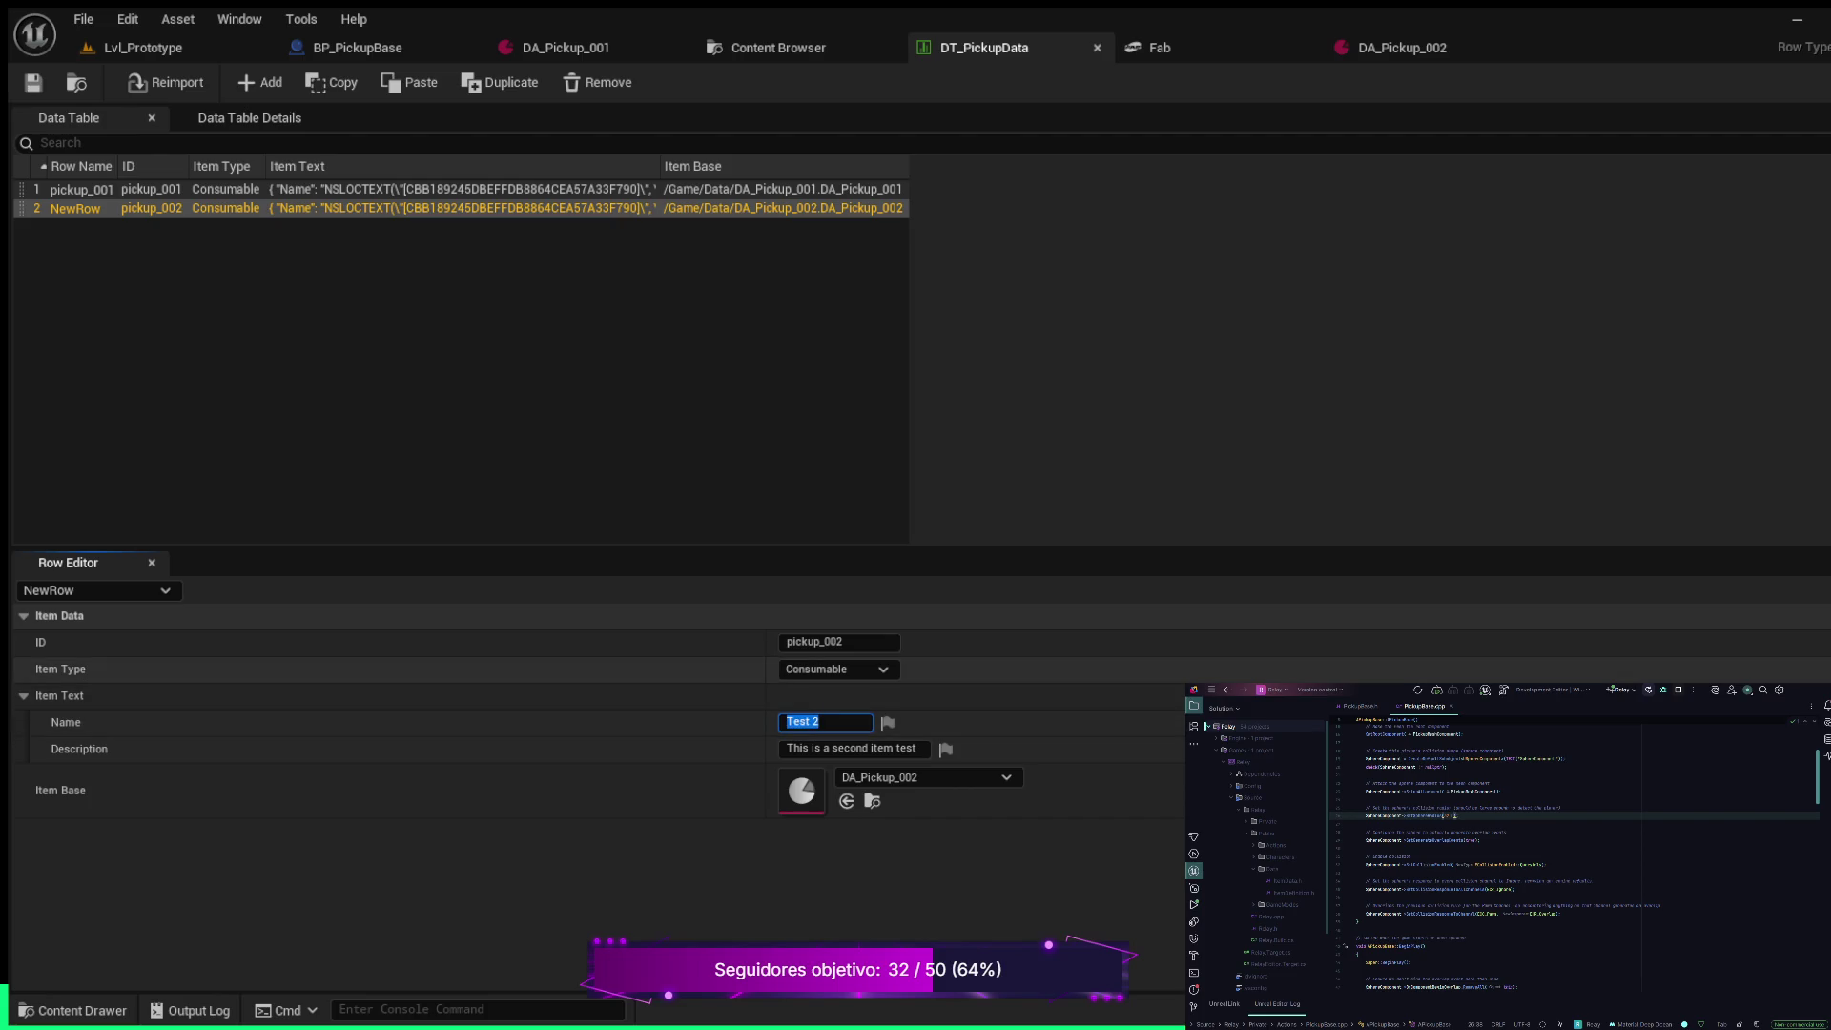
pyautogui.click(792, 722)
pyautogui.write('name')
pyautogui.press('BackSpace')
pyautogui.press('BackSpace')
pyautogui.press('BackSpace')
pyautogui.write('Name')
pyautogui.press('Return')
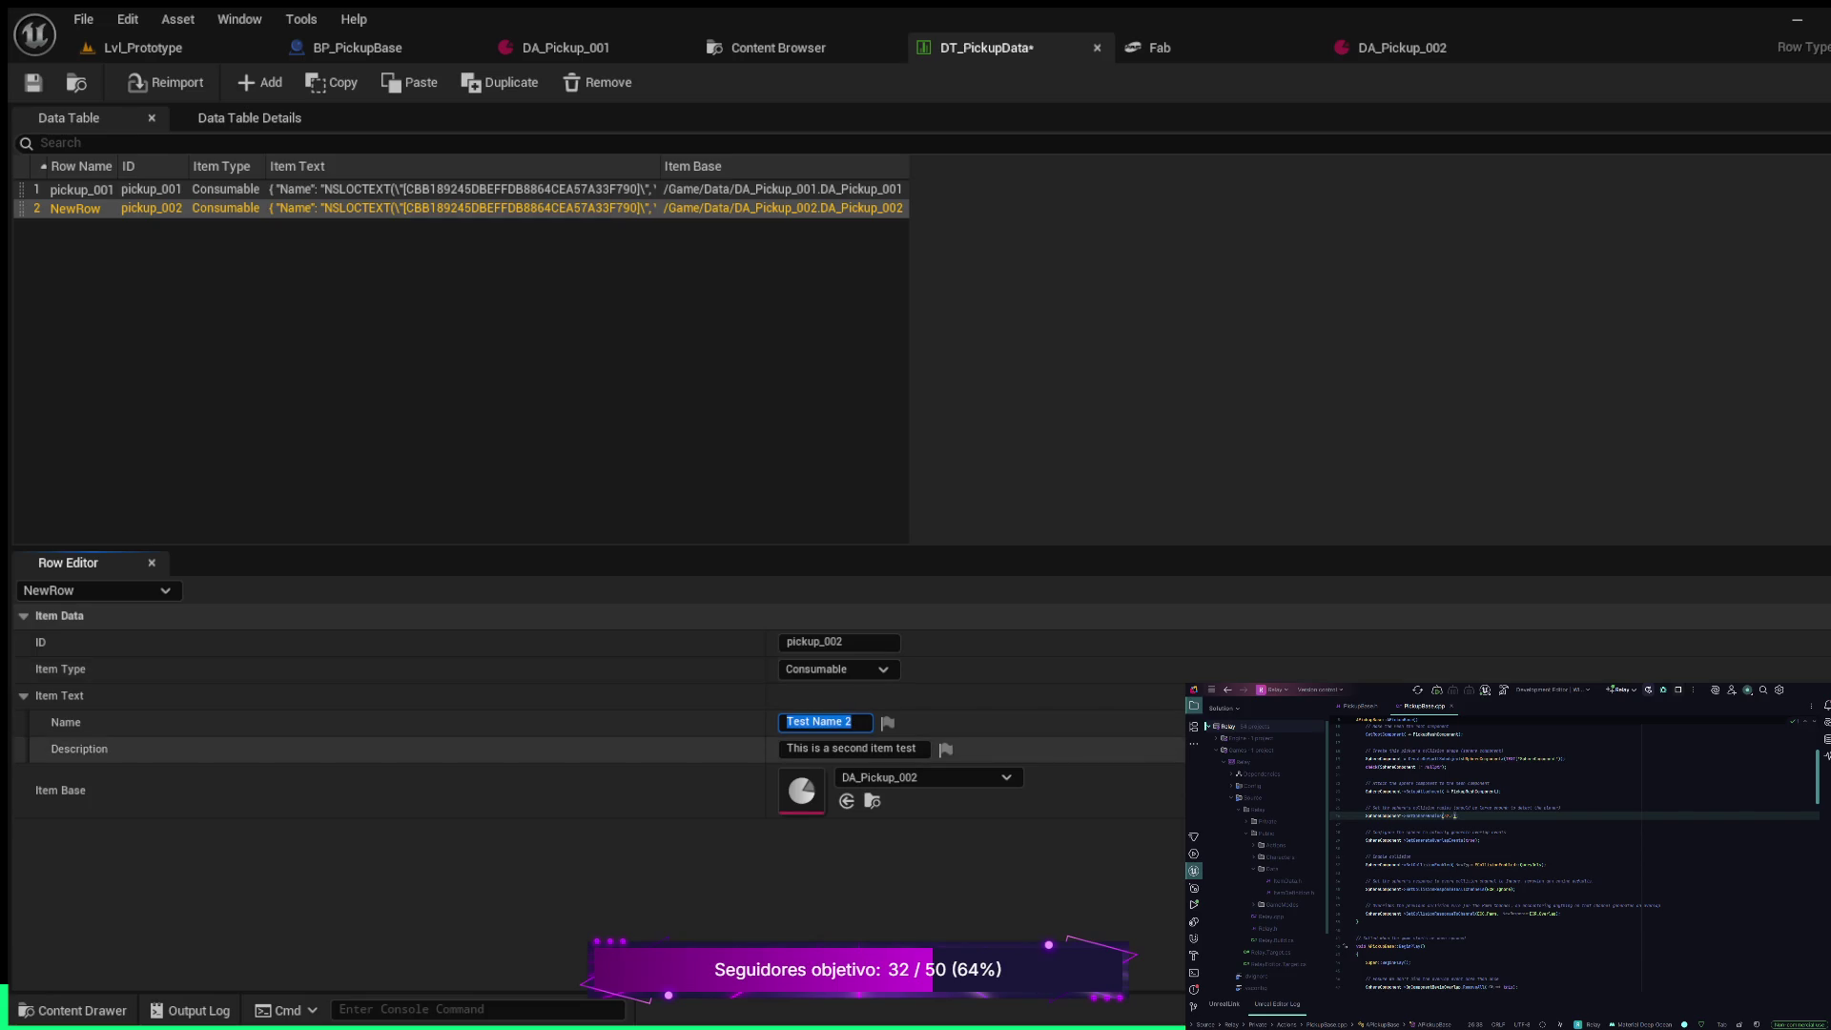
# Set the description to 'Test description 2', save the table, and return to Lvl_Prototype
pyautogui.click(850, 749)
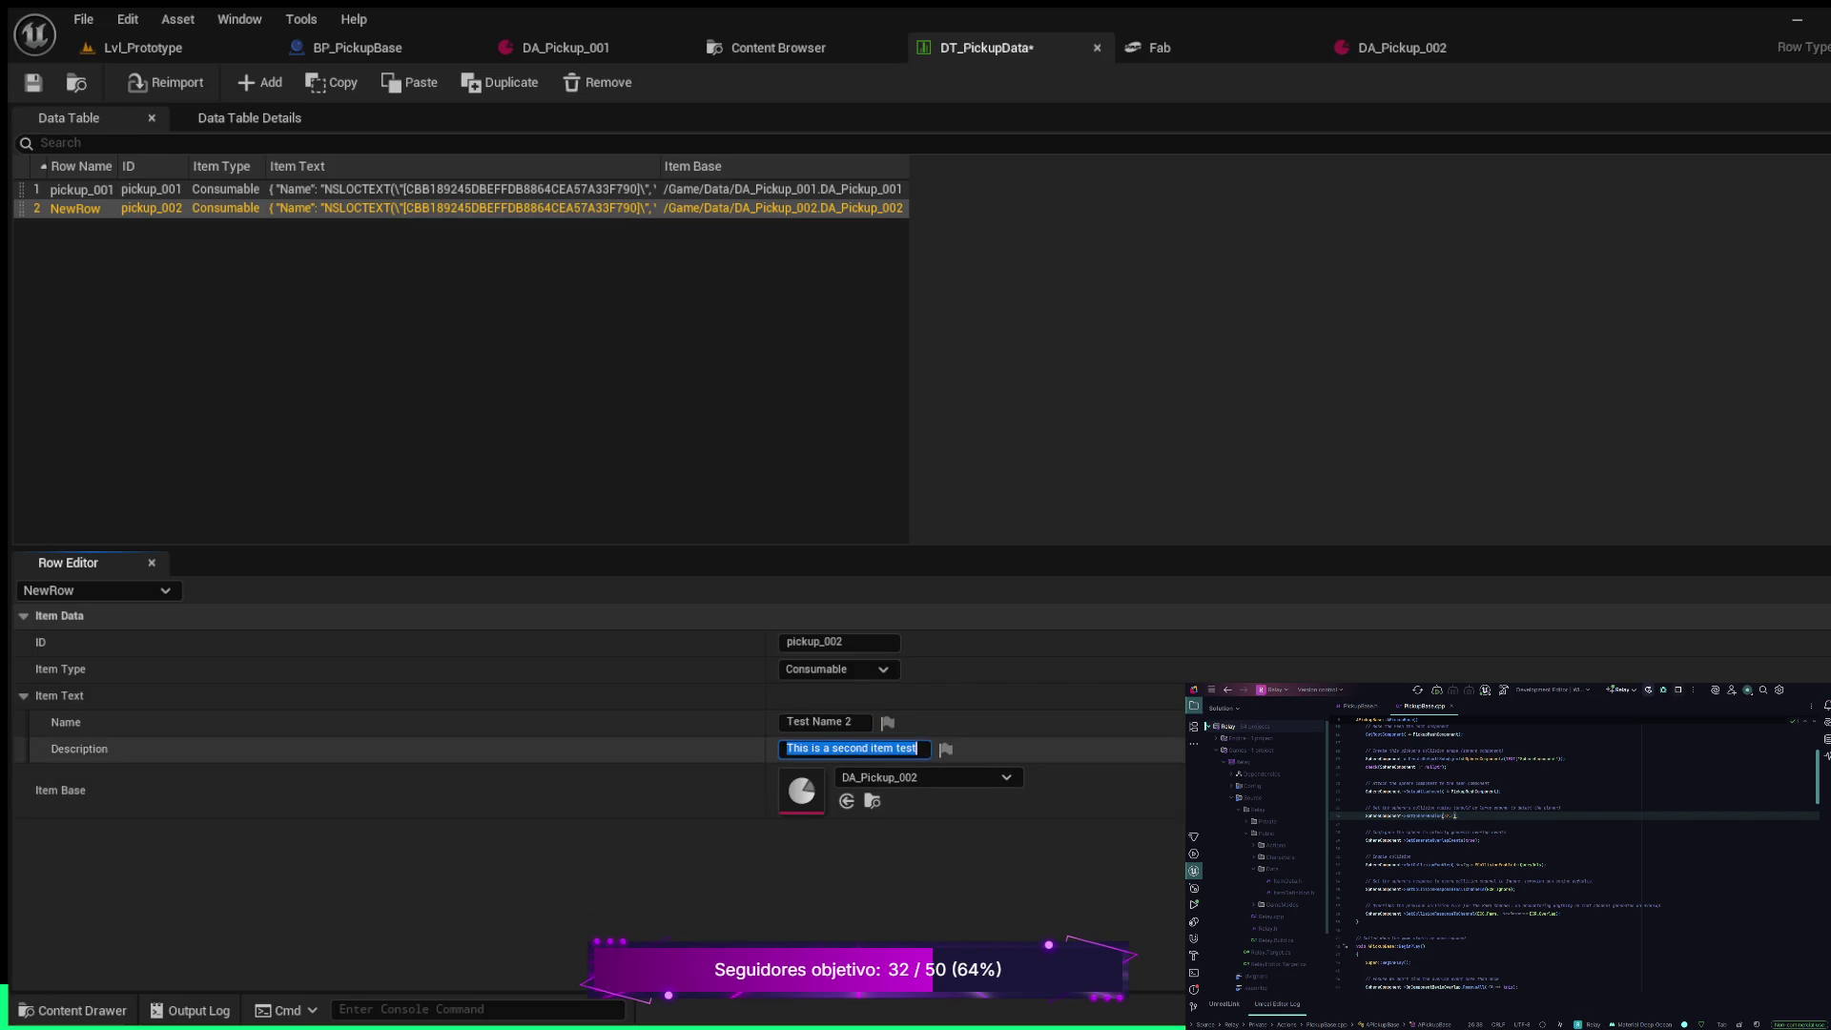
pyautogui.write('Test ')
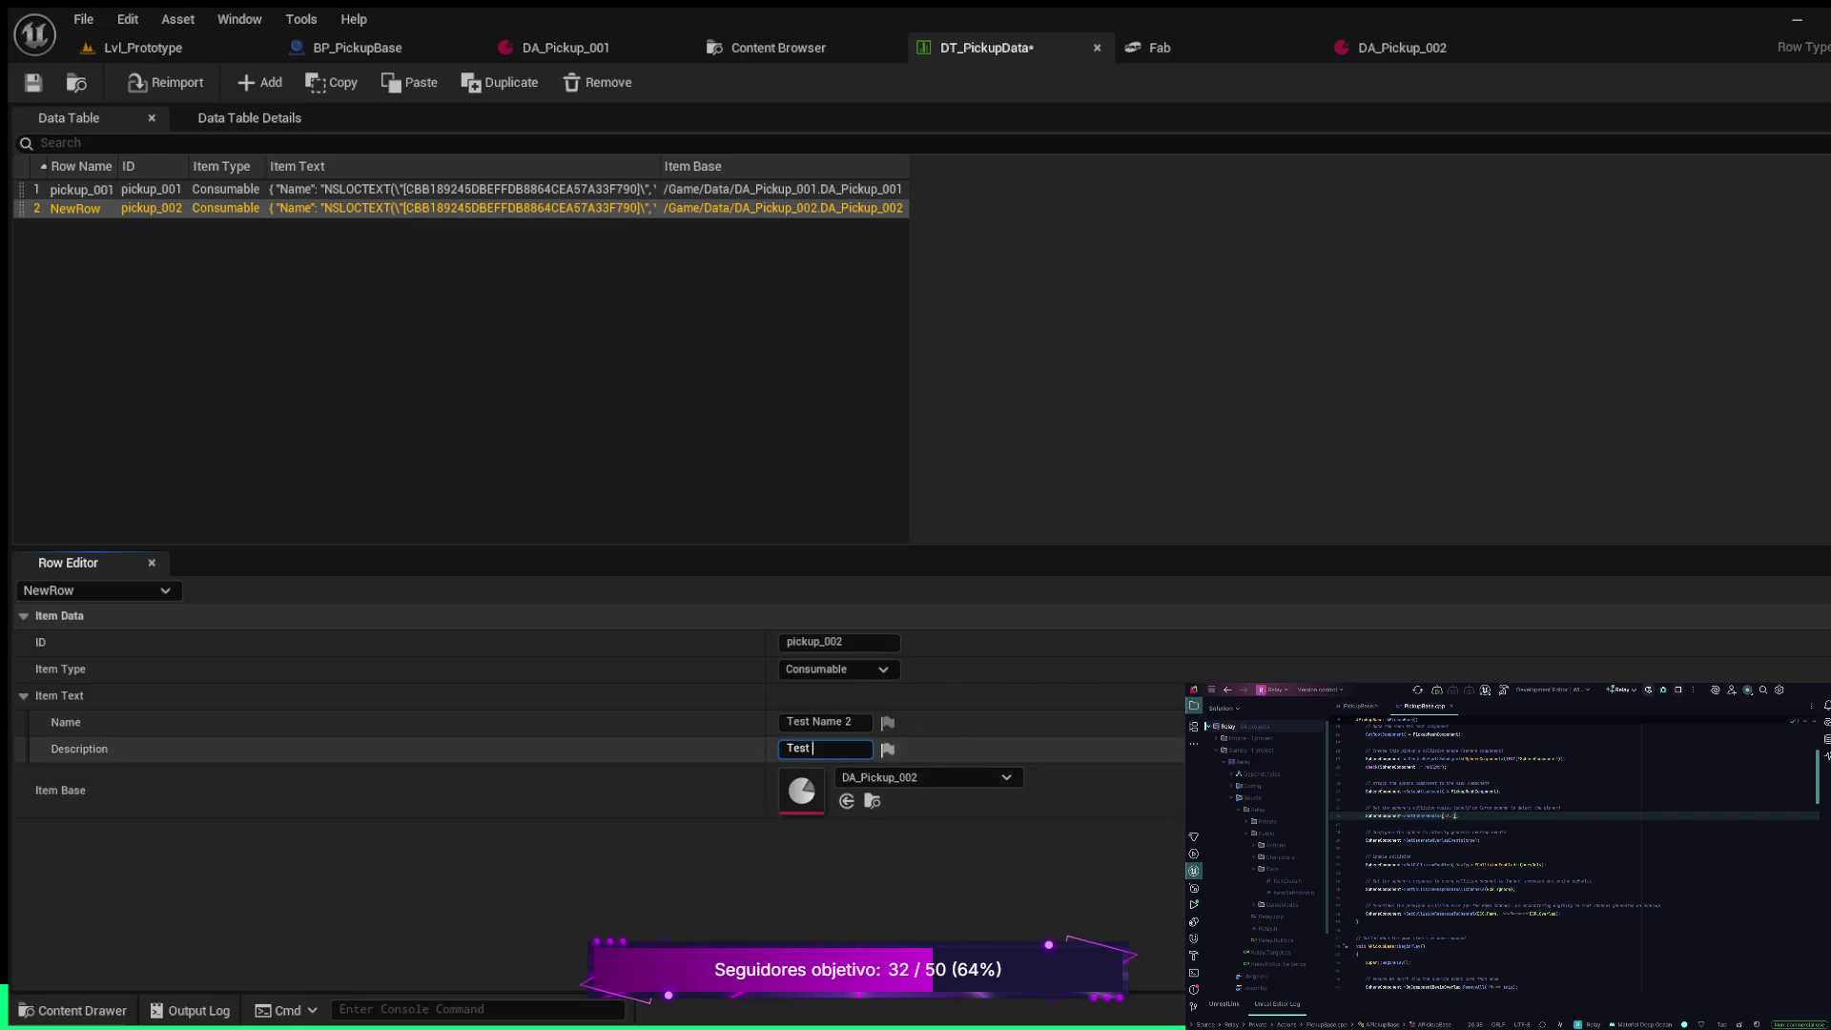
pyautogui.write('description')
pyautogui.write(' 2')
pyautogui.press('Return')
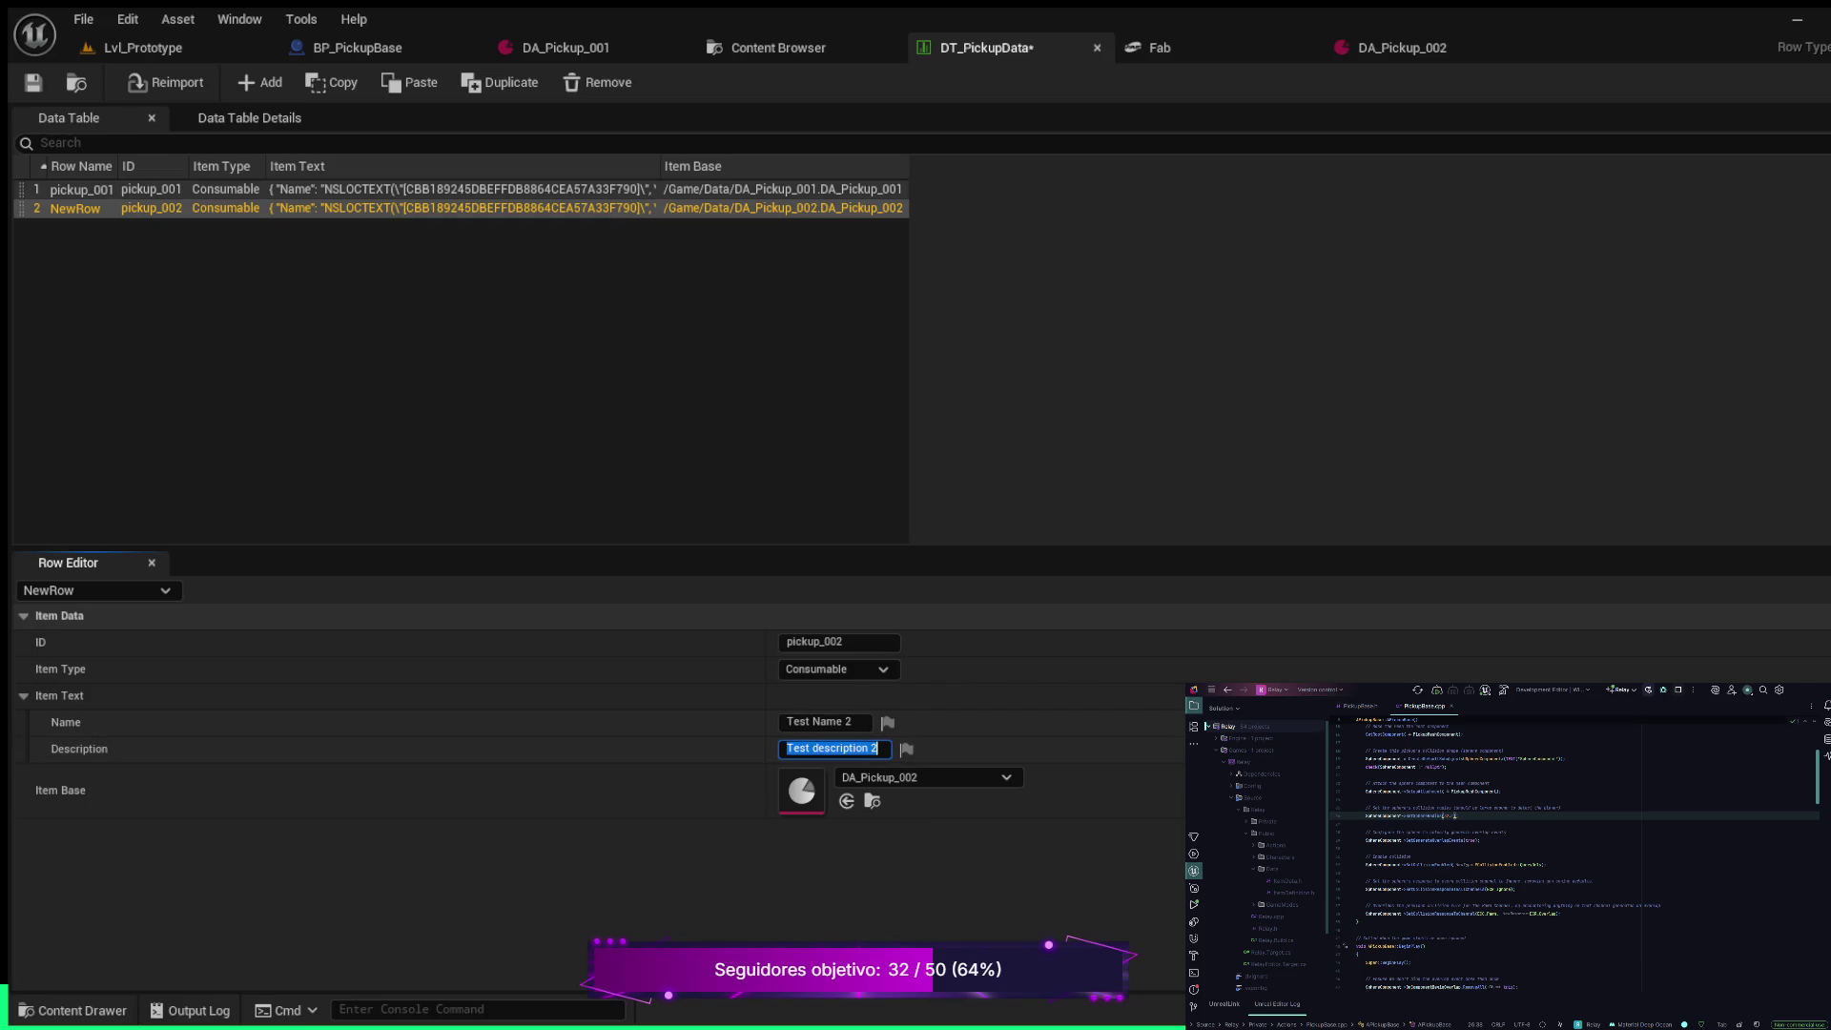
pyautogui.hotkey('ctrl', 's')
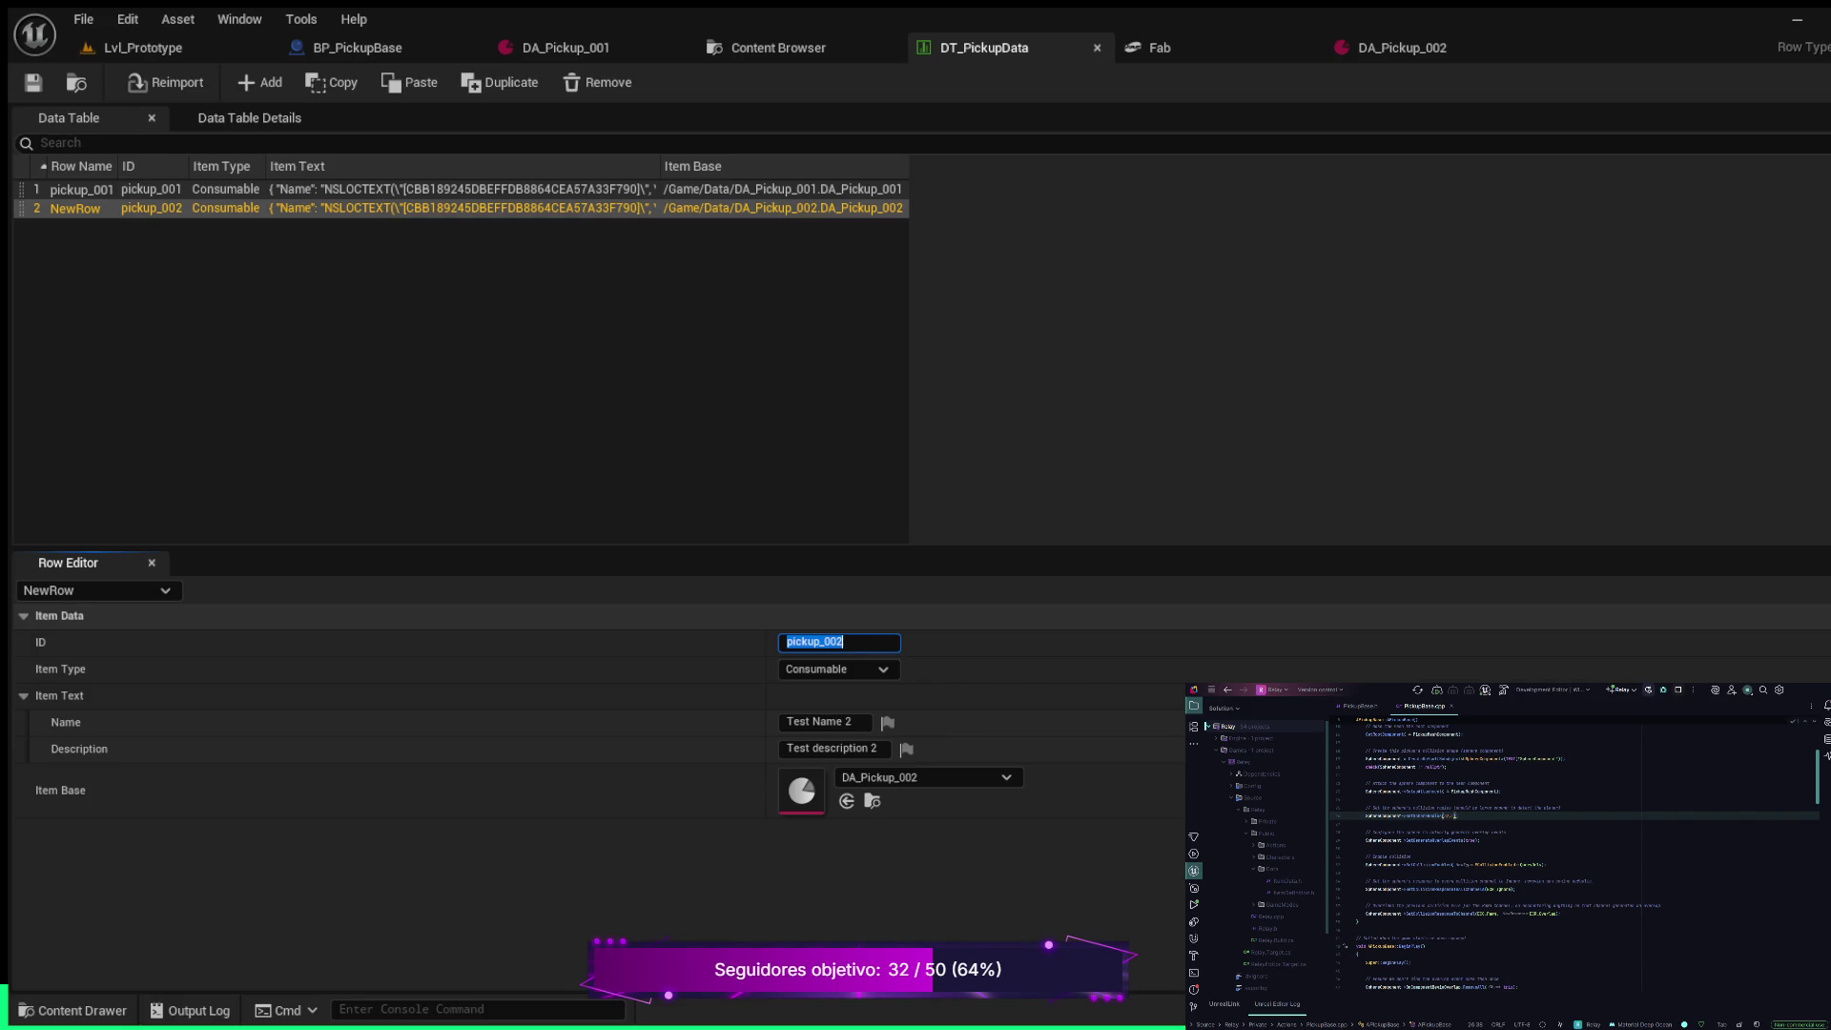
pyautogui.click(143, 48)
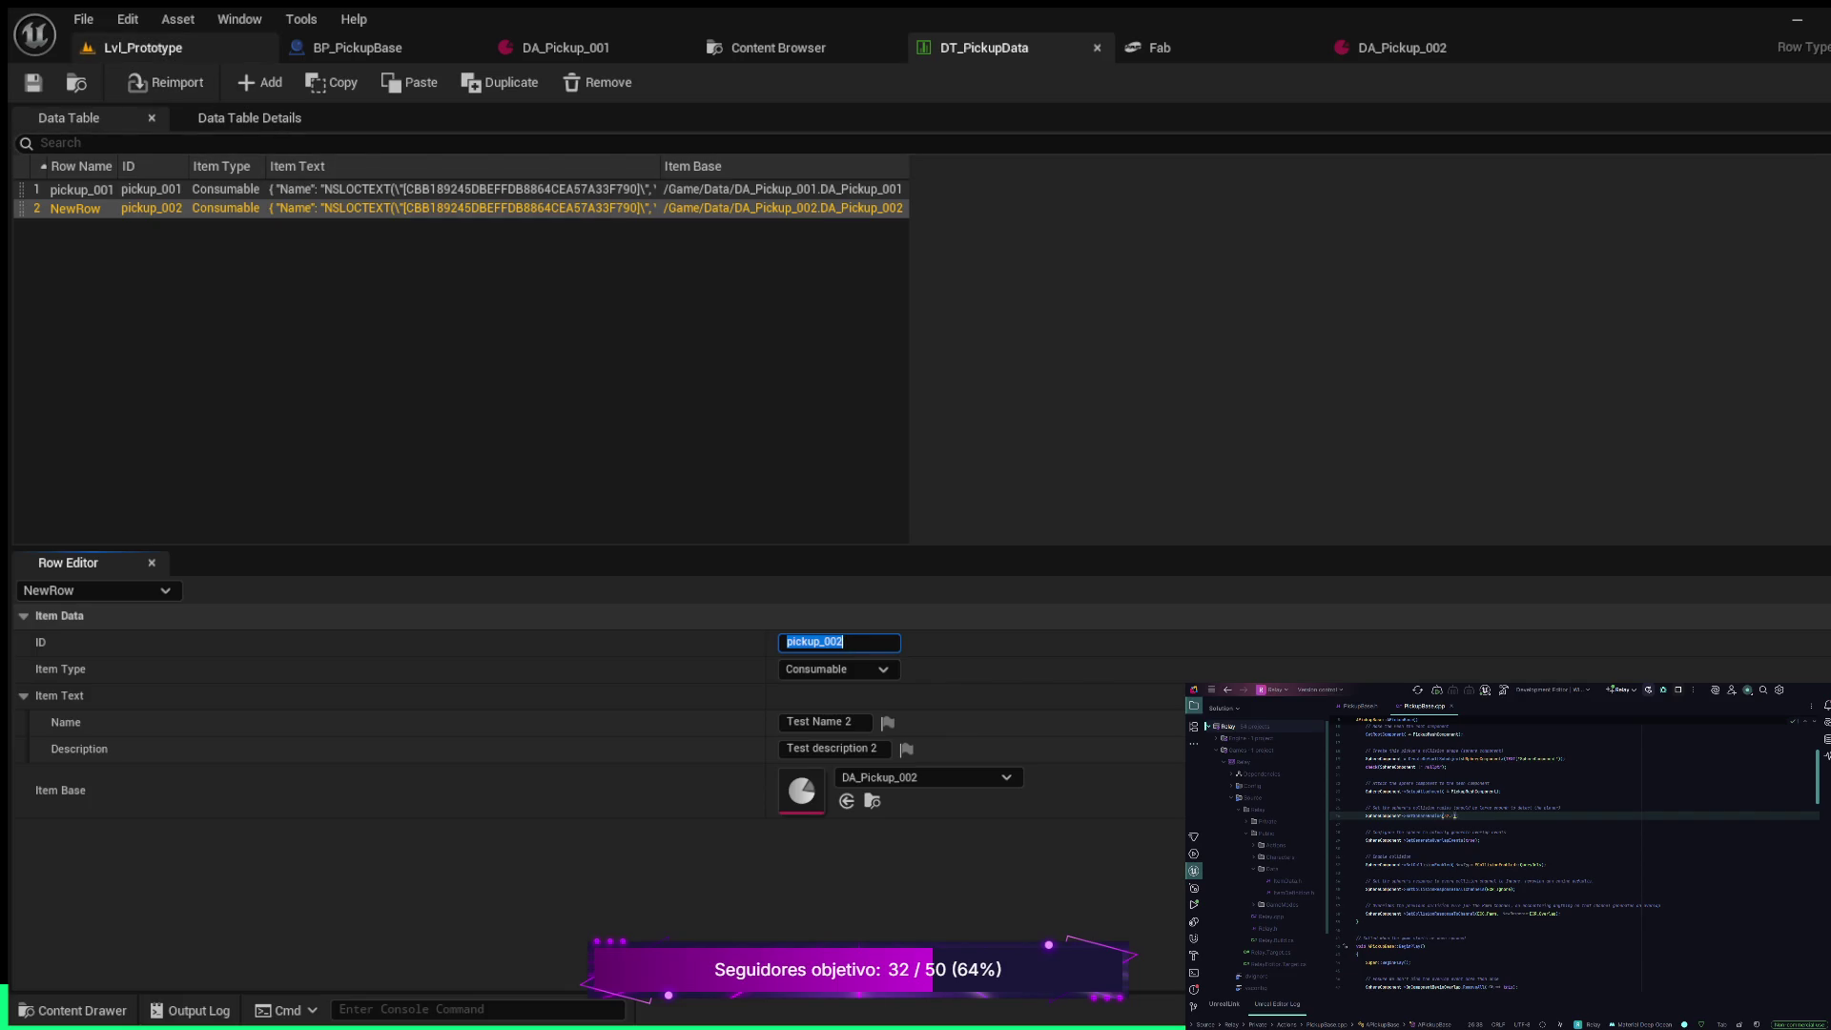
pyautogui.scroll(-5, 1526, 667)
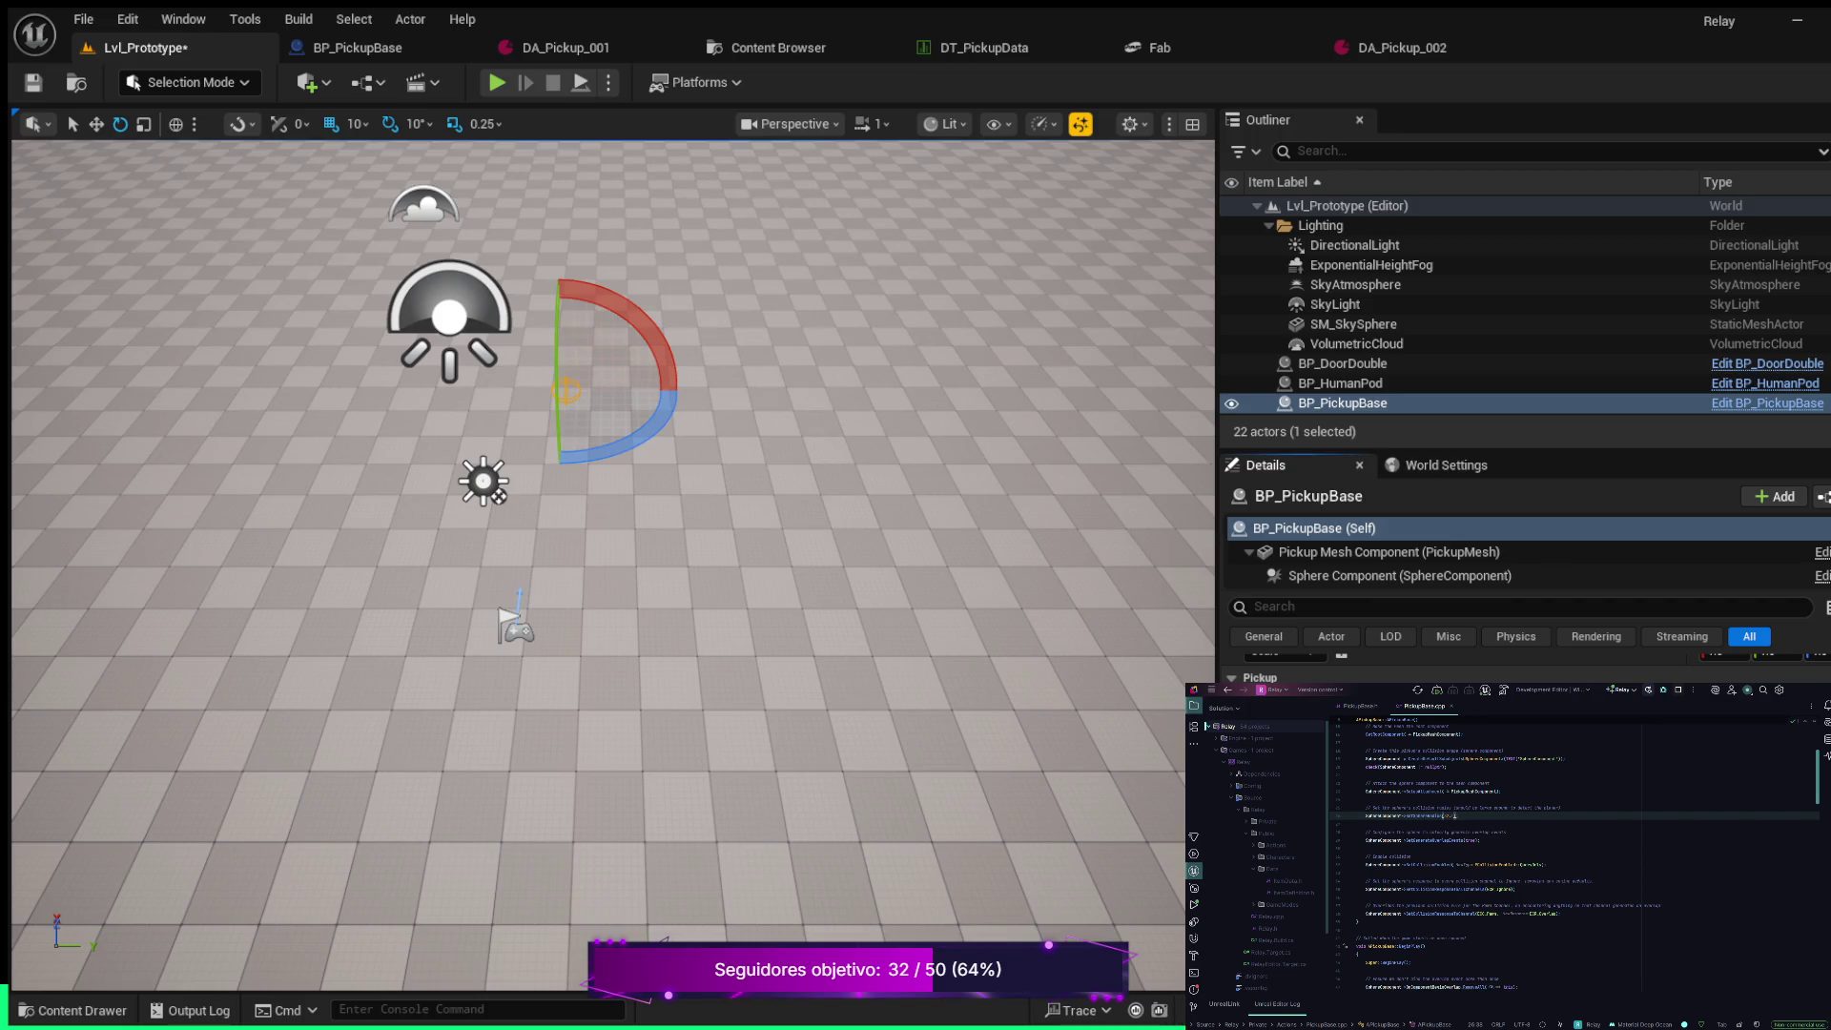
# Run a quick play-test, moving forward and trying the E interact key, then stop it
pyautogui.hotkey('alt', 'p')
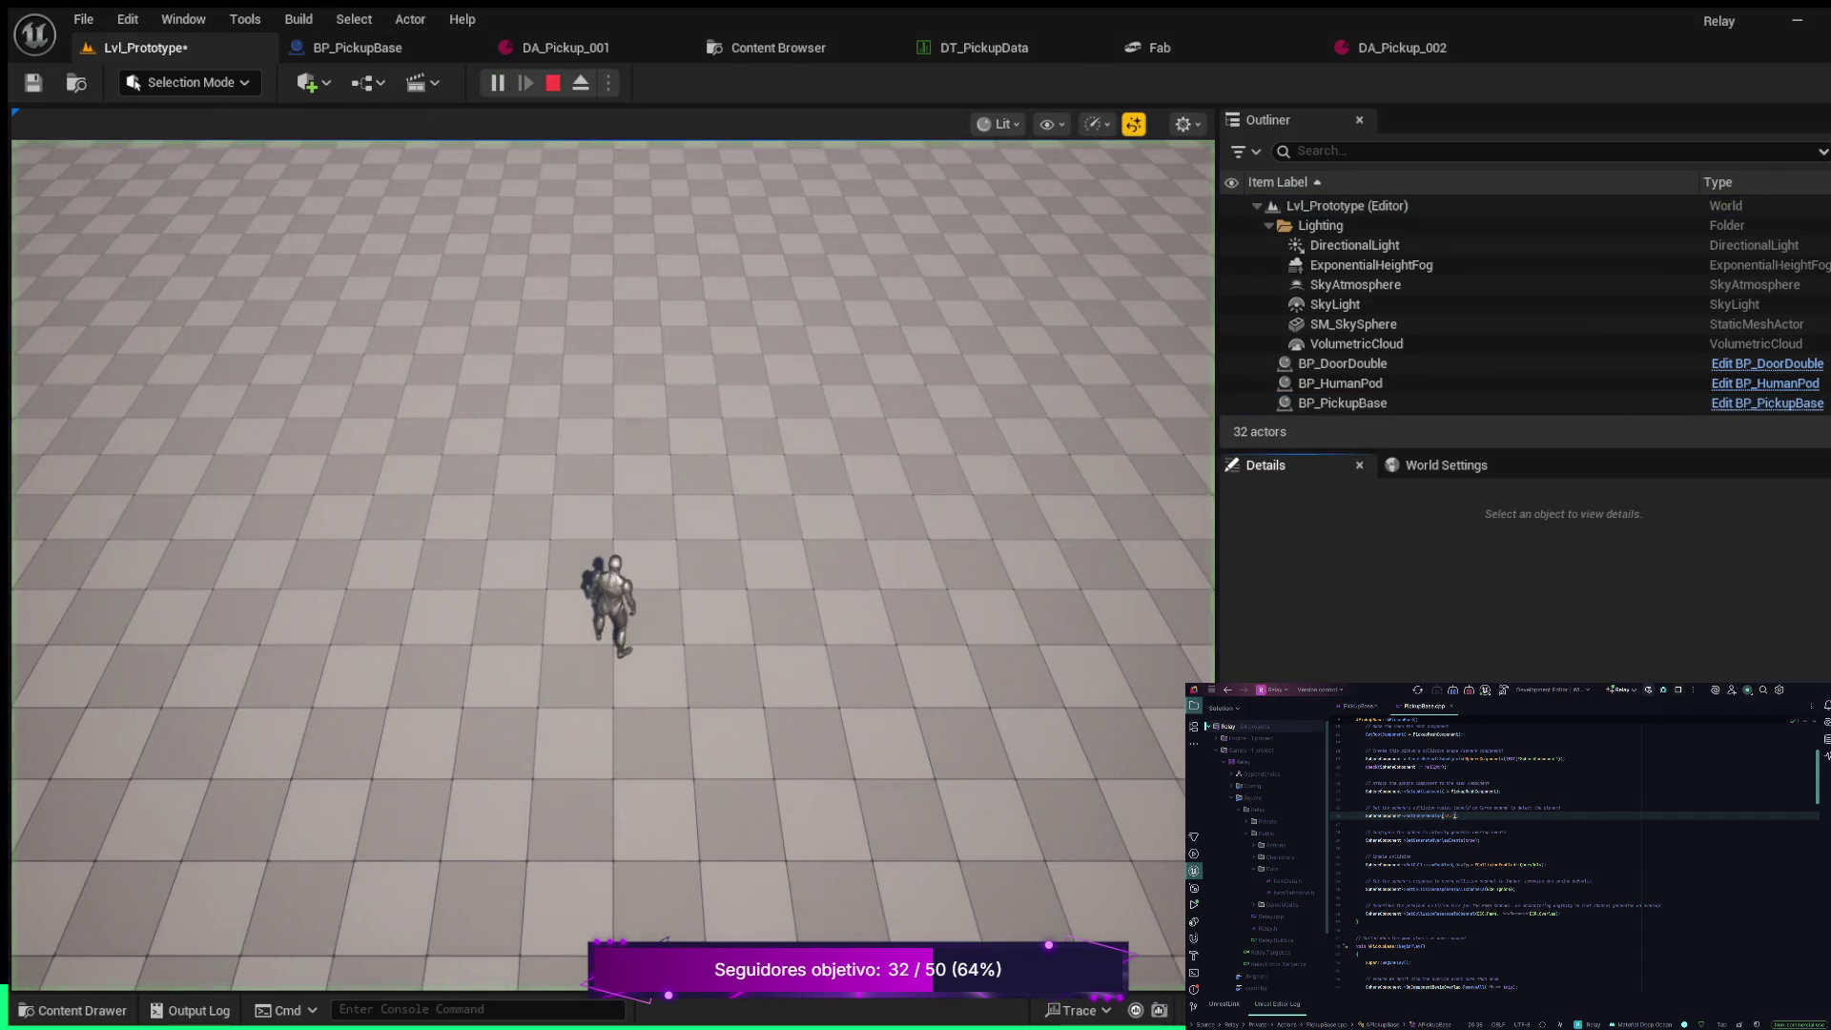
pyautogui.press('w')
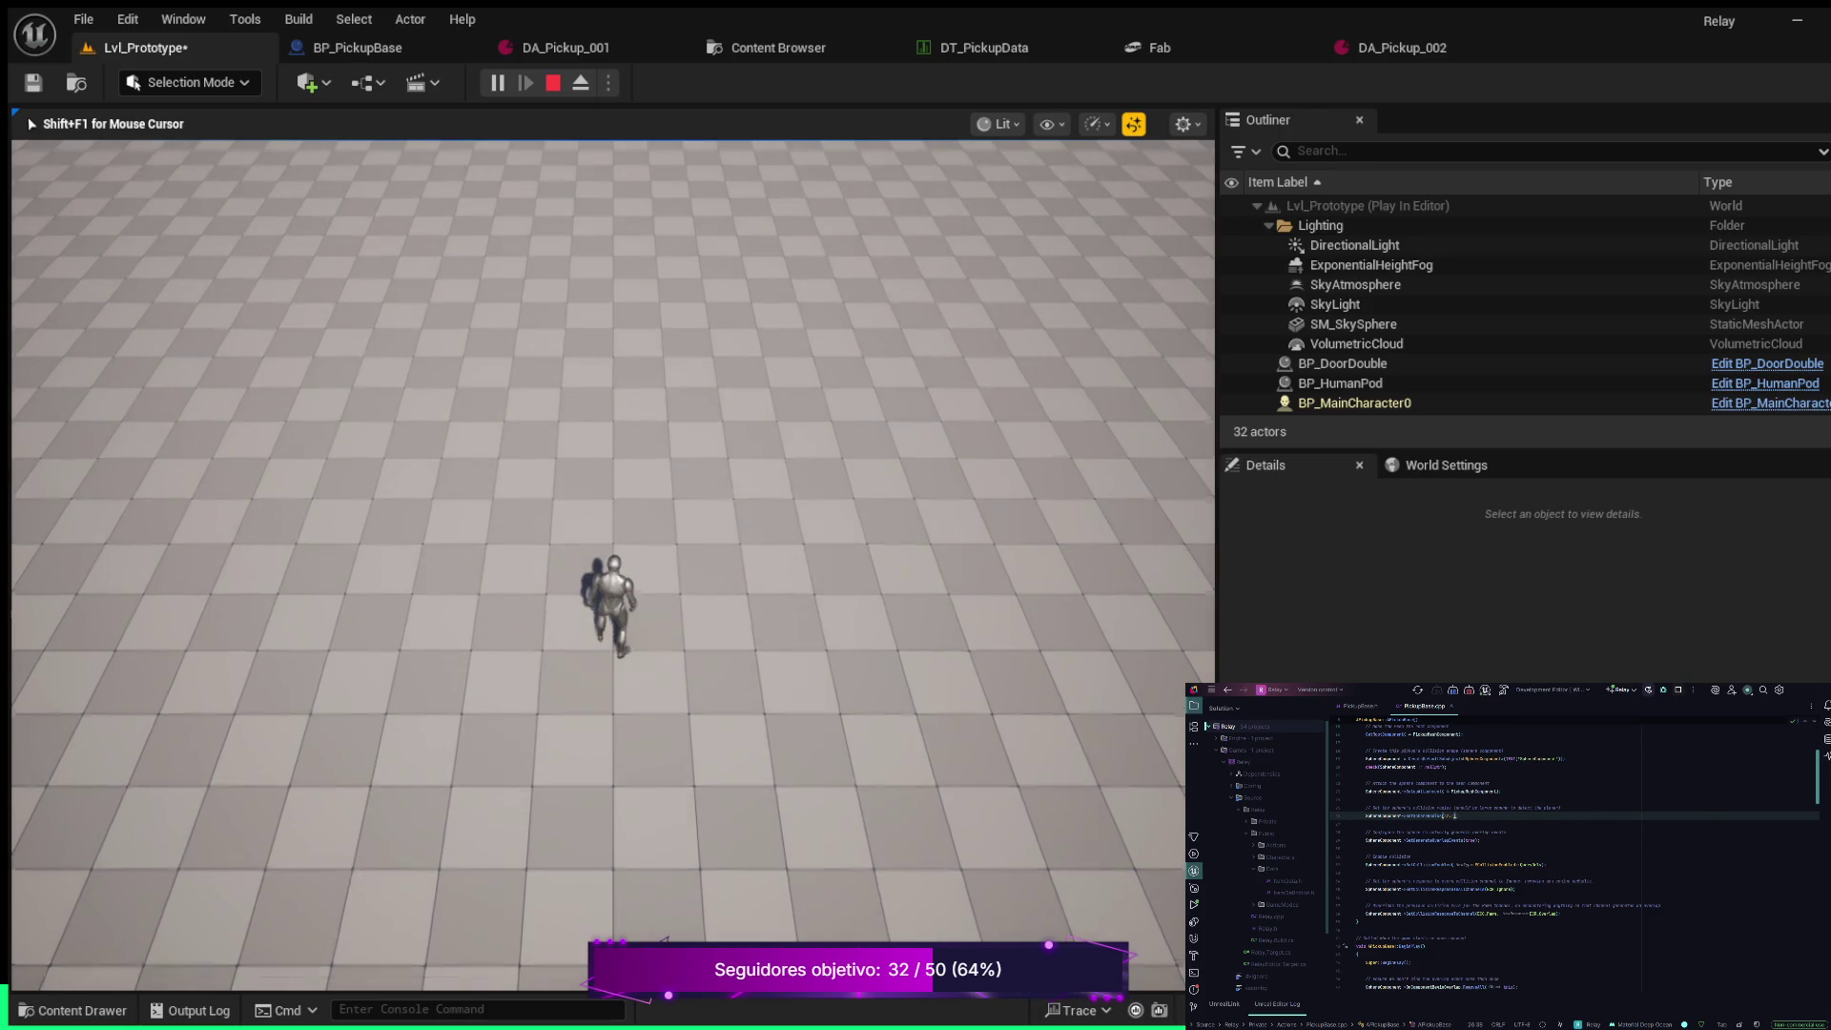
pyautogui.press('e')
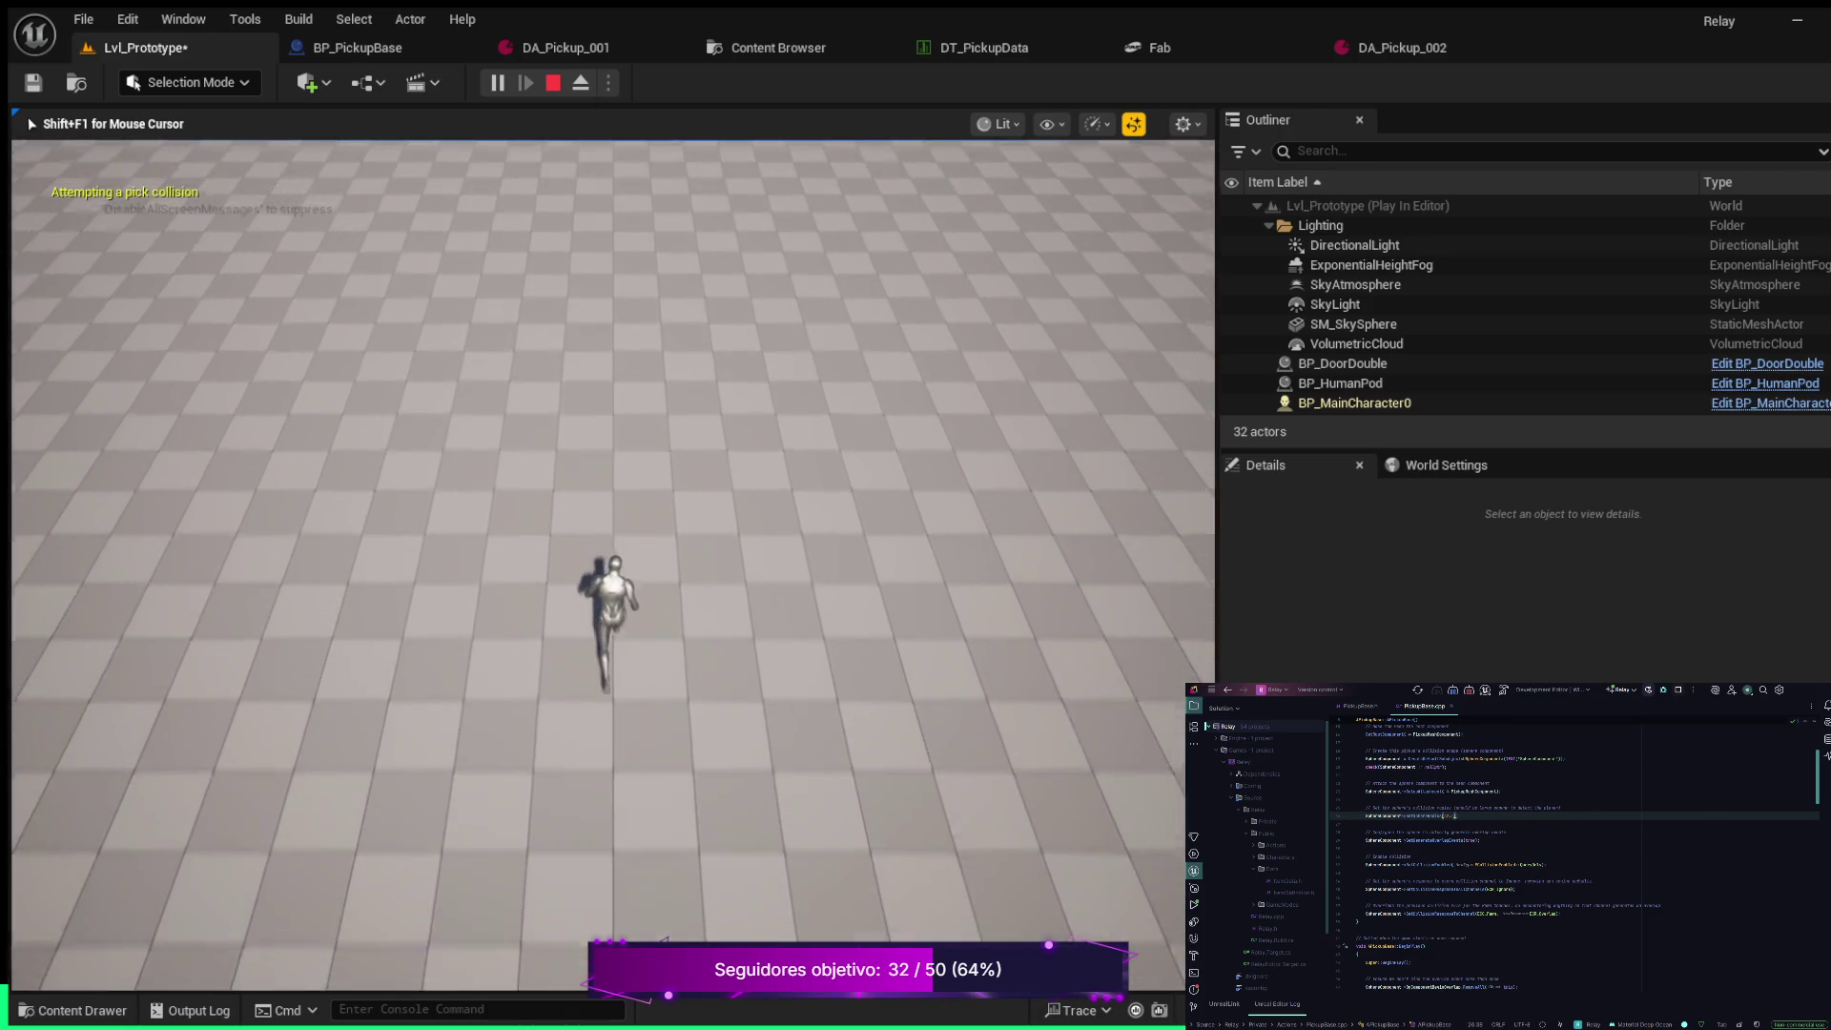
pyautogui.press('Escape')
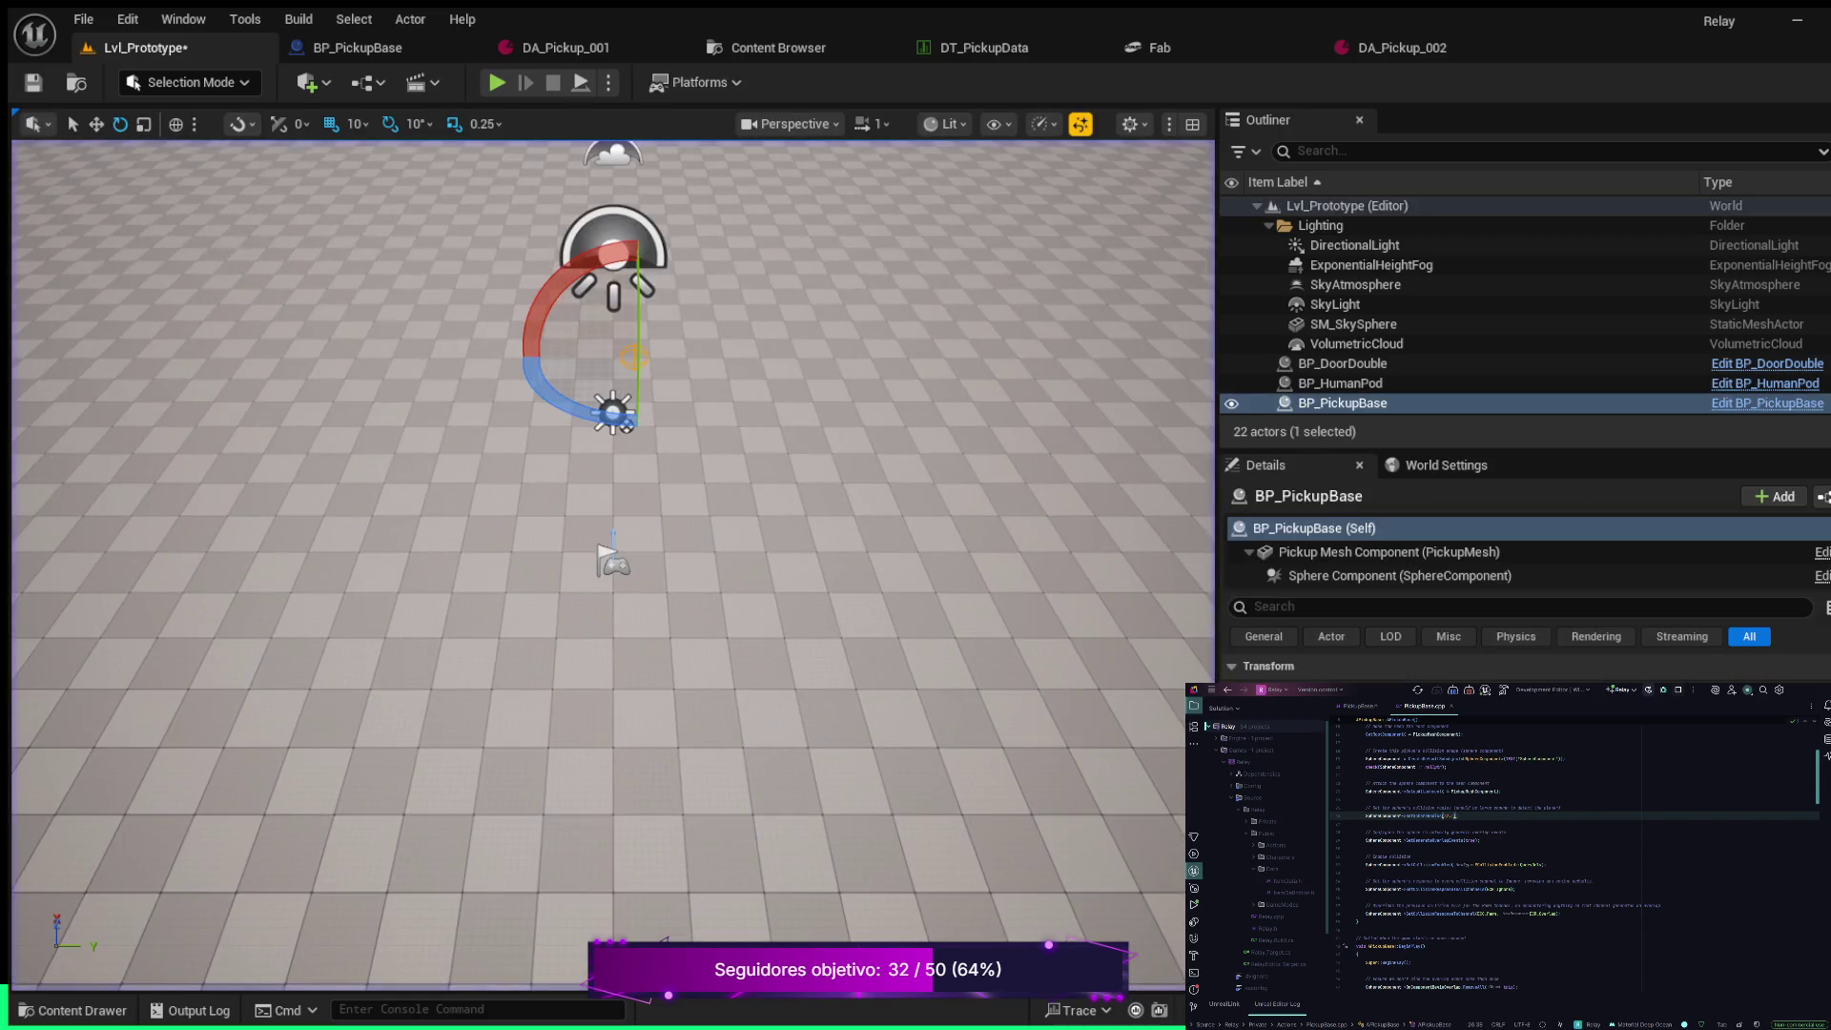
# Select the placed BP_PickupBase actor in the viewport and switch to the Move tool
pyautogui.scroll(3, 613, 566)
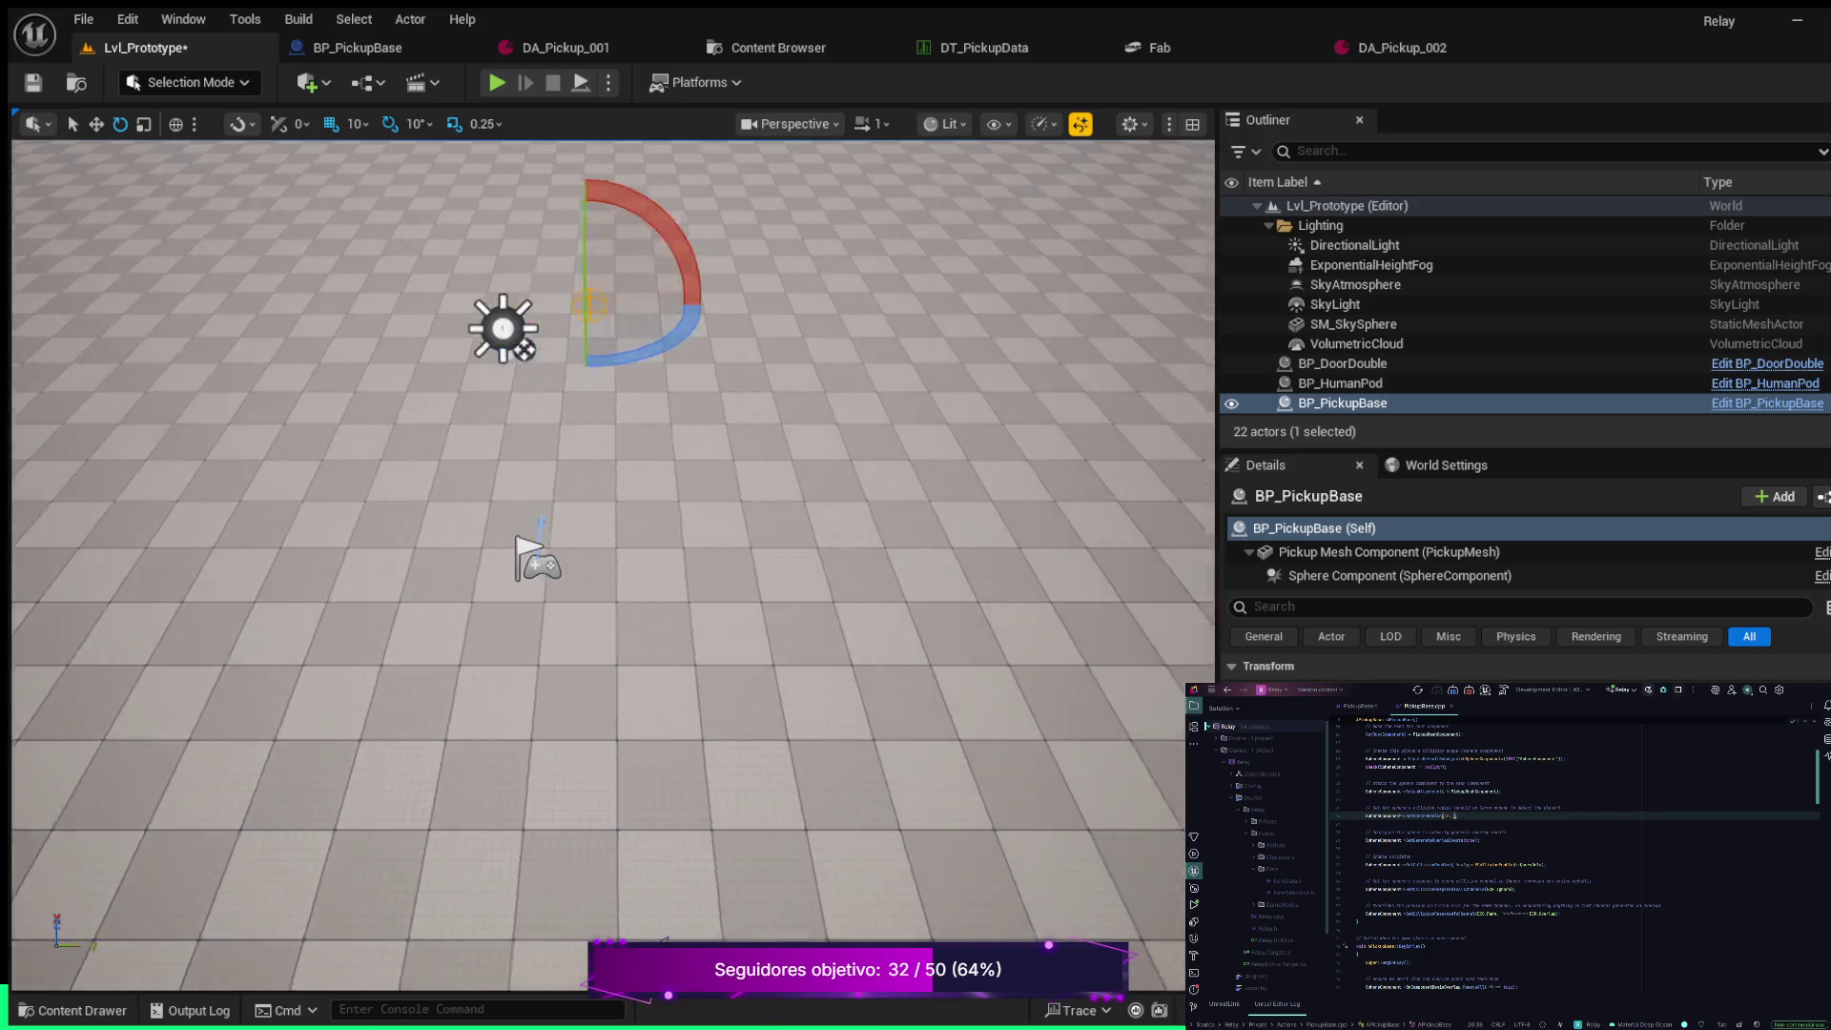
pyautogui.click(614, 572)
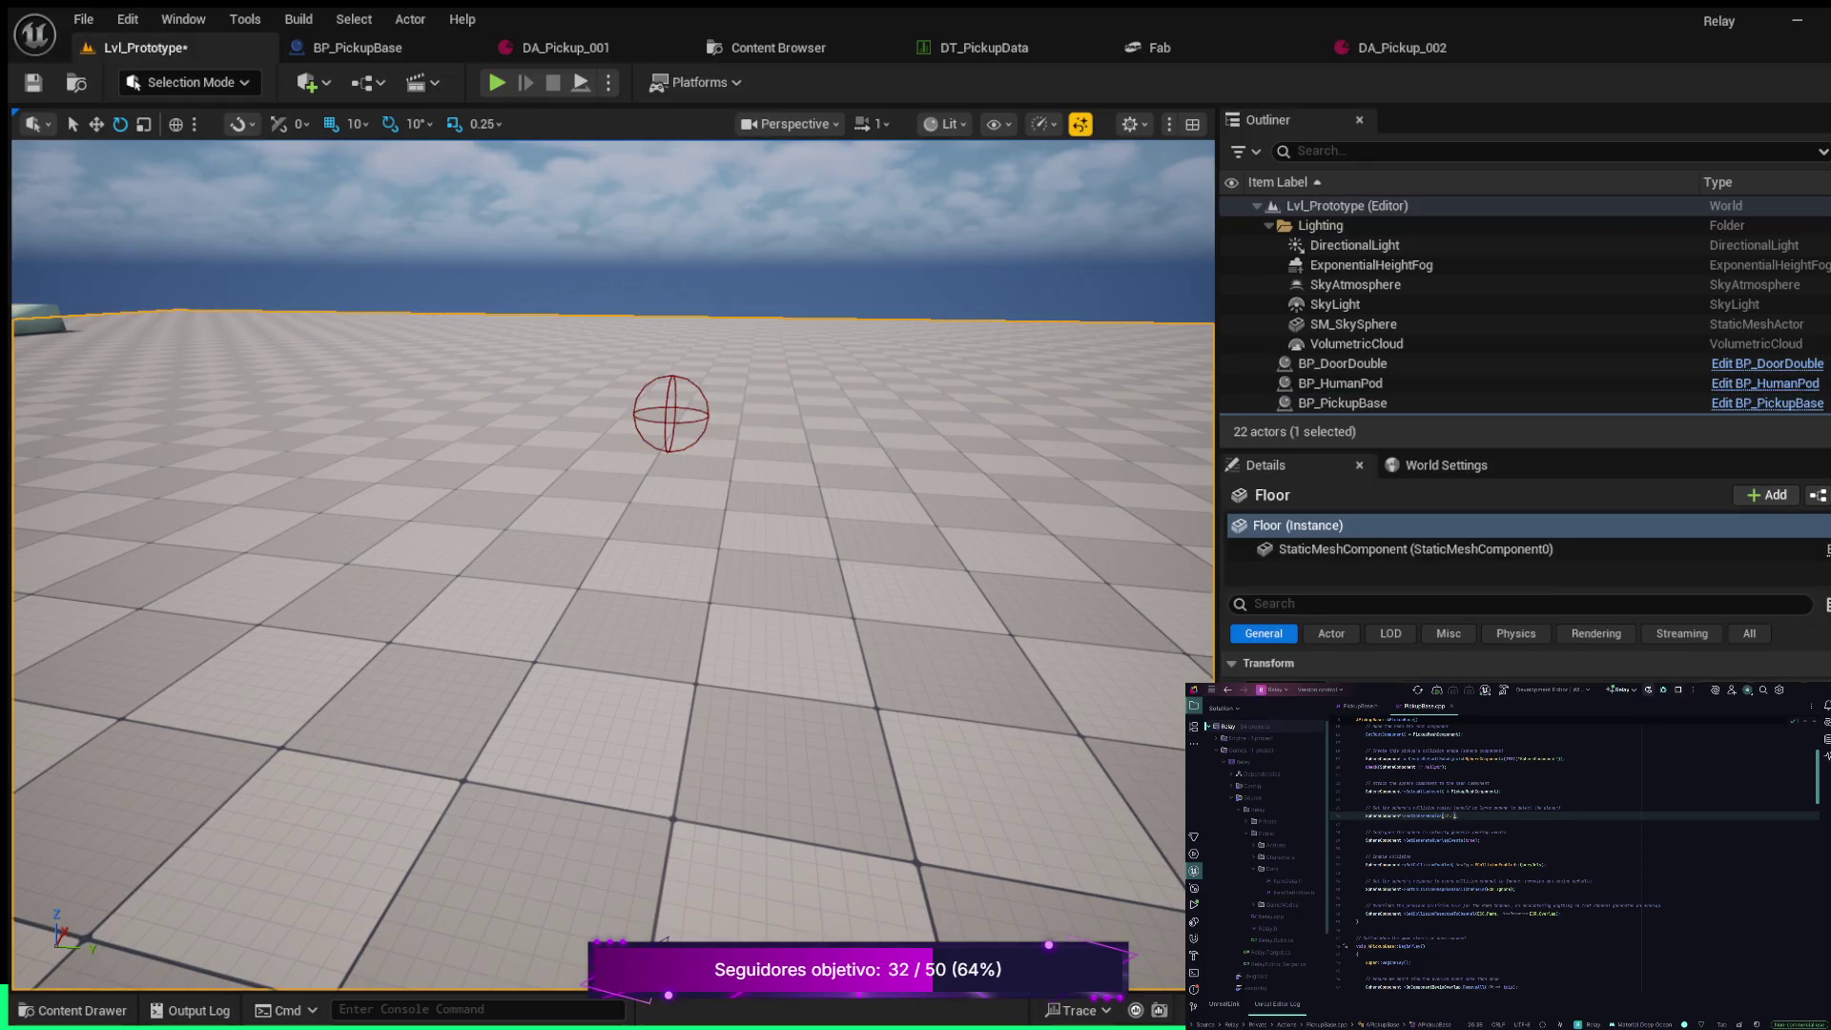
pyautogui.scroll(-3, 613, 566)
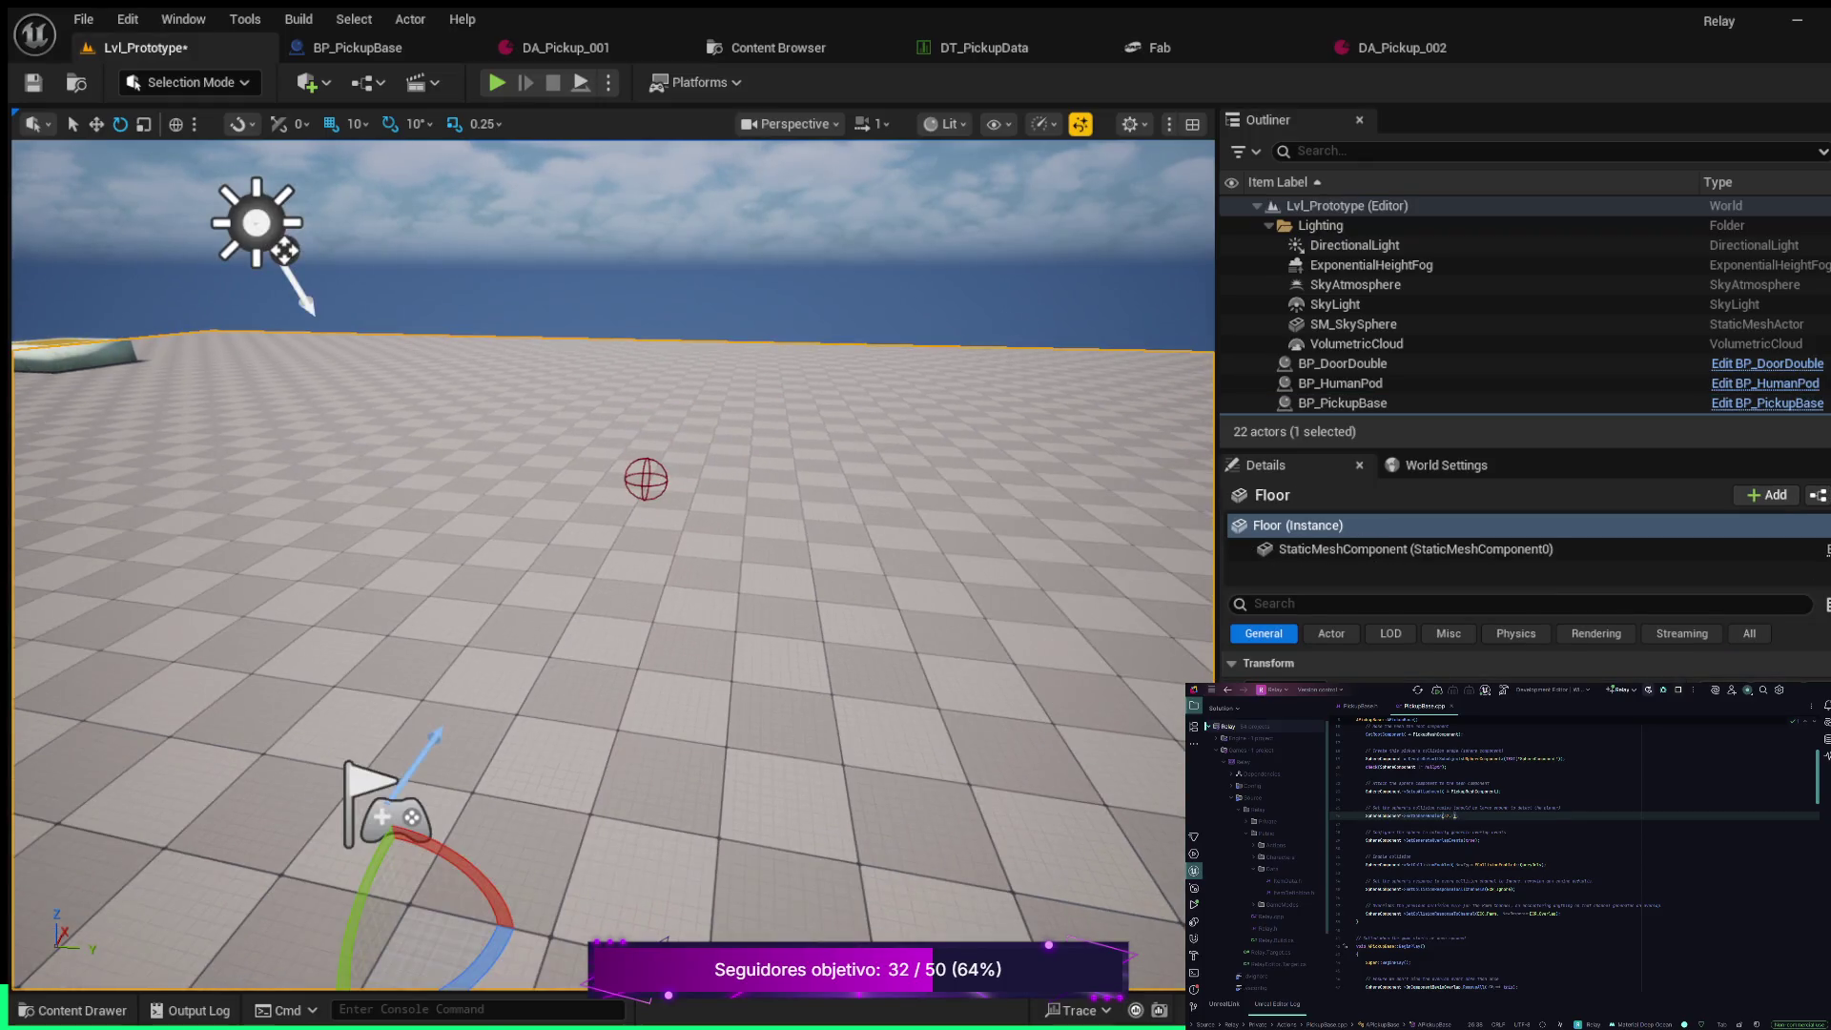
pyautogui.click(645, 480)
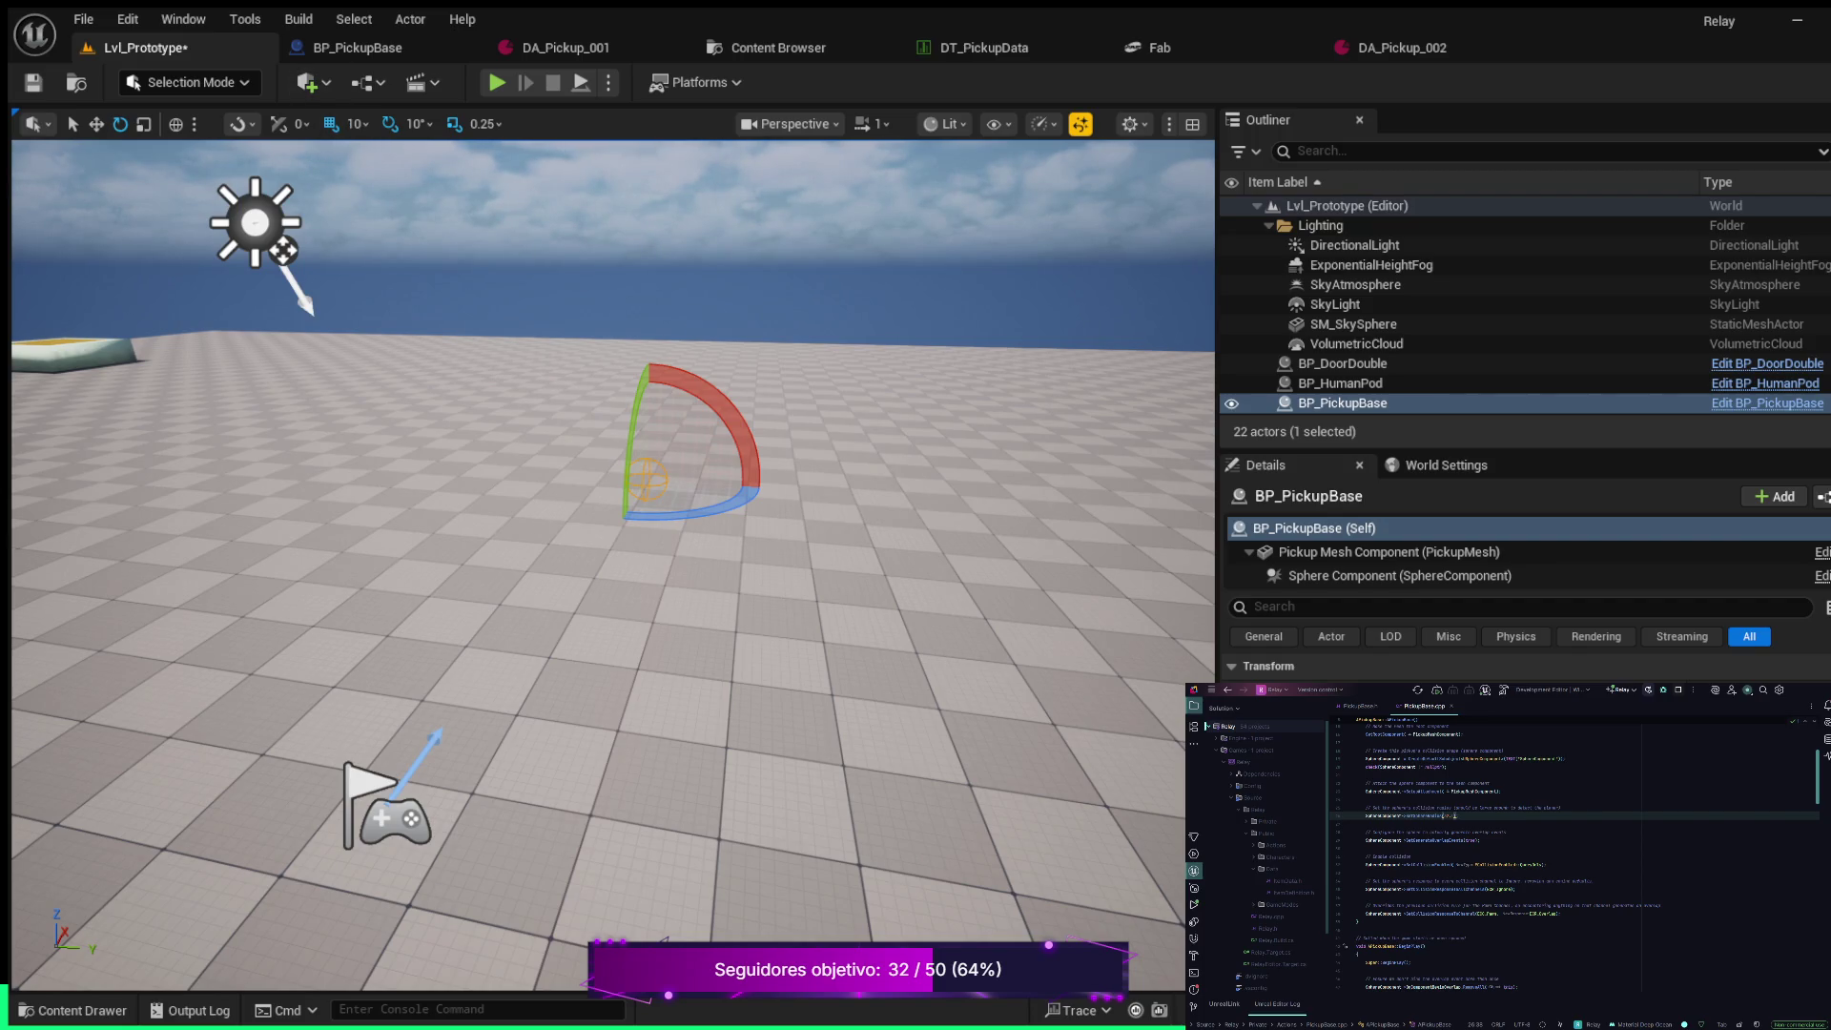
pyautogui.press('w')
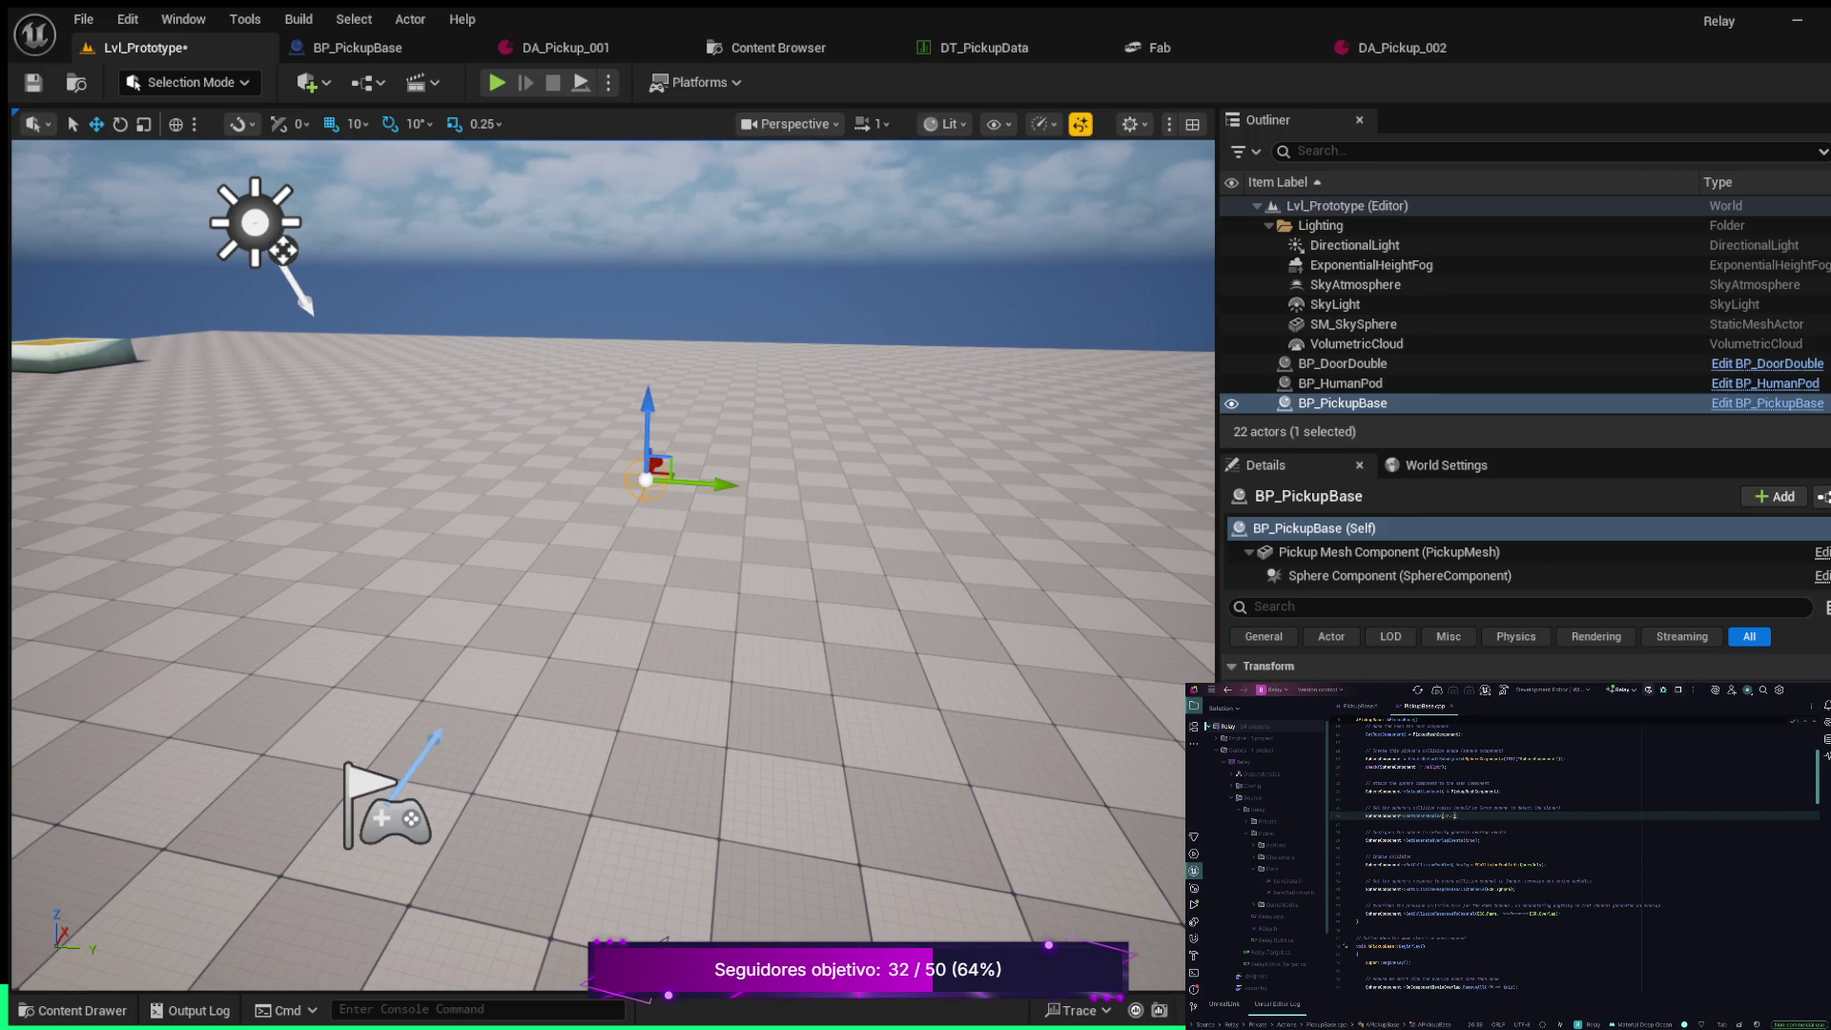
pyautogui.scroll(-1, 1526, 667)
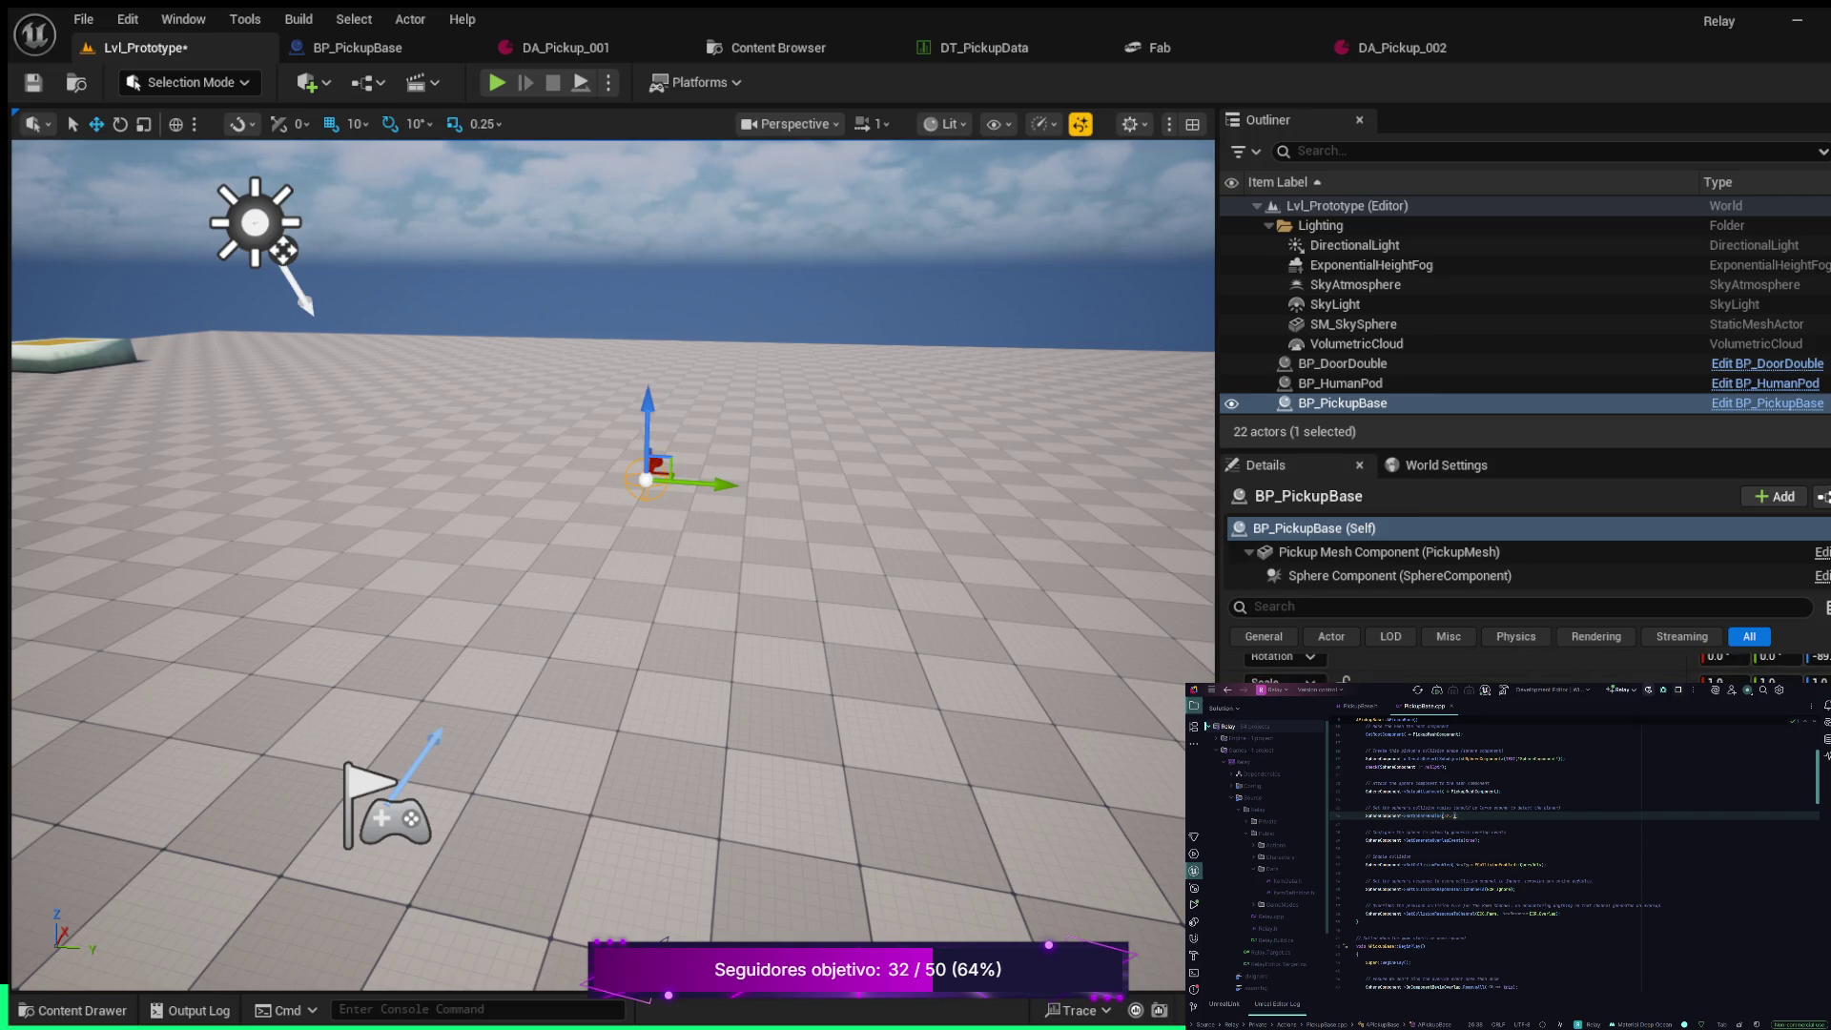
pyautogui.scroll(-2, 1526, 668)
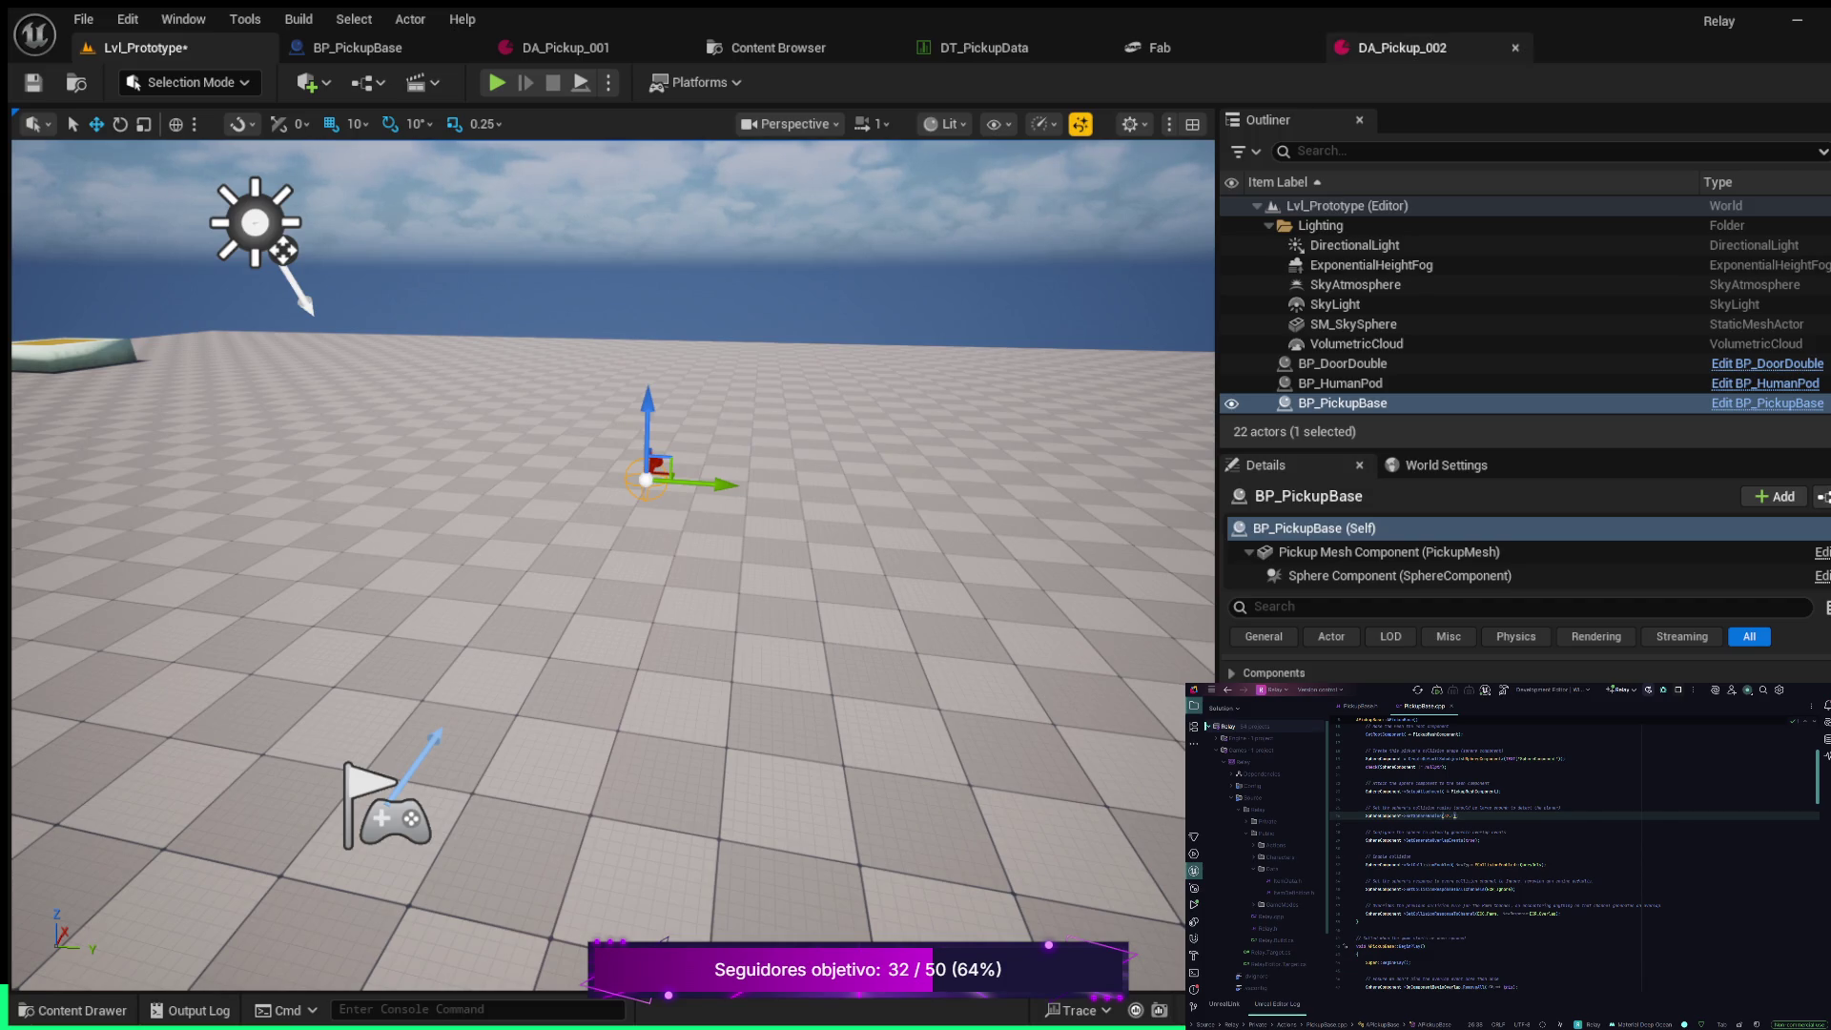
pyautogui.click(1402, 48)
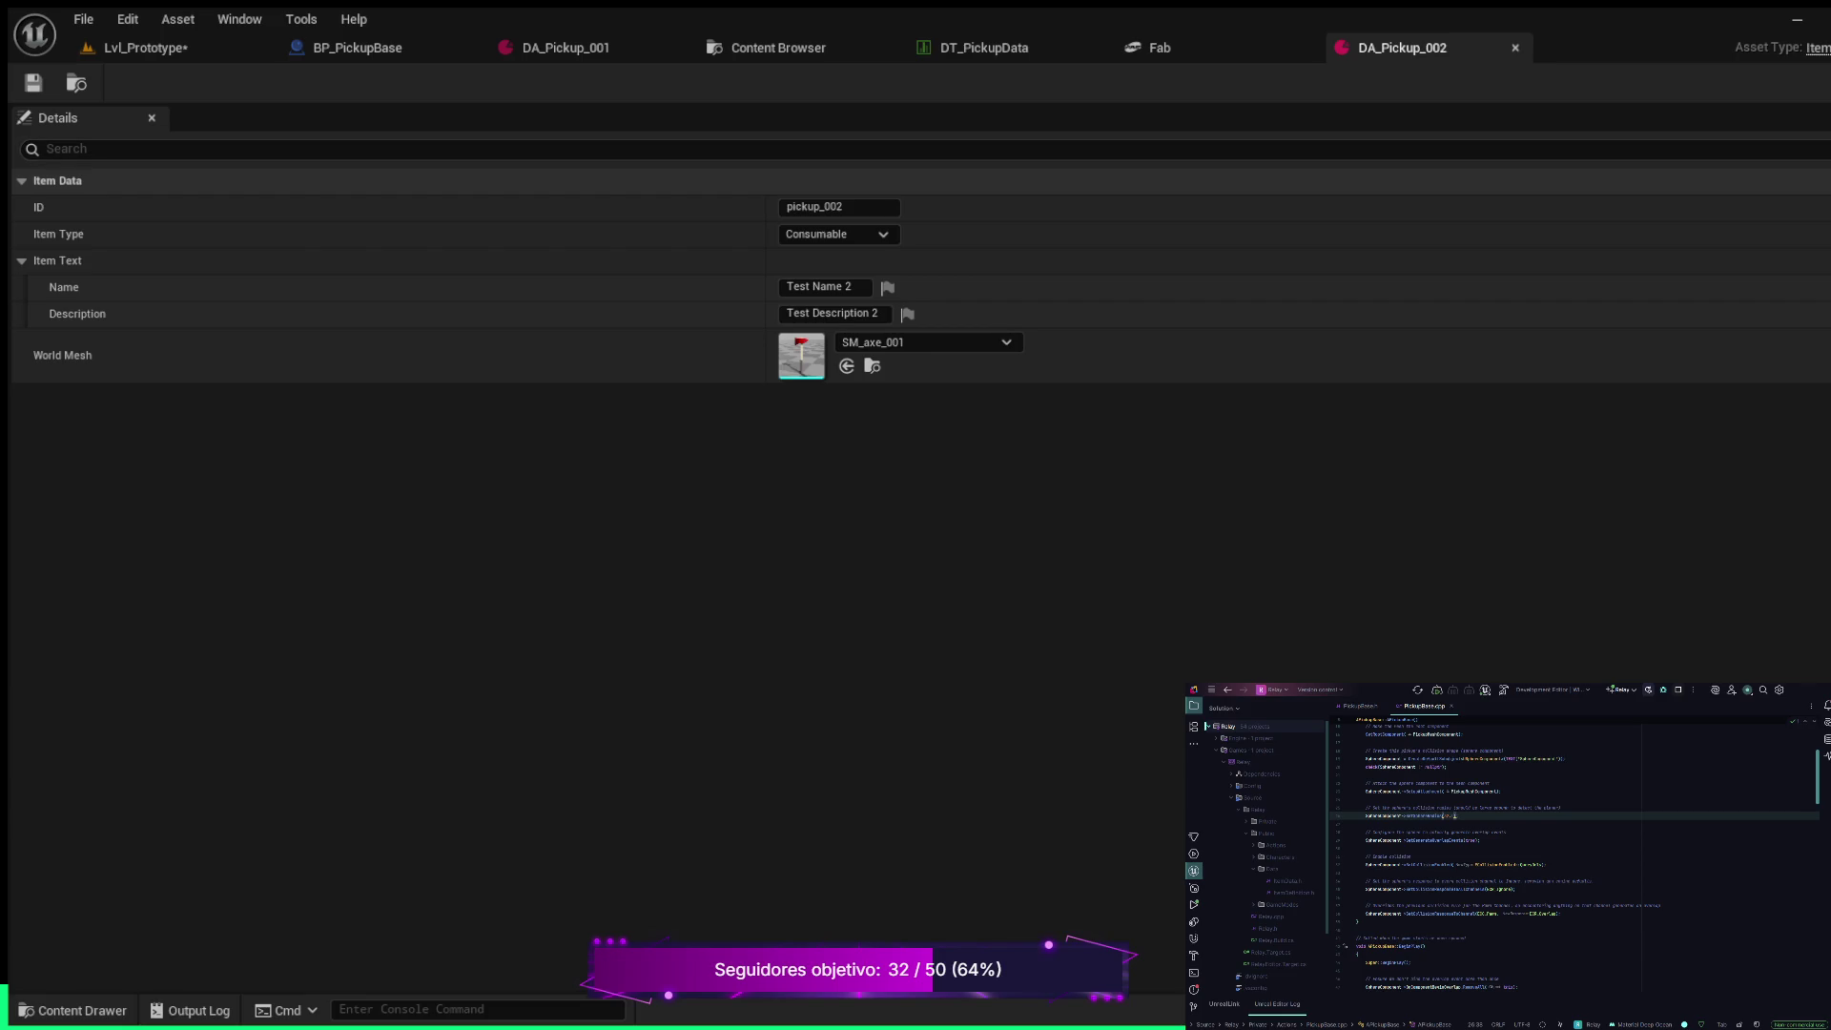
pyautogui.click(566, 48)
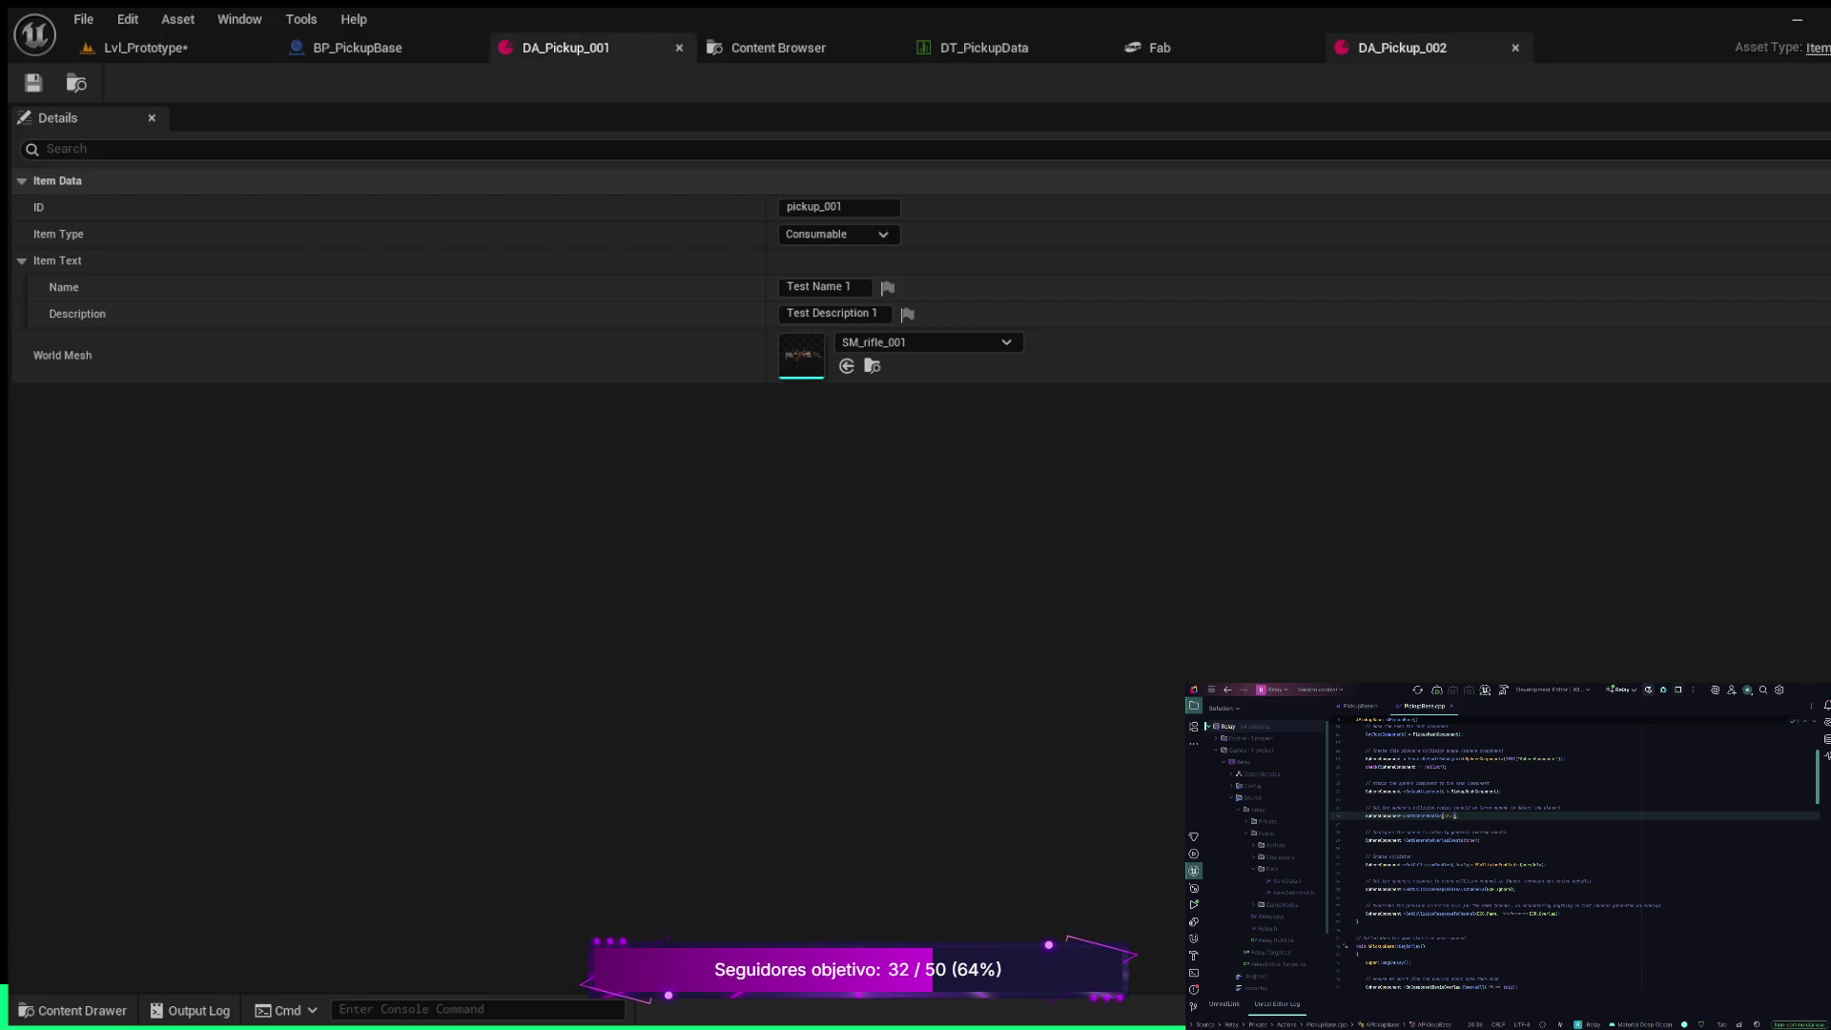
pyautogui.click(1403, 47)
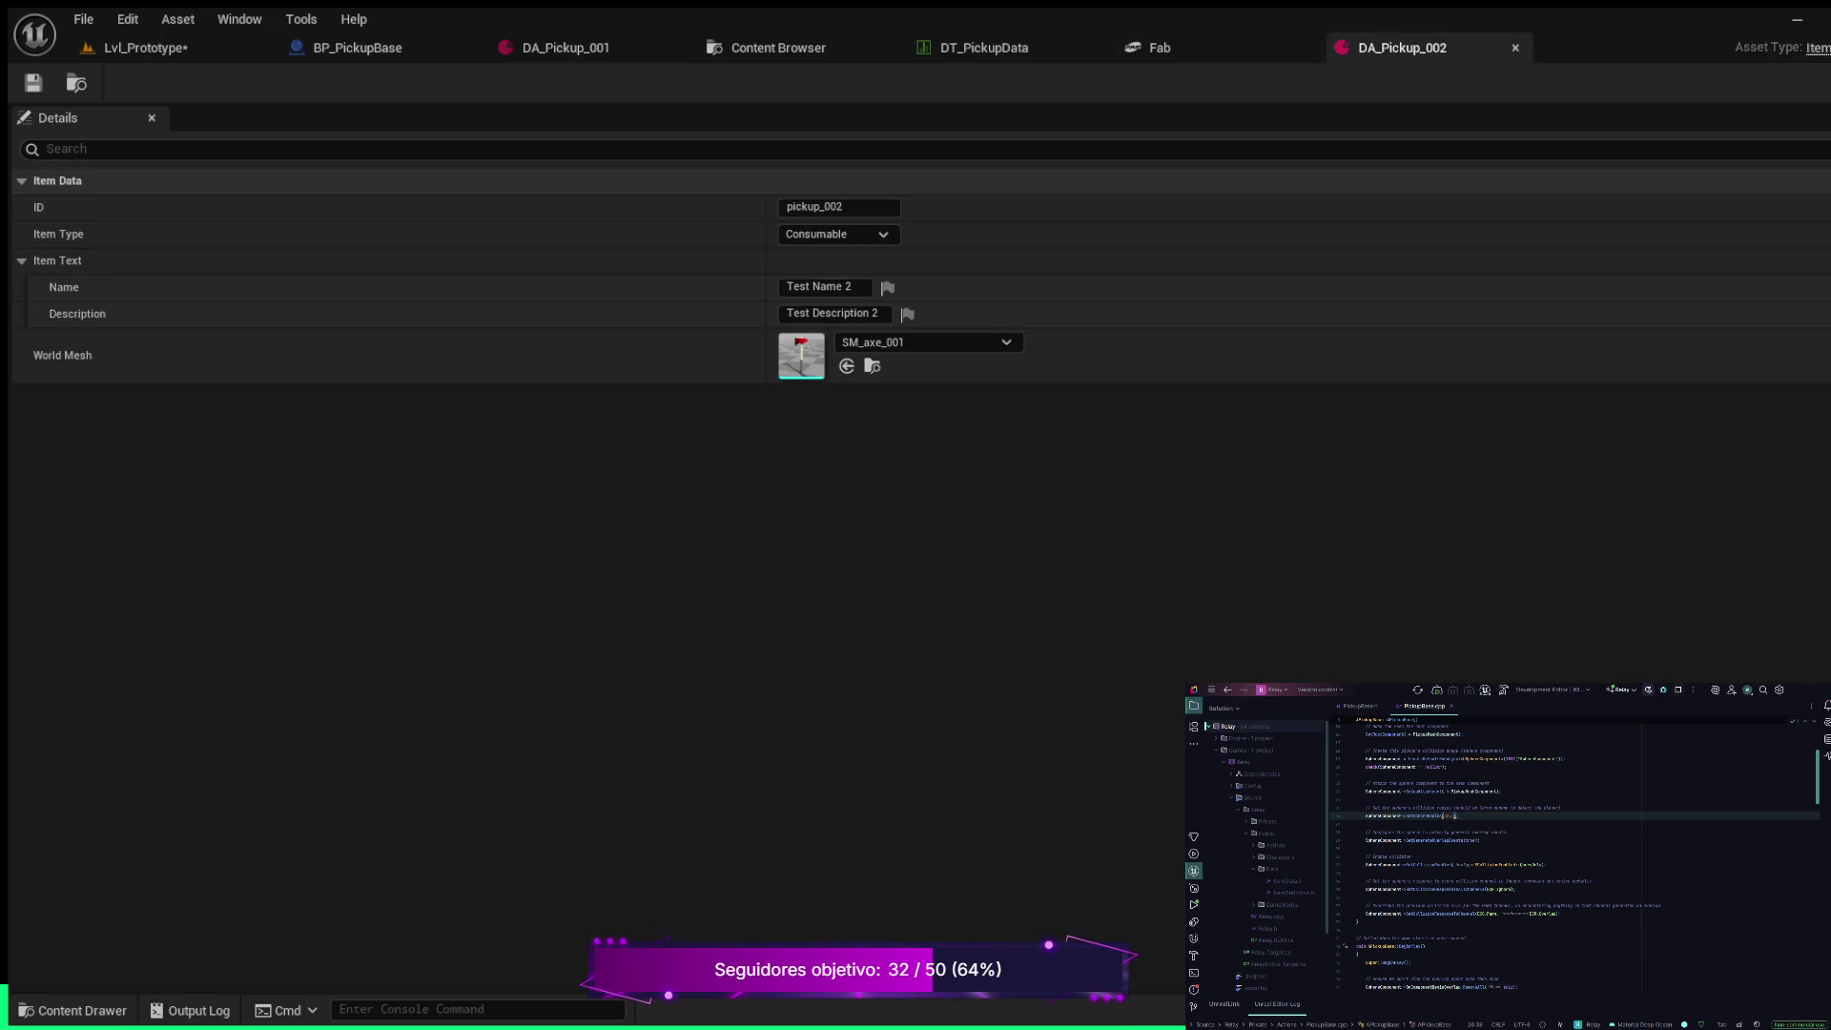
pyautogui.click(565, 47)
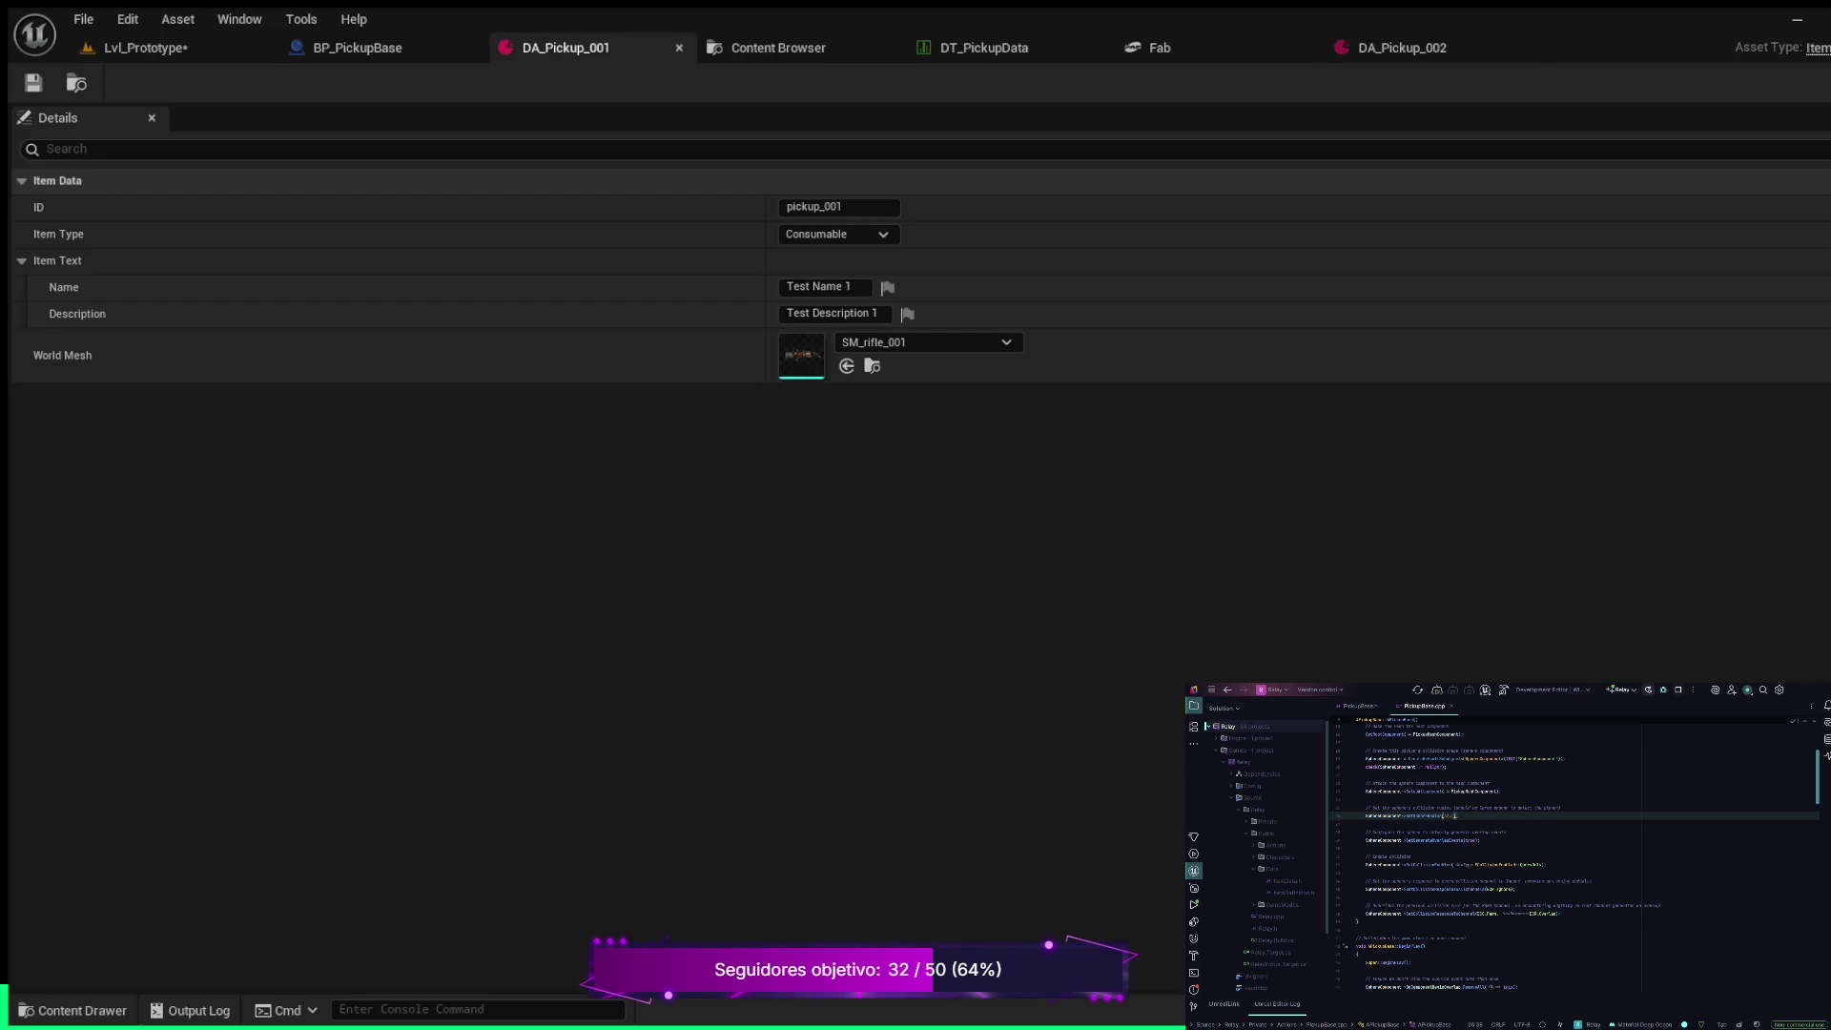
pyautogui.click(1402, 47)
pyautogui.click(143, 48)
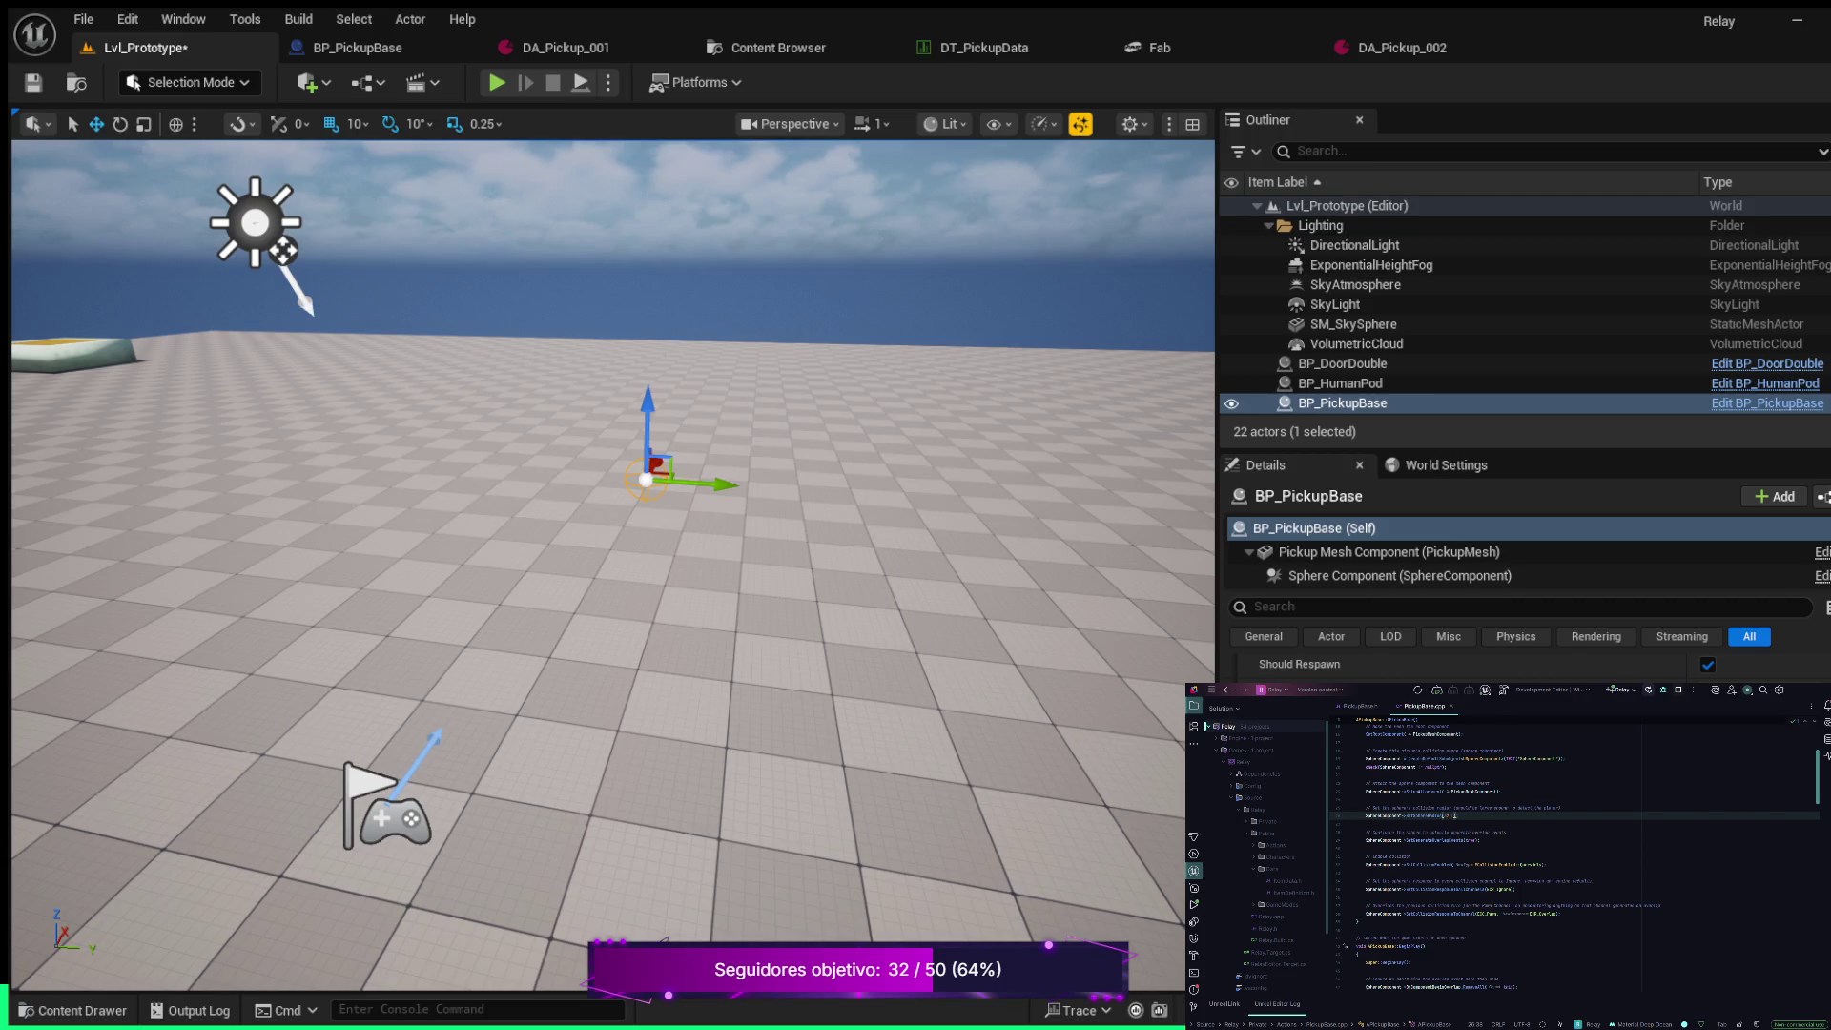
# Run three short play-tests to check the rifle pickup, then bring up the DT_PickupData table
pyautogui.hotkey('alt', 'p')
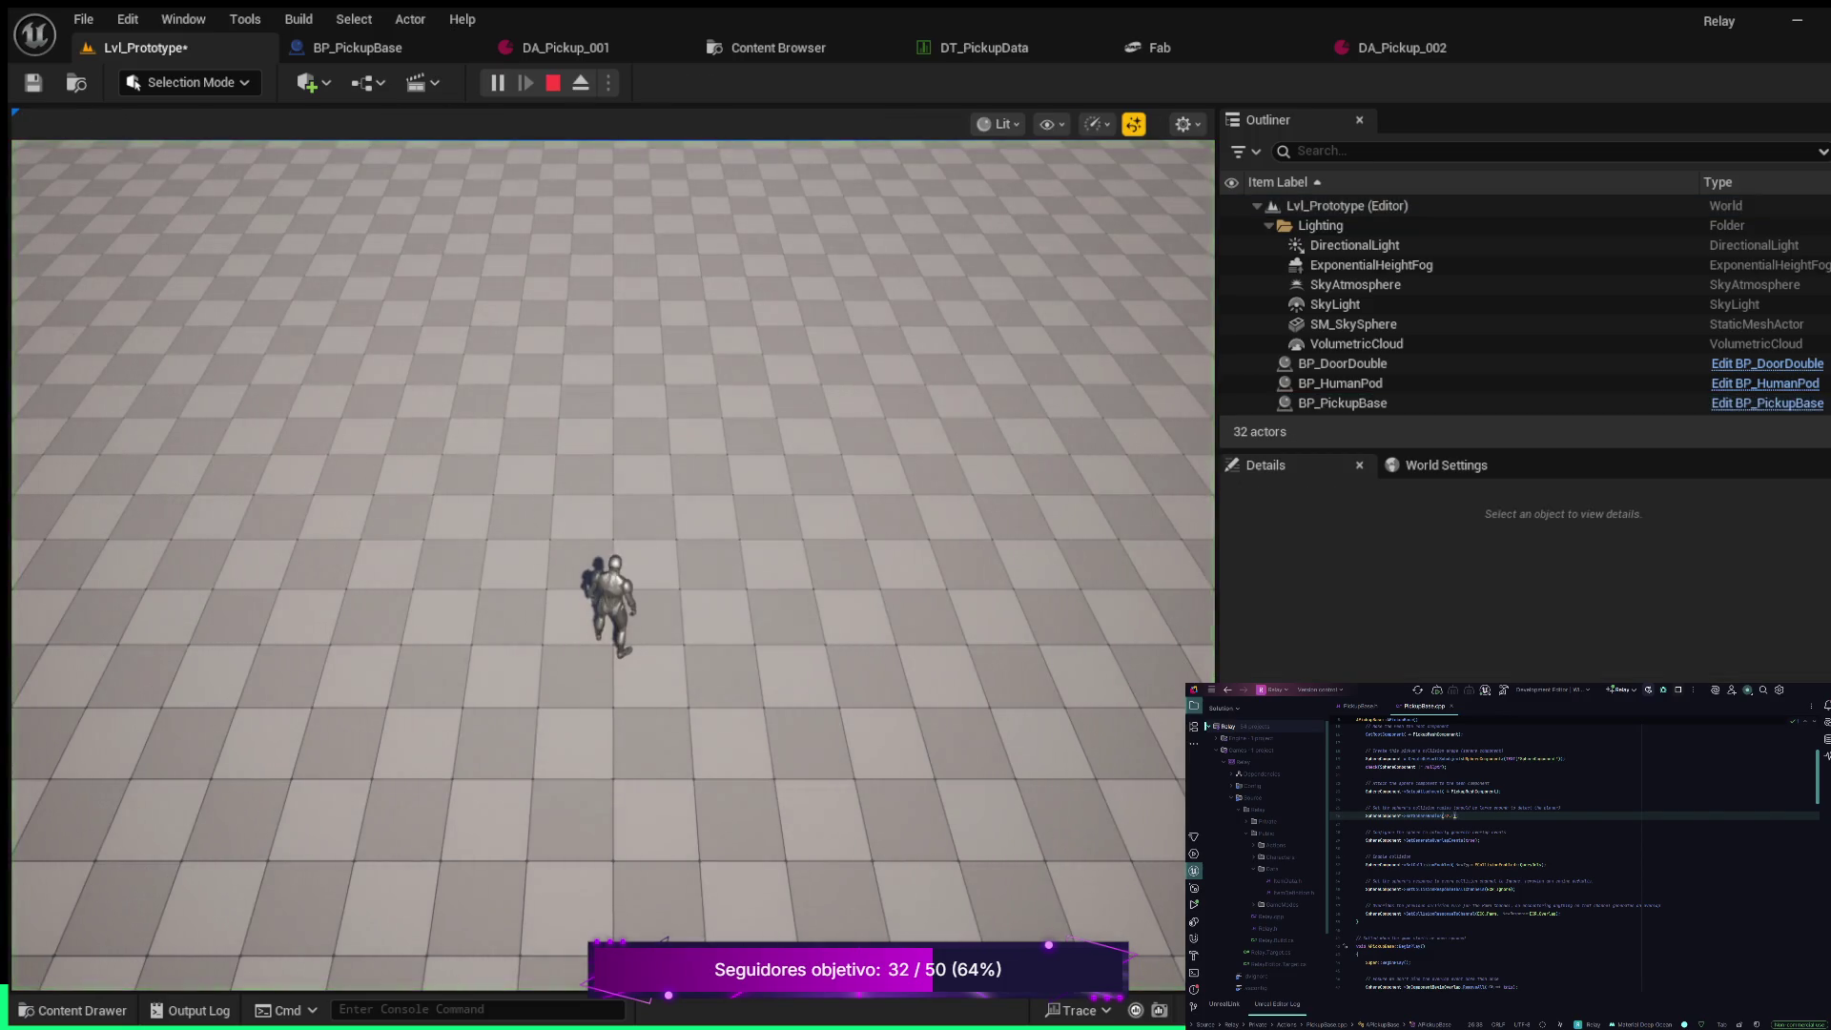
pyautogui.press('s')
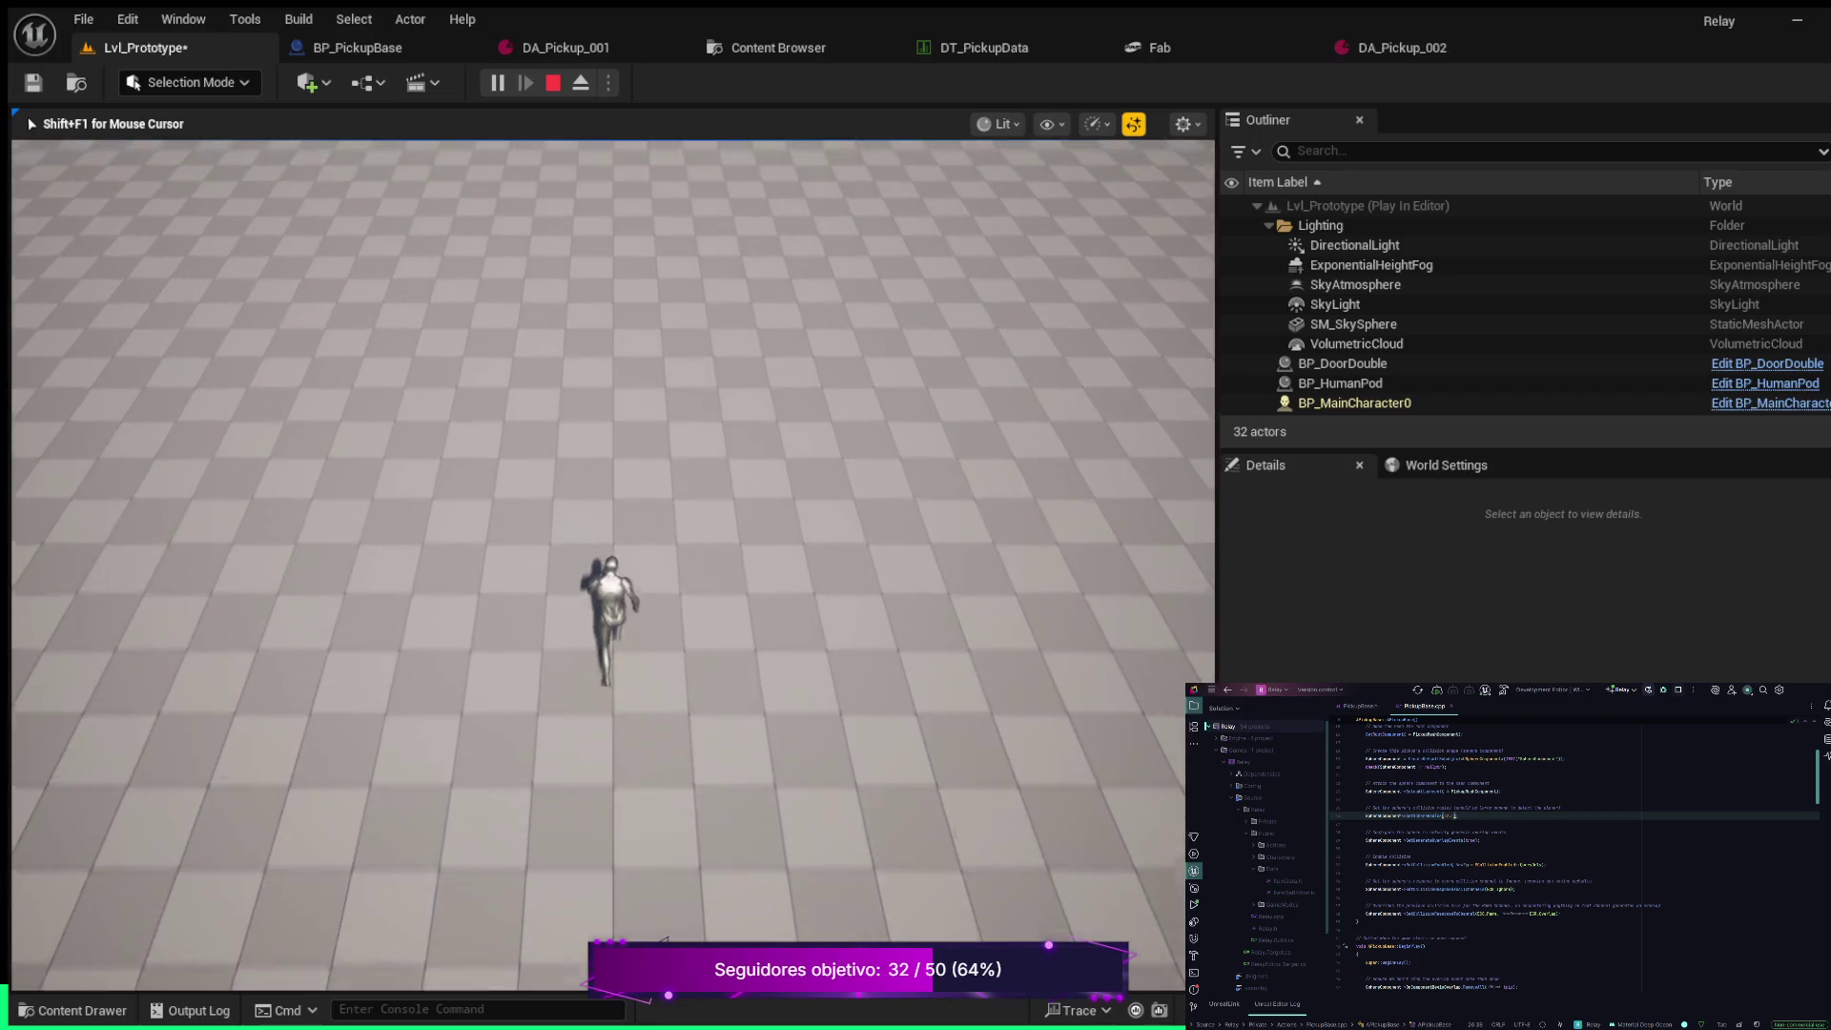
pyautogui.press('Escape')
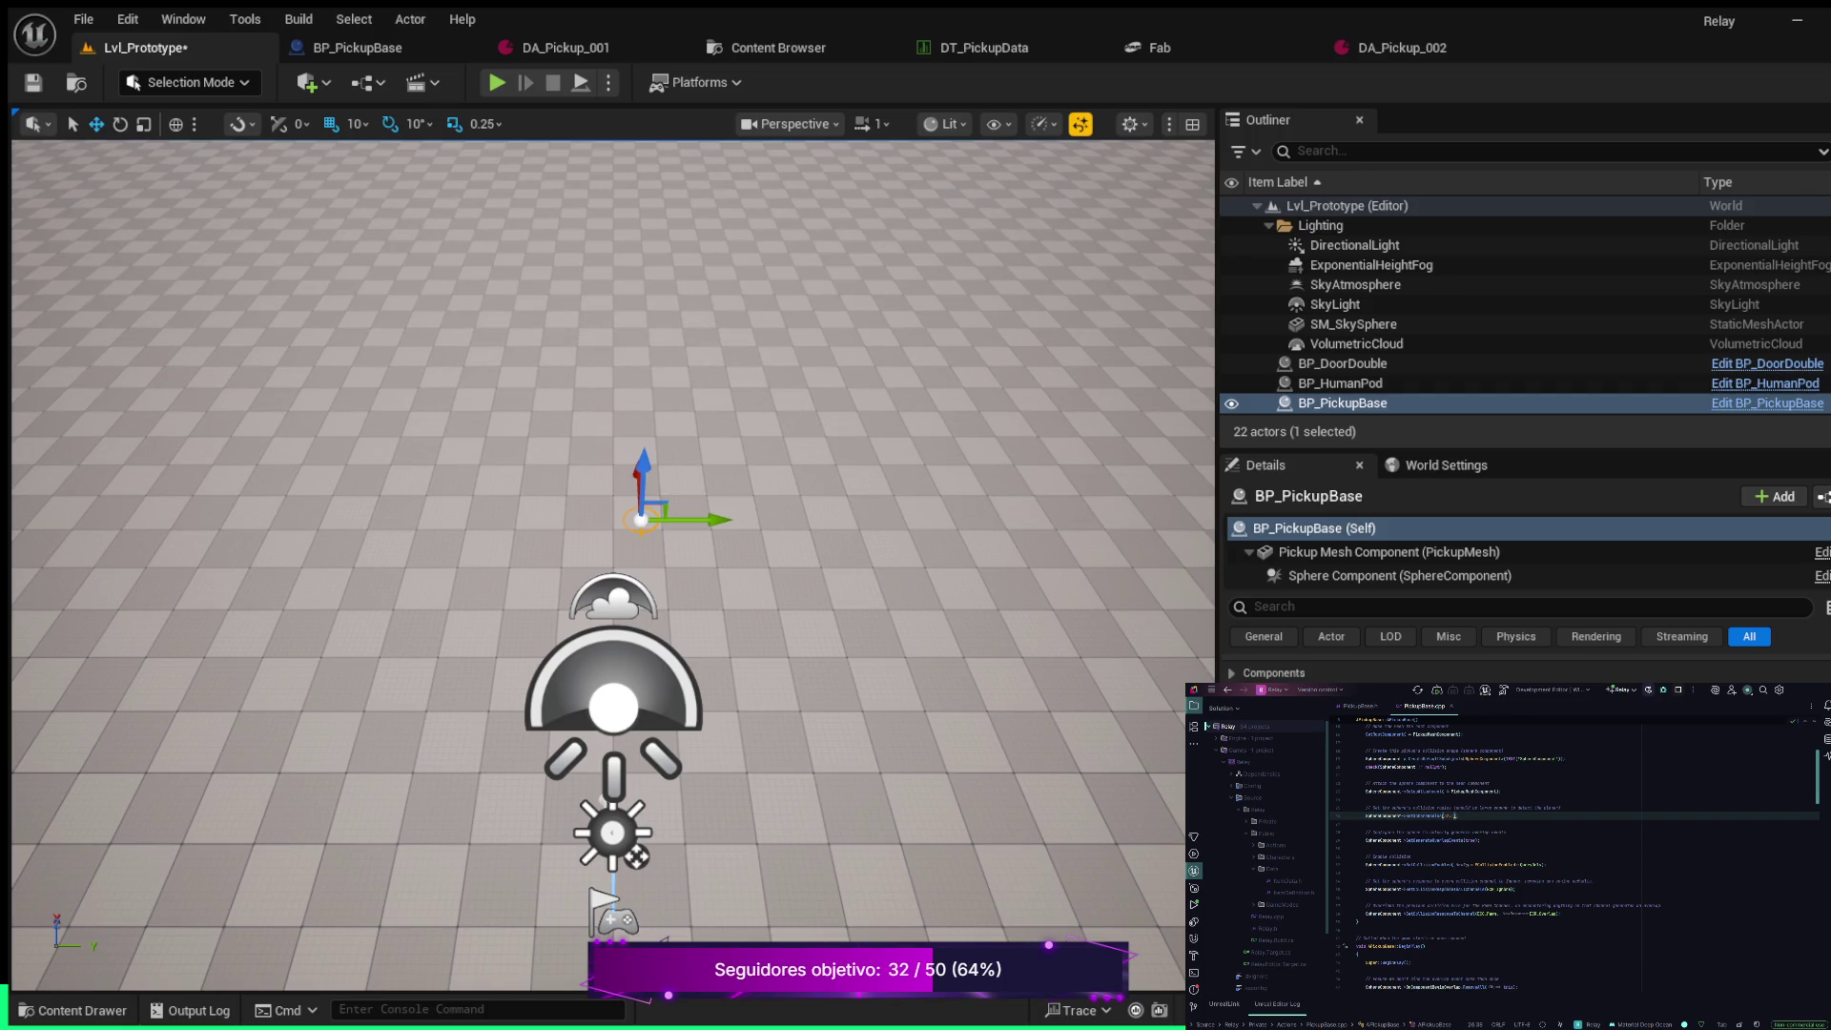
pyautogui.hotkey('alt', 'p')
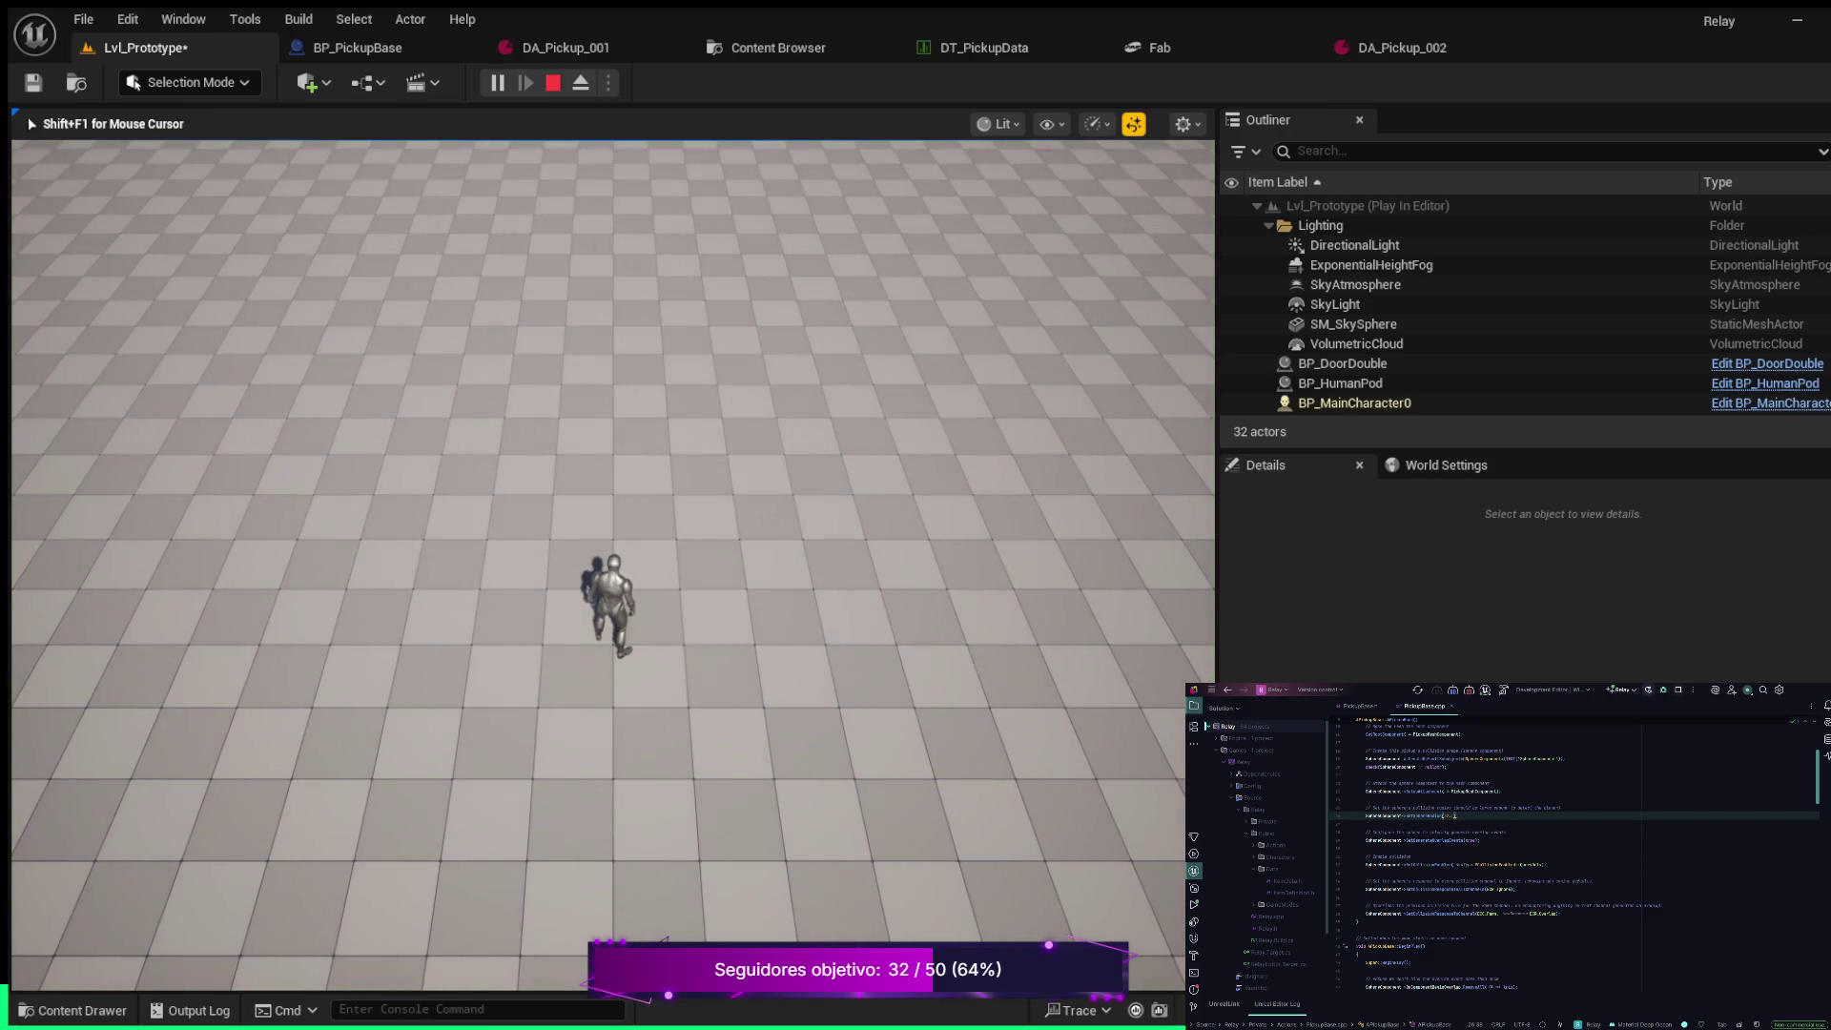
pyautogui.press('Escape')
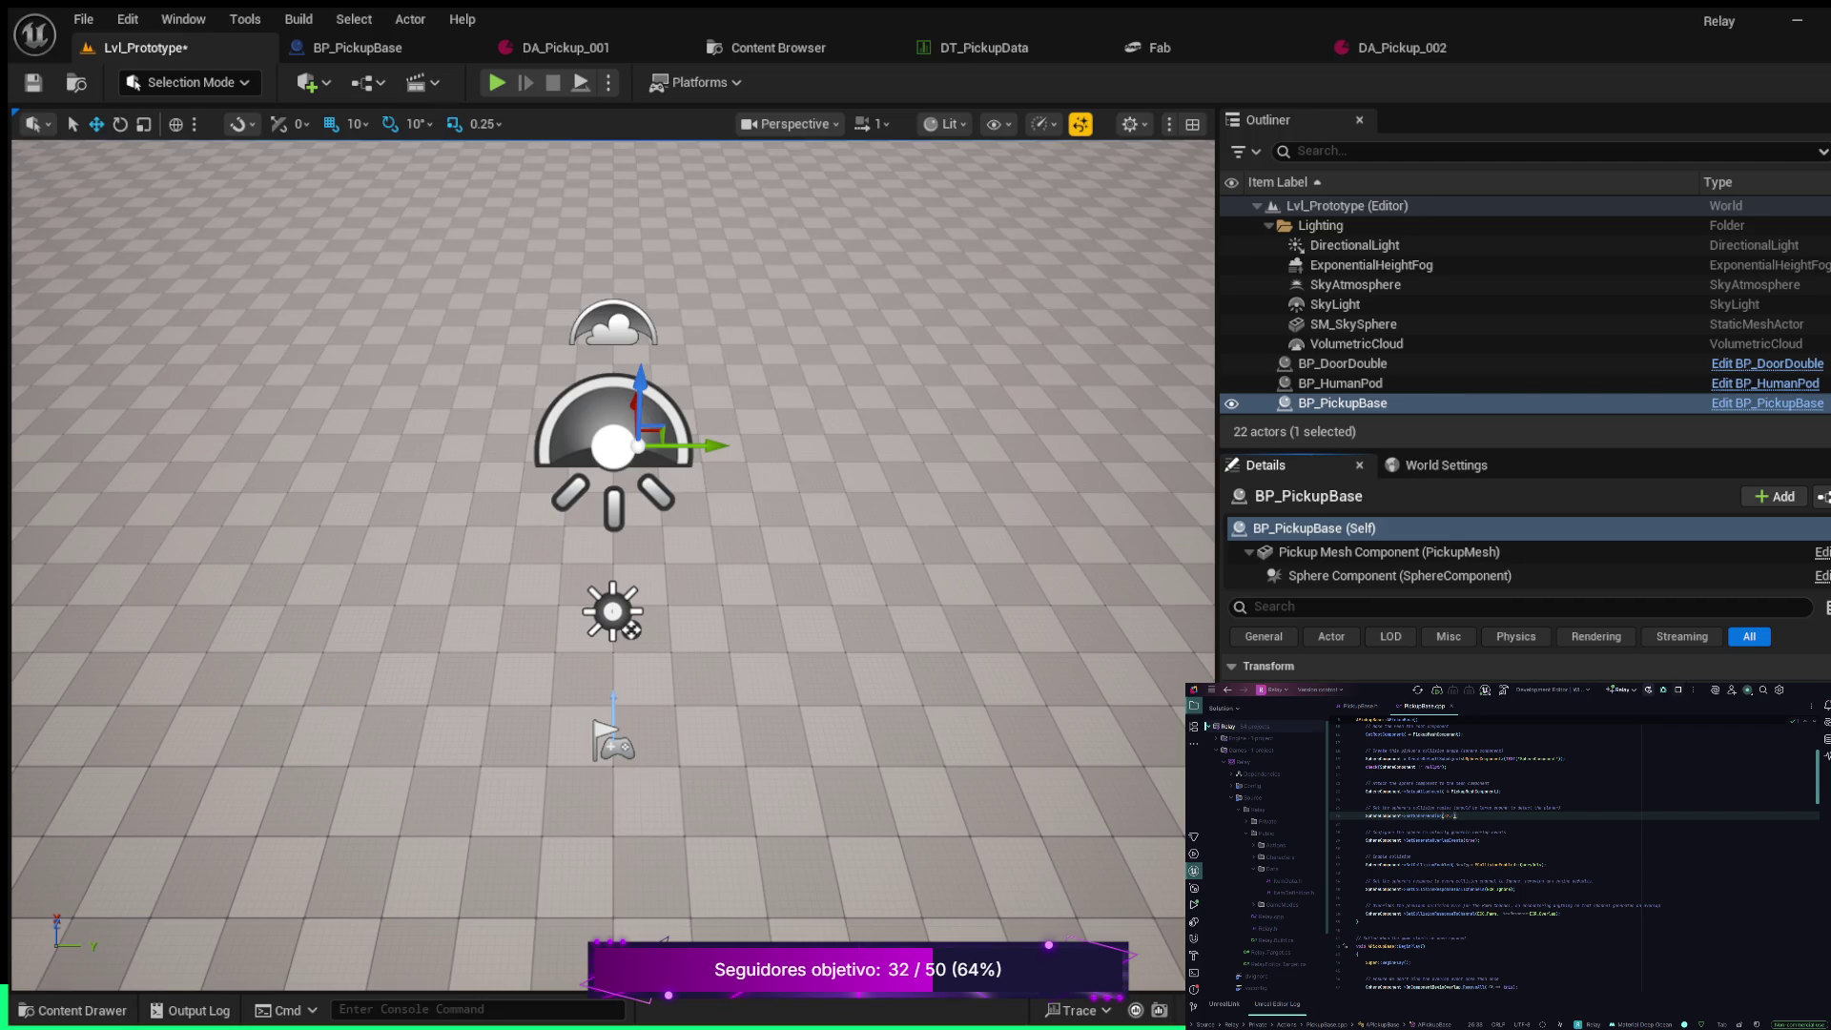
pyautogui.hotkey('alt', 'p')
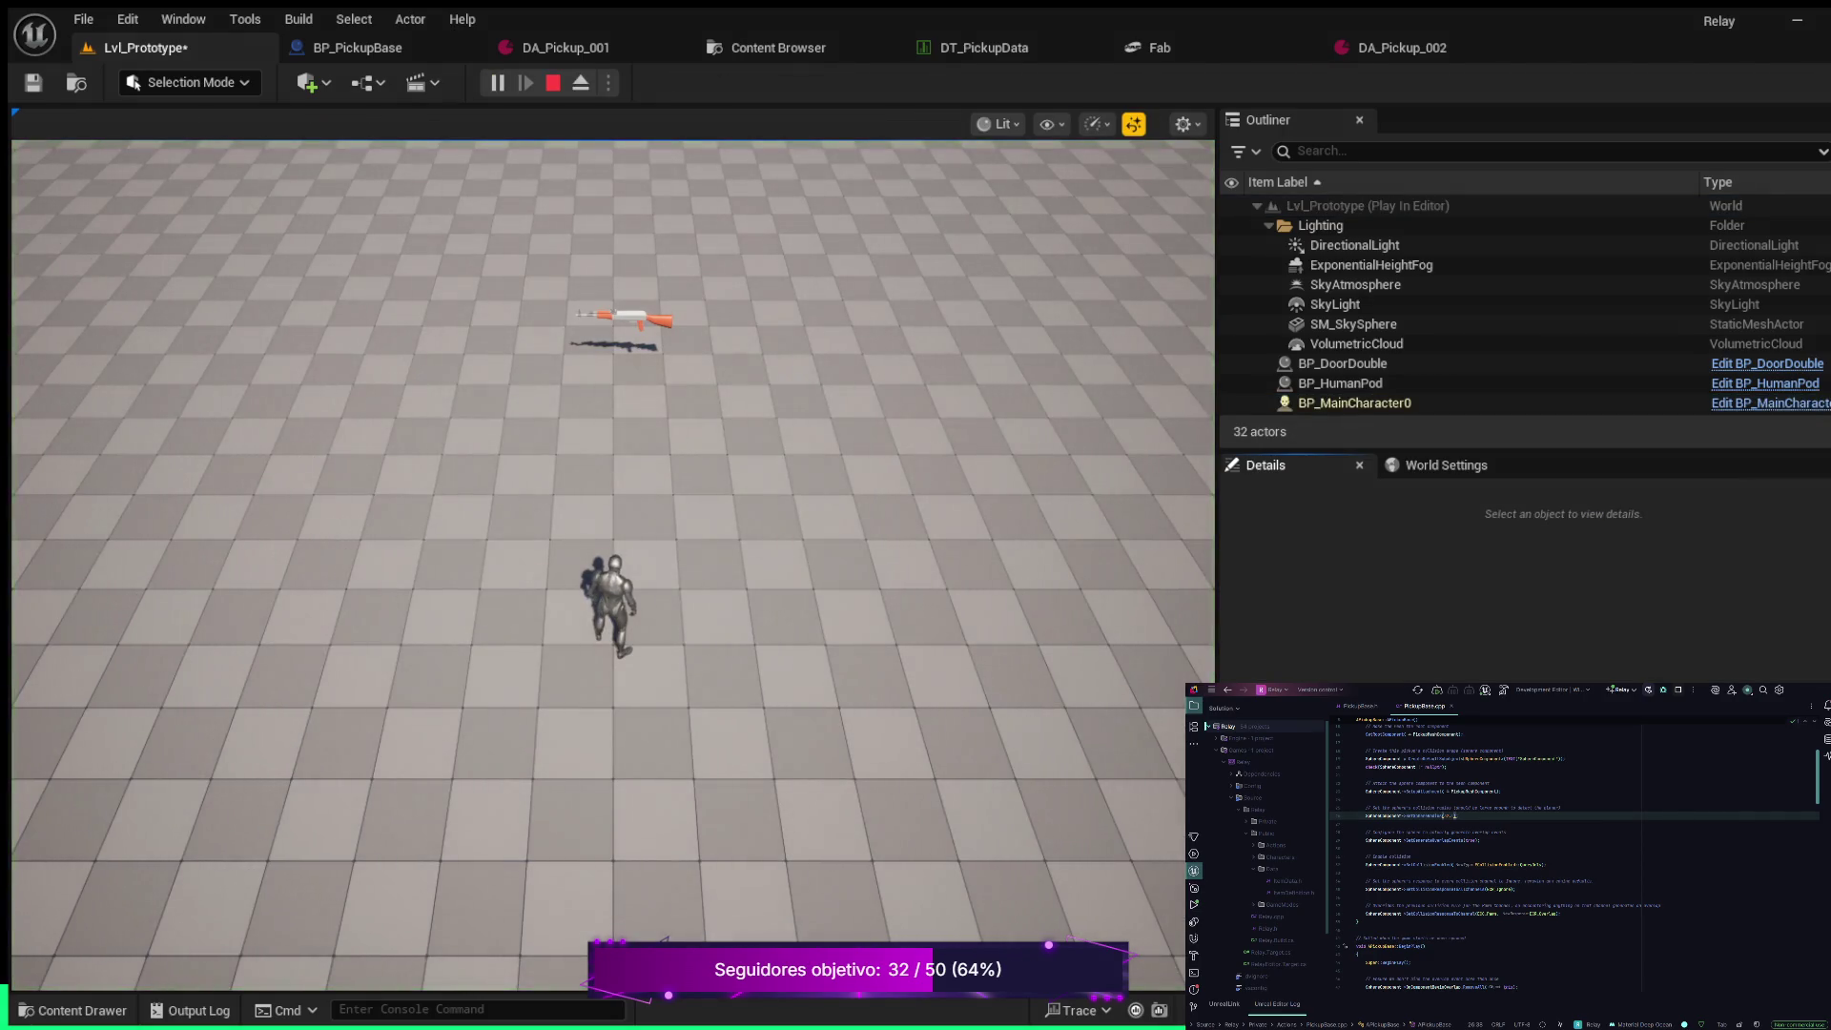
pyautogui.press('Escape')
pyautogui.scroll(-1, 1264, 648)
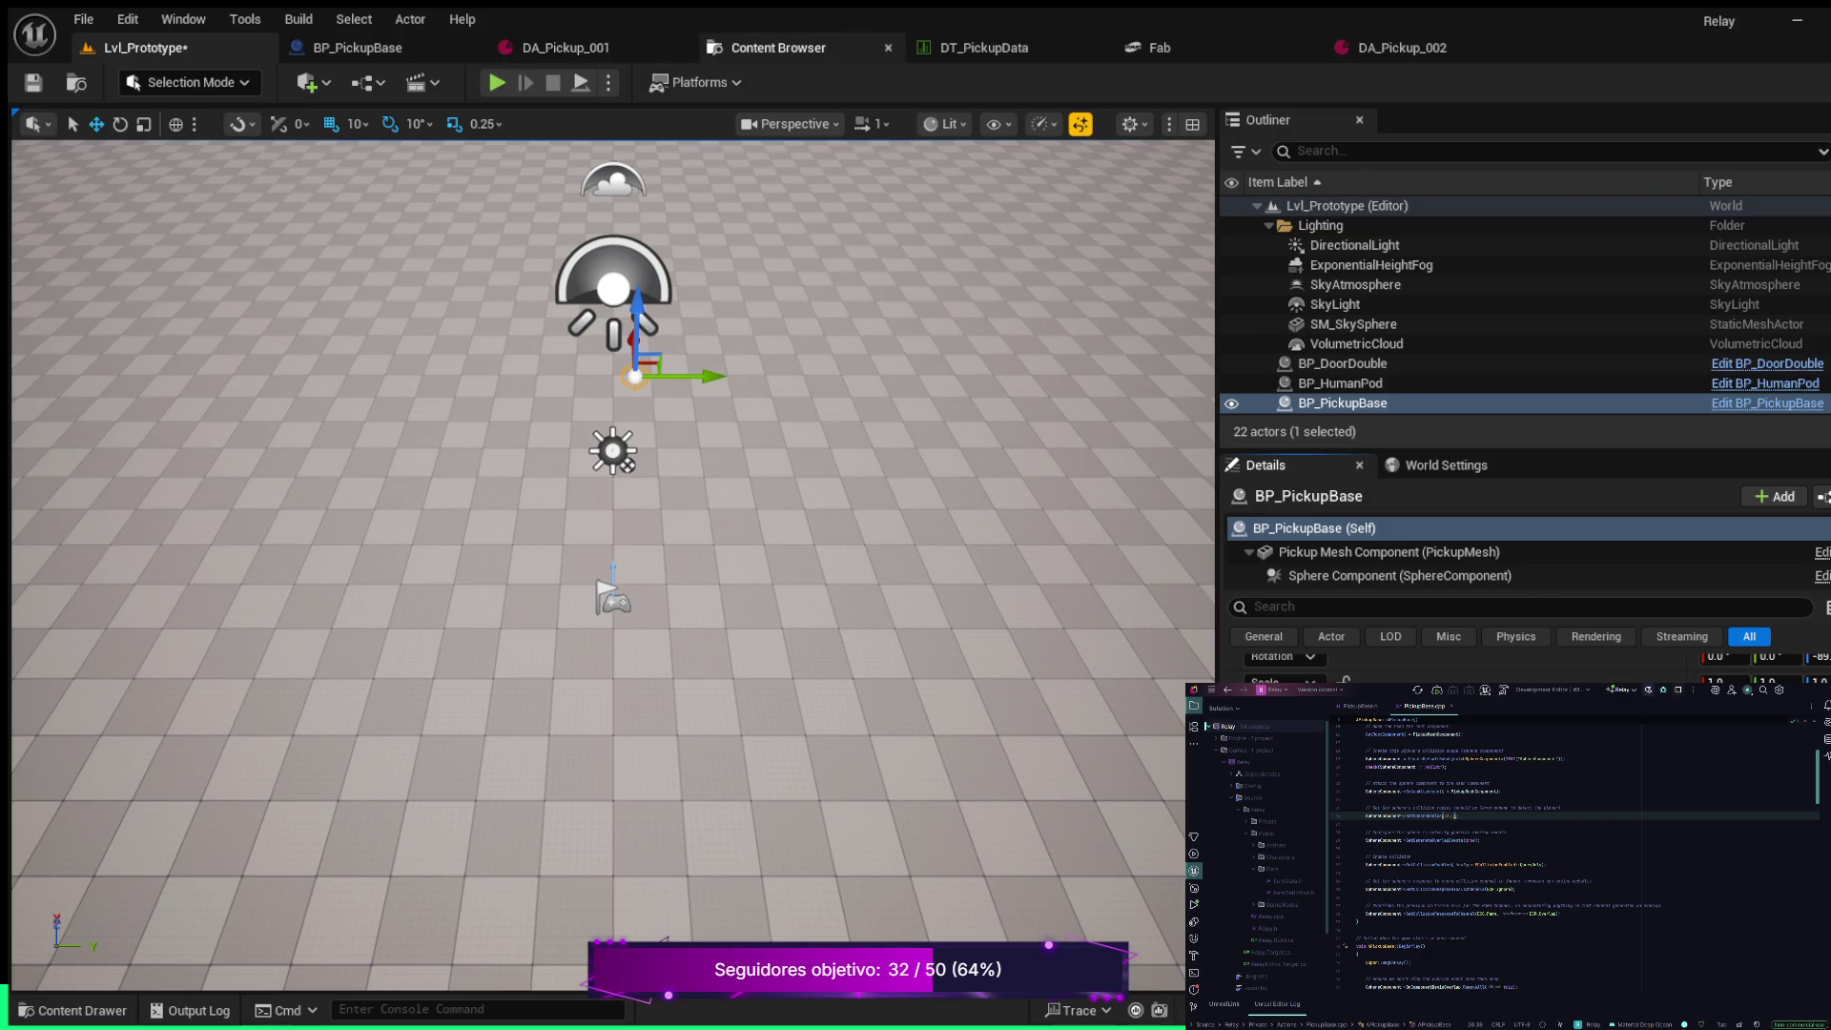
pyautogui.click(982, 48)
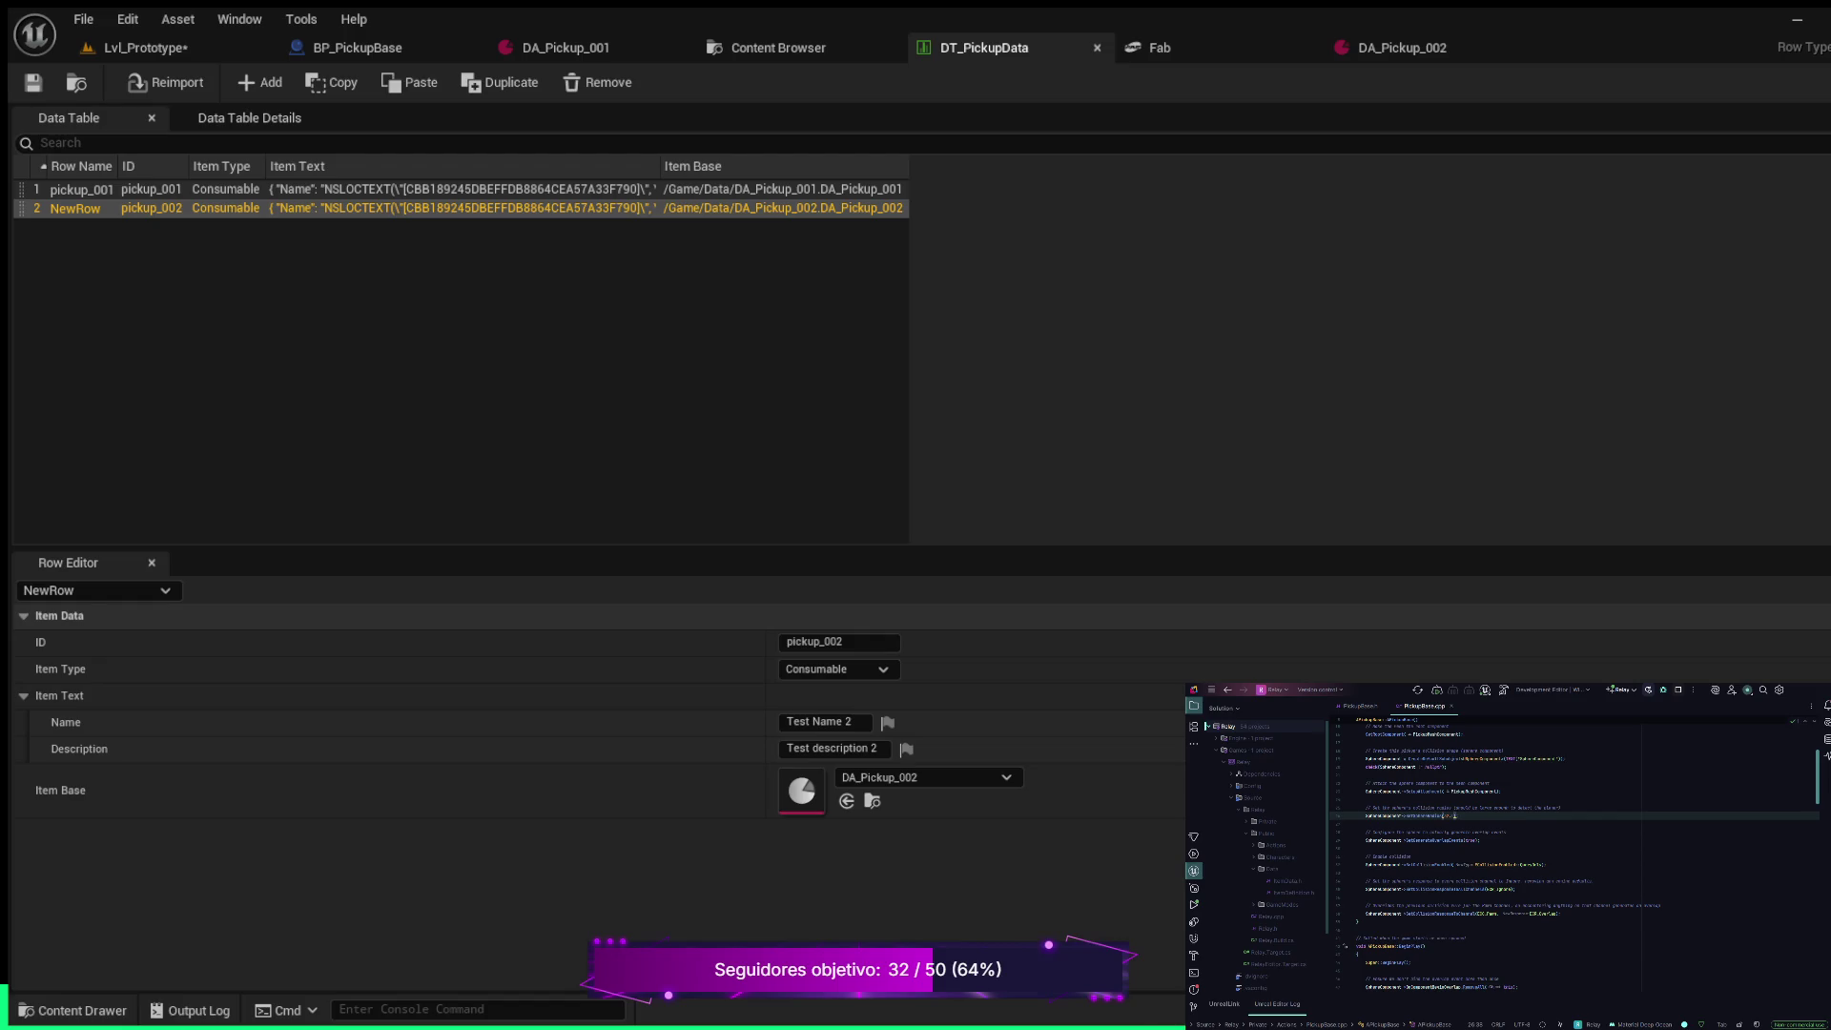
# Toggle between the pickup_001 row and the NewRow row to compare their Row Editor values
pyautogui.click(830, 642)
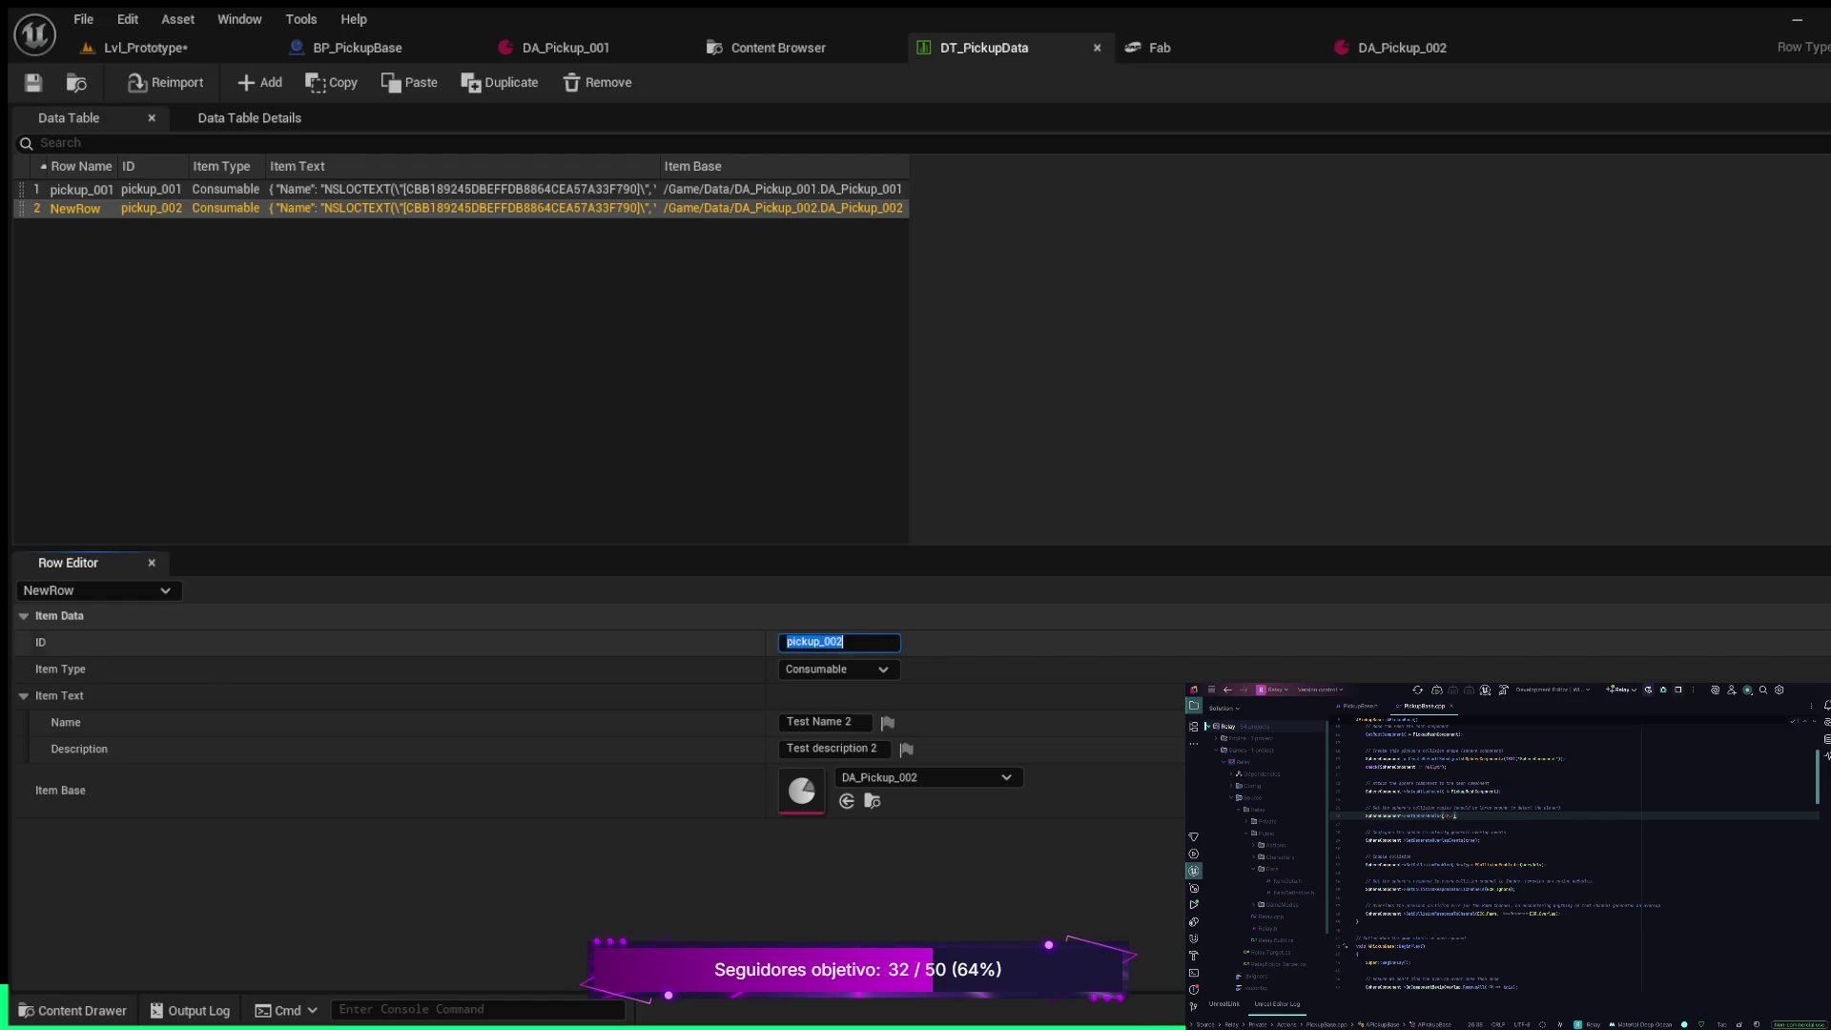
pyautogui.click(830, 642)
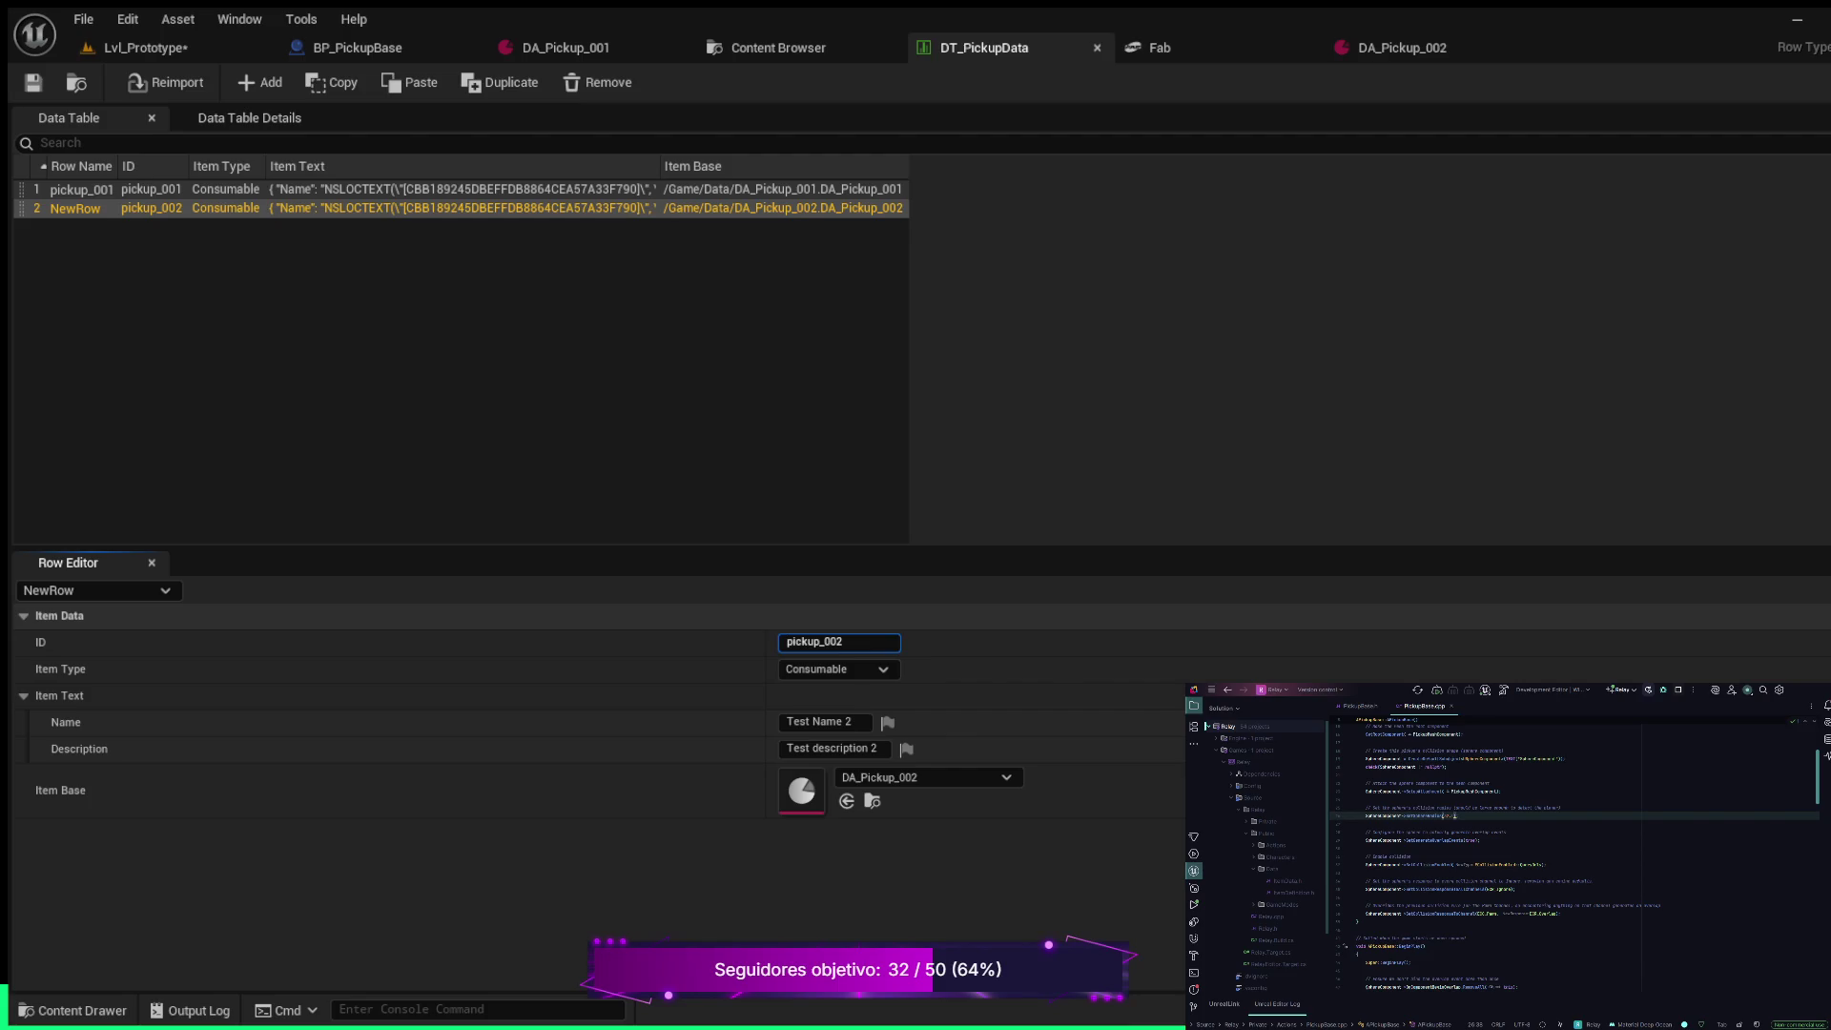
pyautogui.click(82, 189)
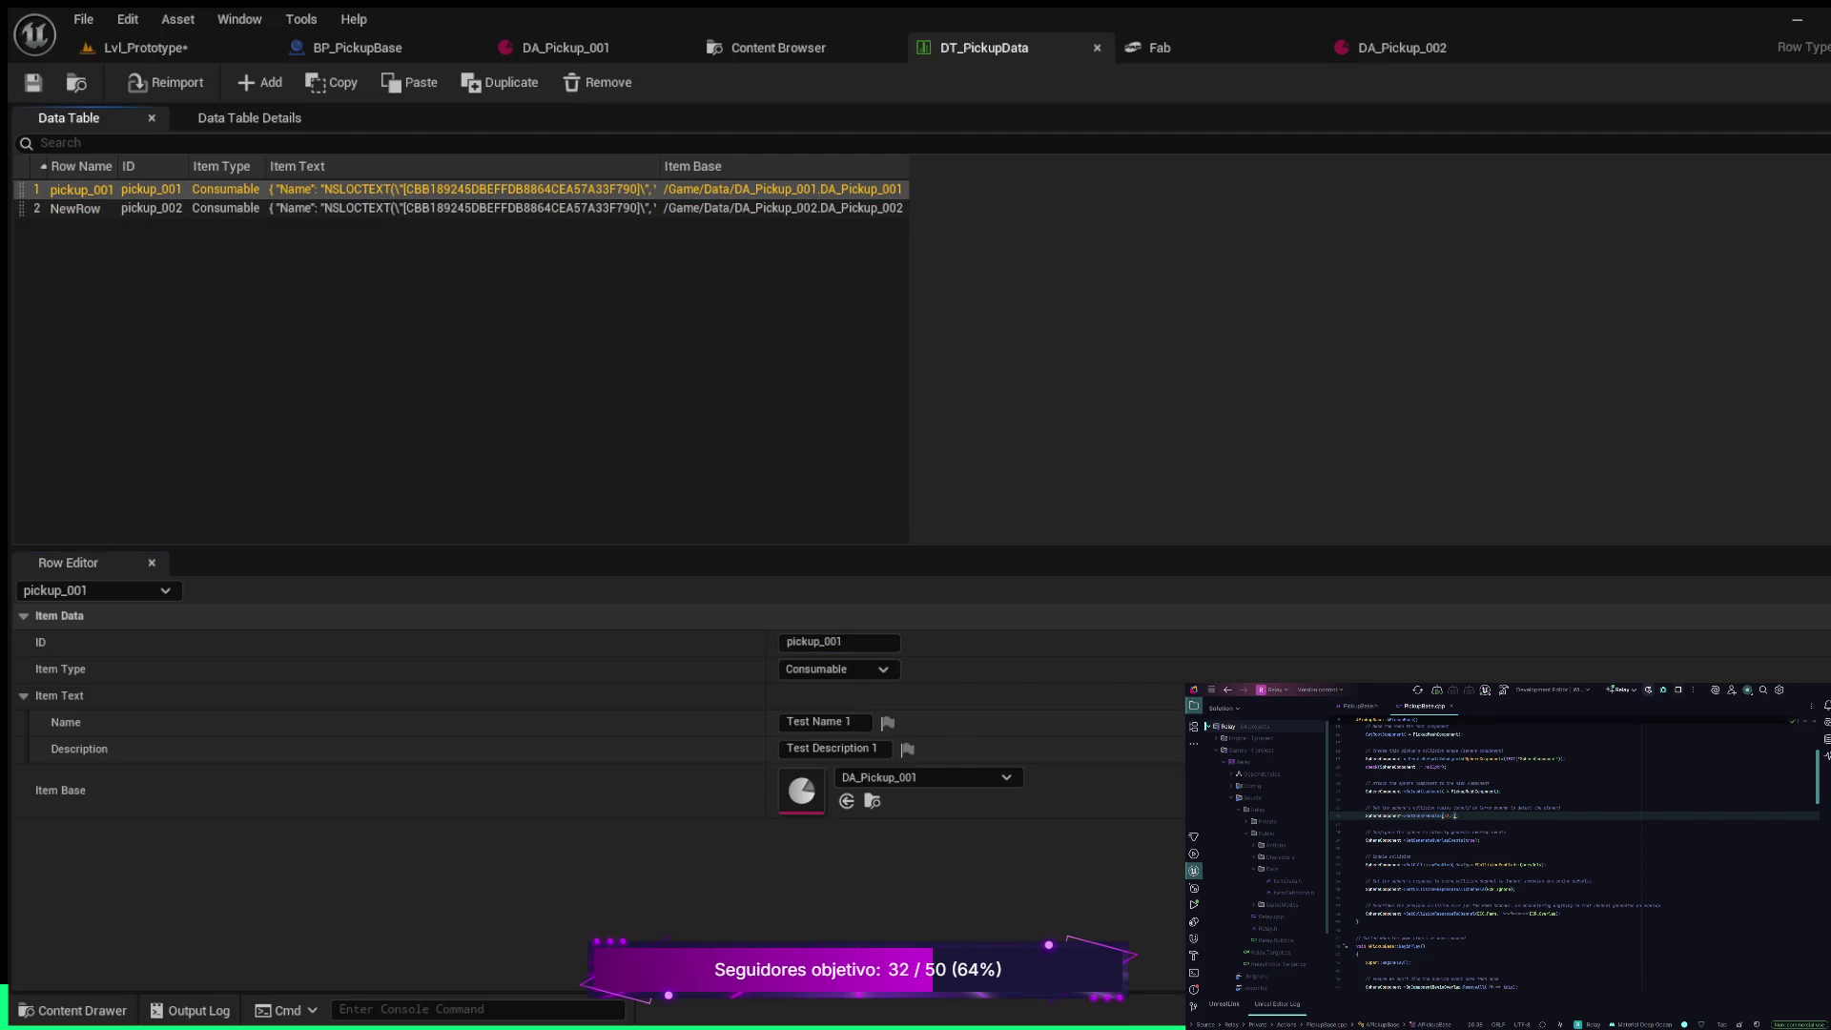
pyautogui.click(74, 208)
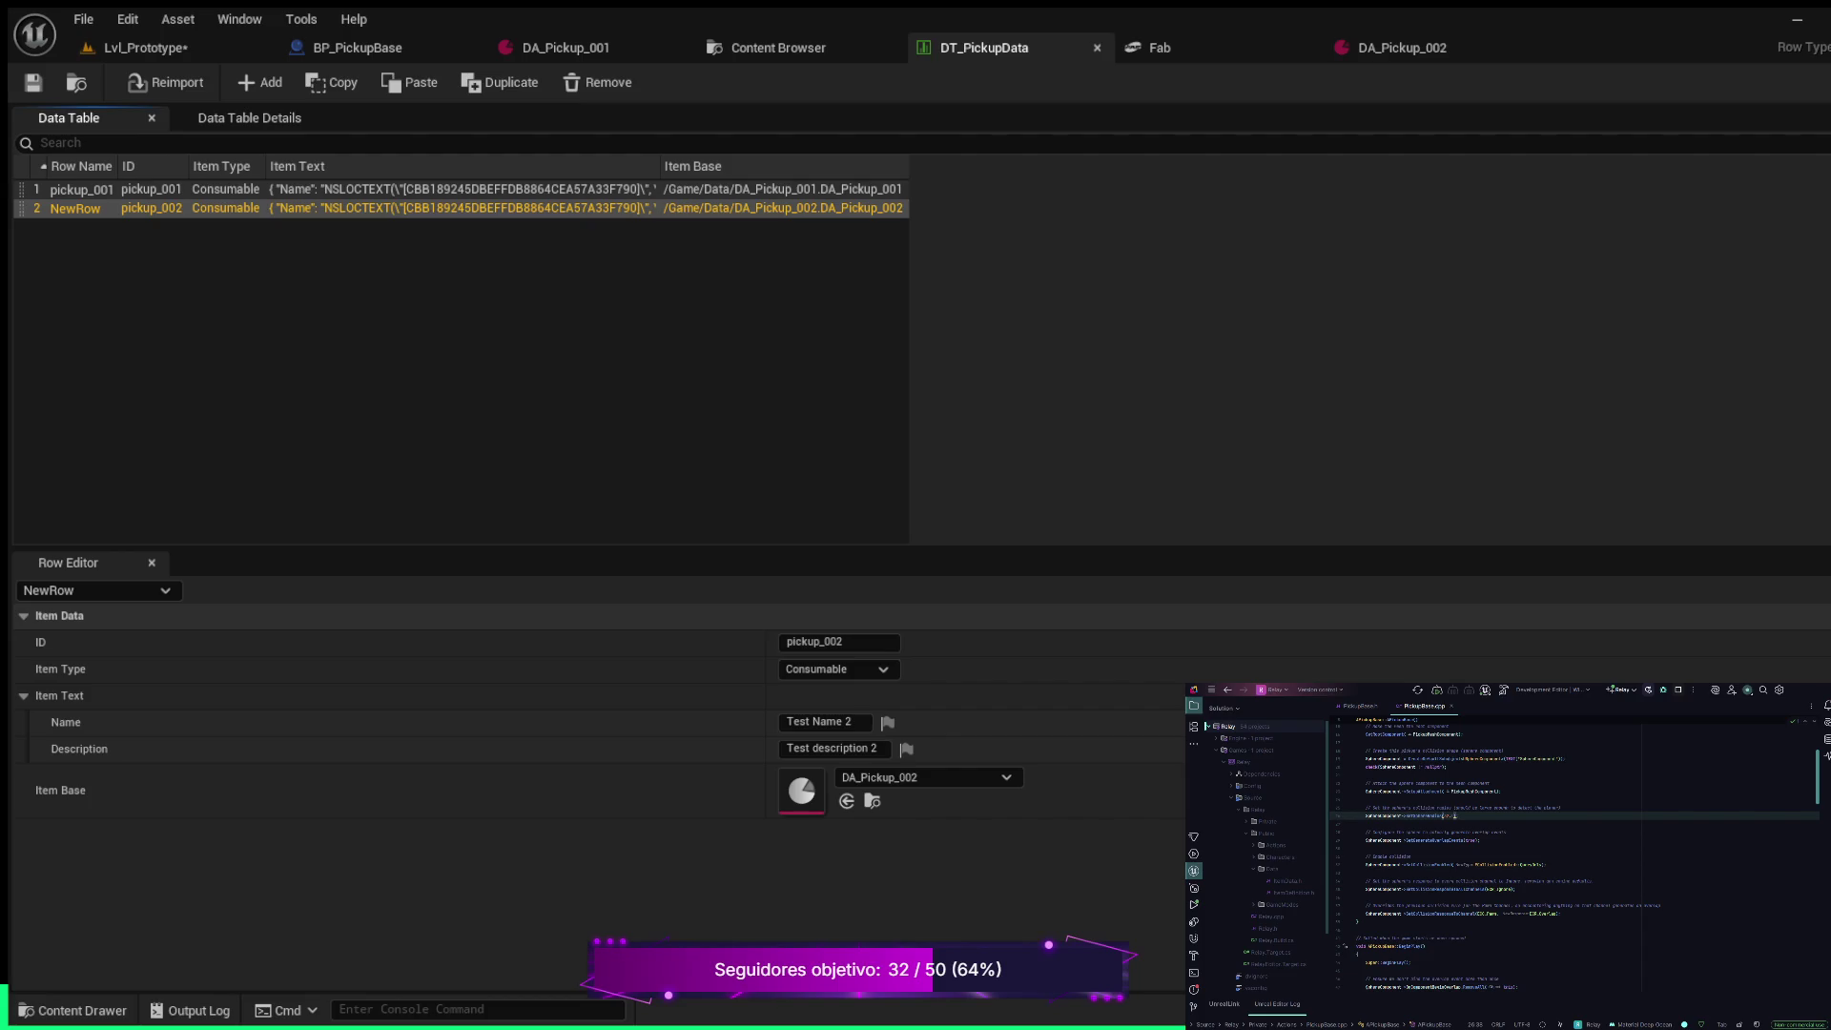
pyautogui.click(82, 189)
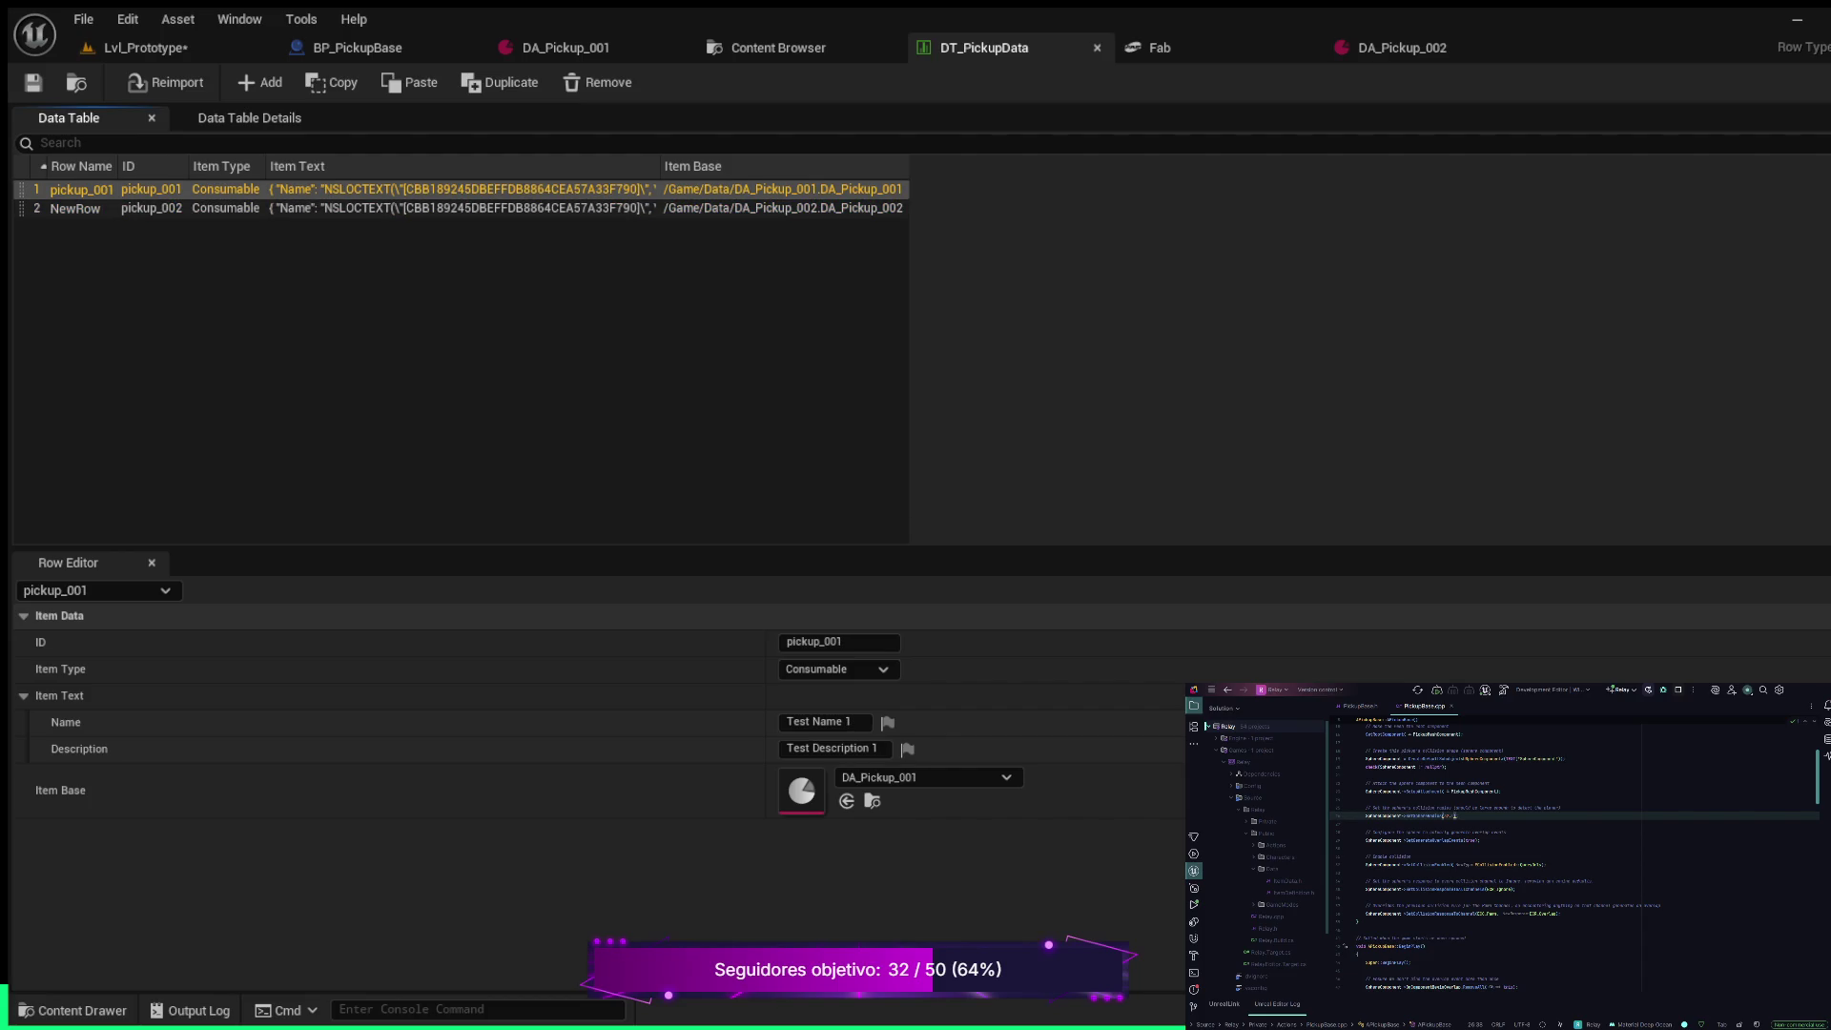
pyautogui.click(74, 208)
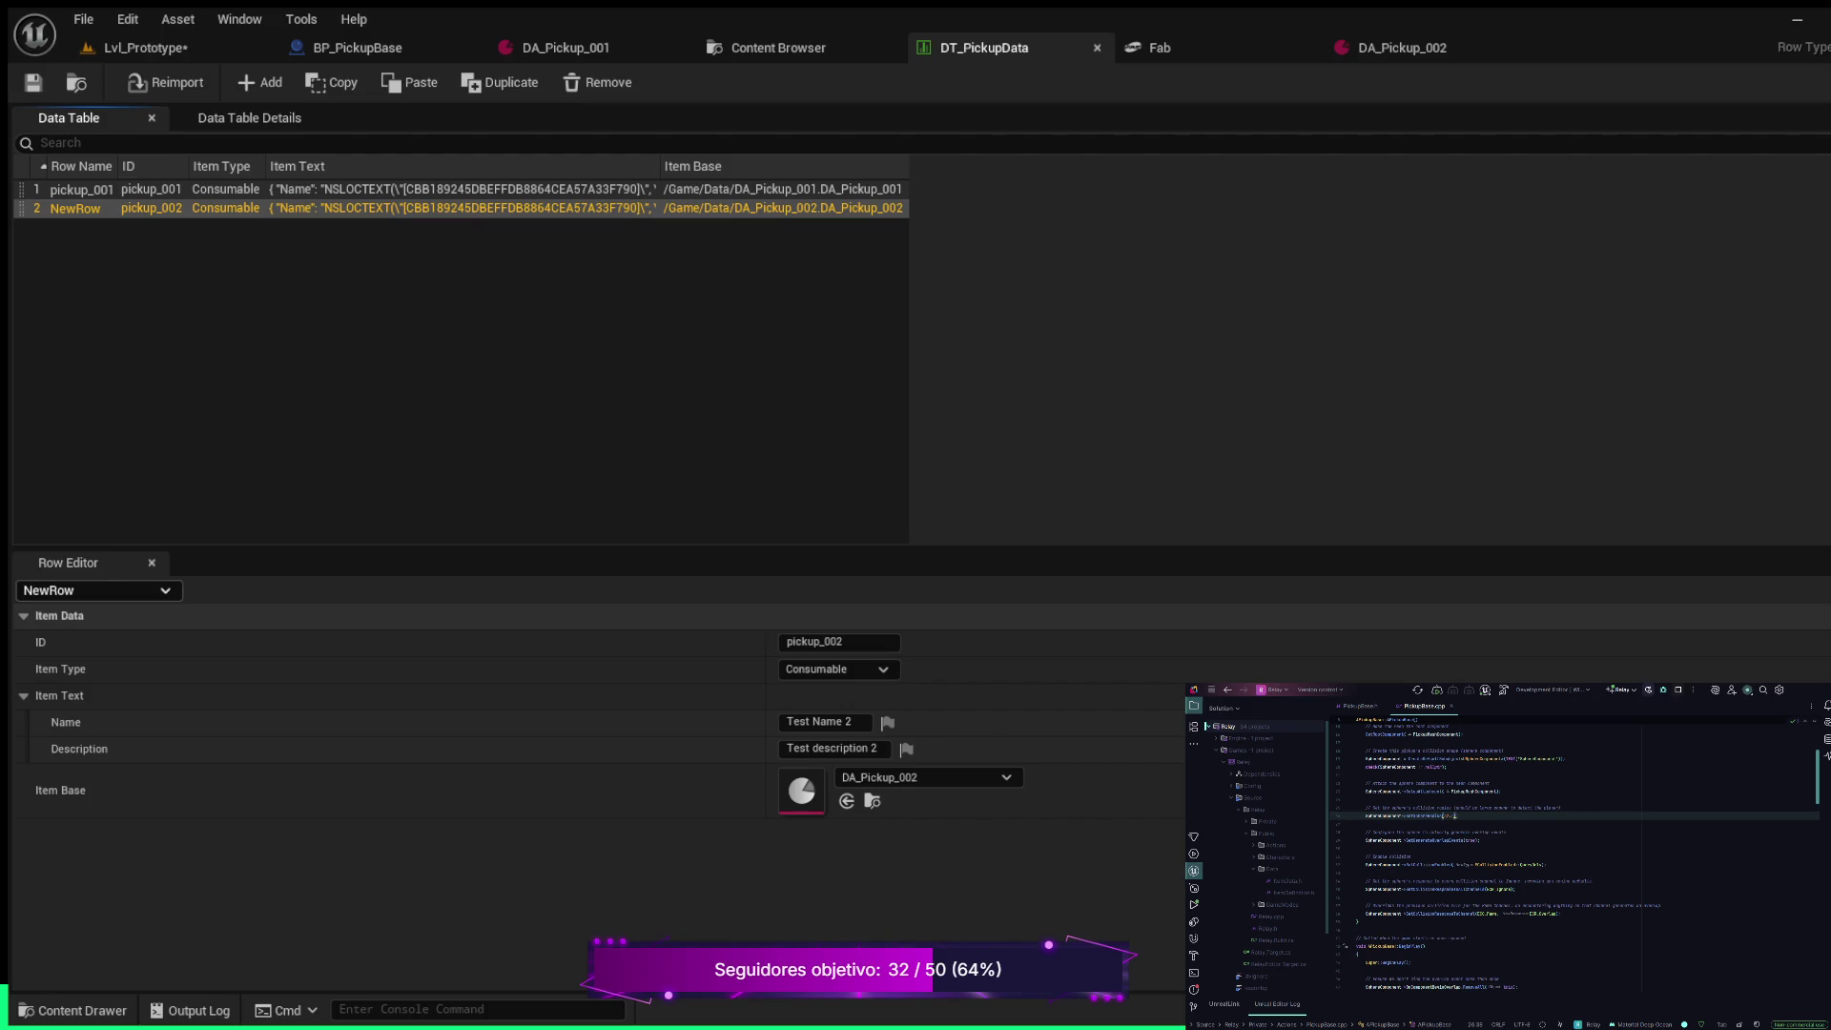
pyautogui.click(82, 189)
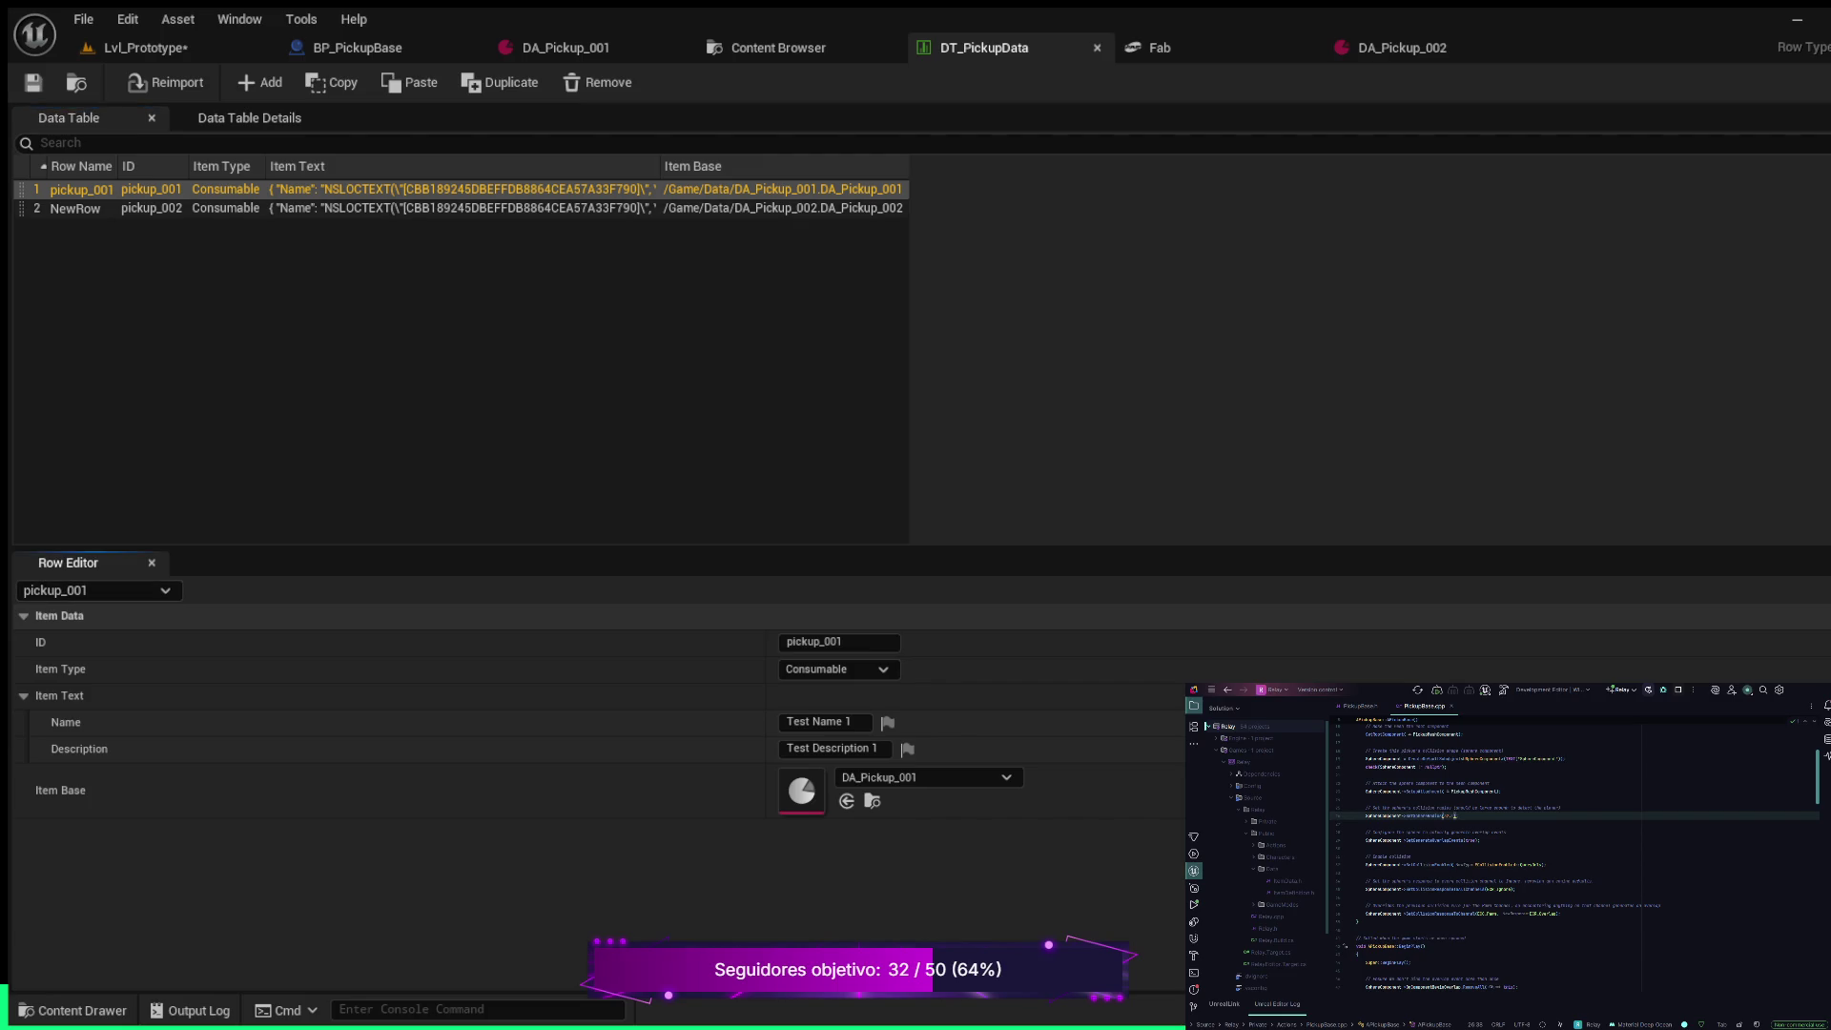
pyautogui.click(75, 207)
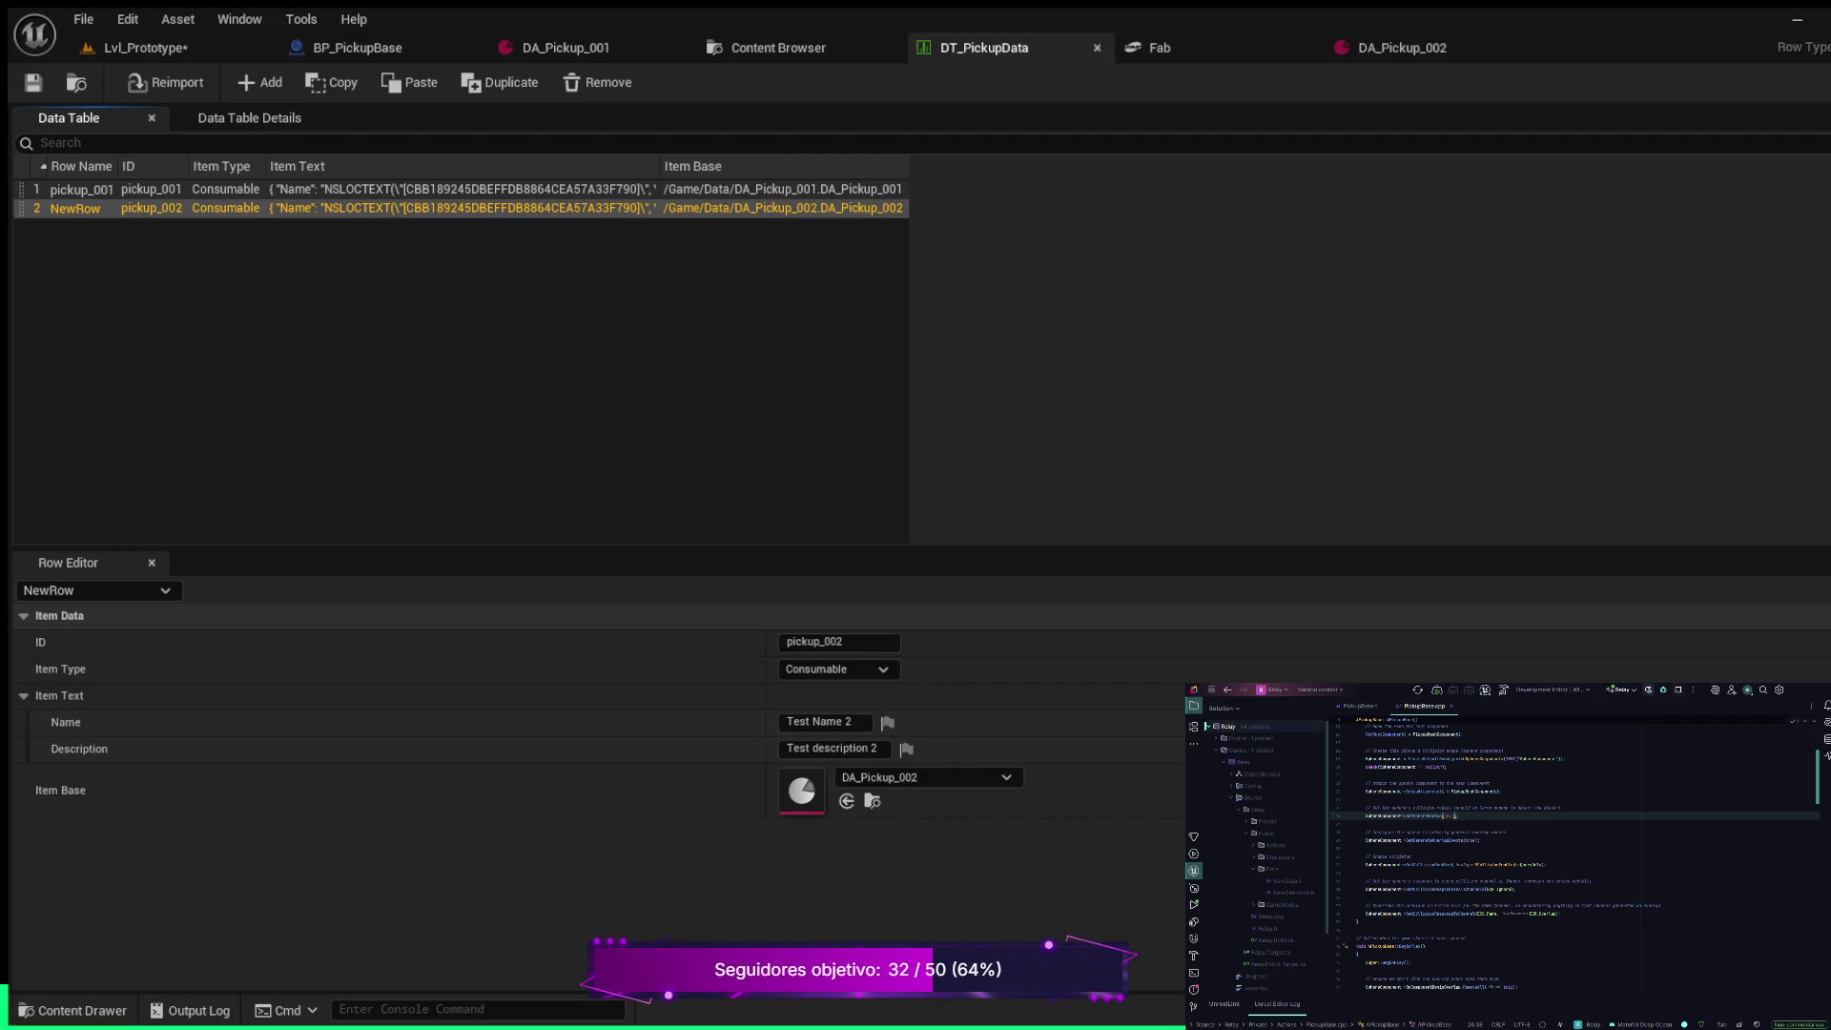
pyautogui.press('F2')
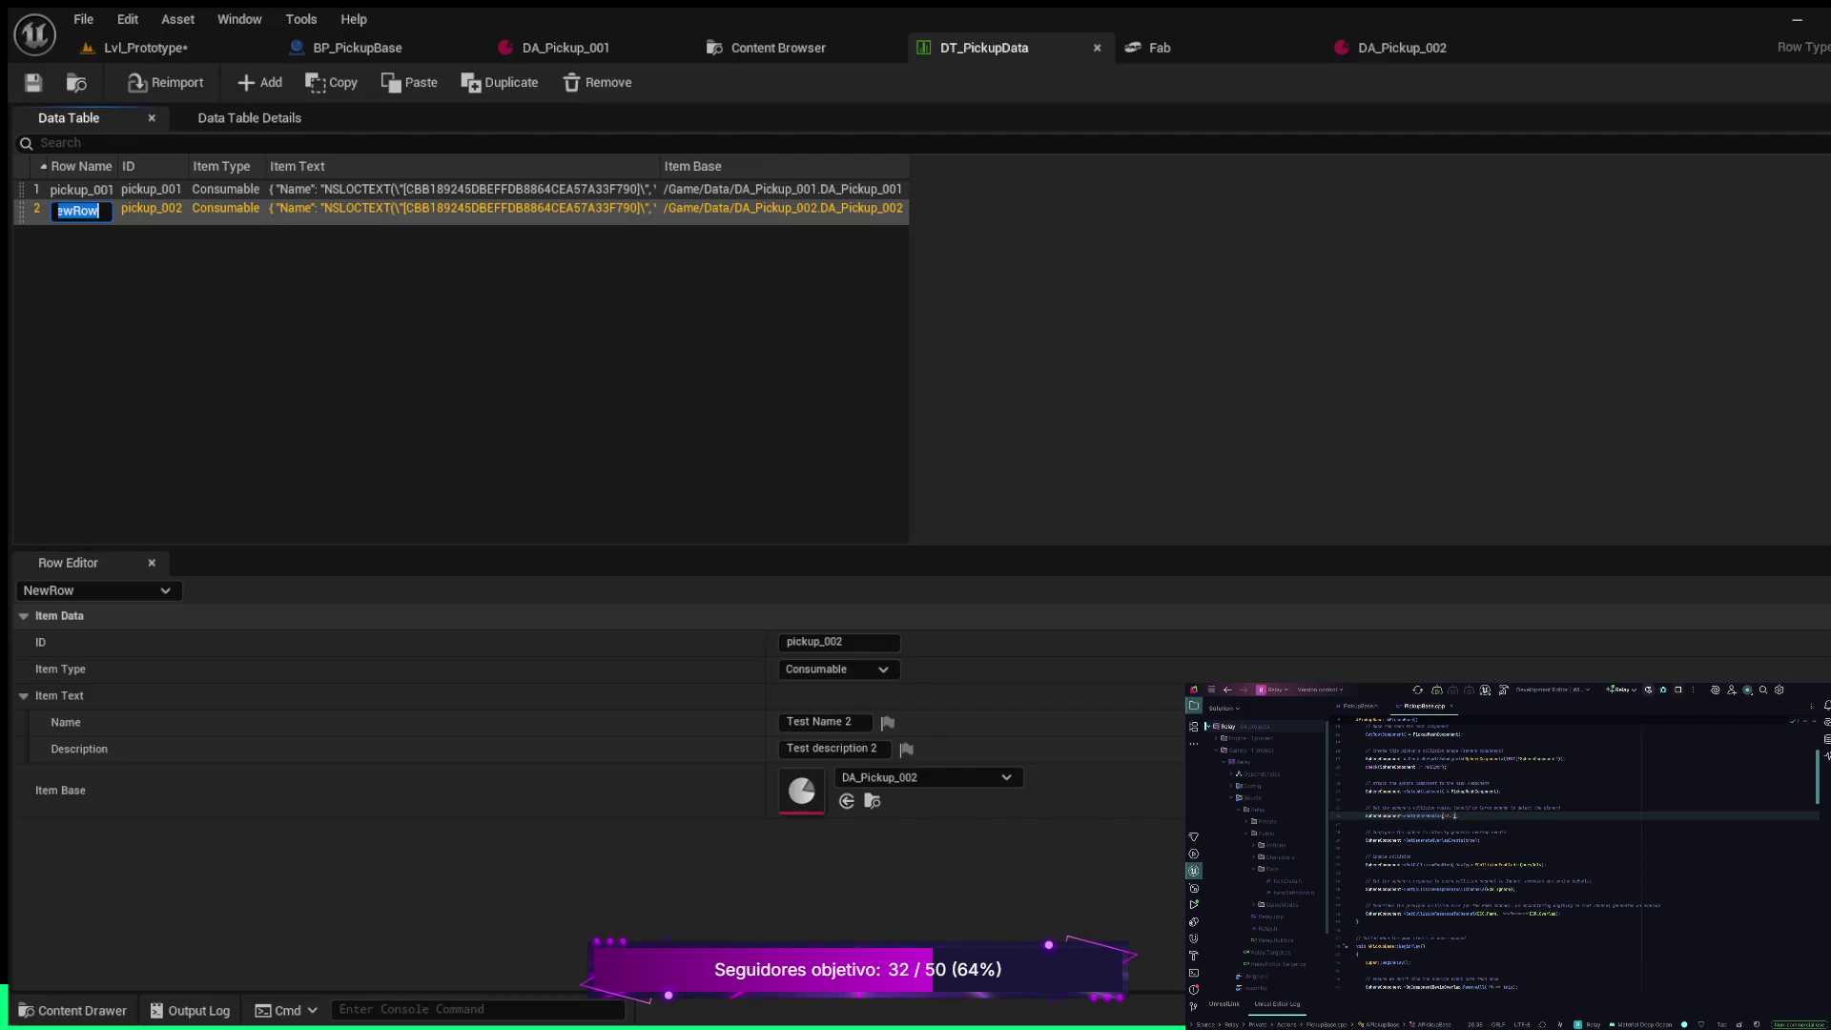
# Enter pickup_002 as the second row's name and save DT_PickupData
pyautogui.write('pickup')
pyautogui.write('_002')
pyautogui.press('Return')
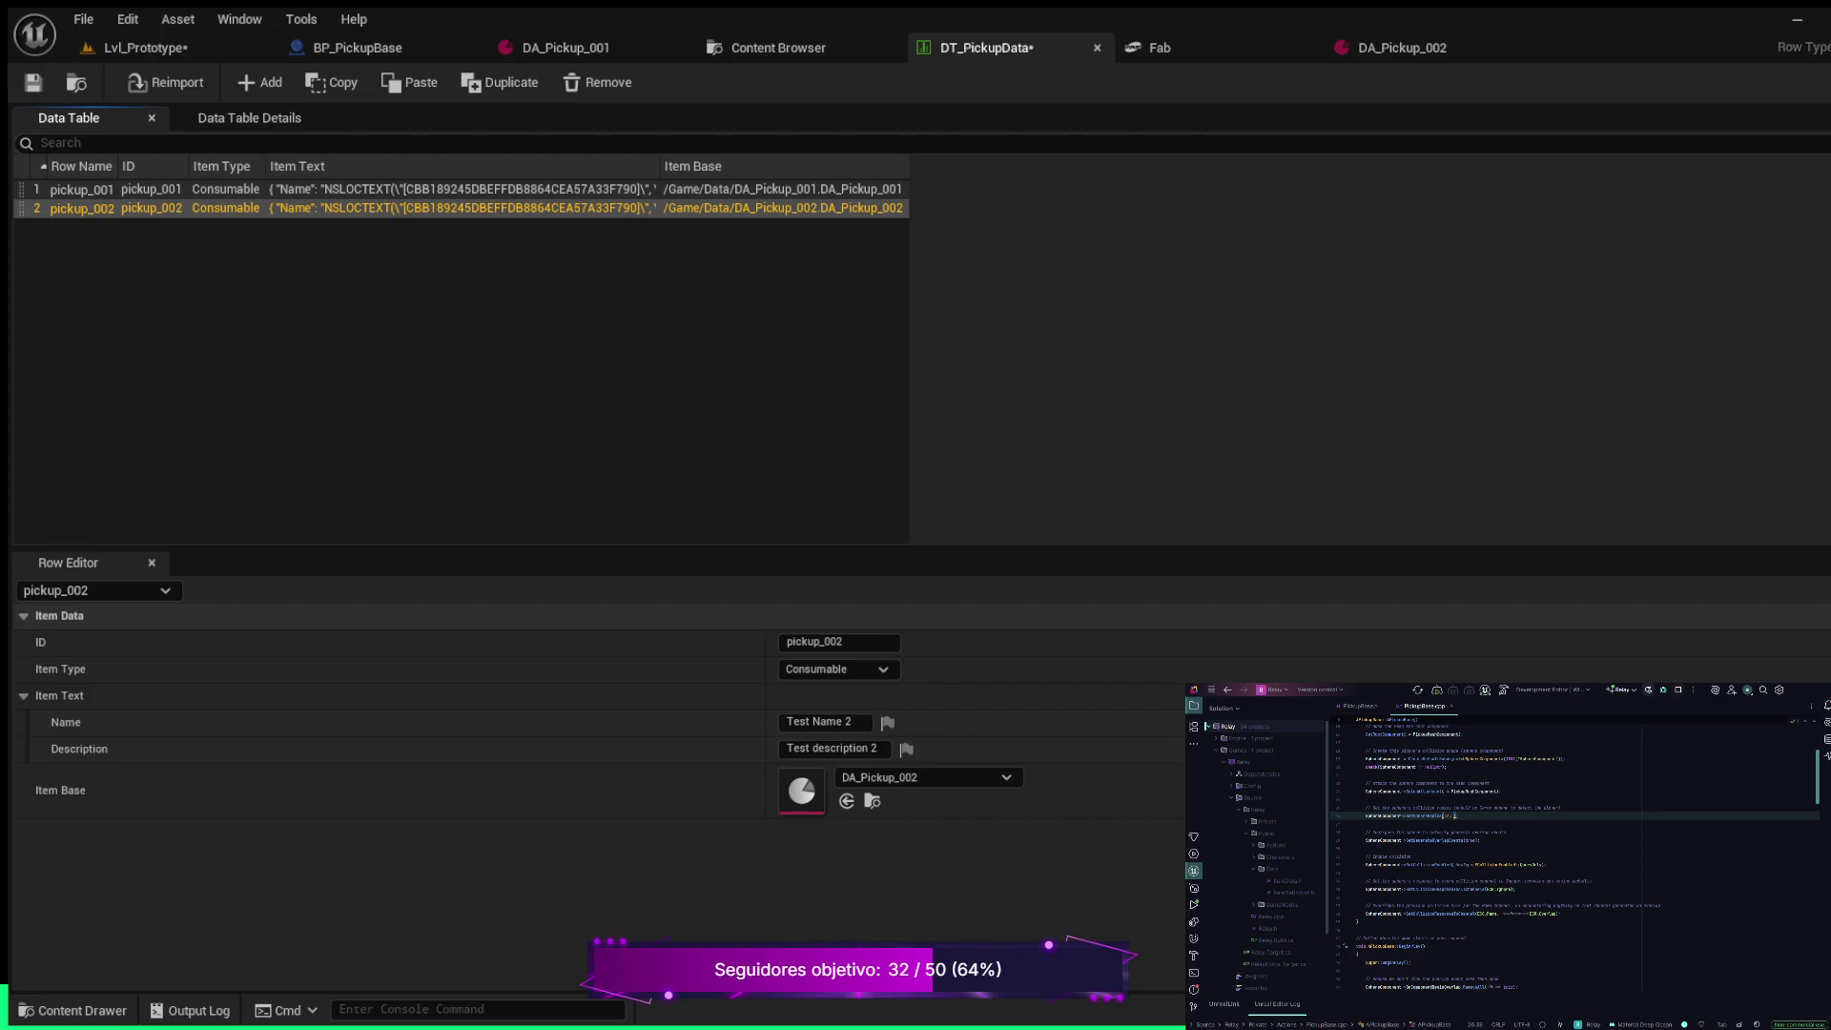
pyautogui.hotkey('ctrl', 's')
# Play-test Lvl_Prototype and run the character onto the axe pickup to collect it
pyautogui.click(143, 47)
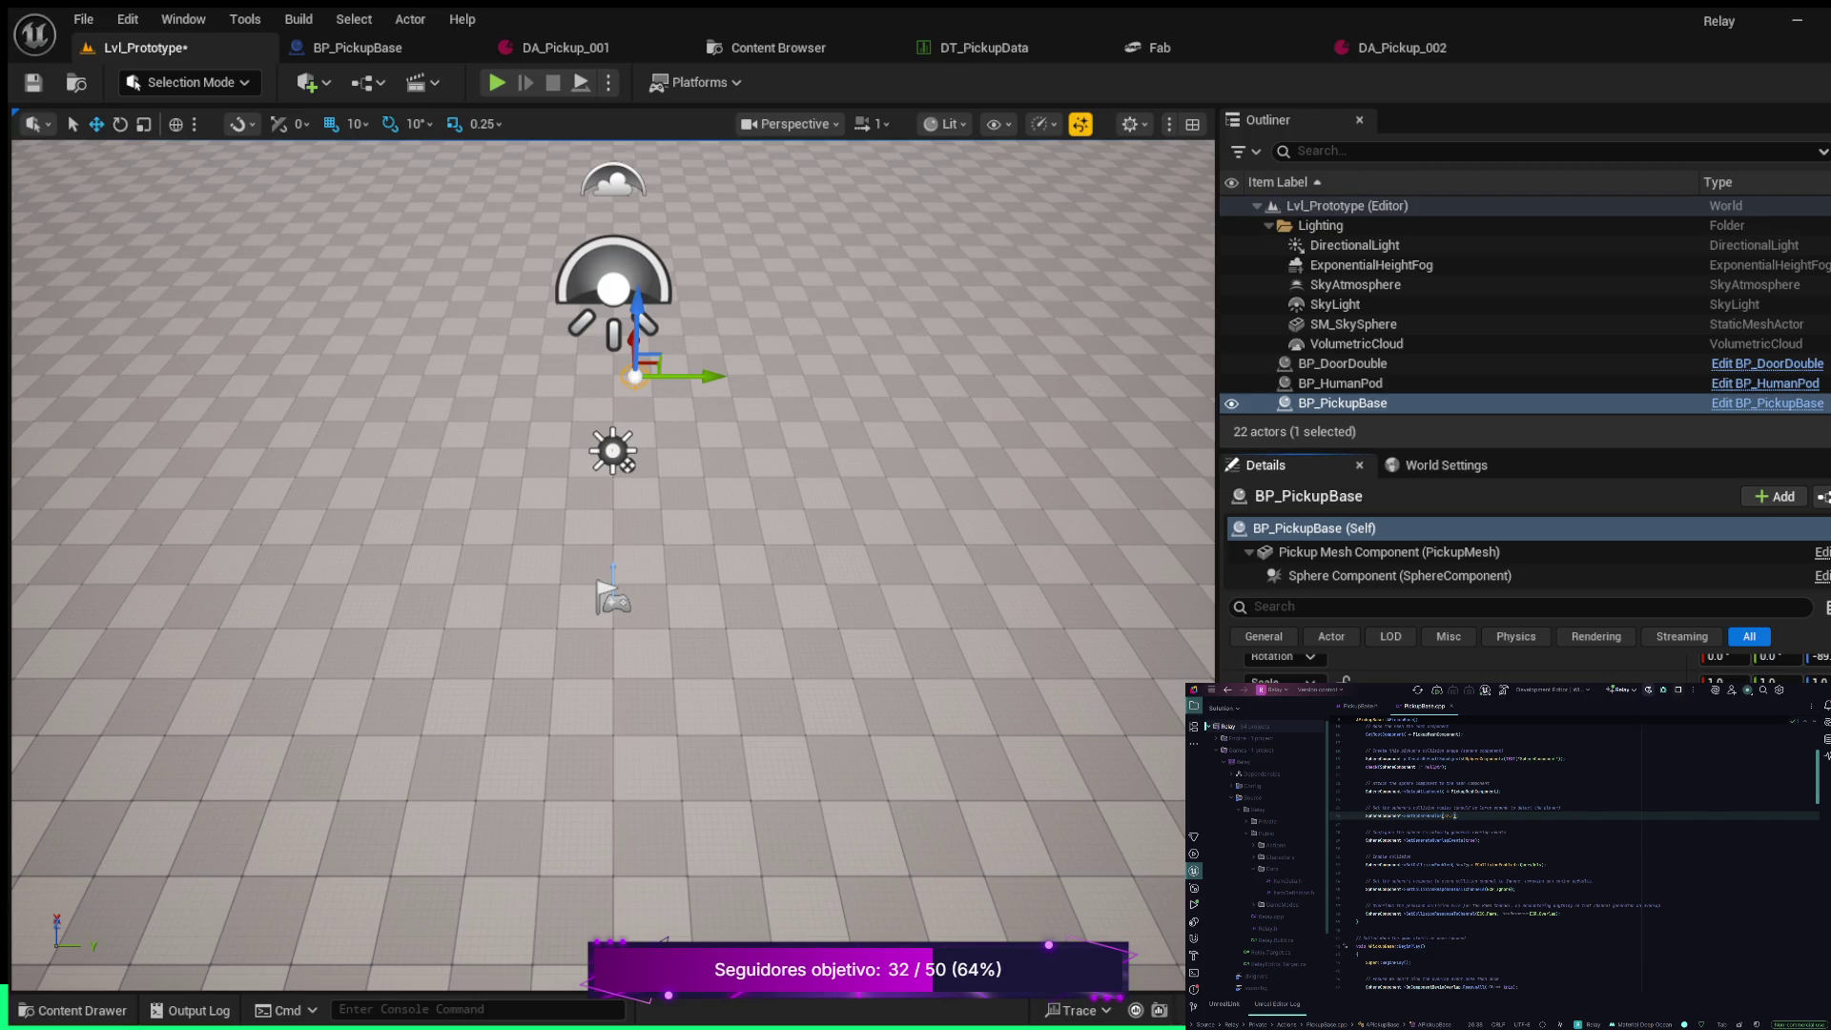
pyautogui.hotkey('alt', 'p')
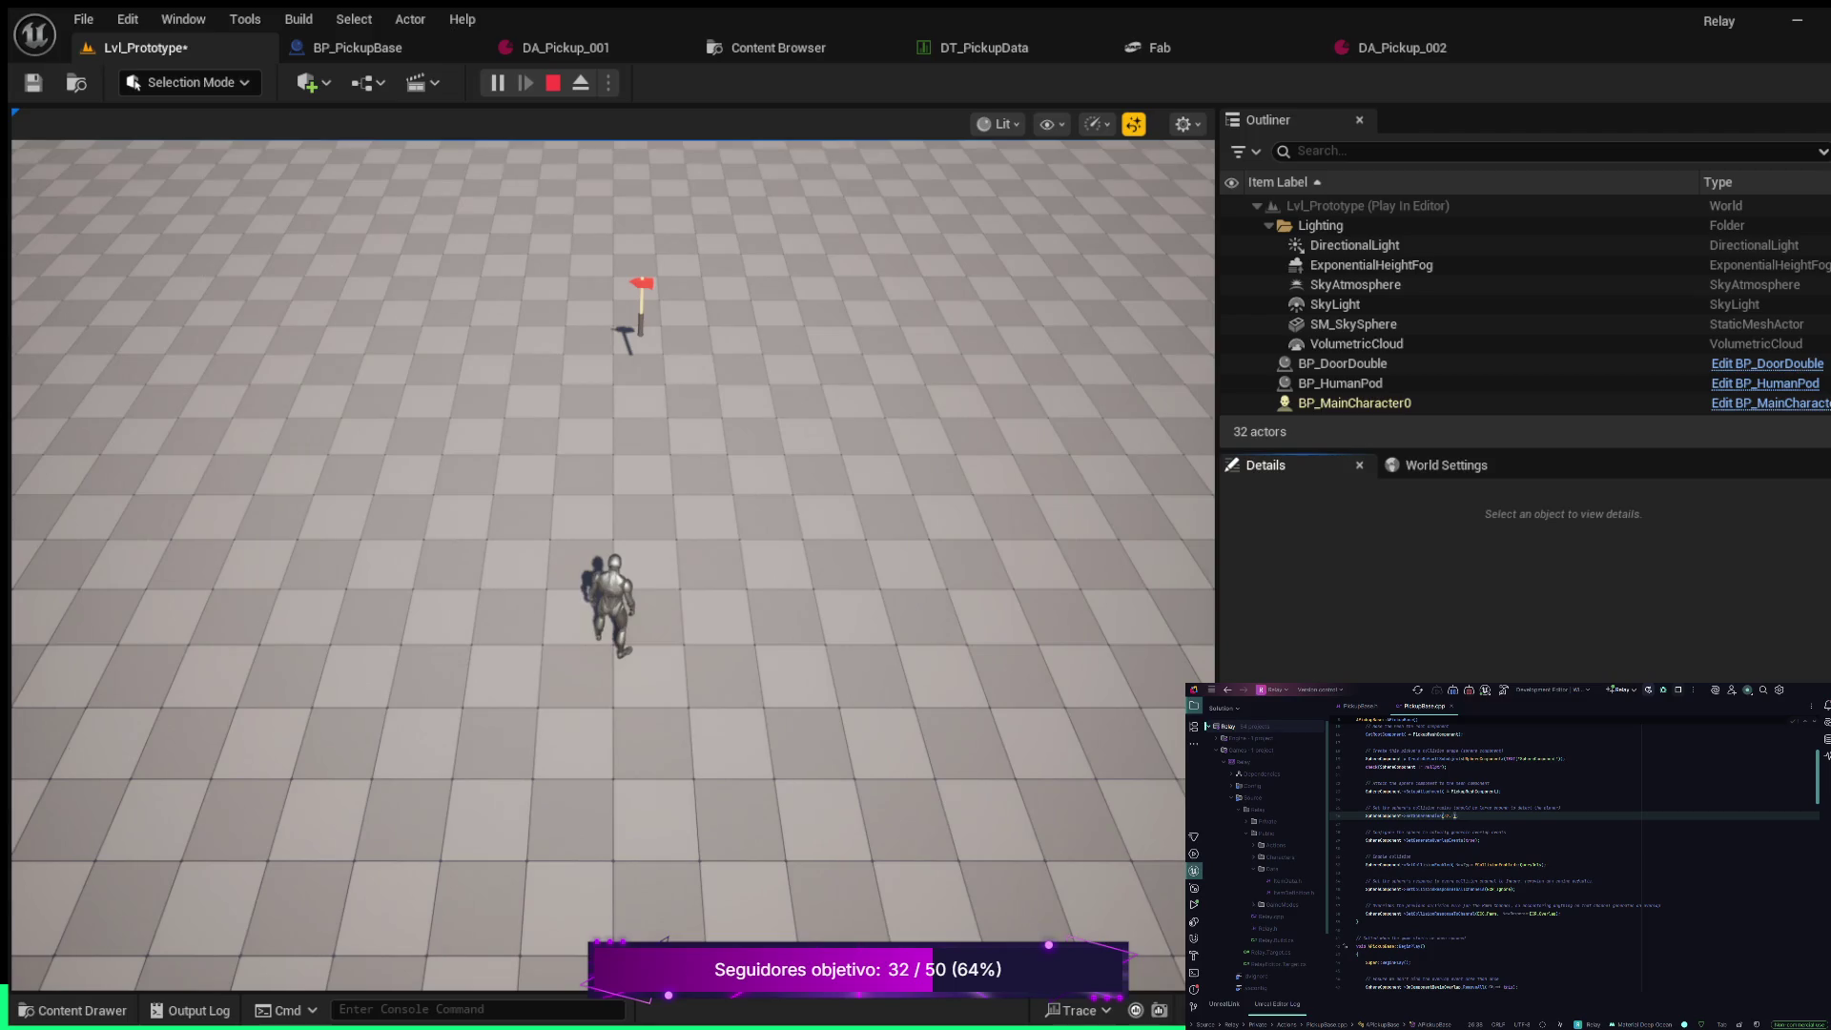
pyautogui.press('w')
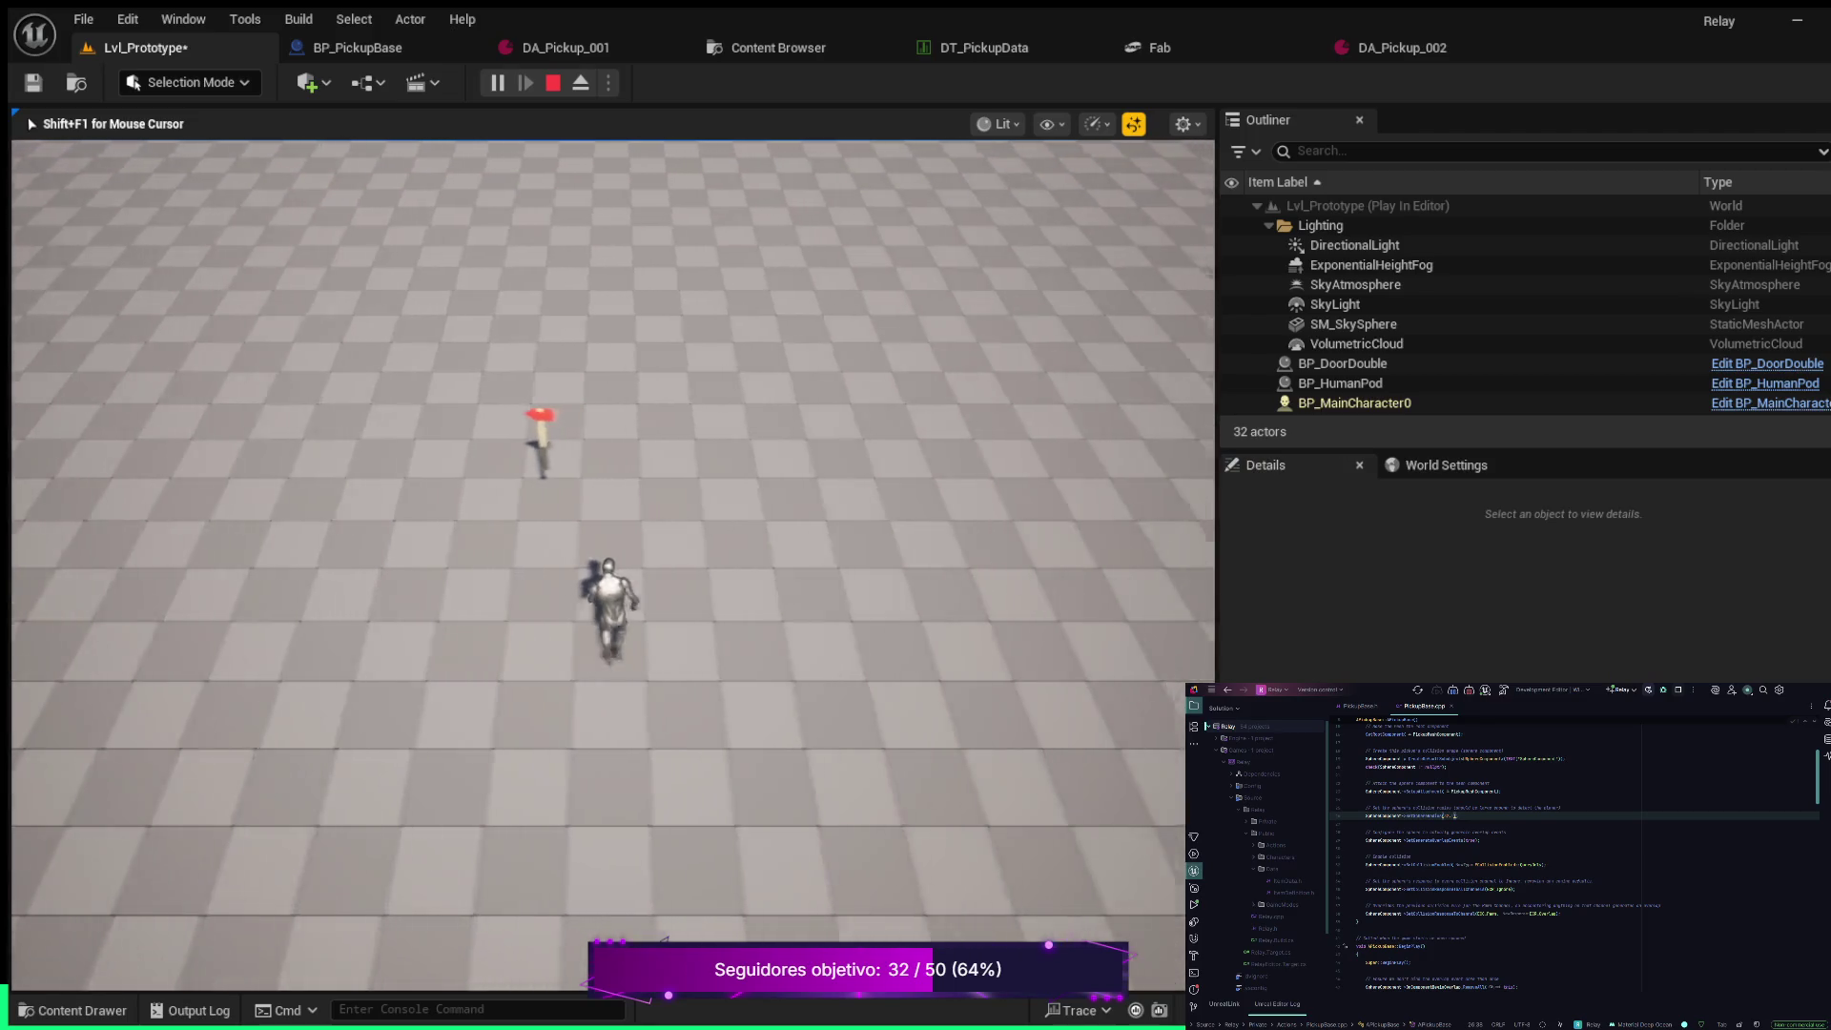
pyautogui.press('w')
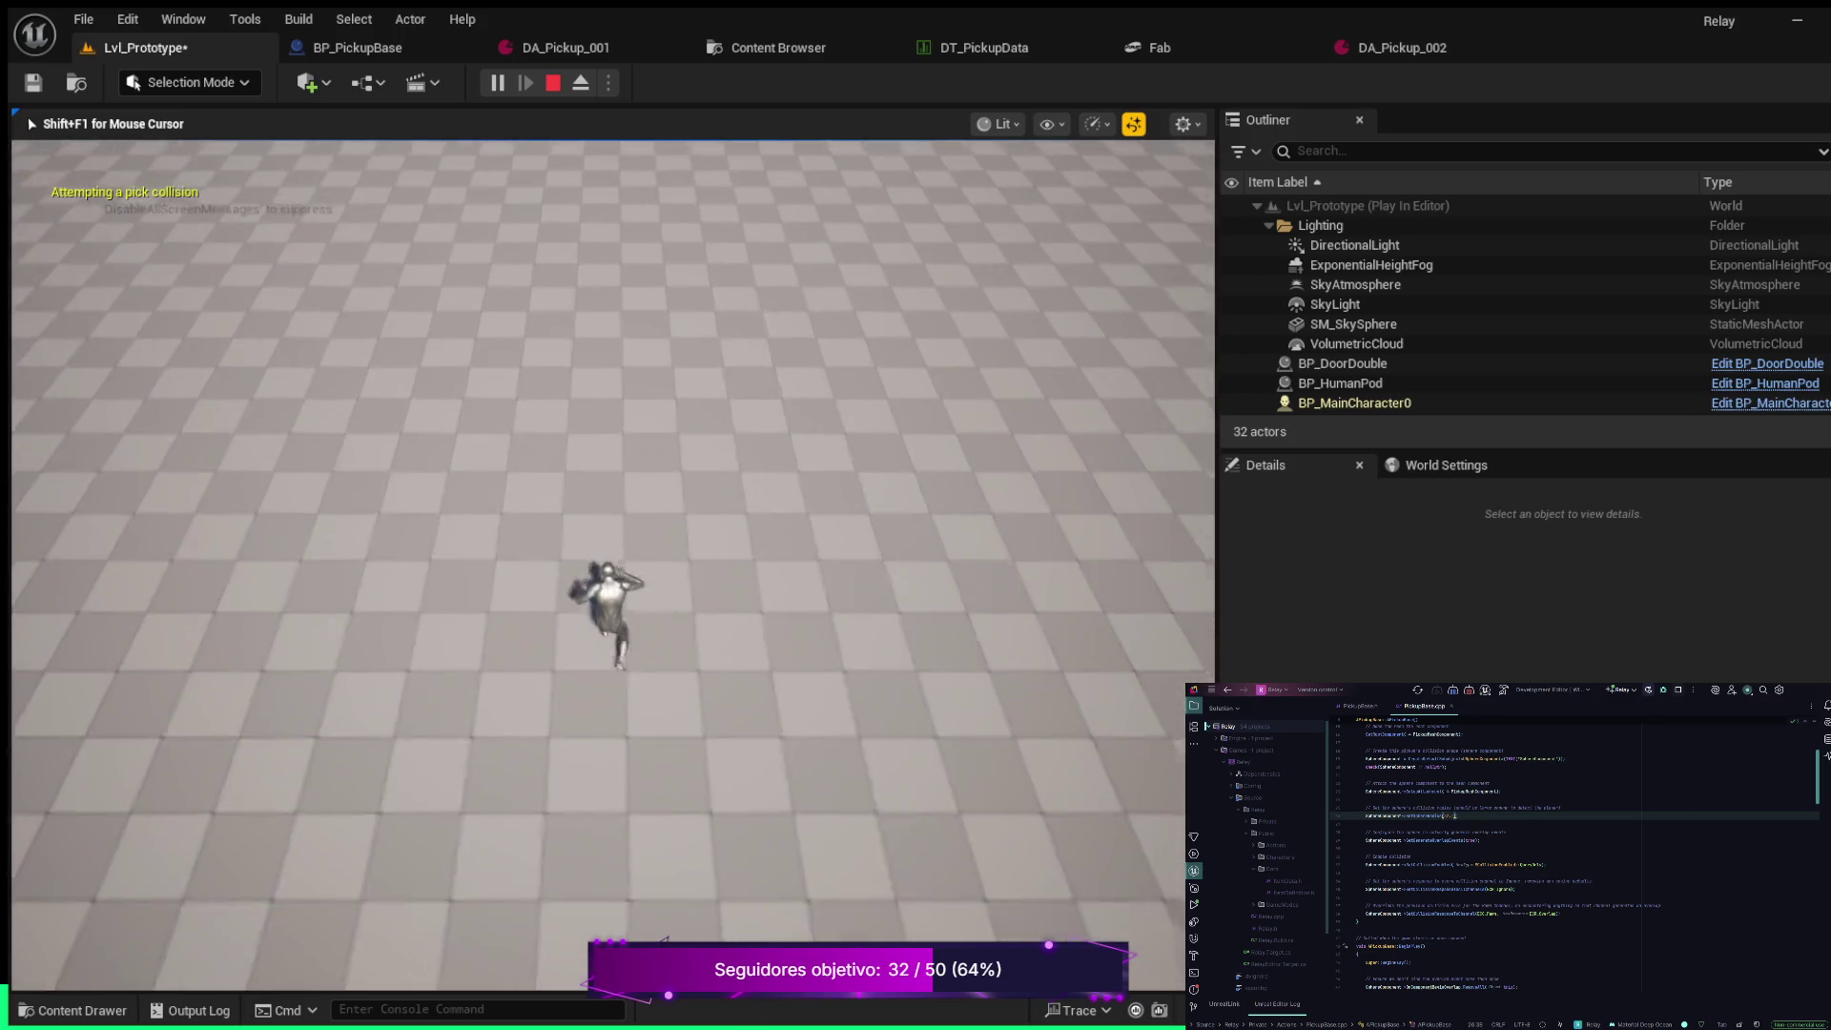
pyautogui.press('w')
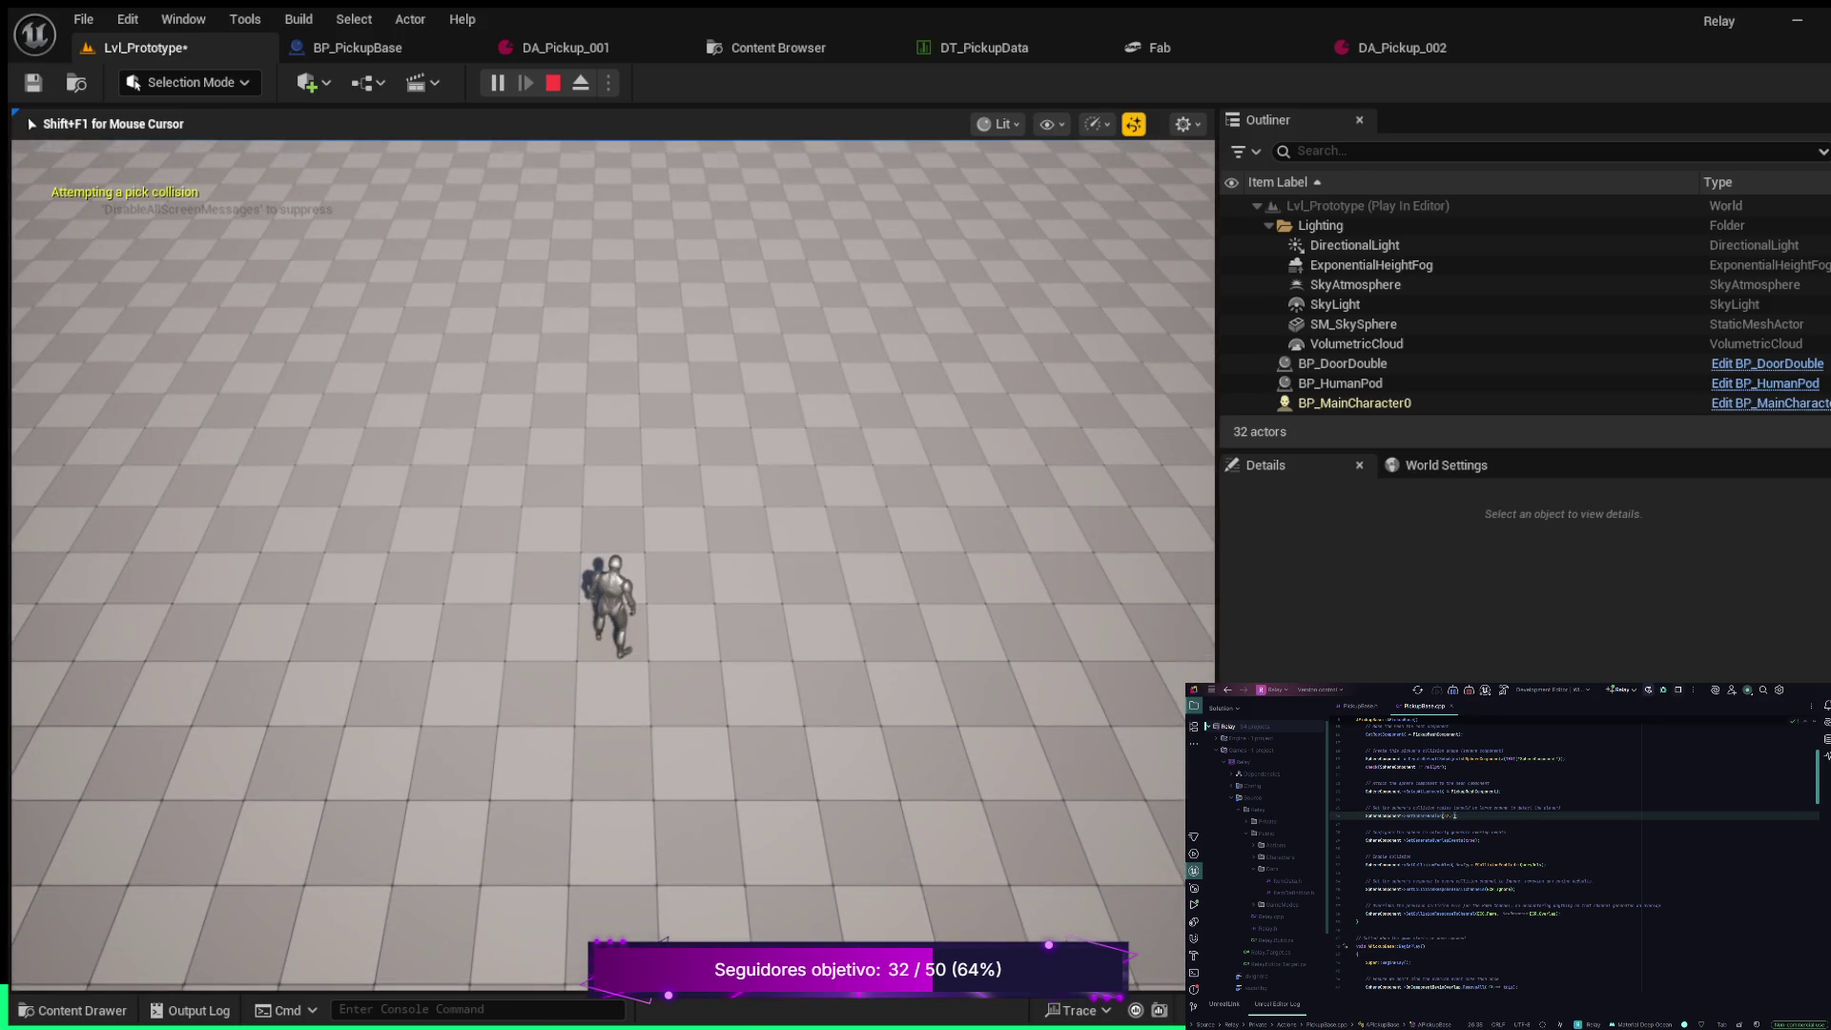
pyautogui.press('w')
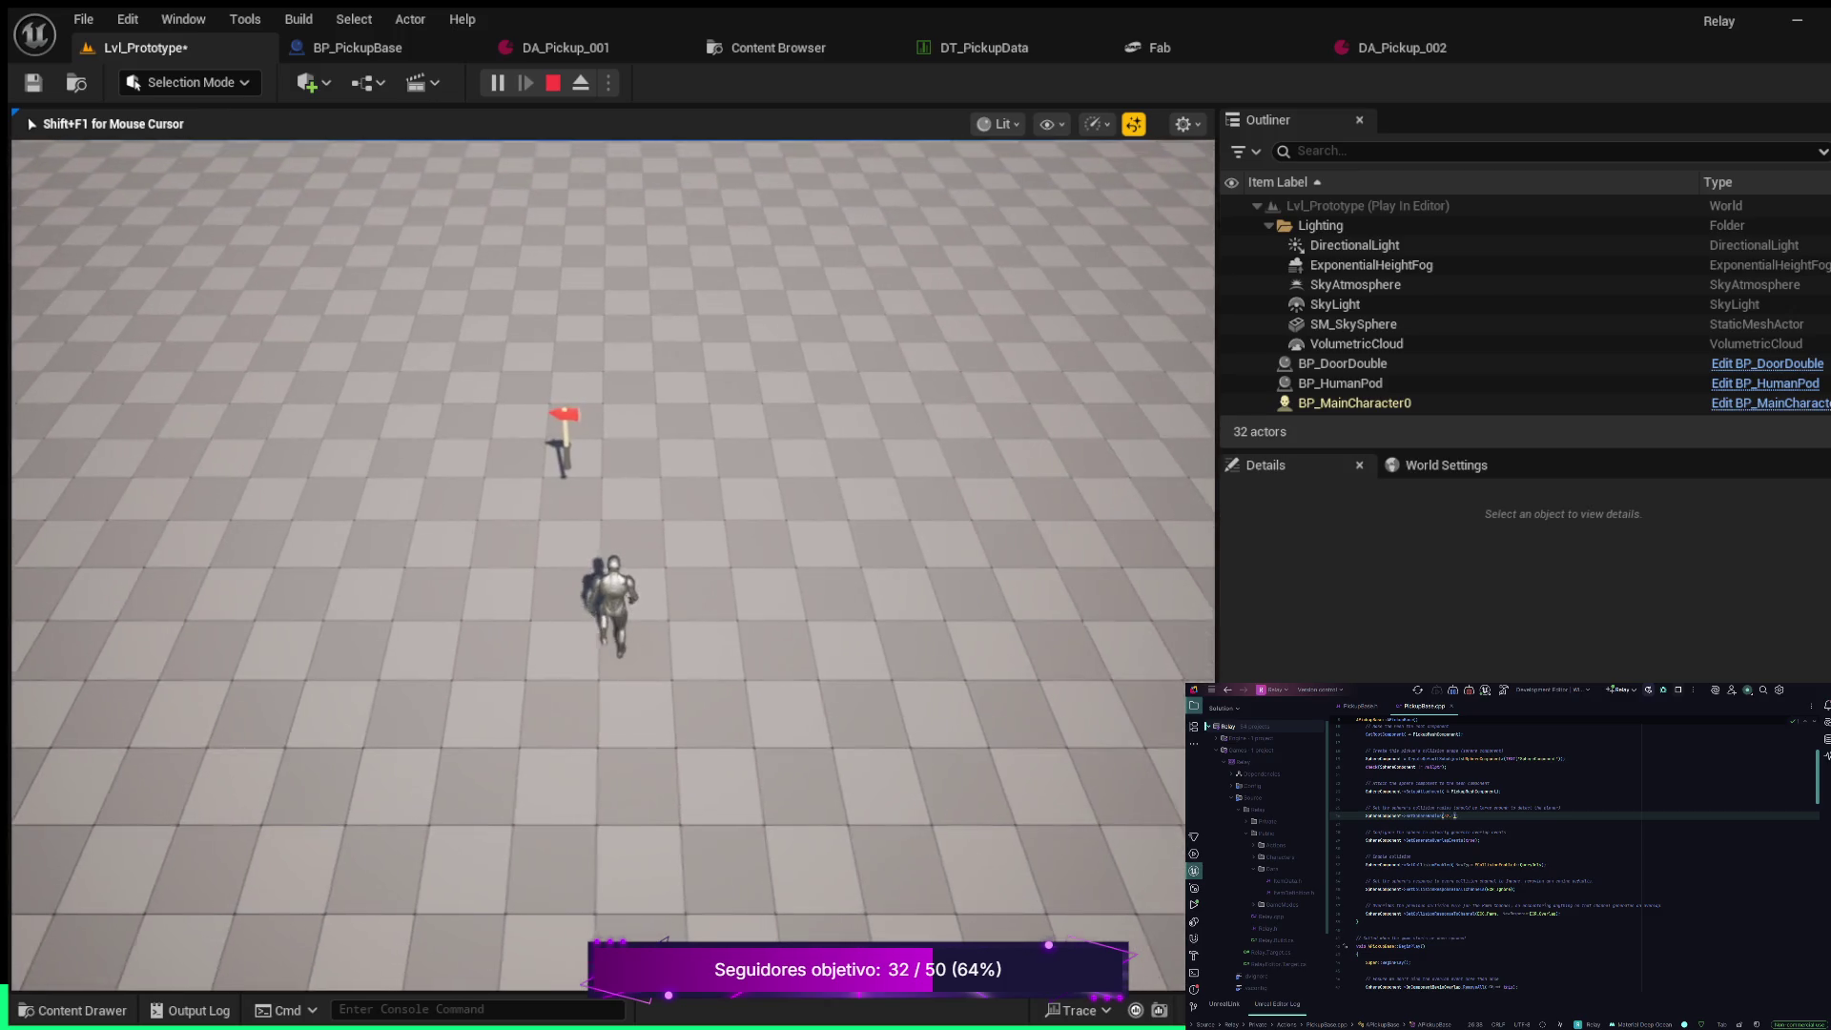
pyautogui.press('w')
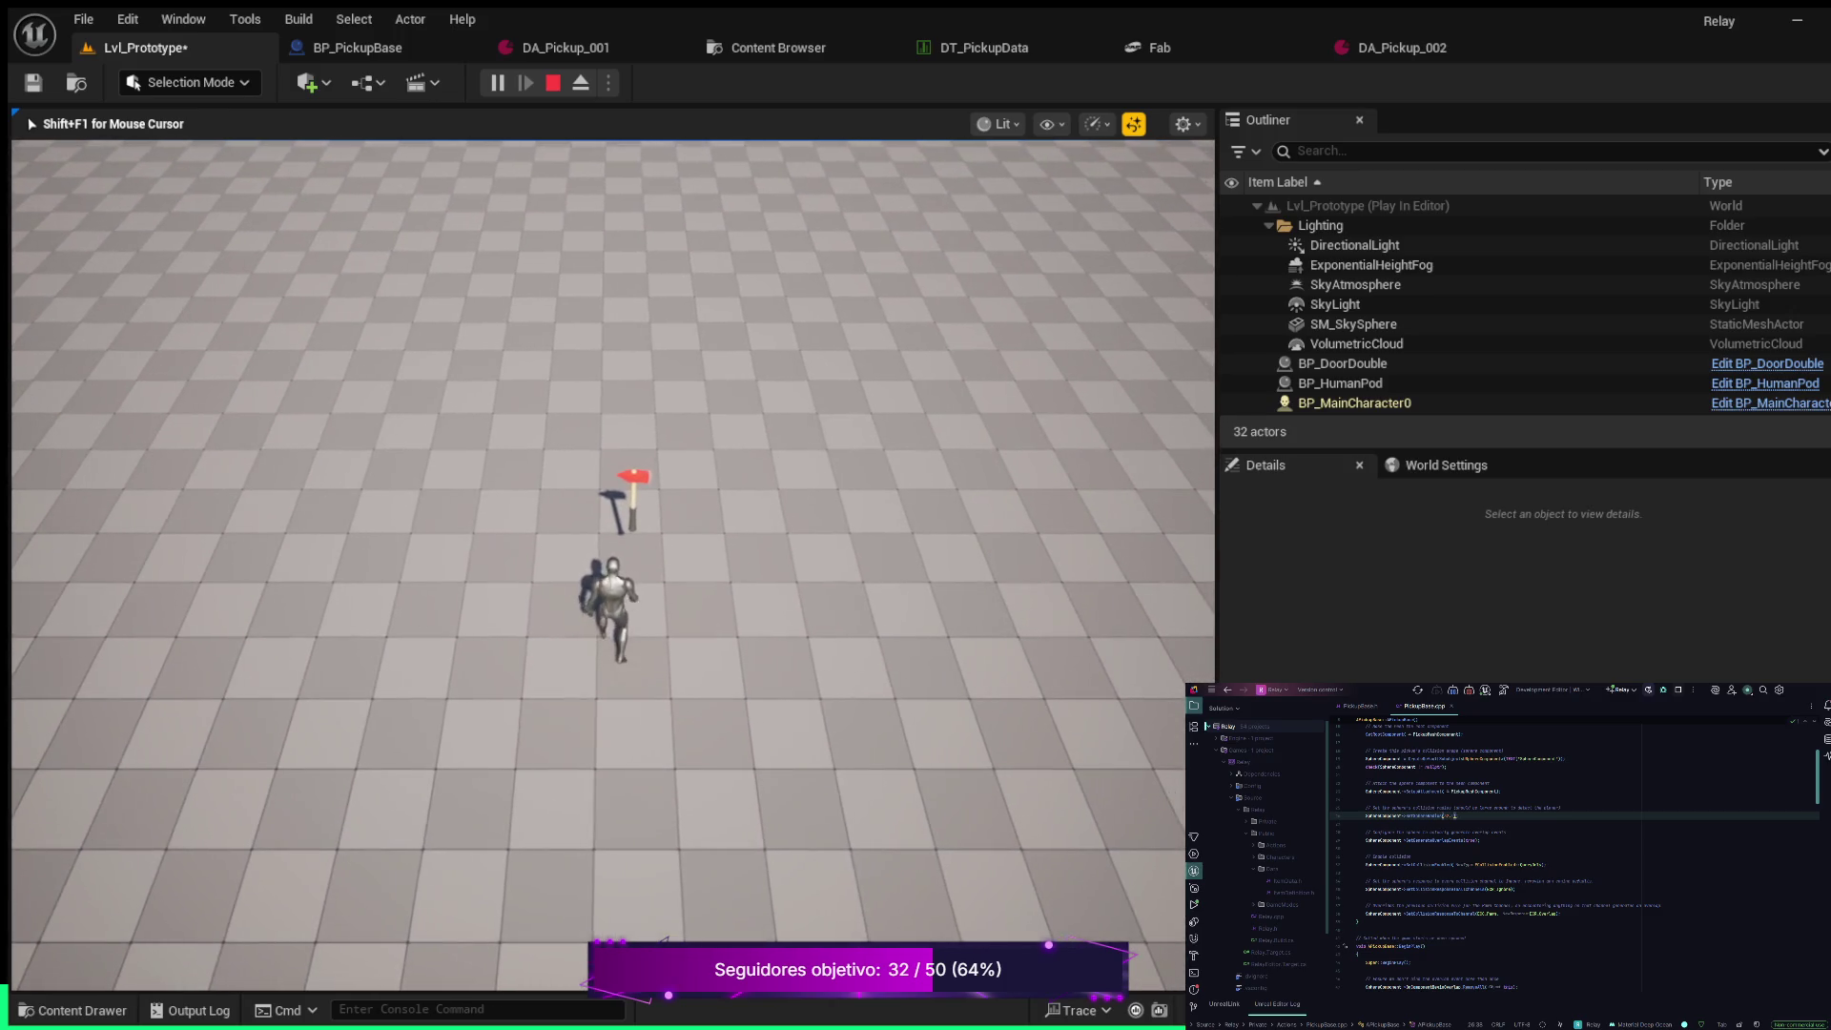
pyautogui.press('w')
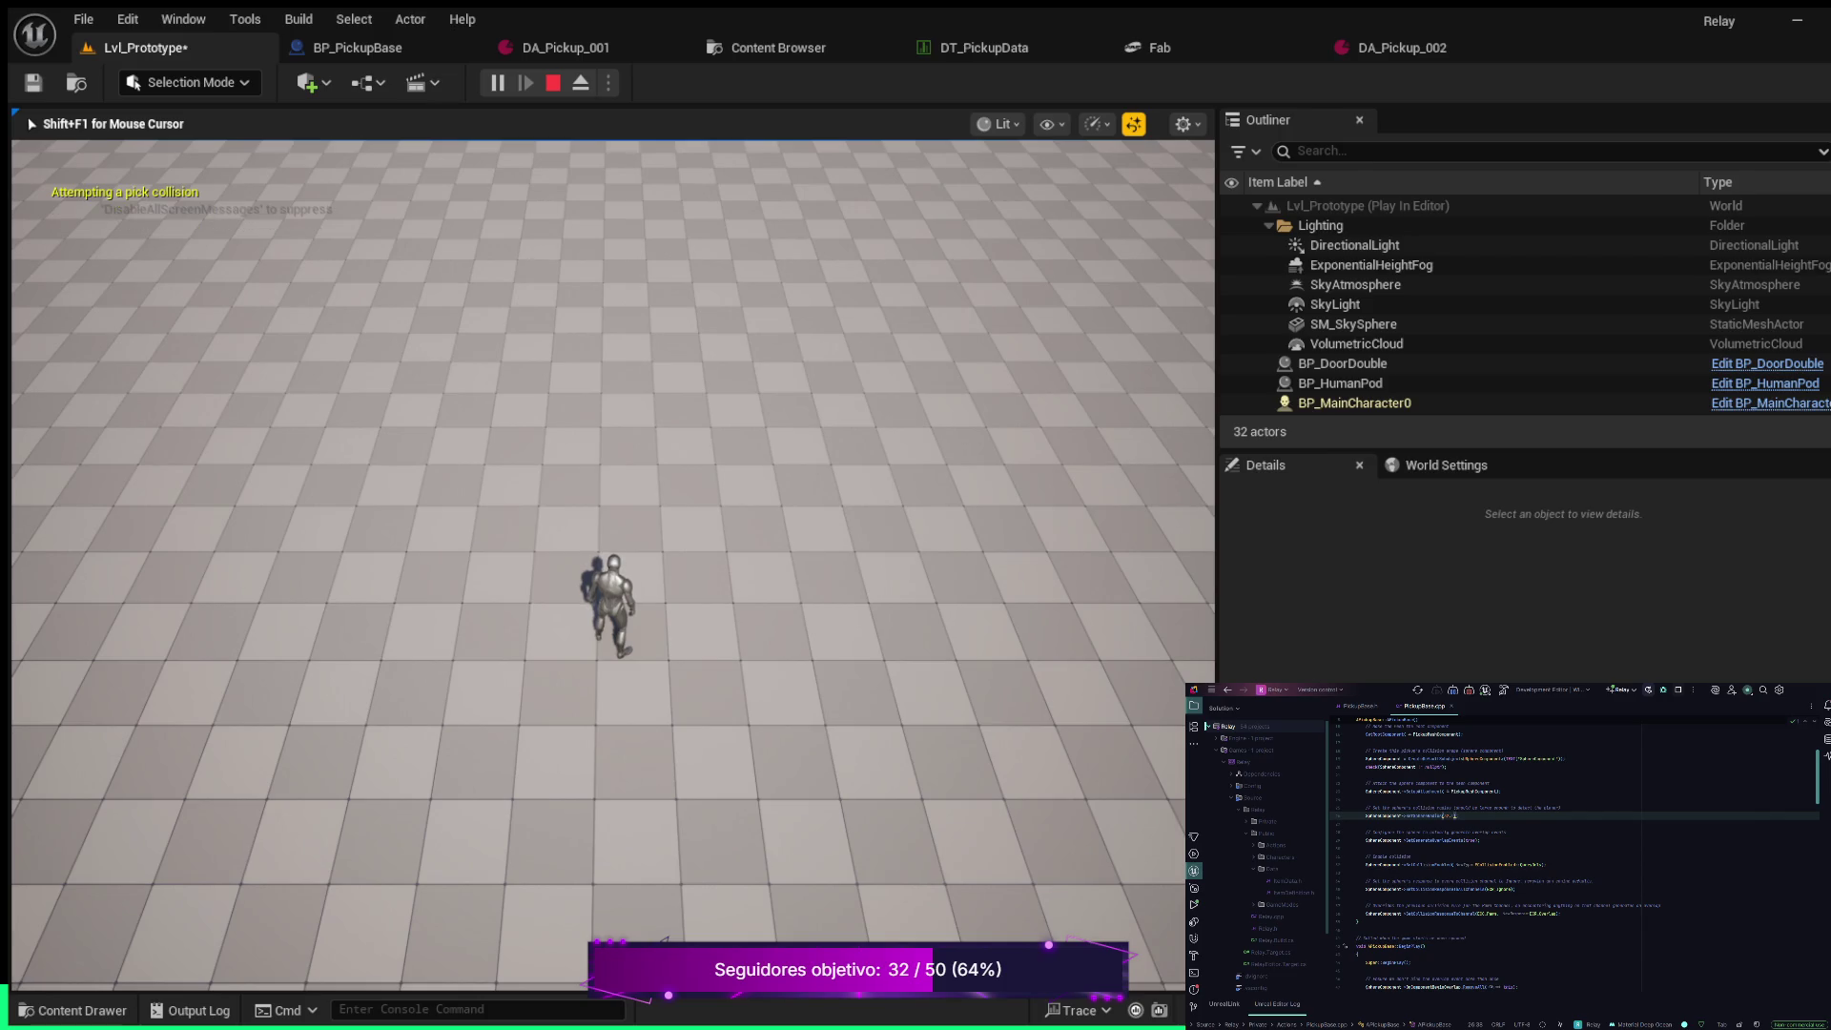
# Run, jump and steer into the respawned axe pickup, then detach with F8 and select it
pyautogui.press('w')
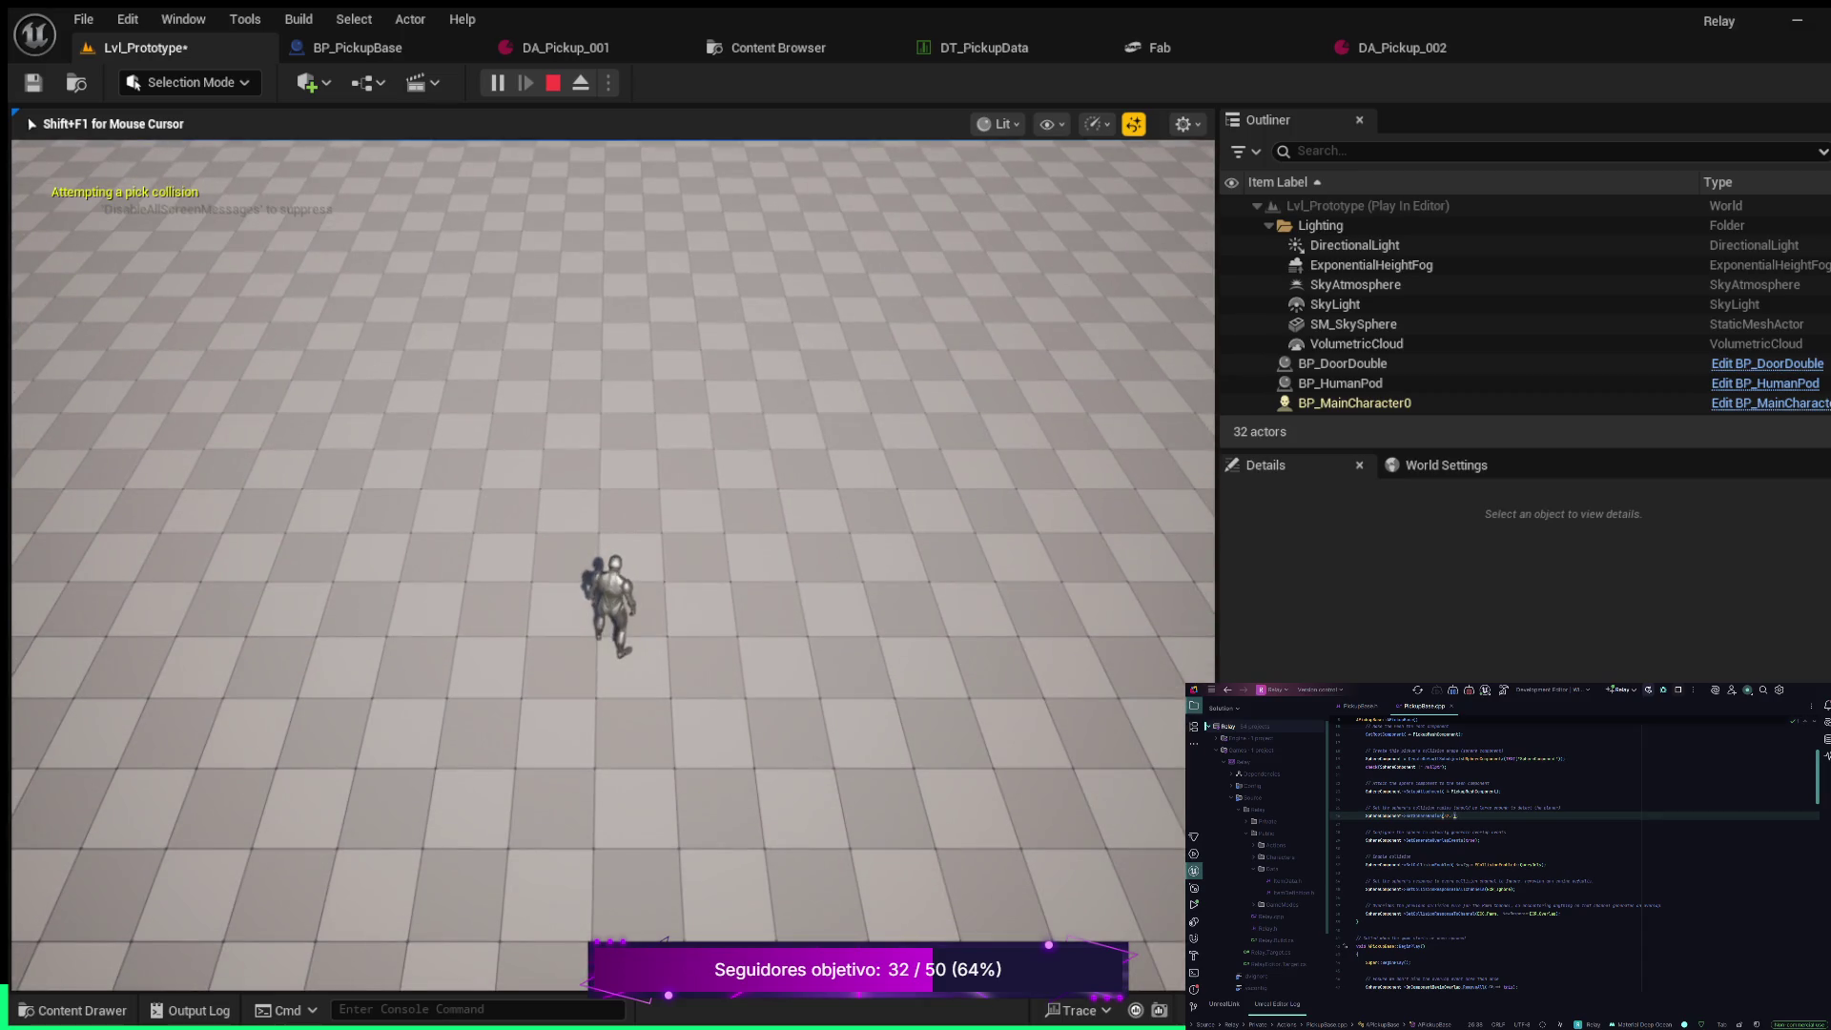
pyautogui.press('space')
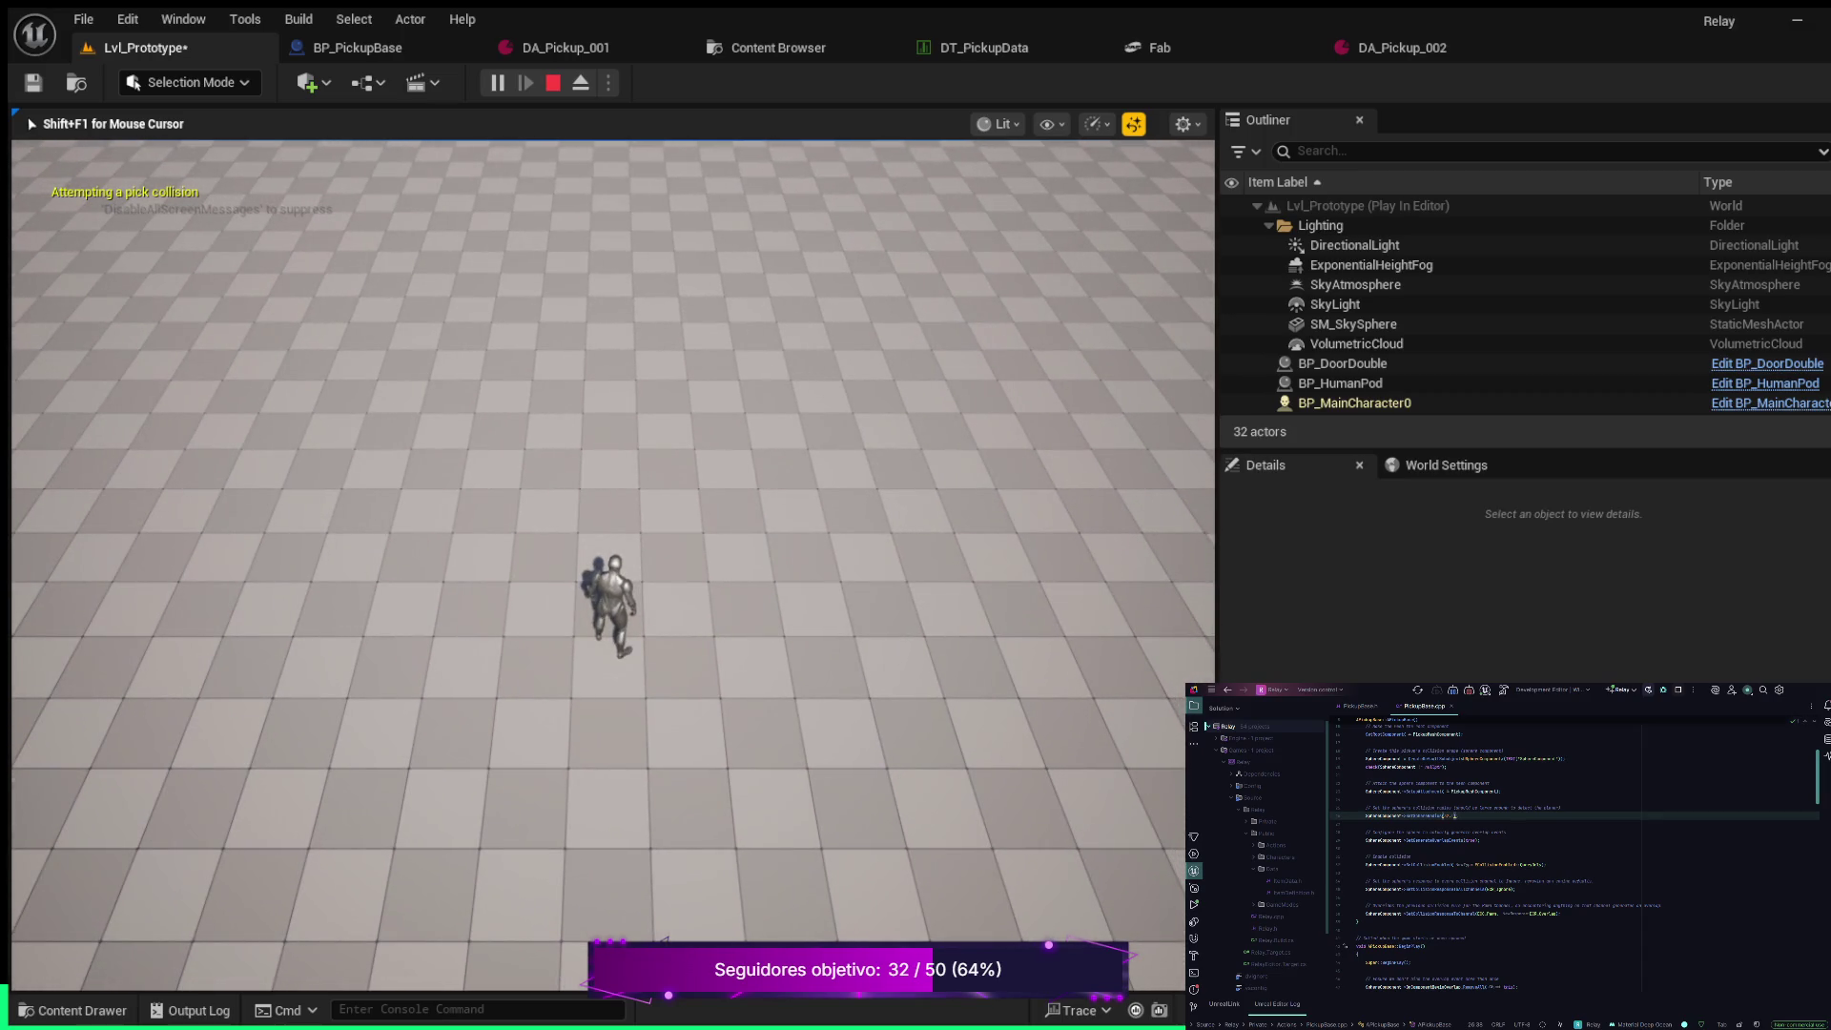
pyautogui.press('a')
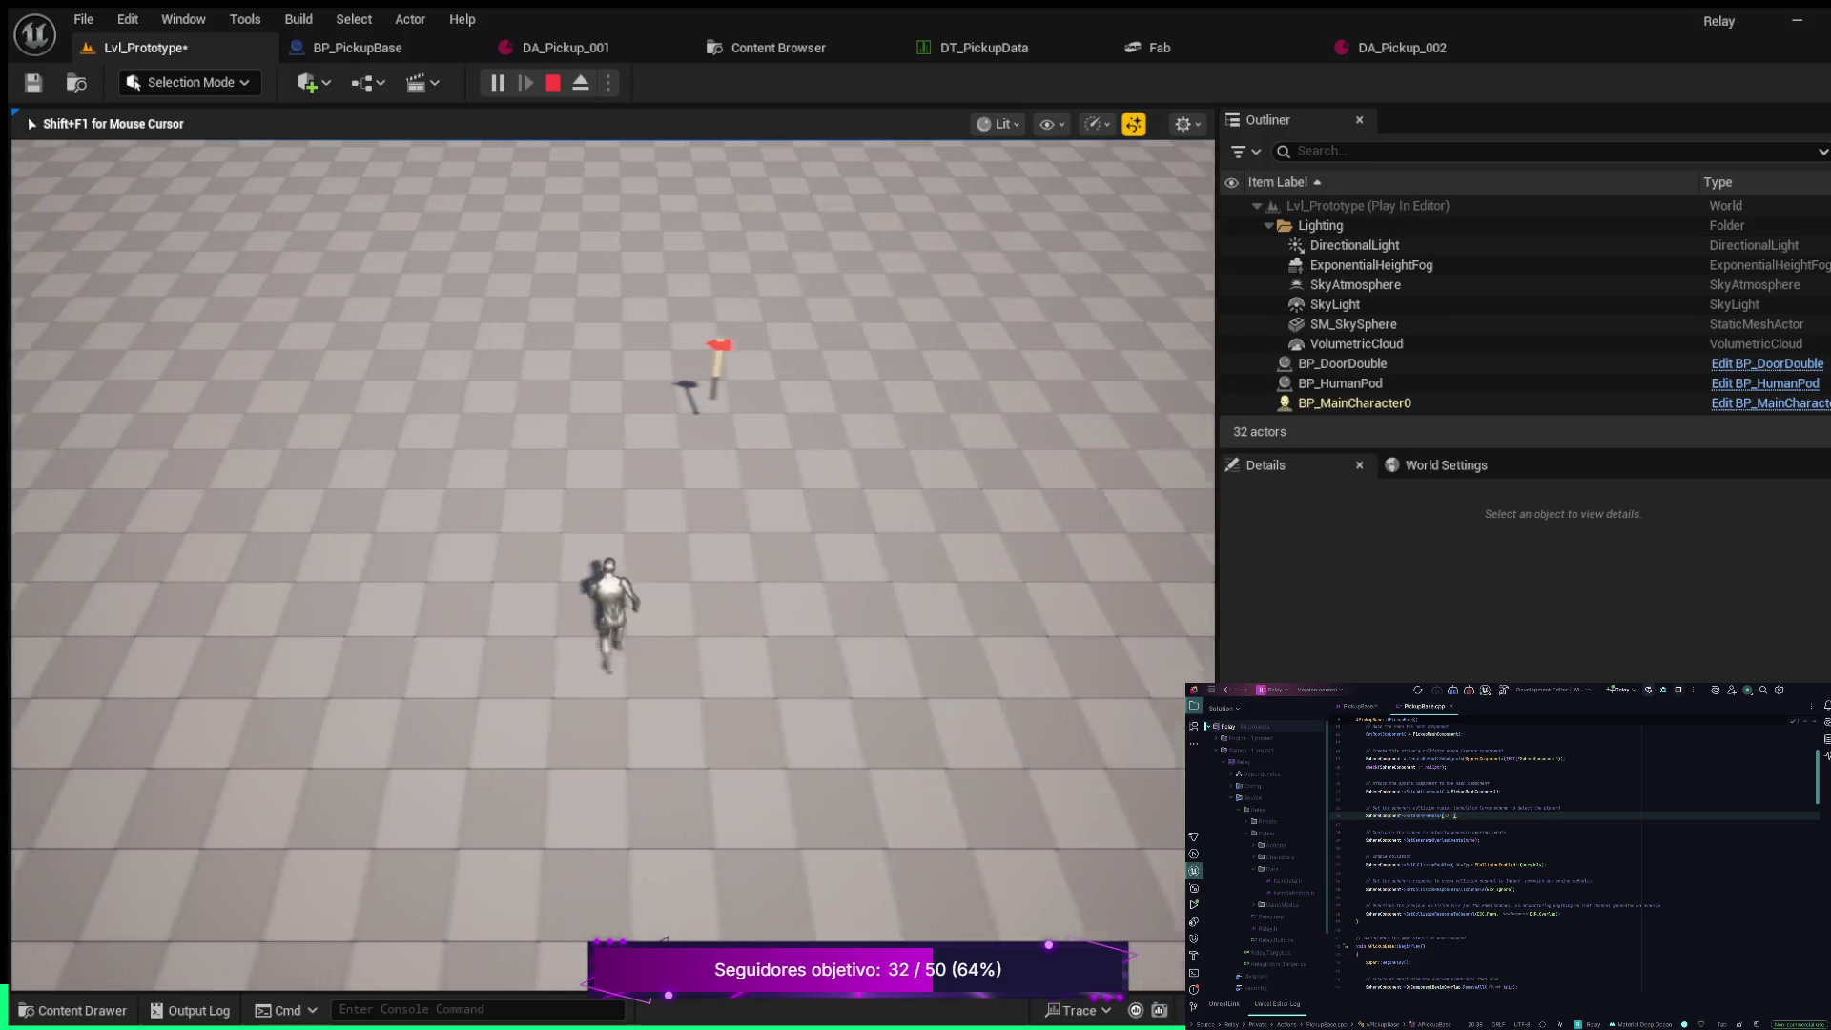
pyautogui.press('d')
pyautogui.press('w')
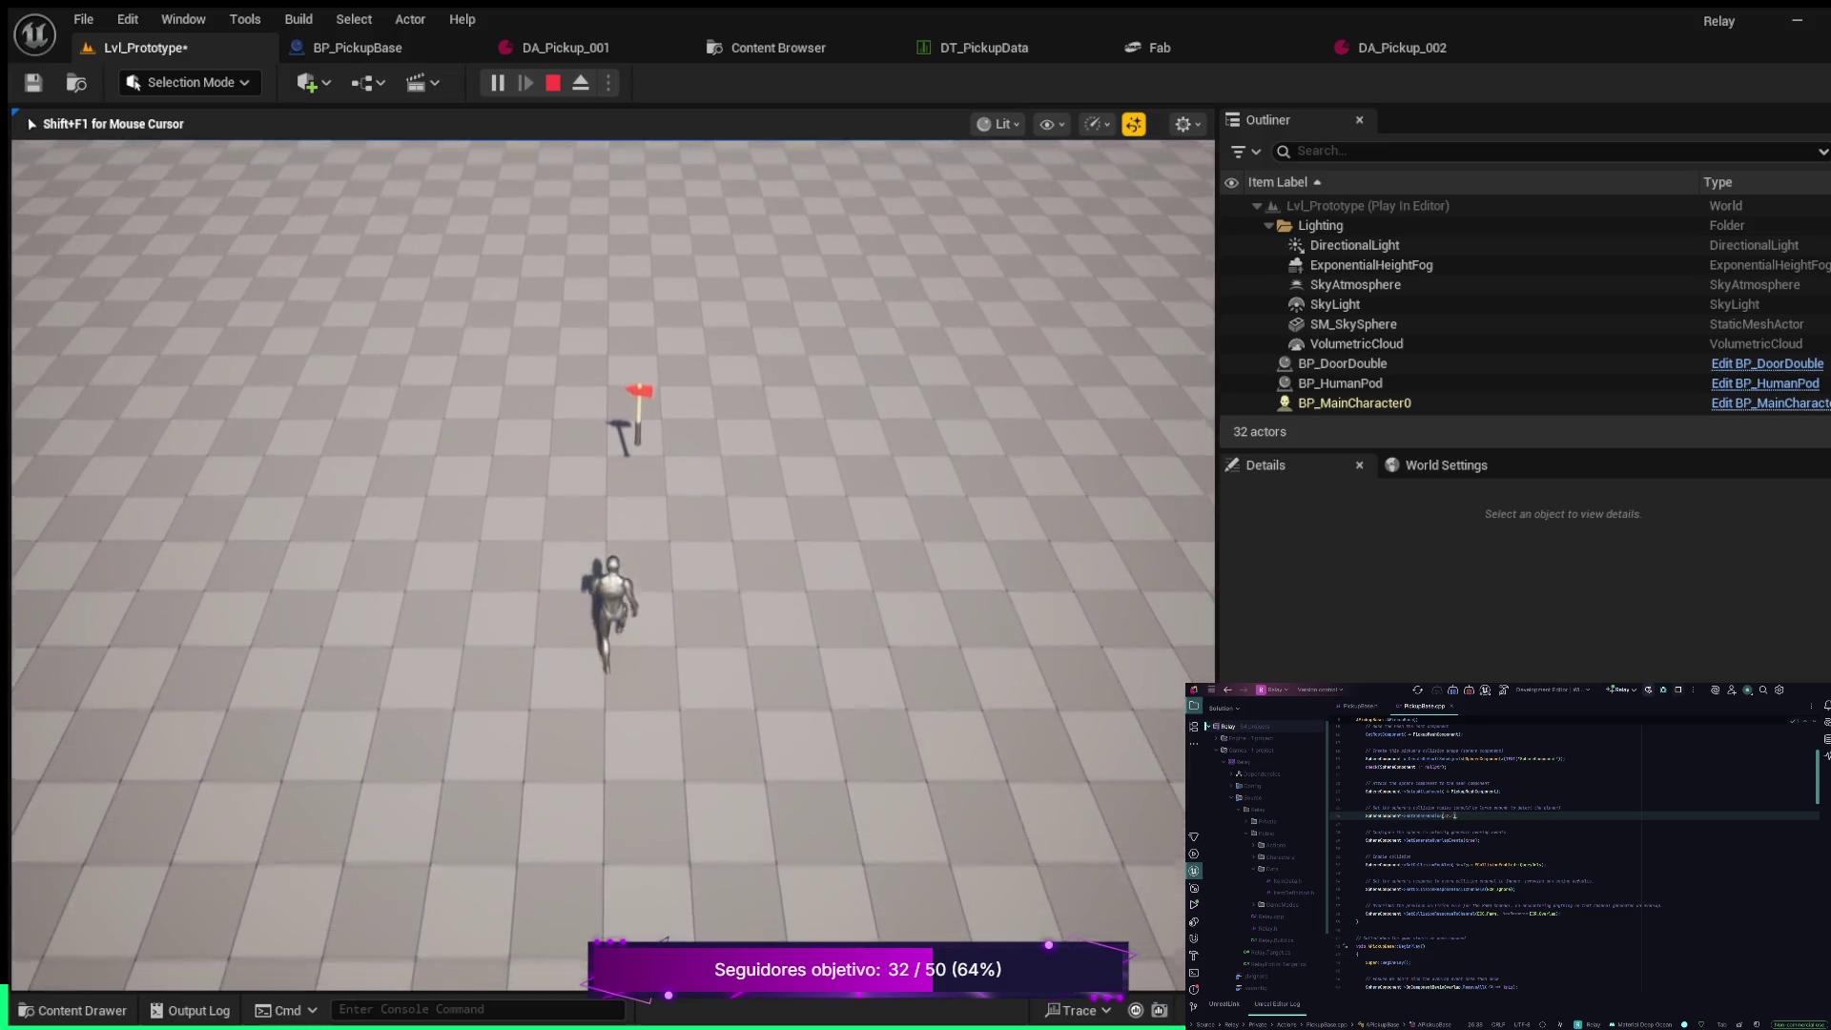
pyautogui.press('w')
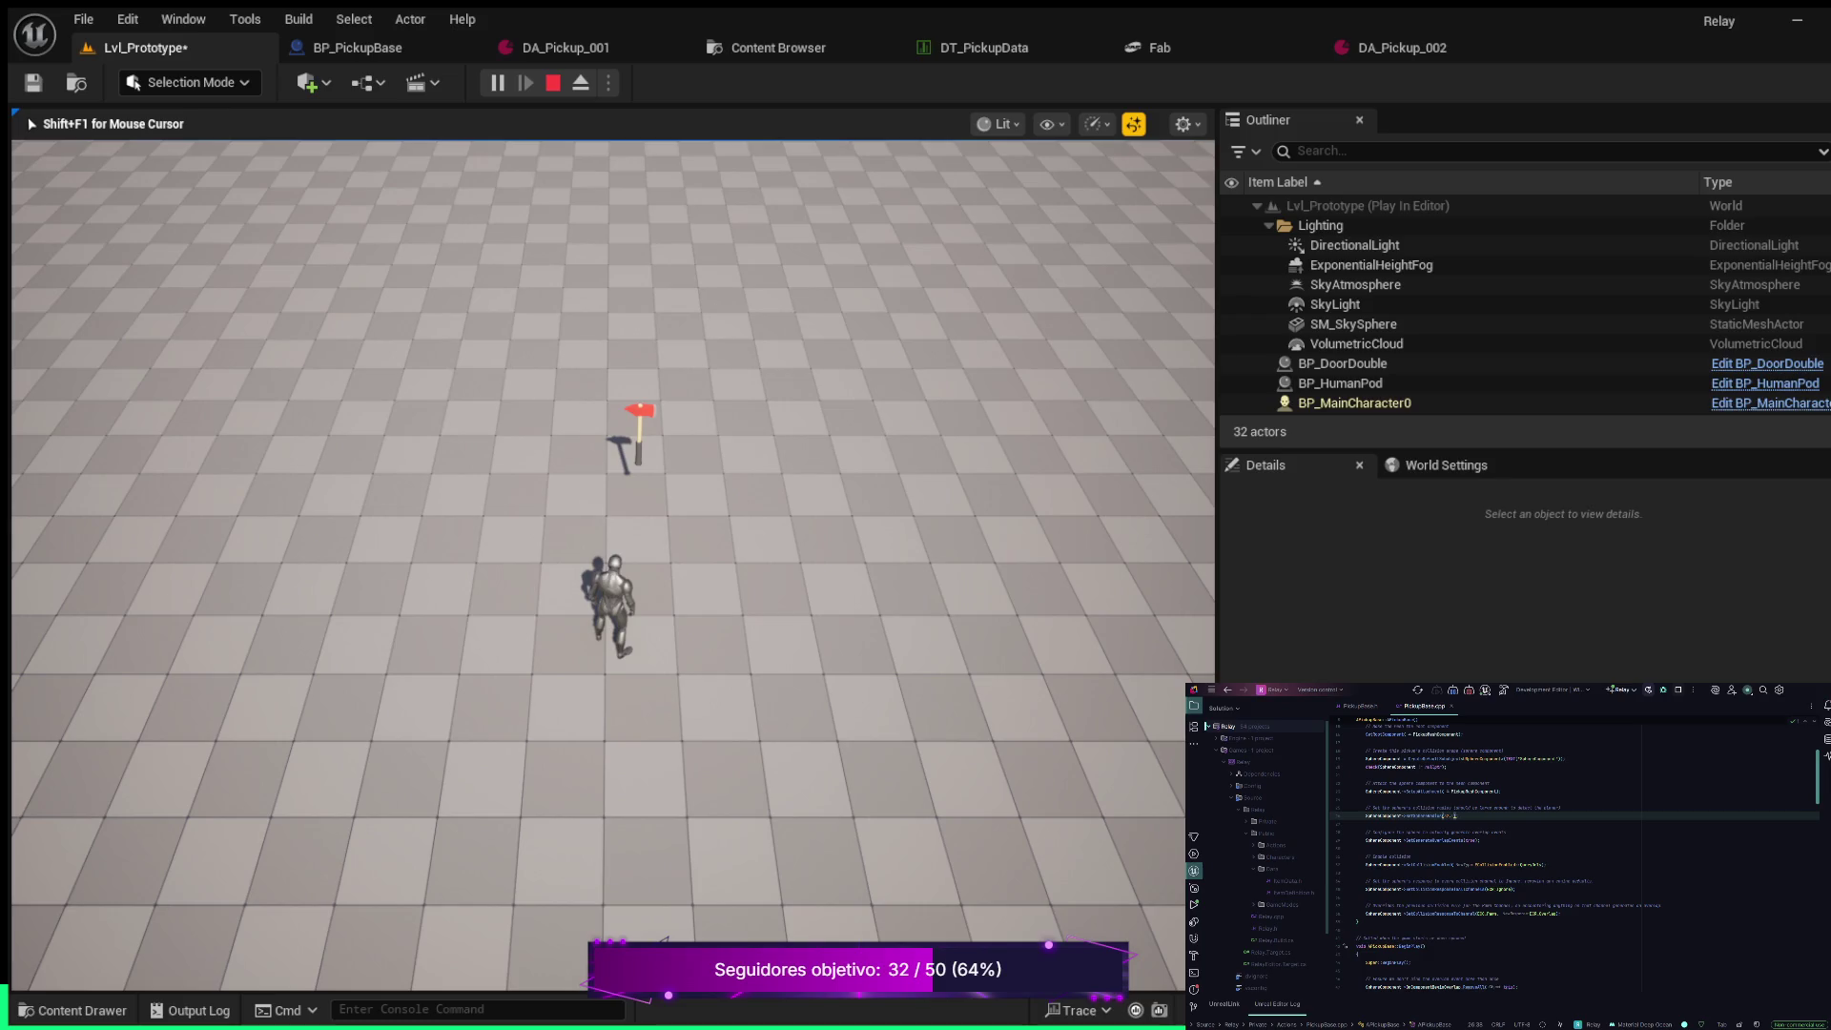
pyautogui.press('F8')
pyautogui.click(636, 444)
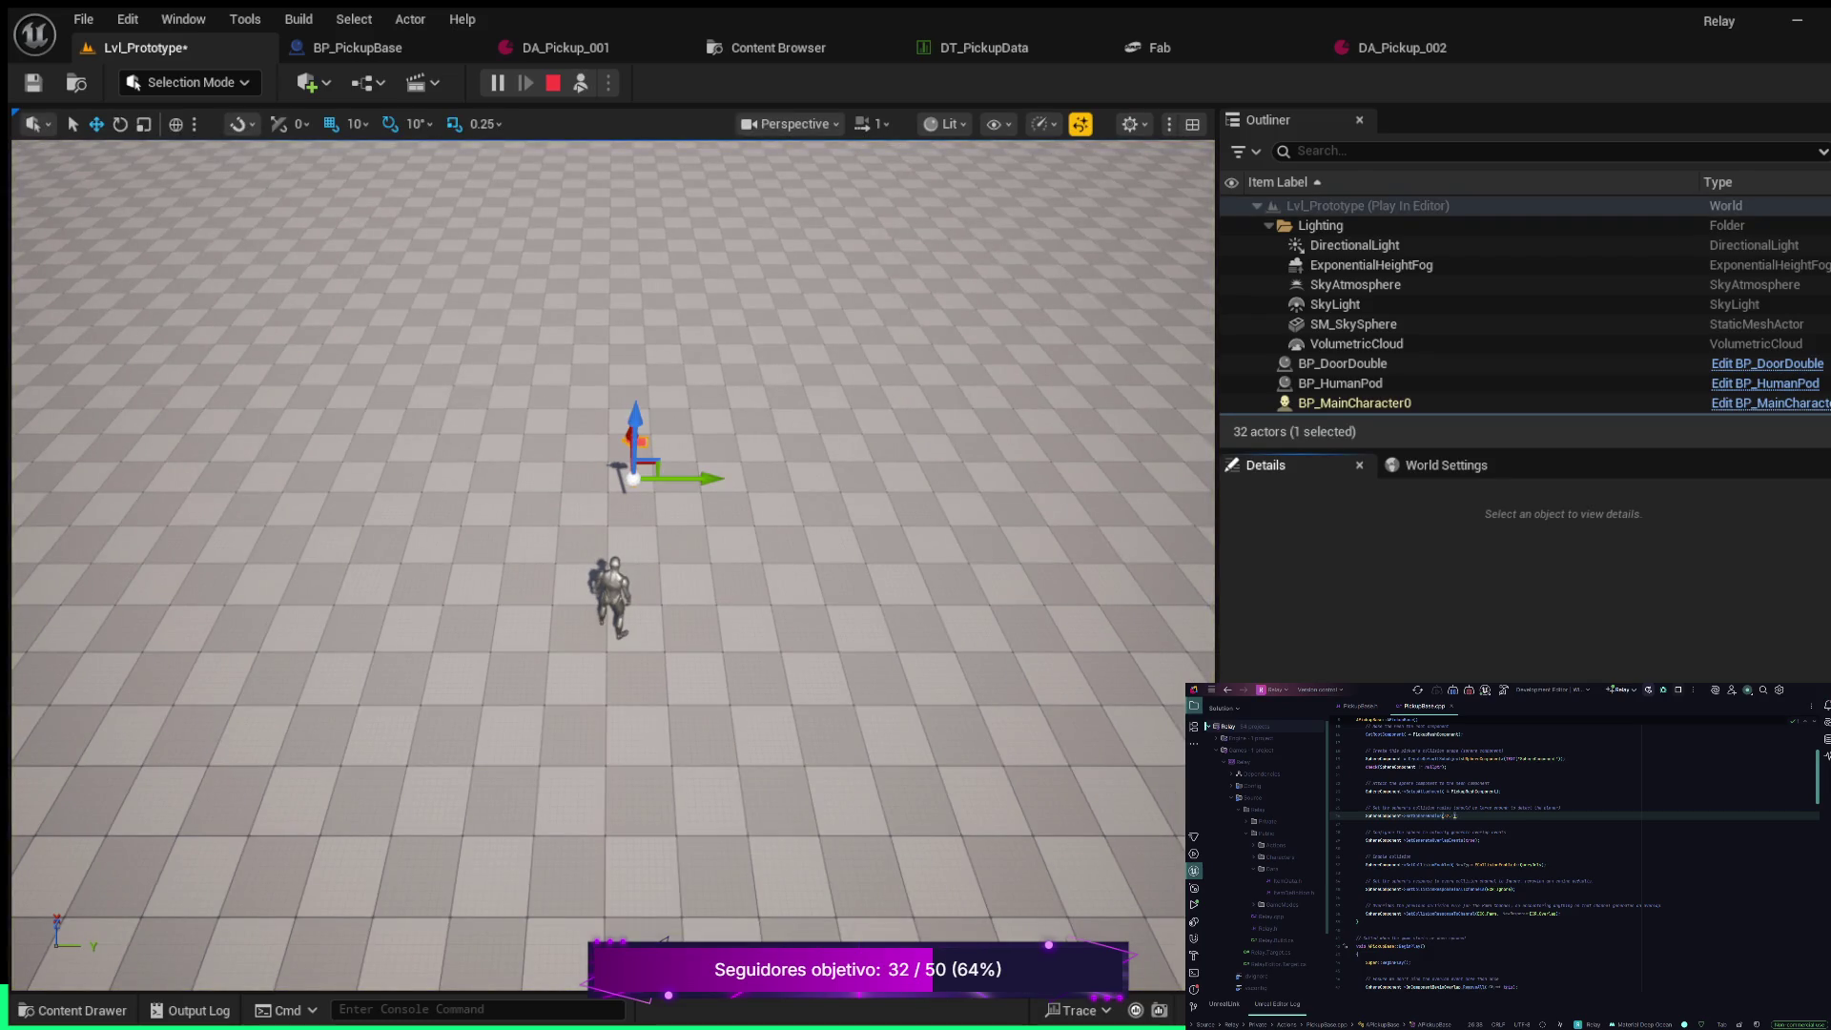
# Angle the view on the pickups, retake control, and walk the character toward the axe pickup
pyautogui.moveTo(611, 572); pyautogui.dragTo(529, 530)
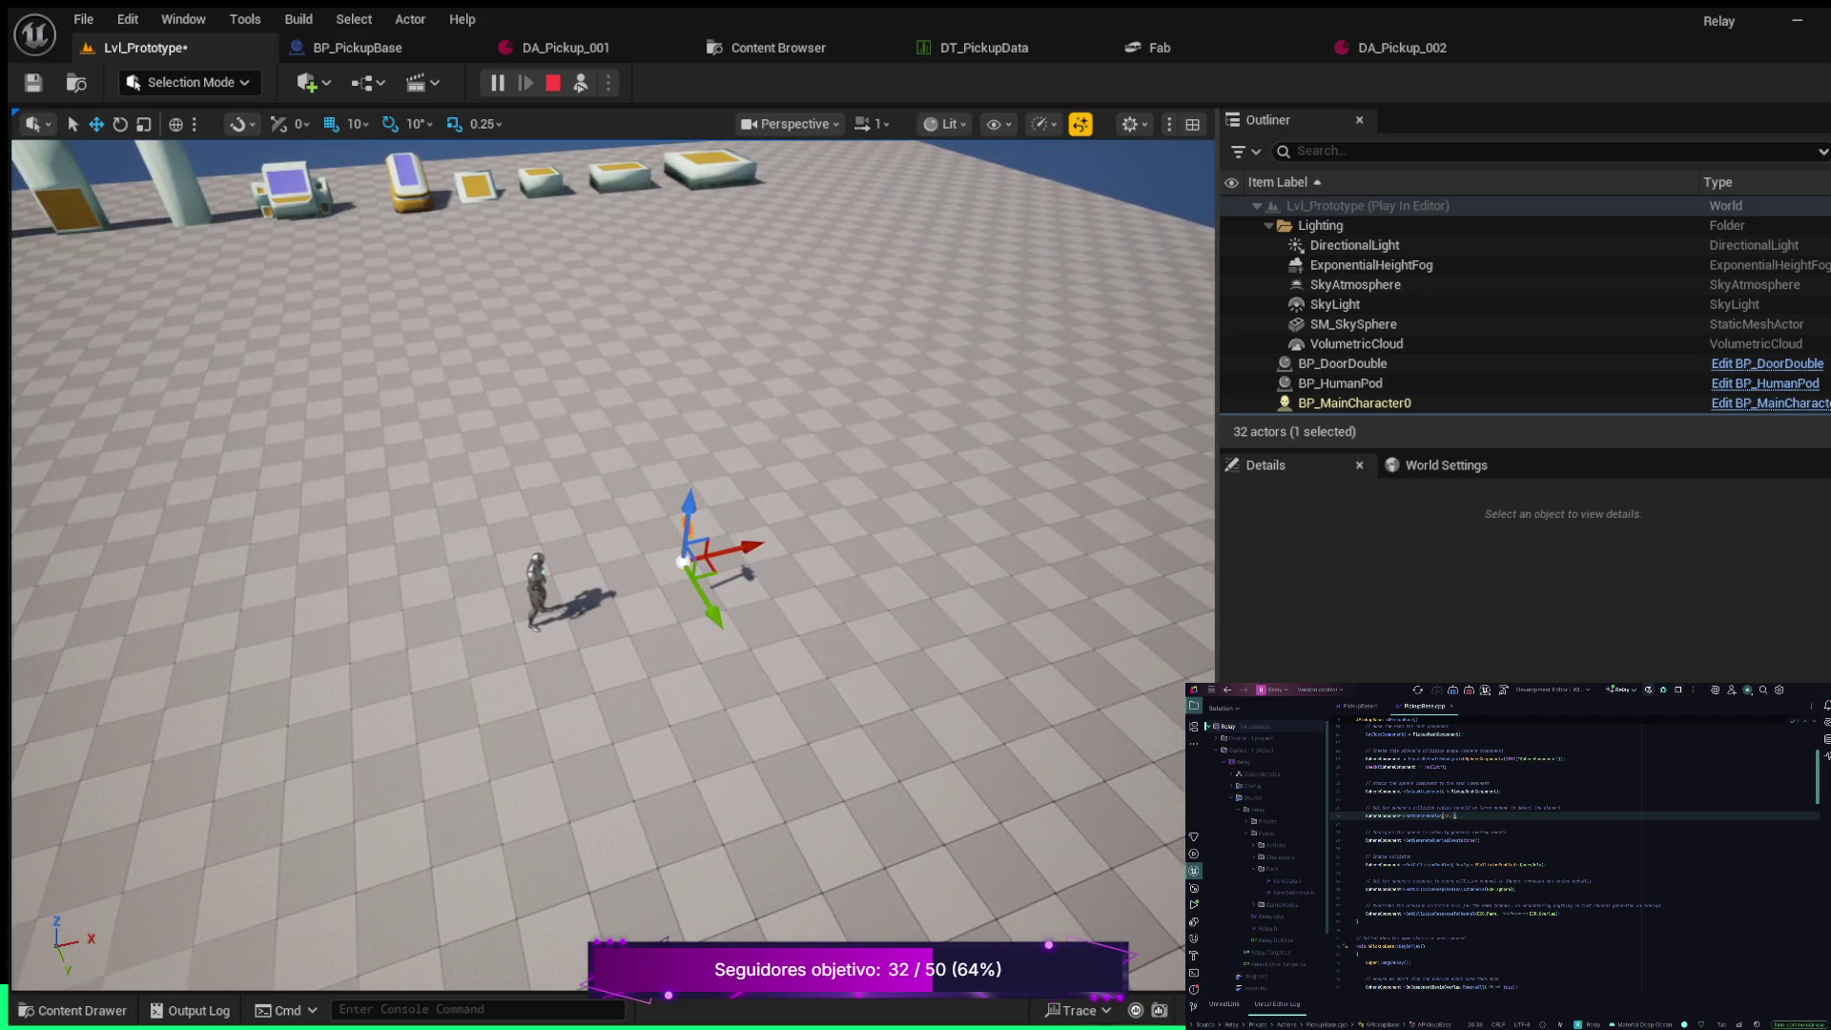
pyautogui.click(711, 170)
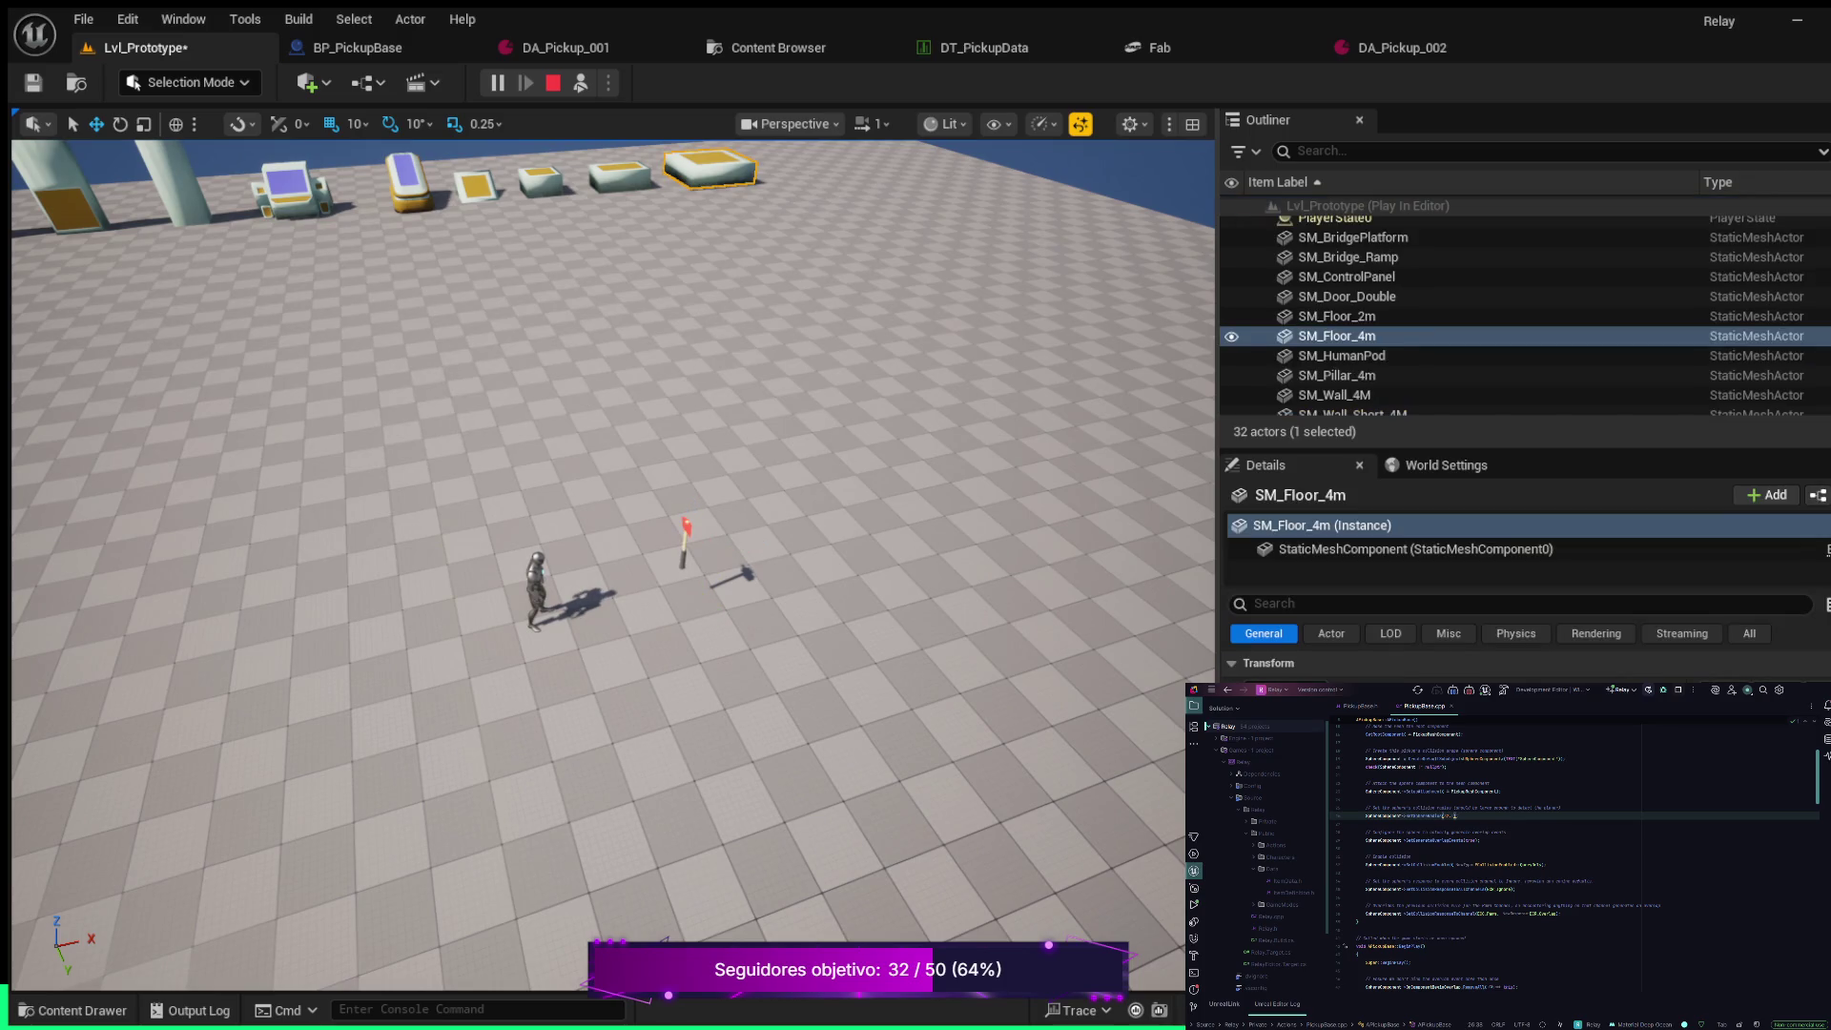
pyautogui.press('s')
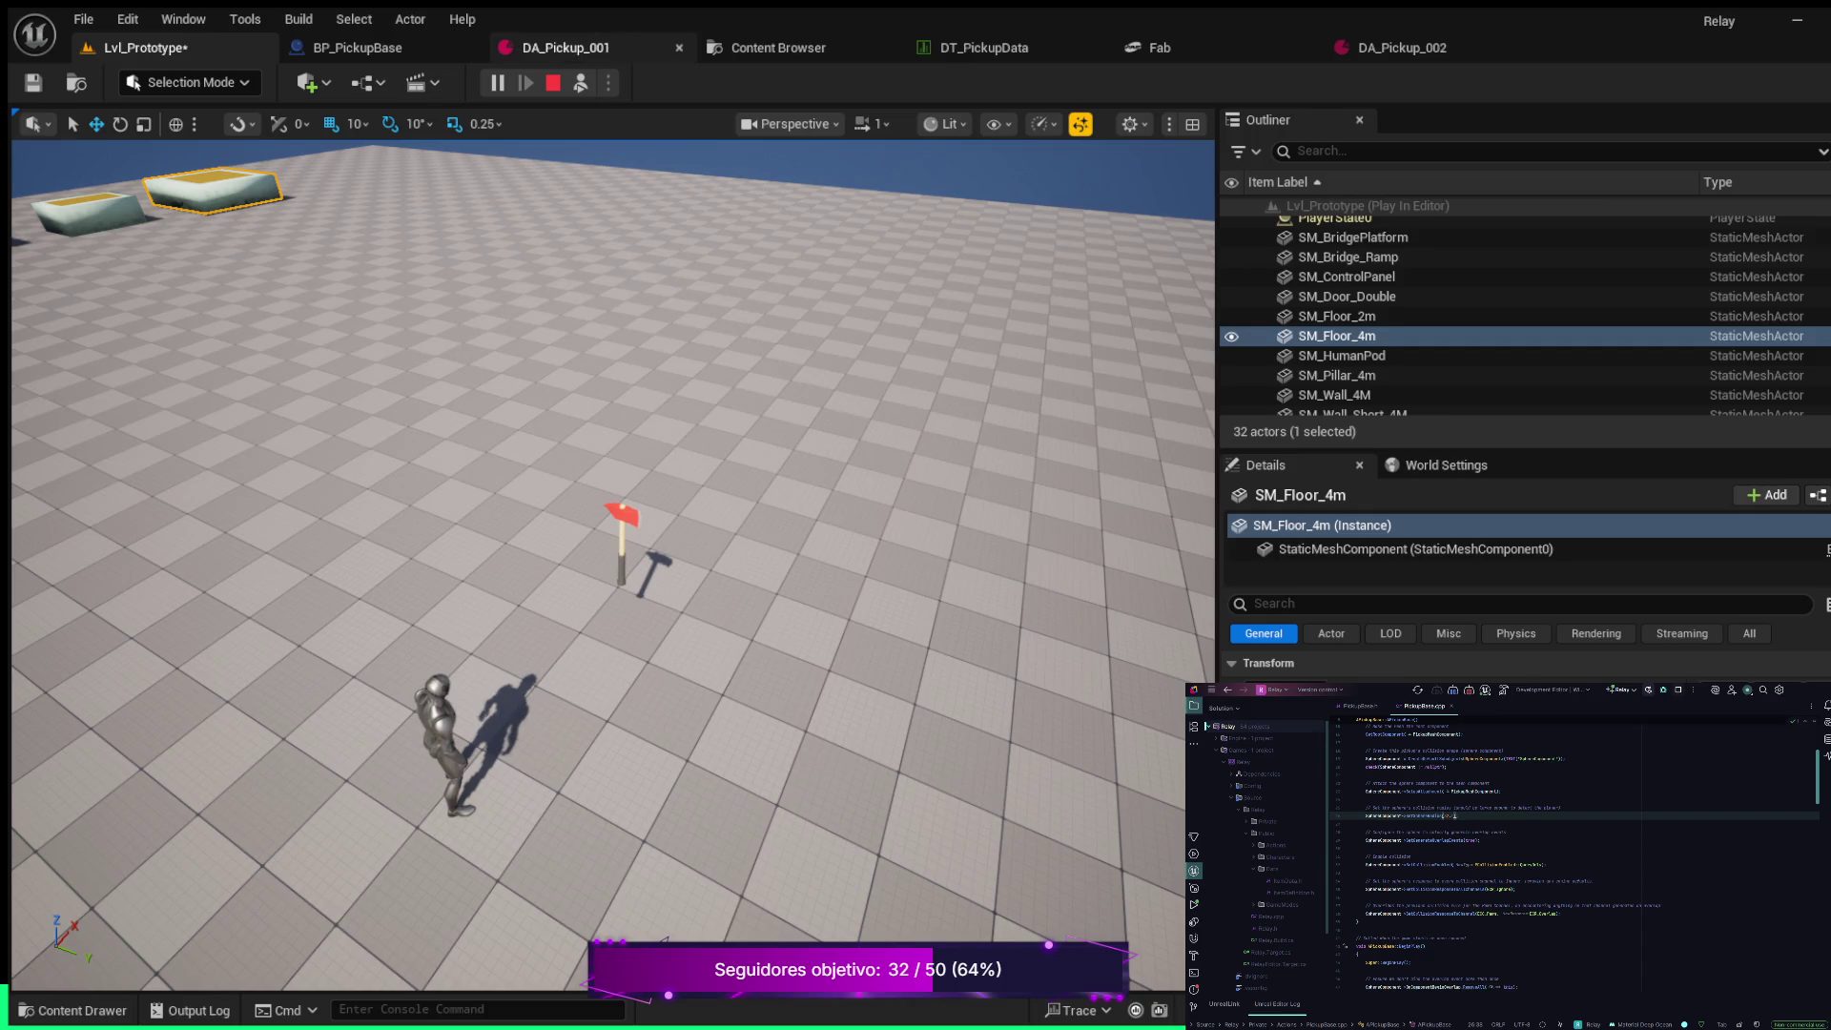
# Stop the Play In Editor session to return Lvl_Prototype to editing
pyautogui.click(552, 83)
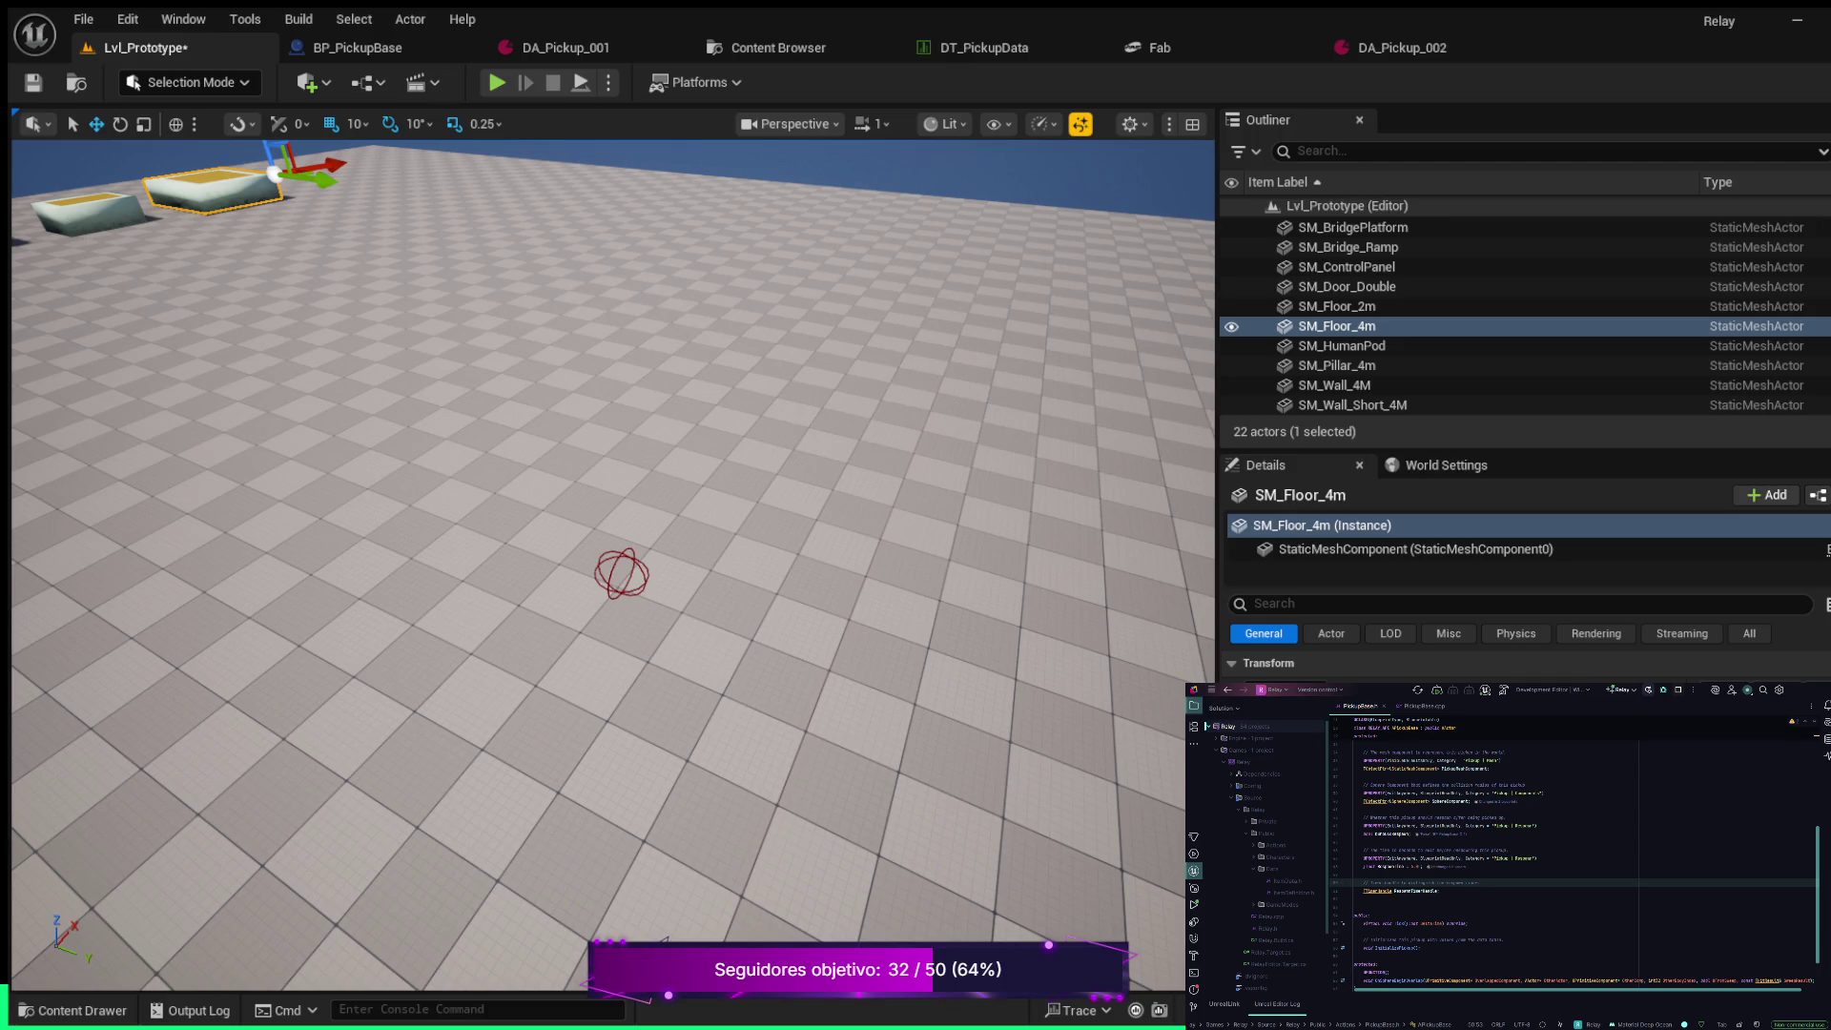
# In PickupBase.h, split OnSphereBeginOverlap's parameters so OtherActor and bFromSweep start new lines
pyautogui.scroll(-3, 1574, 868)
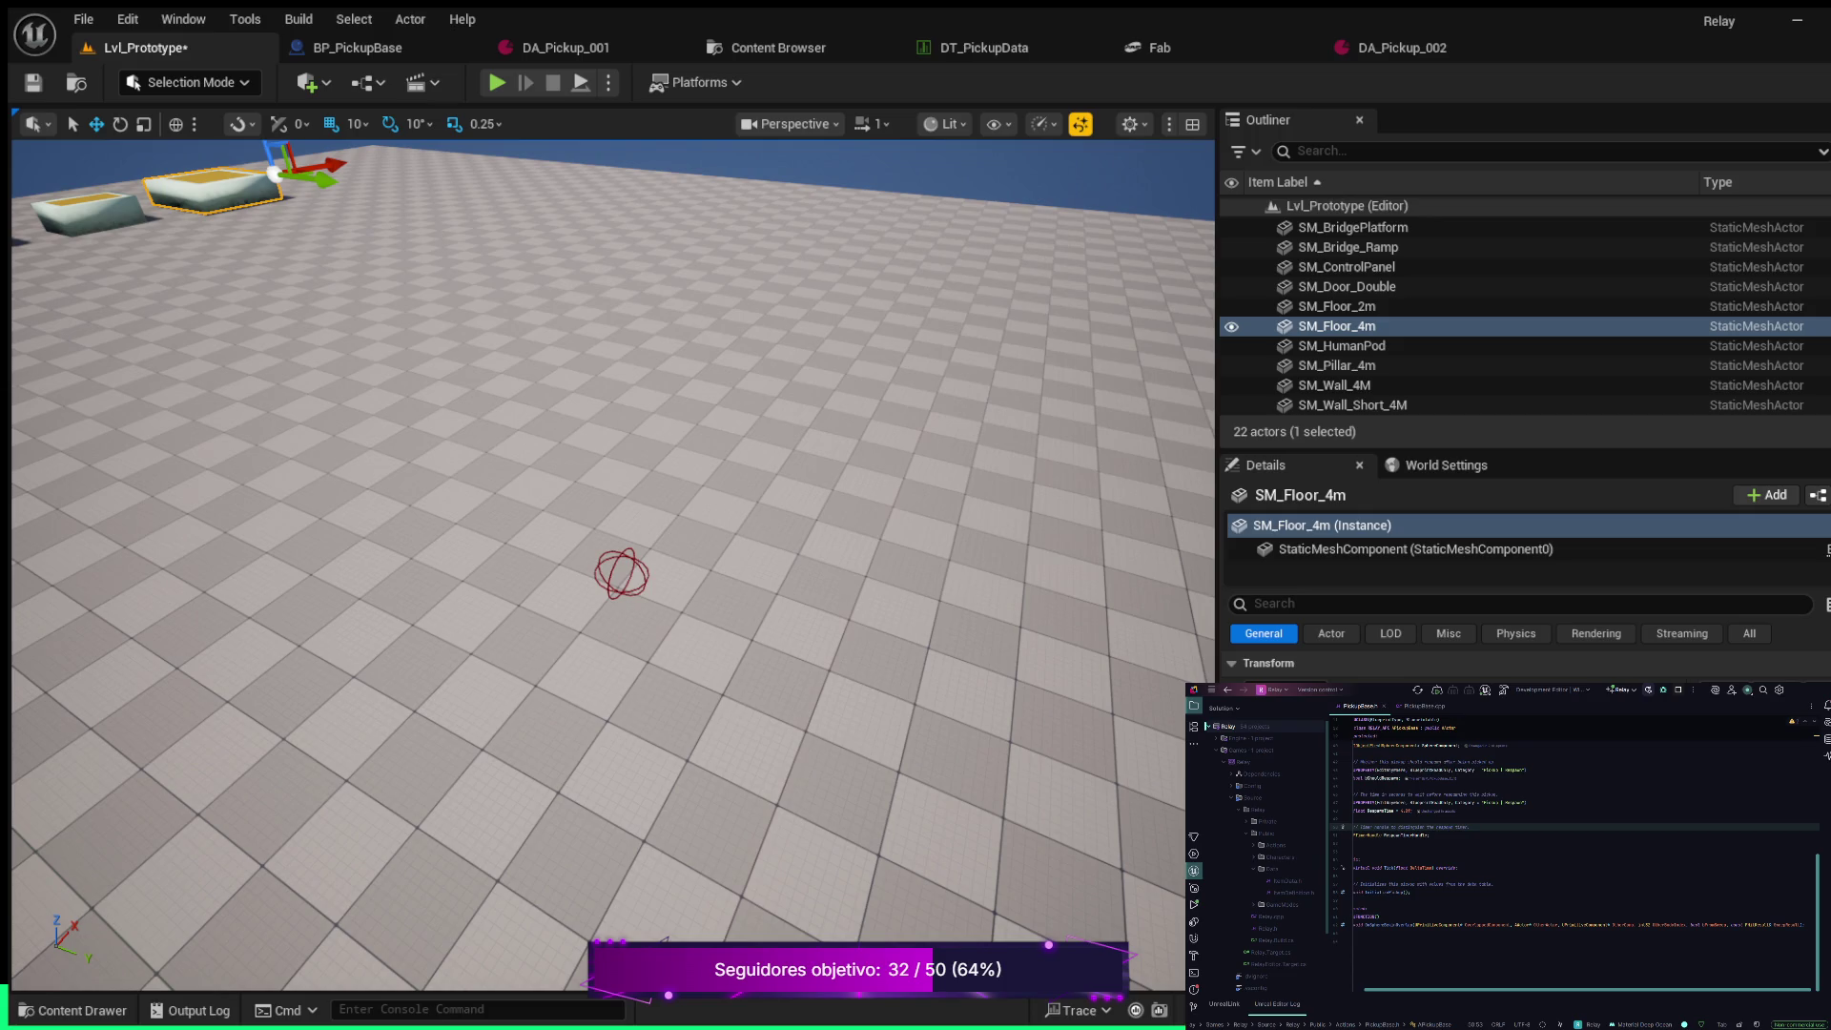
pyautogui.click(1438, 924)
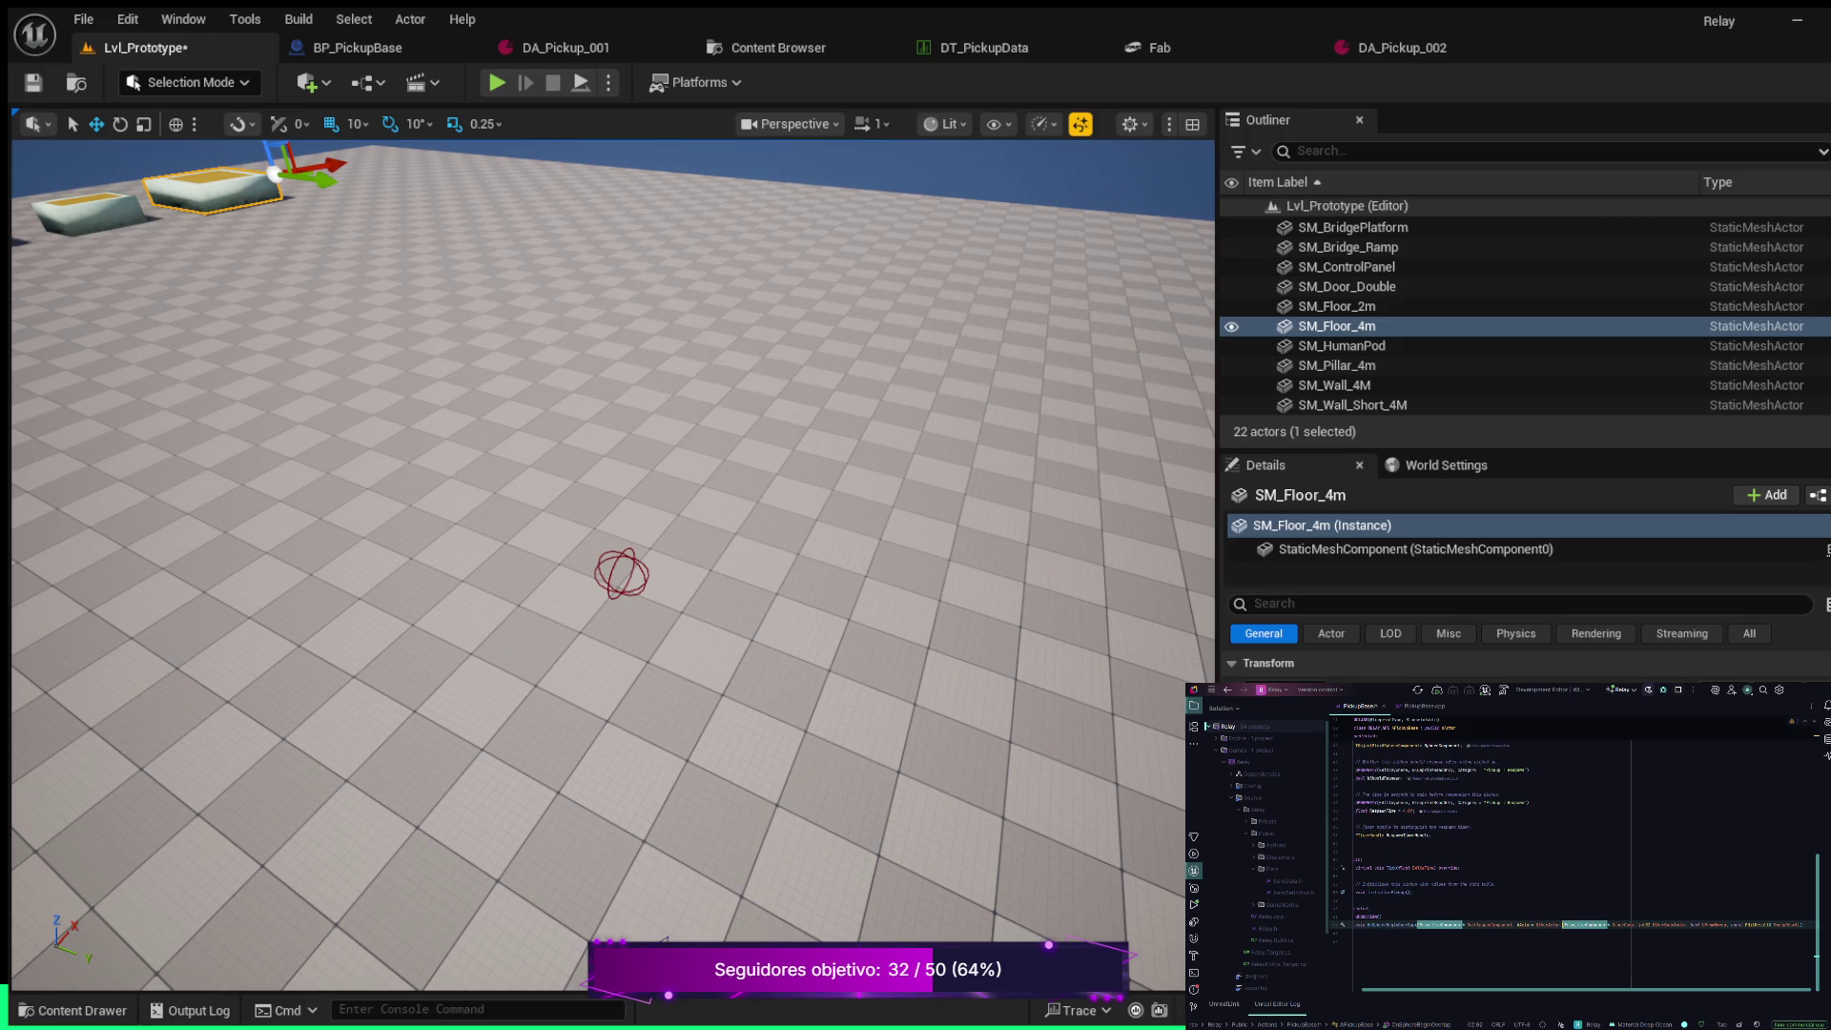
pyautogui.press('Return')
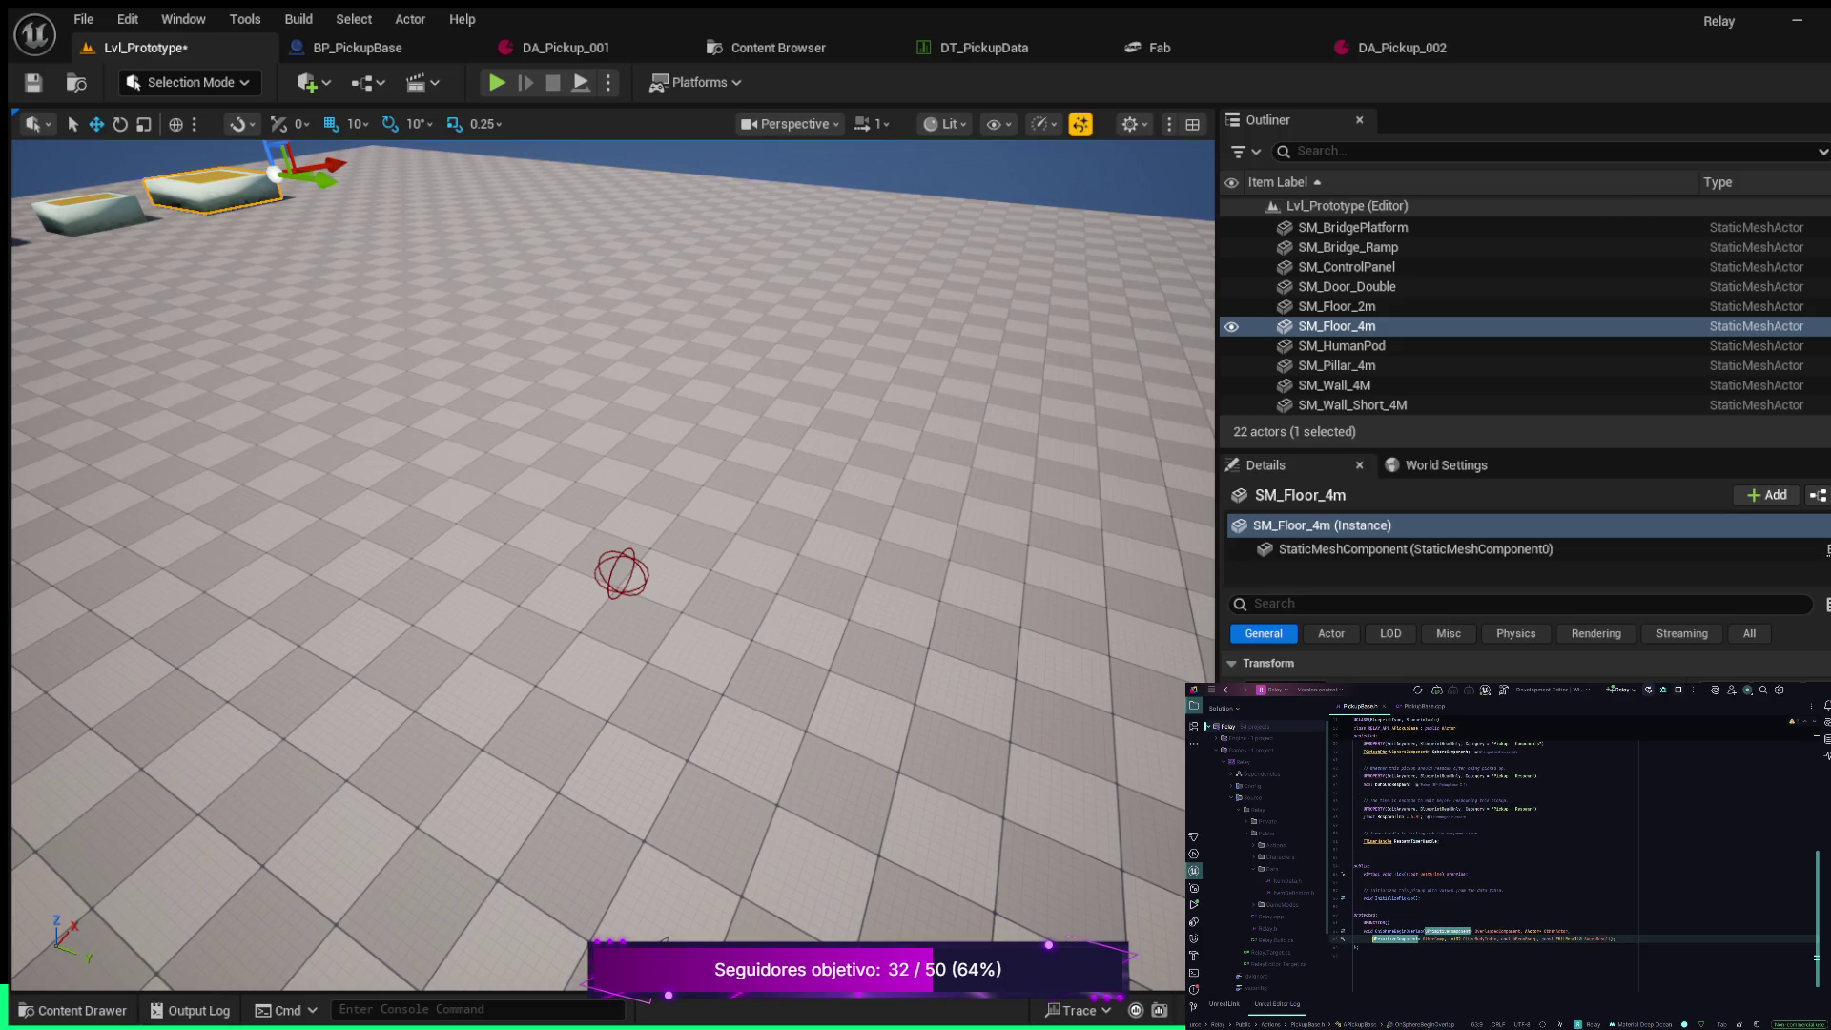
pyautogui.click(1532, 931)
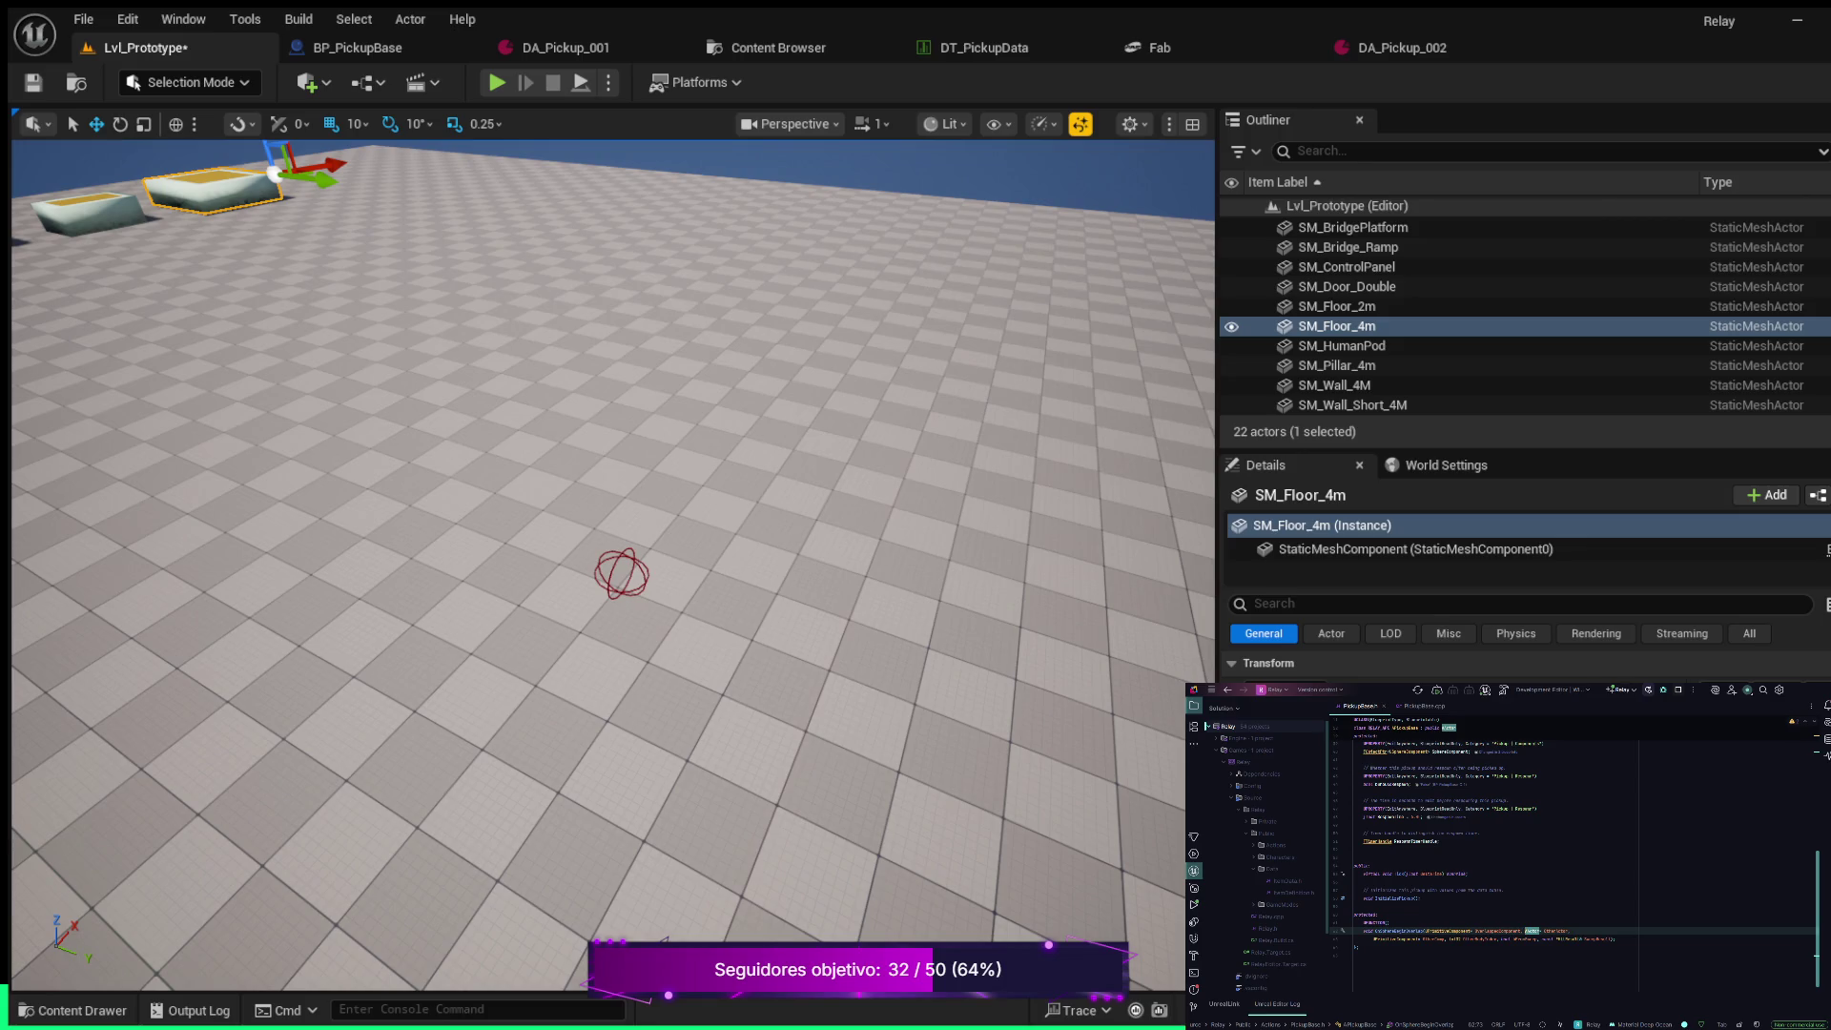
pyautogui.press('Return')
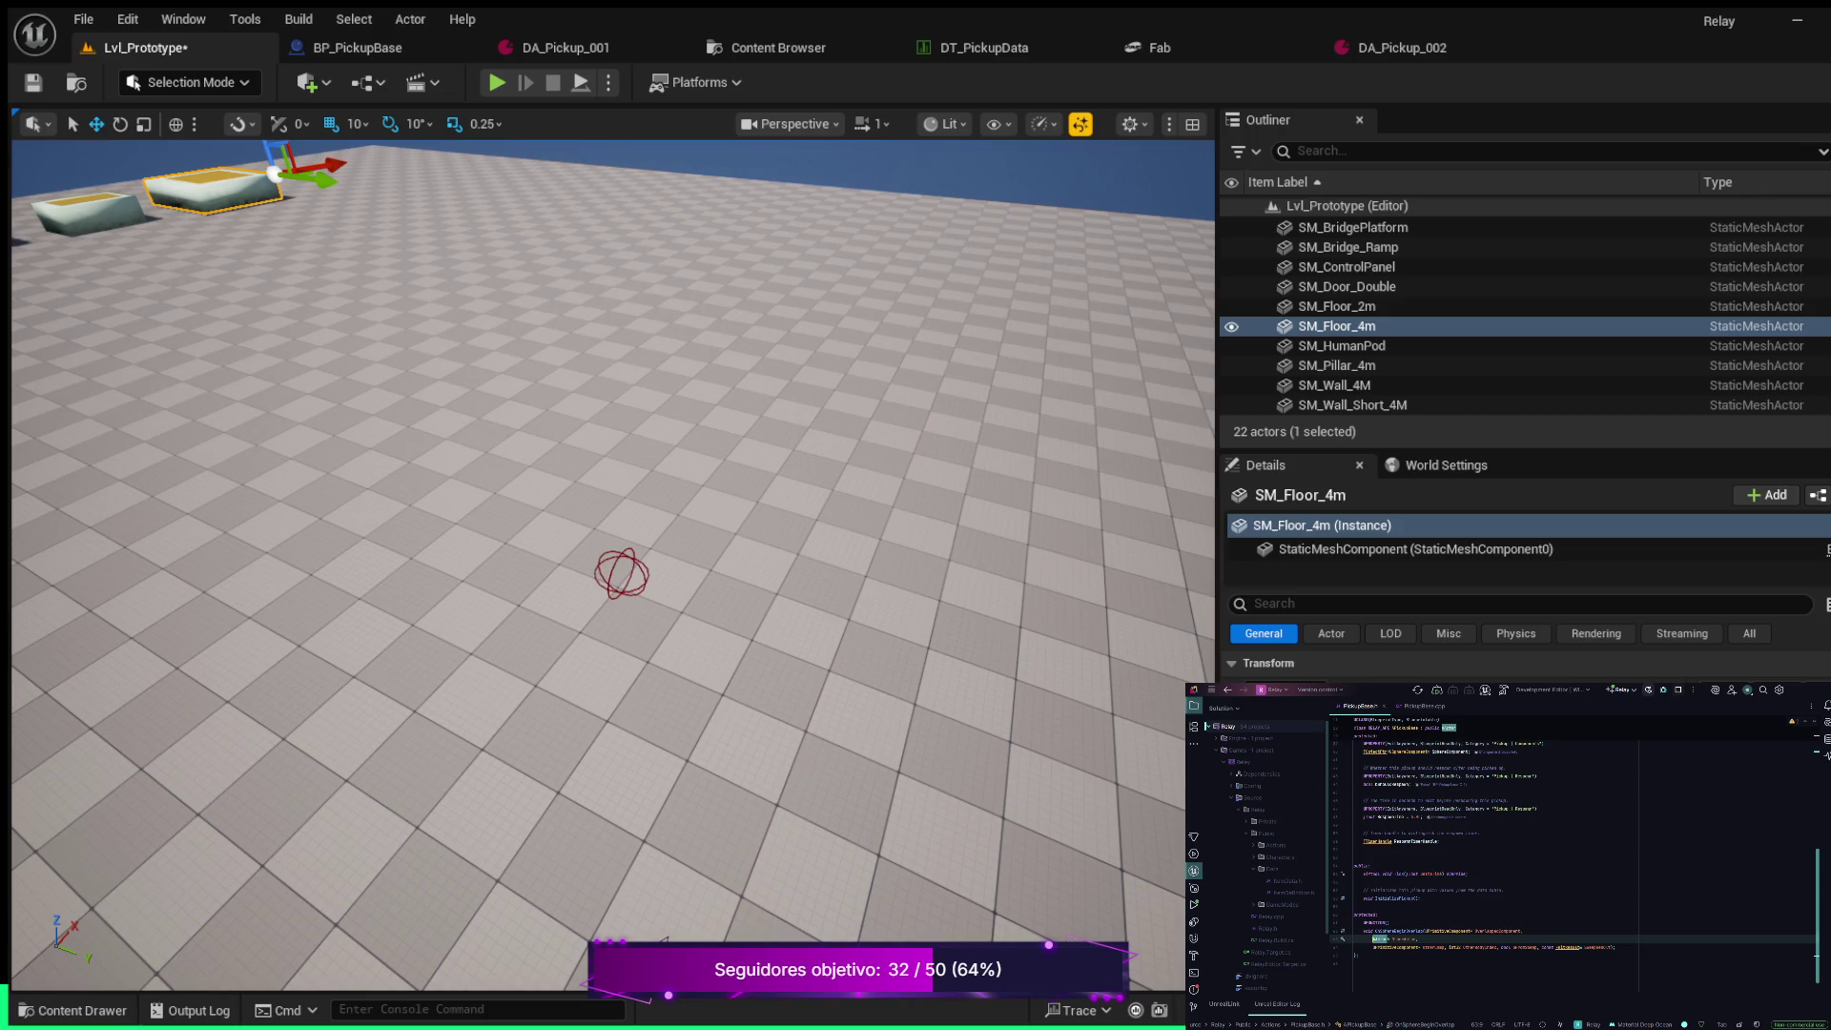
pyautogui.press('Up')
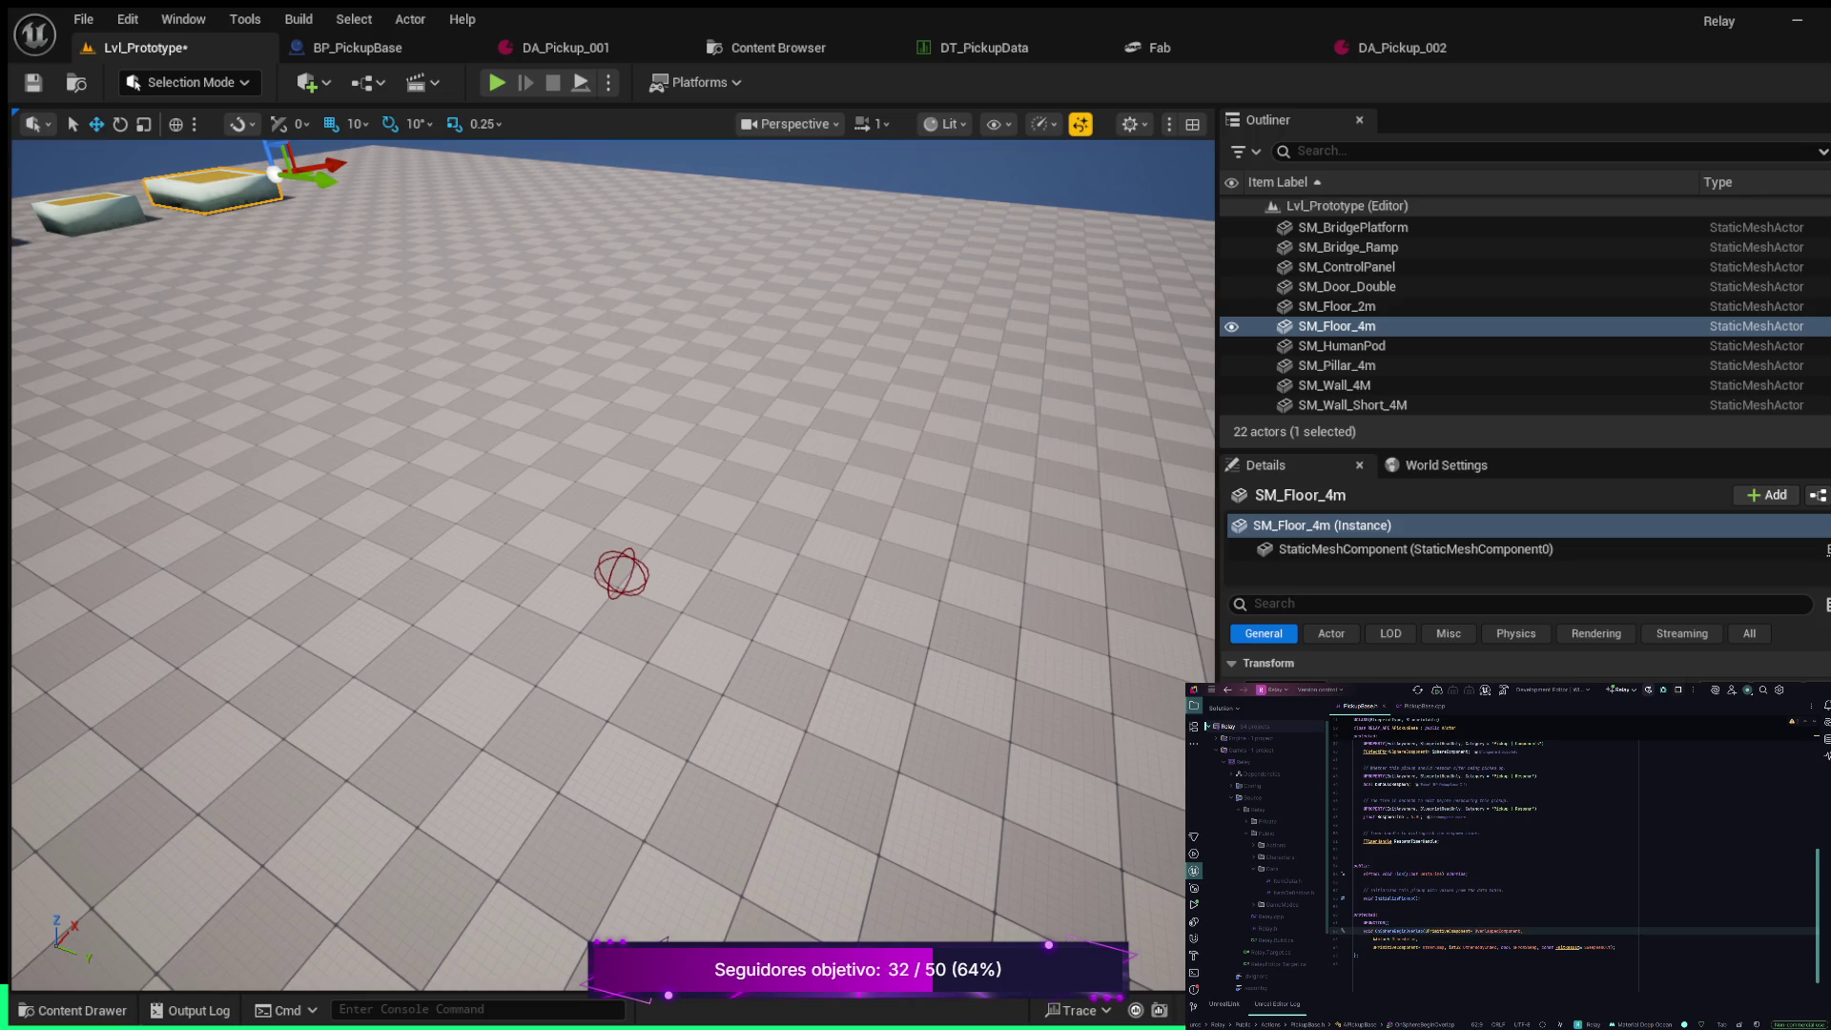
pyautogui.click(1450, 948)
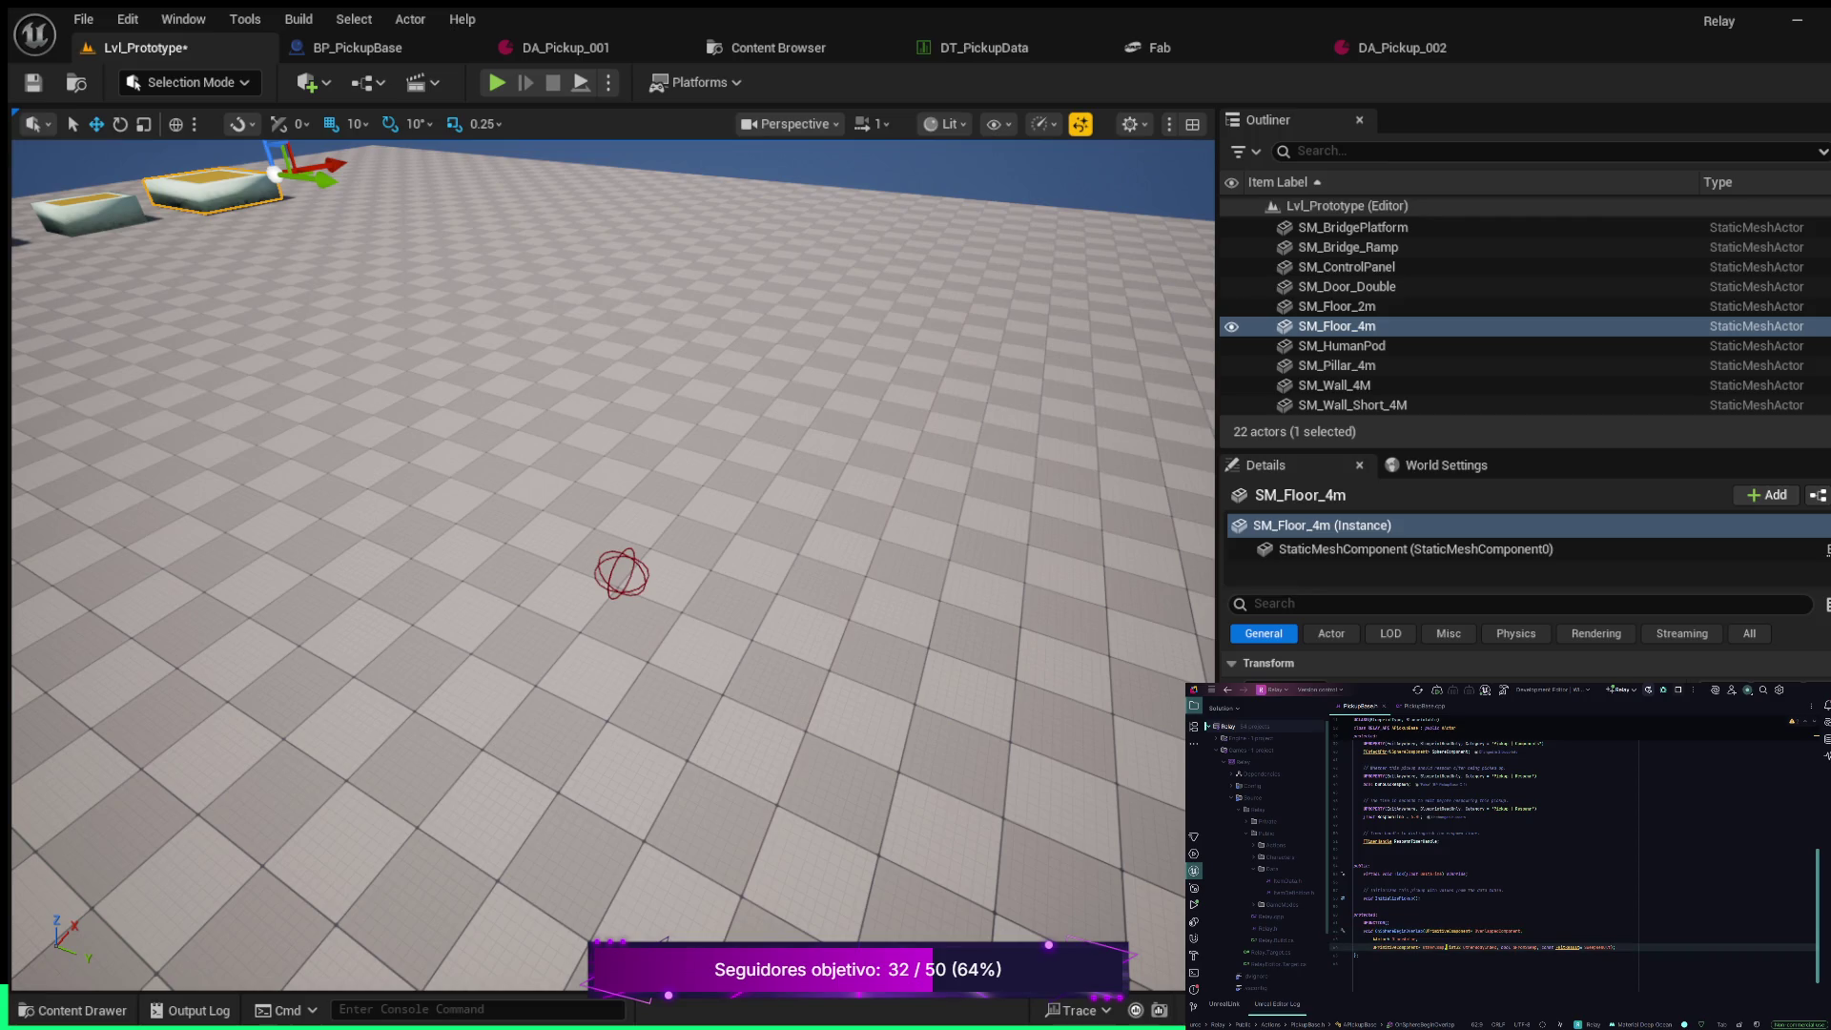
pyautogui.press('Return')
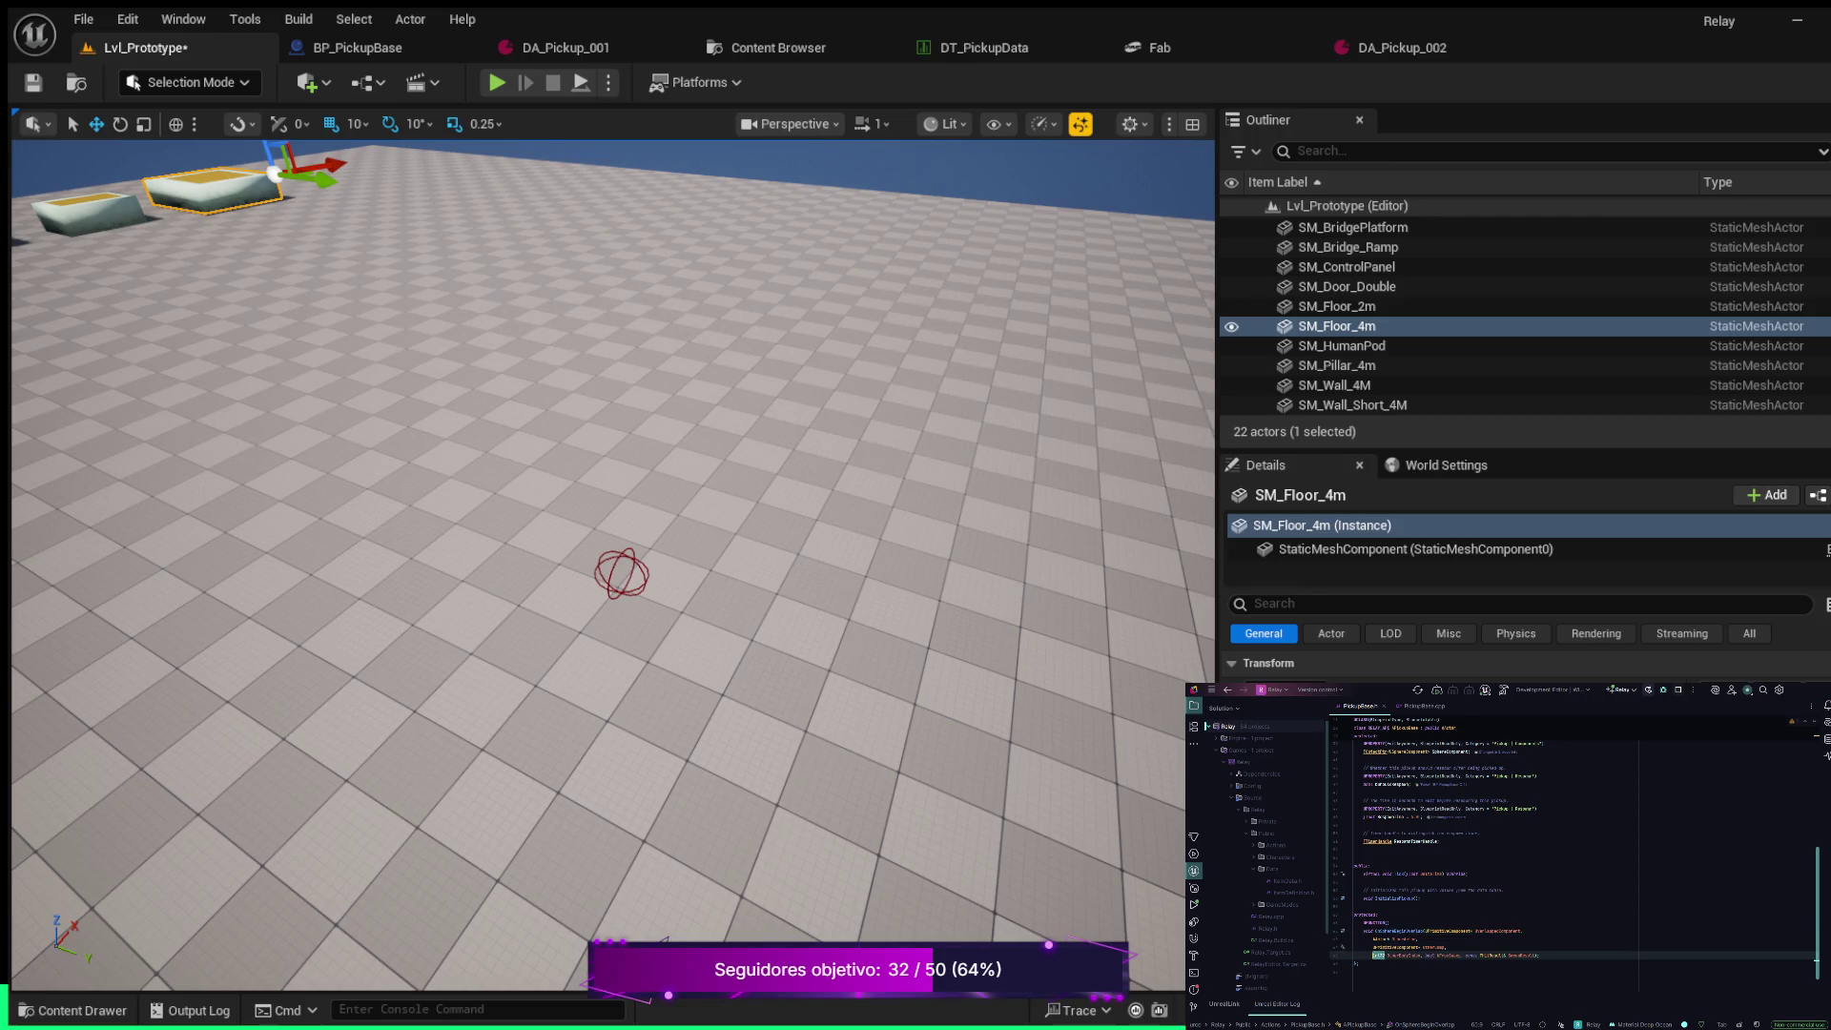
pyautogui.doubleClick(1429, 955)
pyautogui.press('Return')
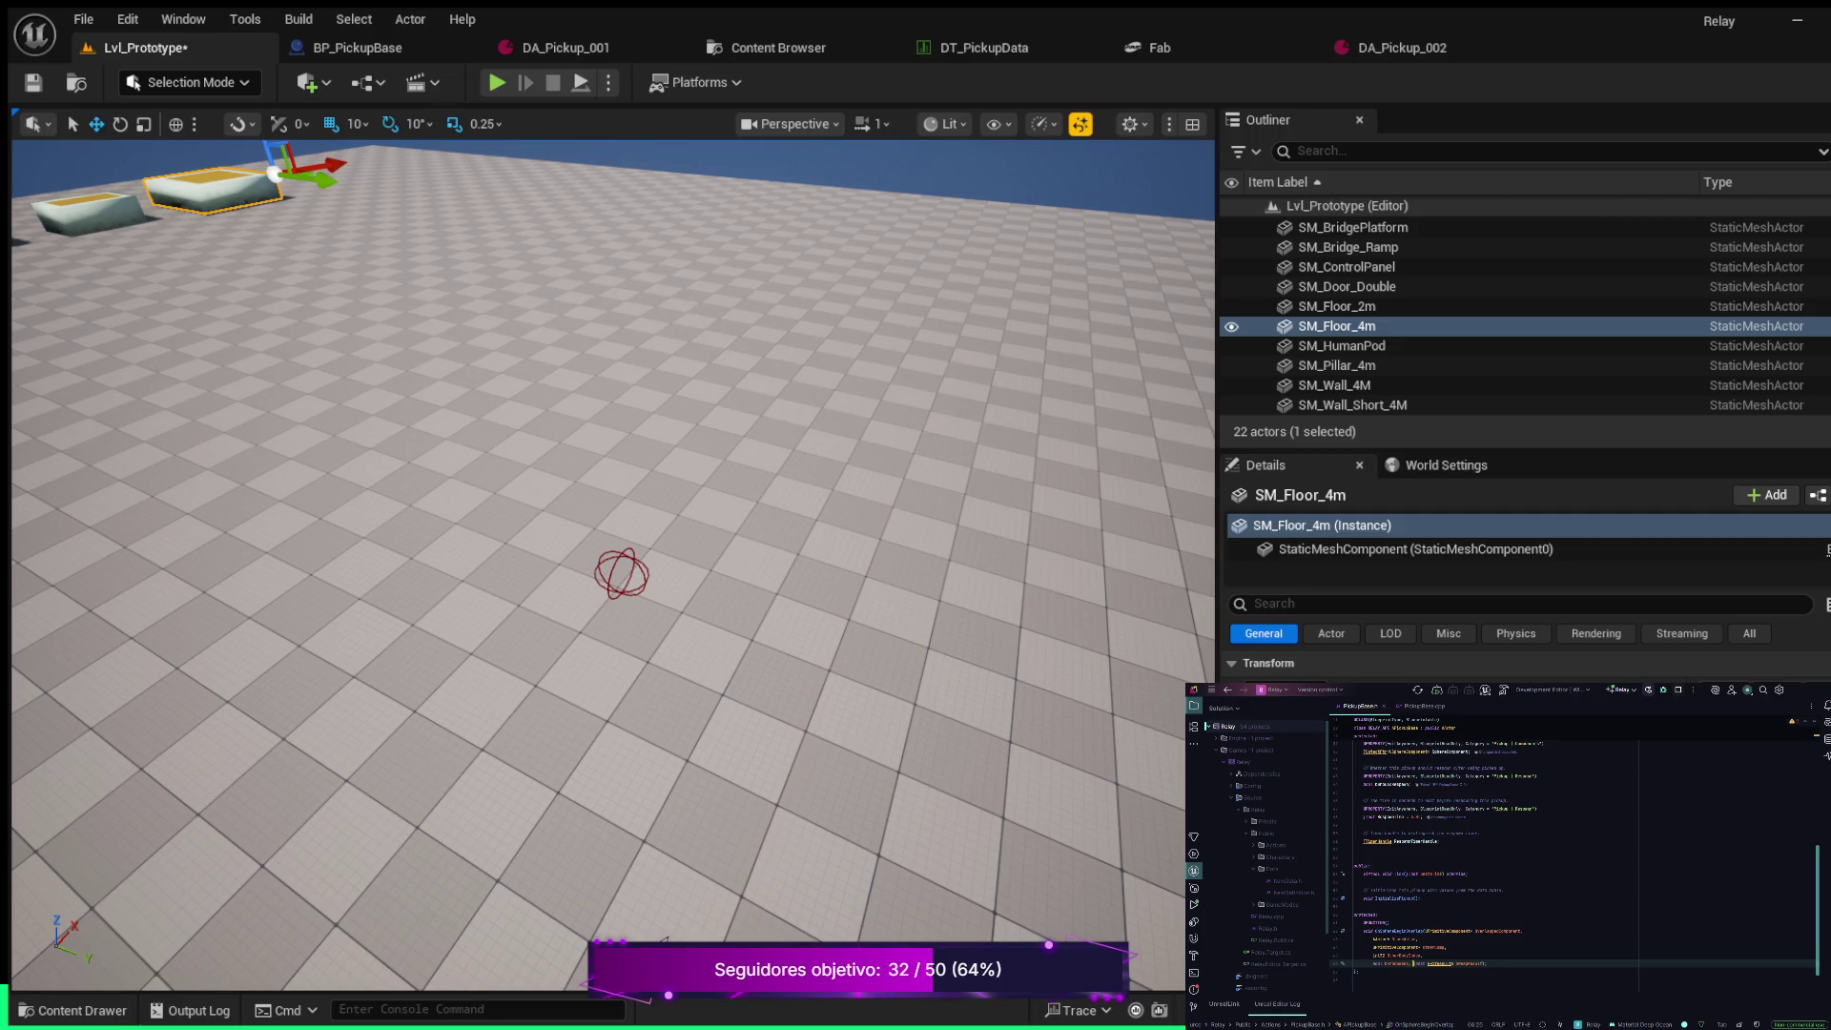
# Put SweepResult and OverlappedComponent on their own lines and add two blank lines below
pyautogui.press('Return')
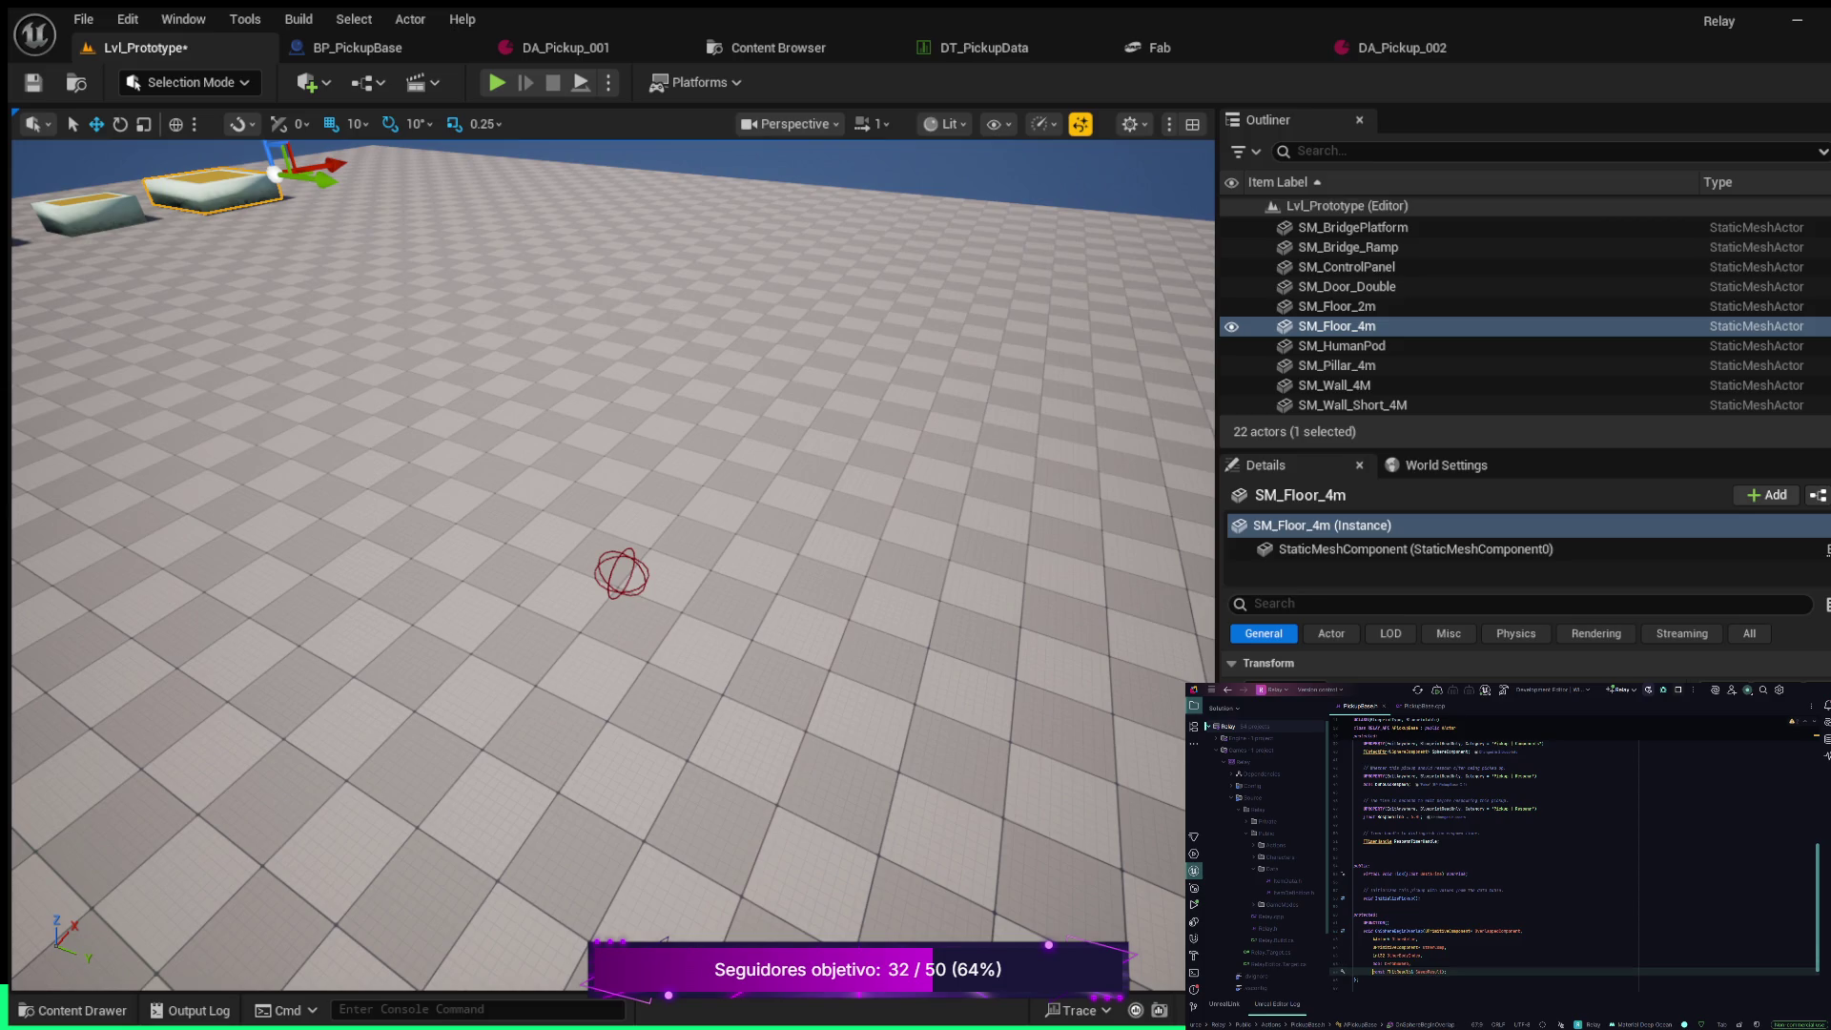
pyautogui.click(1448, 931)
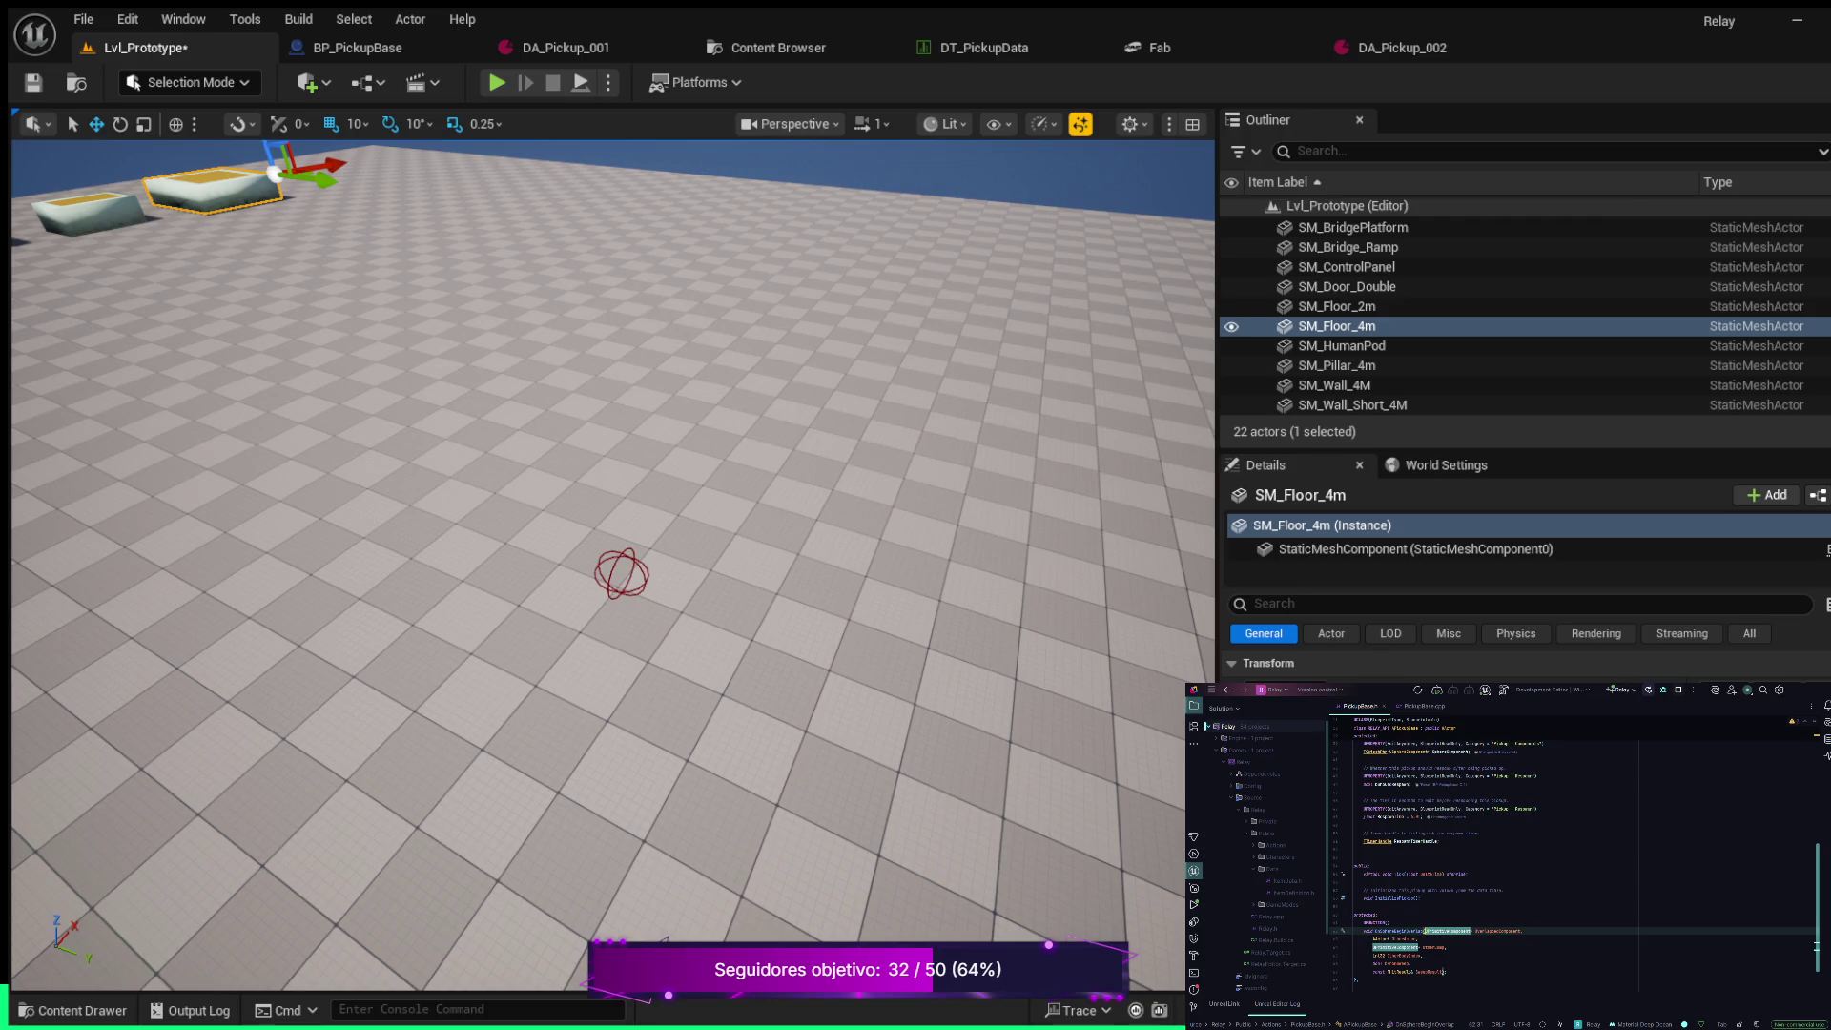
pyautogui.press('Return')
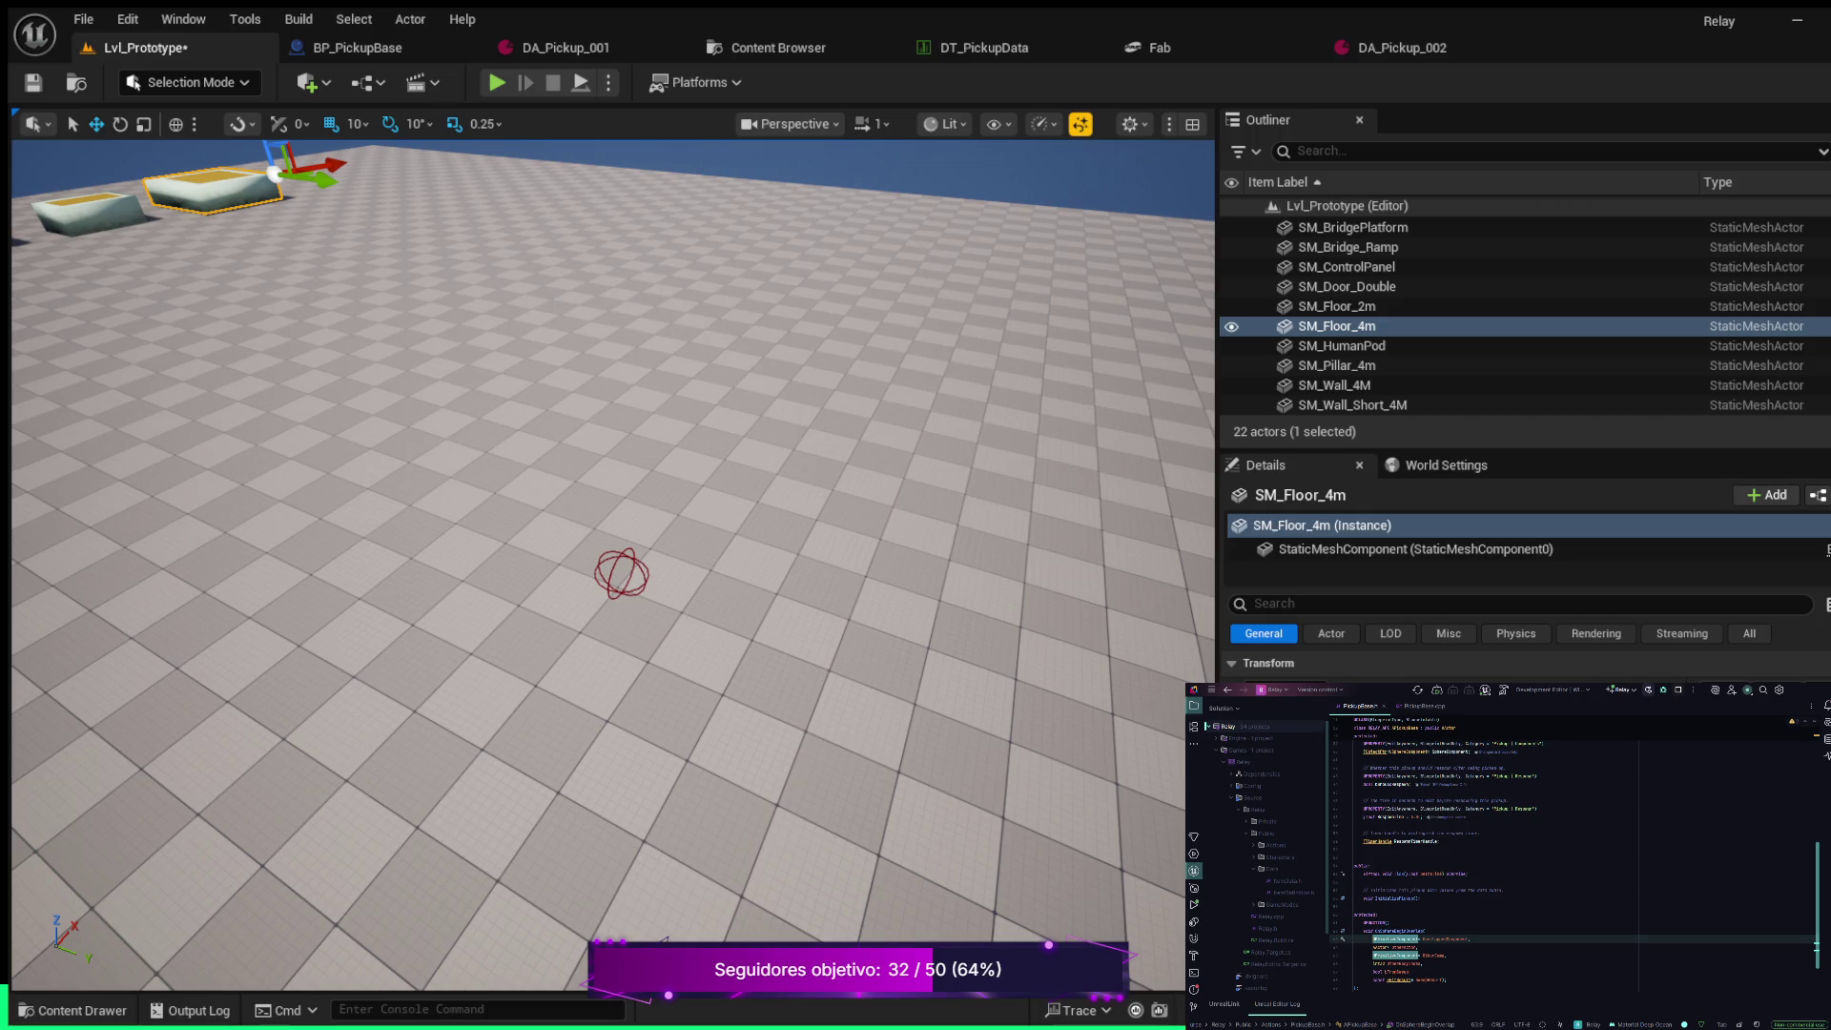
pyautogui.click(1445, 979)
pyautogui.click(1442, 980)
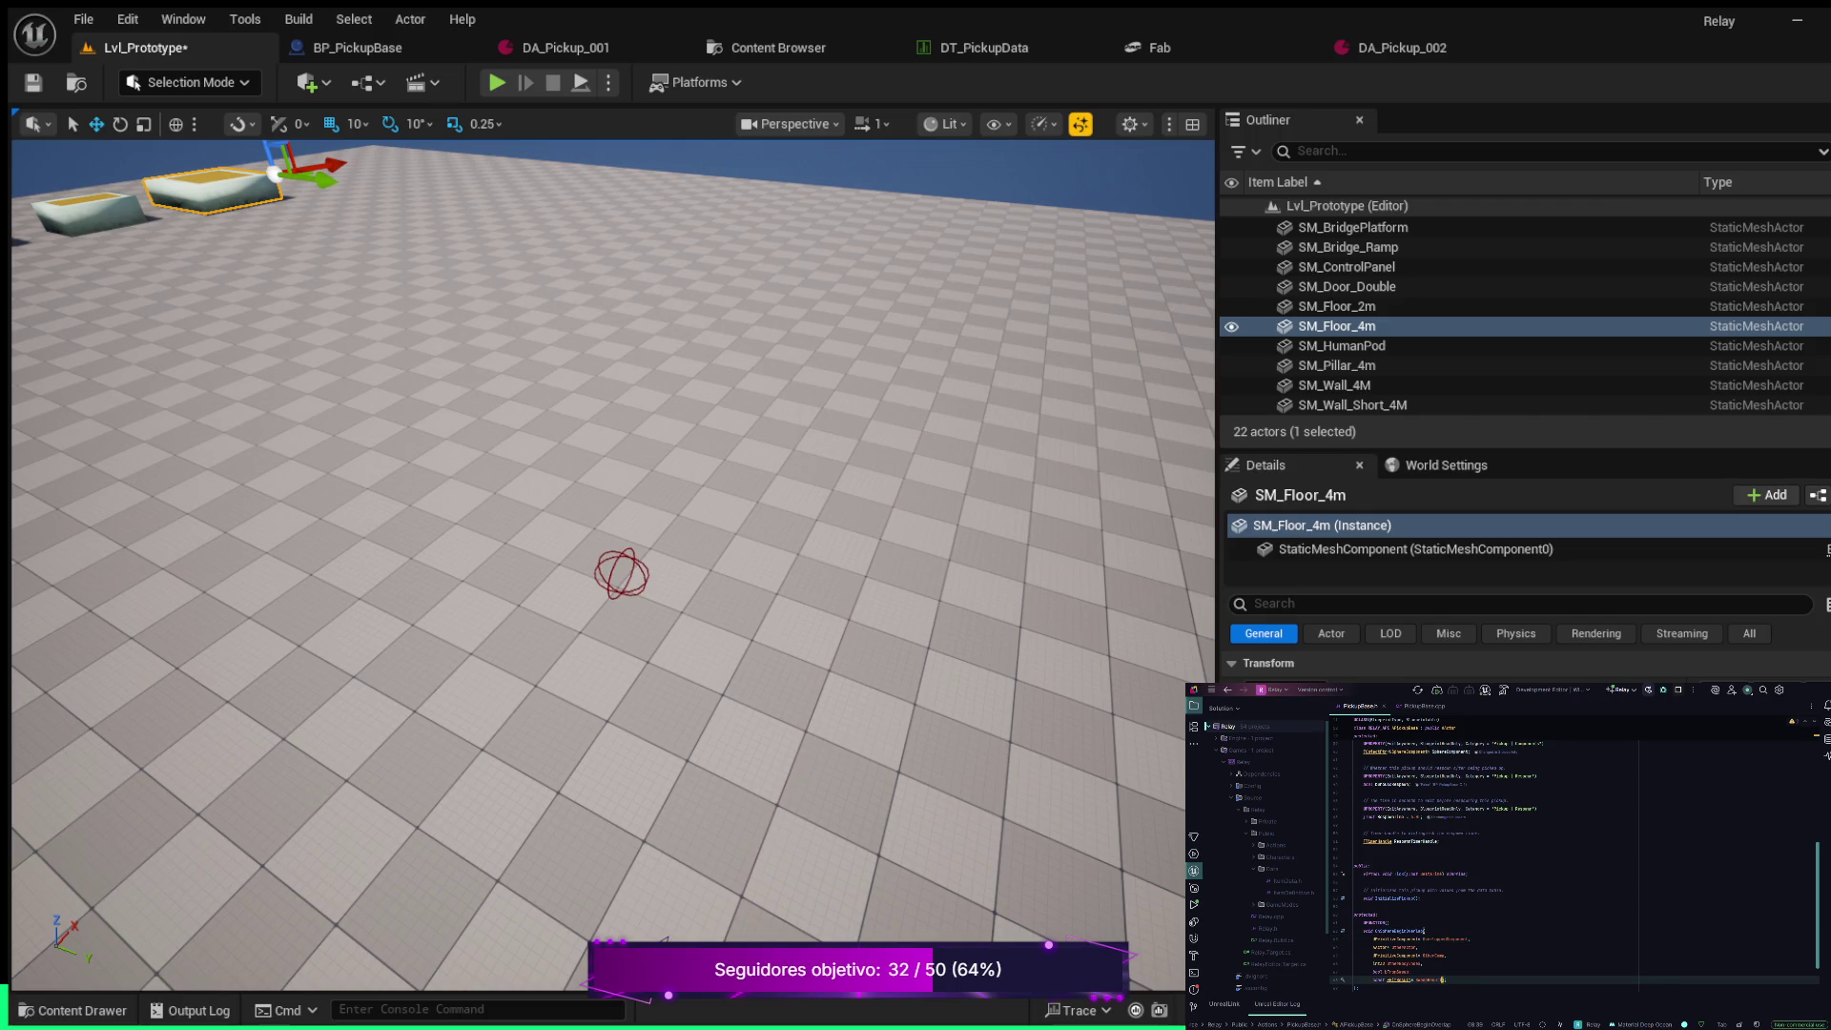
pyautogui.scroll(-1, 1442, 980)
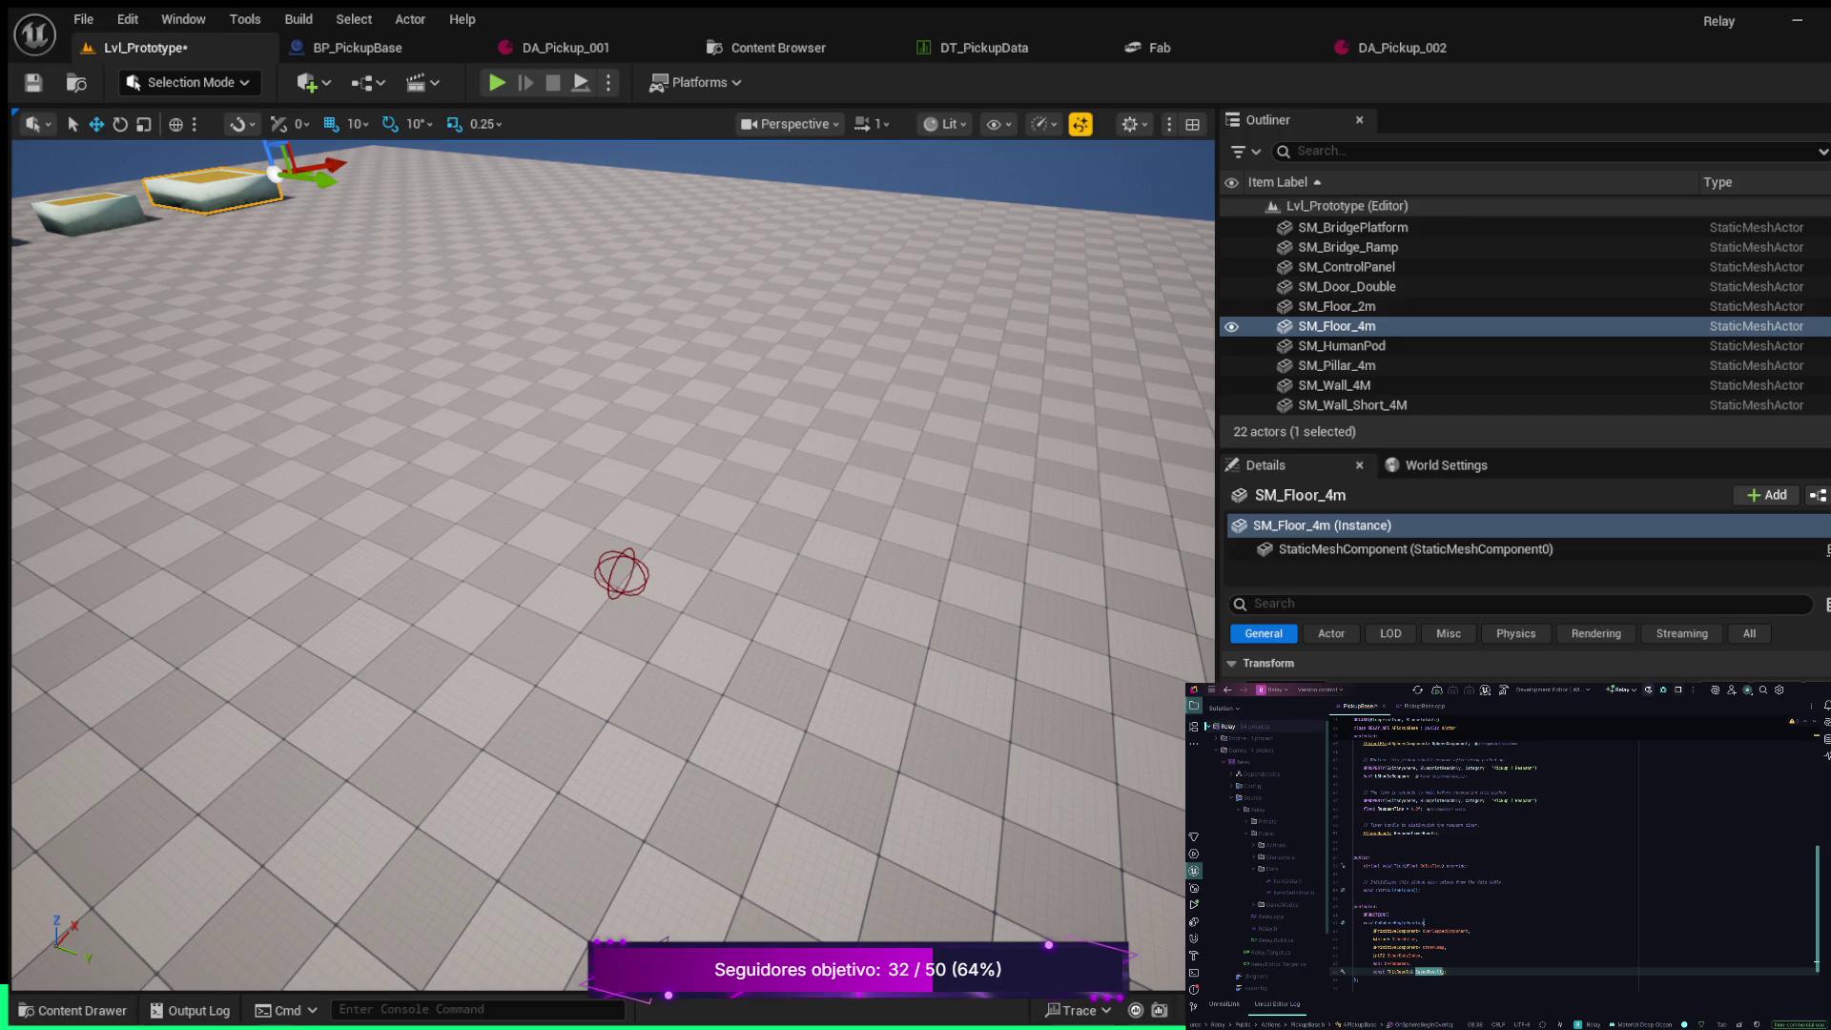
pyautogui.click(1447, 972)
pyautogui.press('Return')
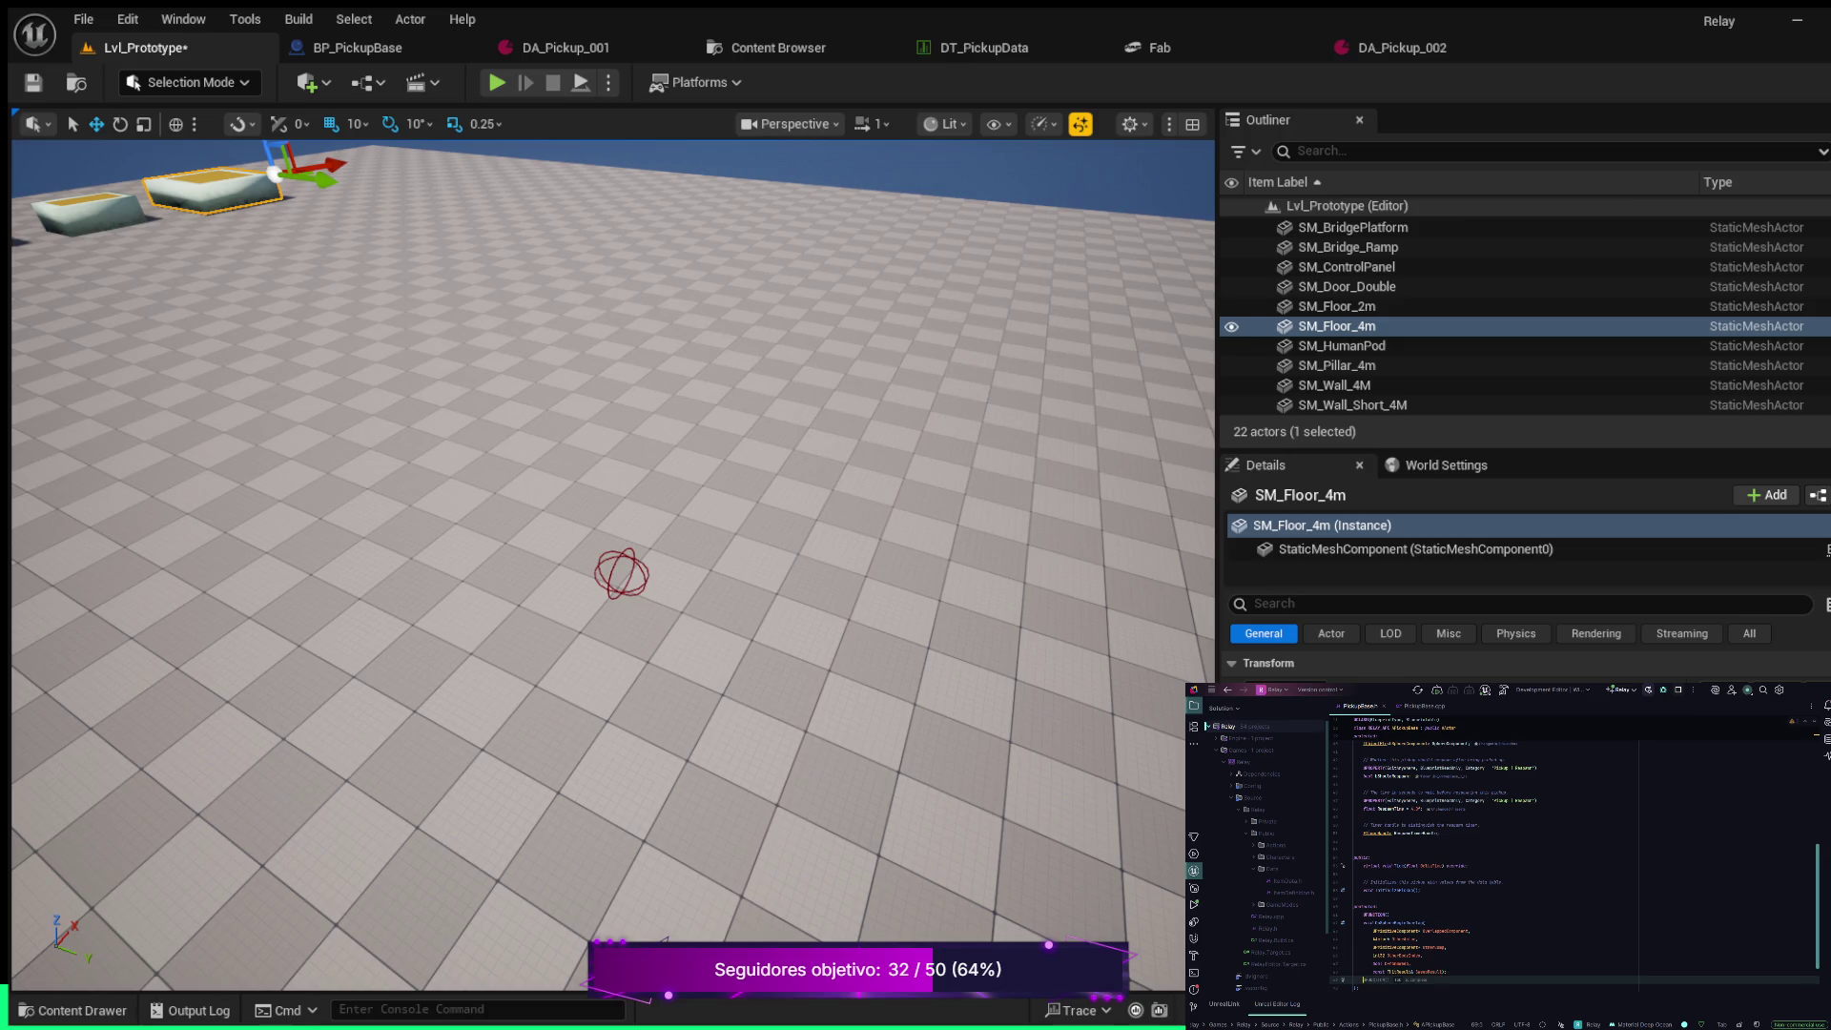
pyautogui.press('Return')
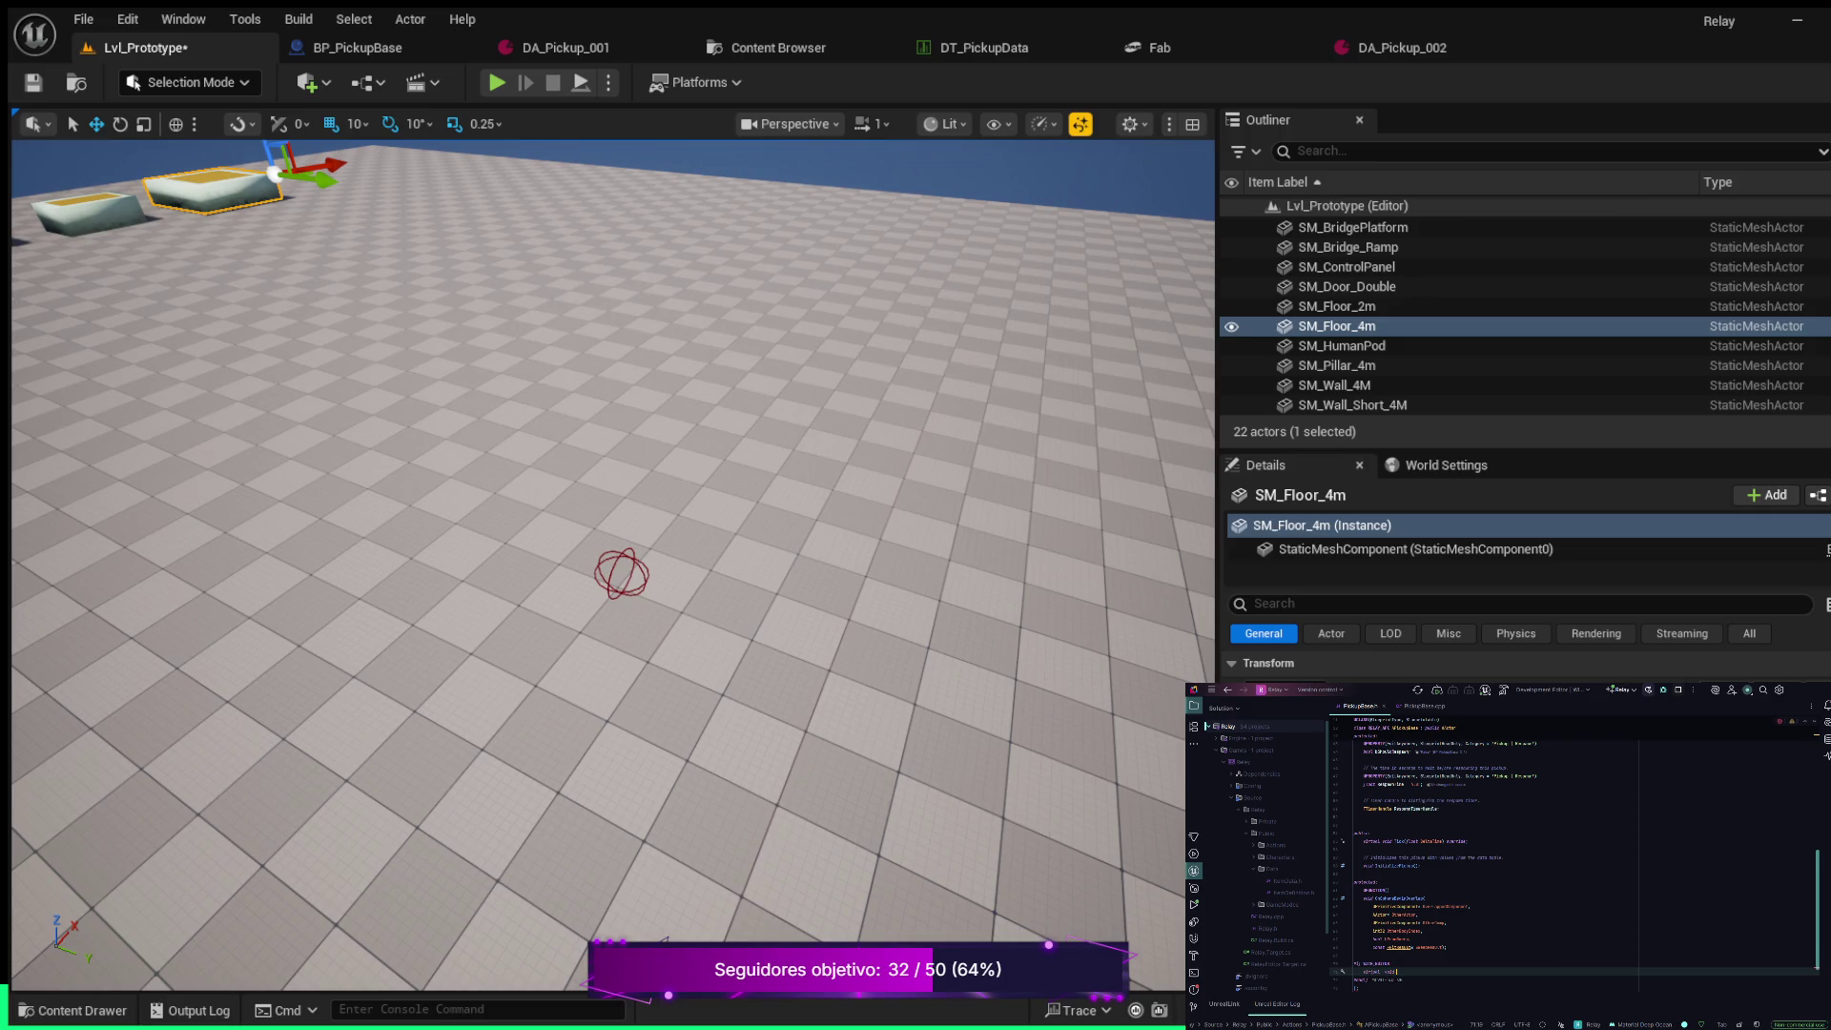
# Declare virtual void PostEditChangeProperty(FPropertyChangedEvent& PropertyChangedEvent) override; using autocomplete
pyautogui.write('Begin')
pyautogui.write('ange')
pyautogui.write('FPr')
pyautogui.write('verride;')
# Add a blank line above the declaration and jump to its implementation in PickupBase.cpp
pyautogui.press('Up')
pyautogui.press('End')
pyautogui.press('Return')
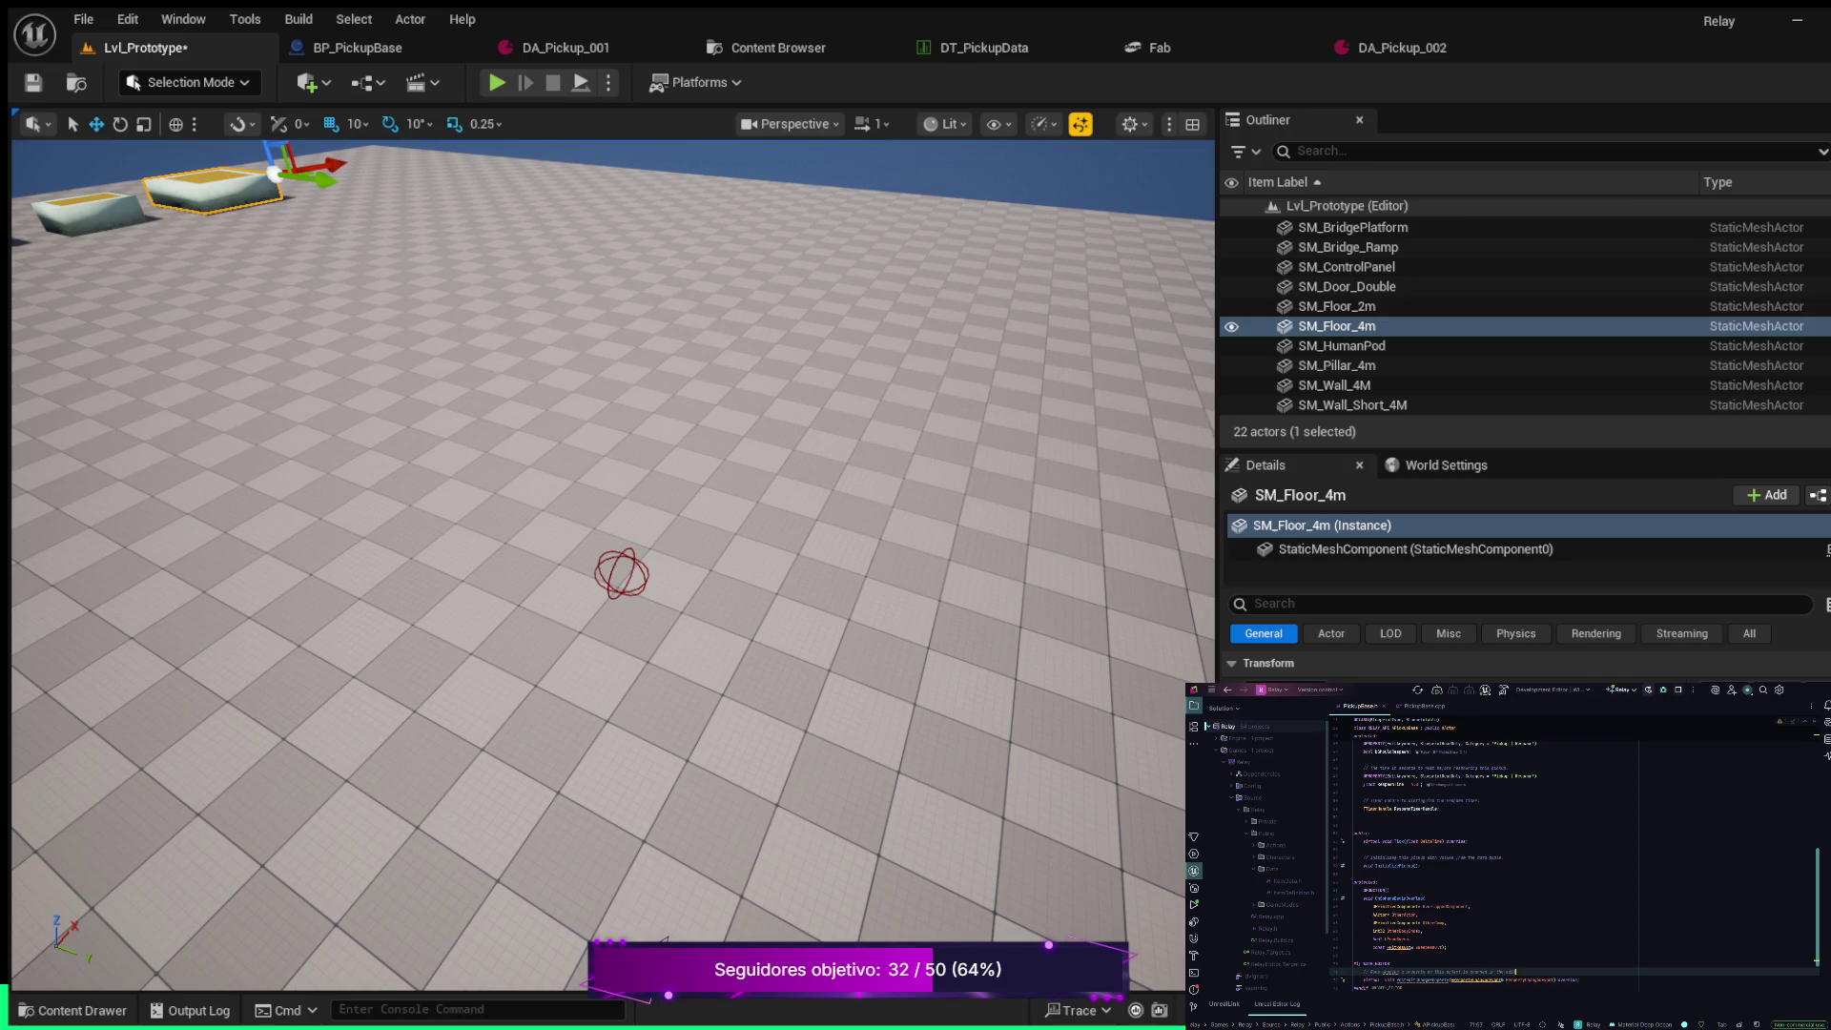
pyautogui.click(1529, 980)
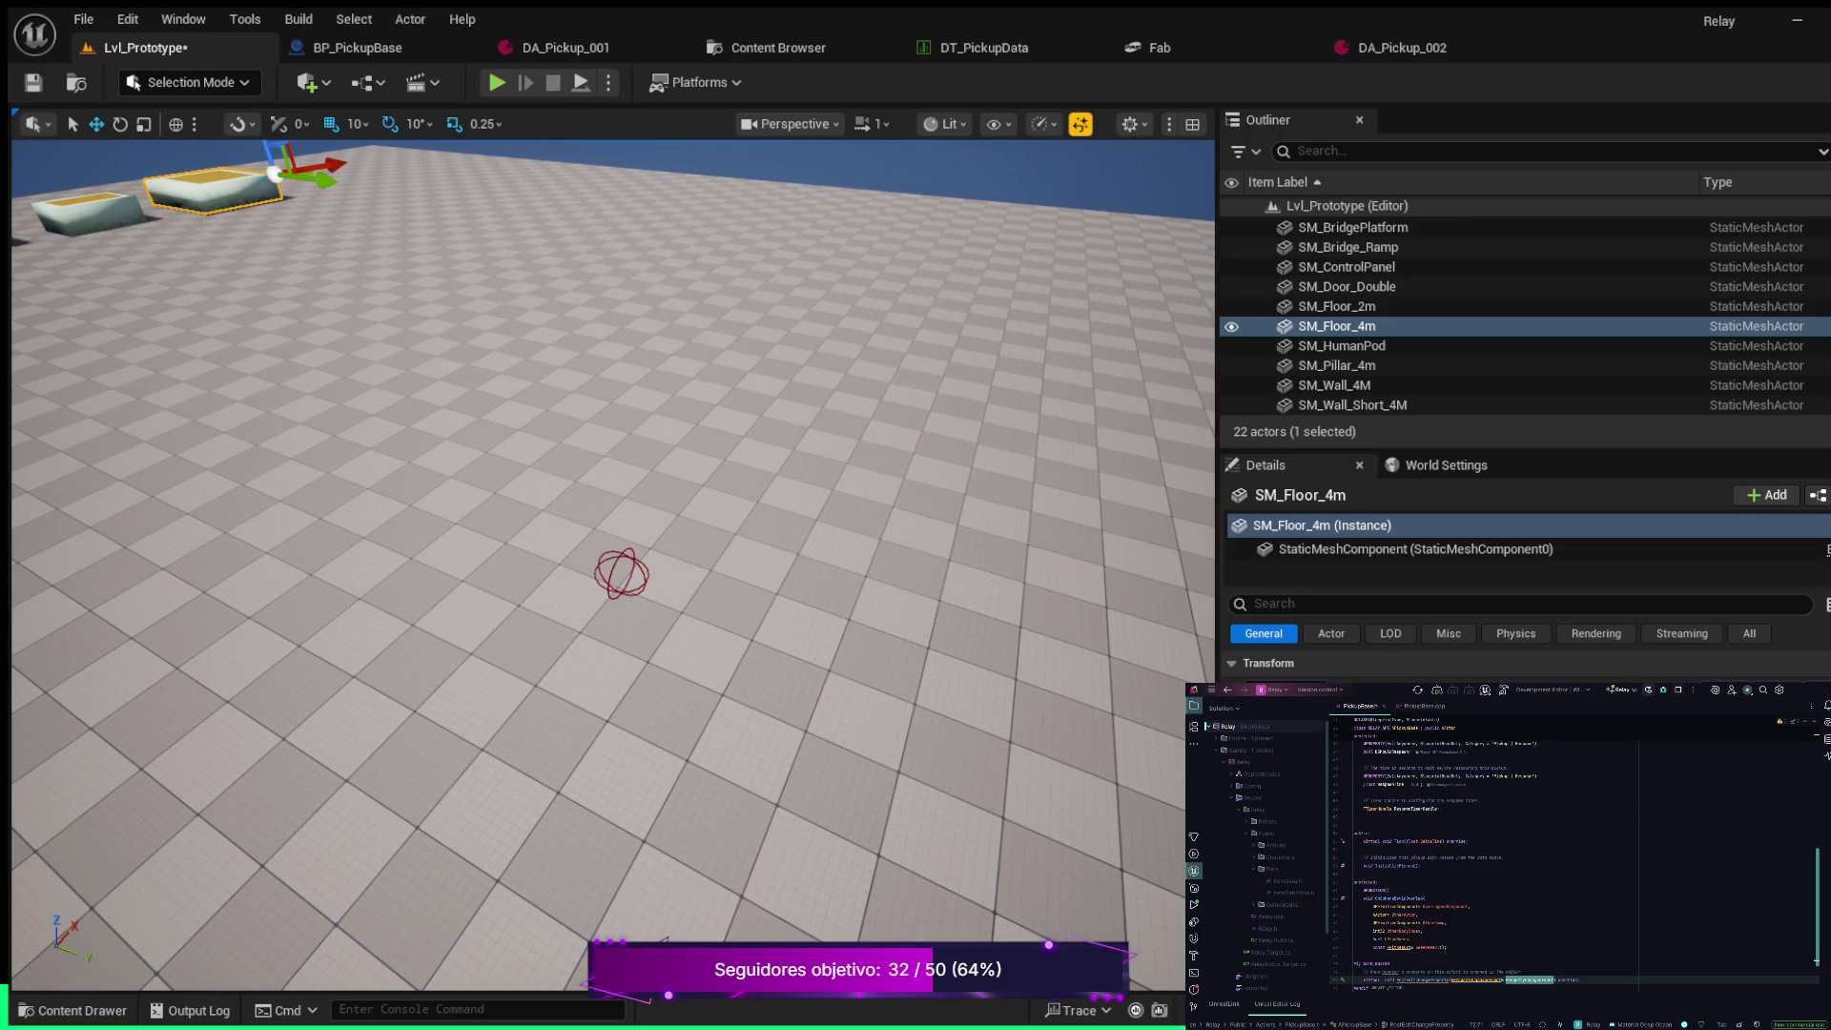
pyautogui.press('F12')
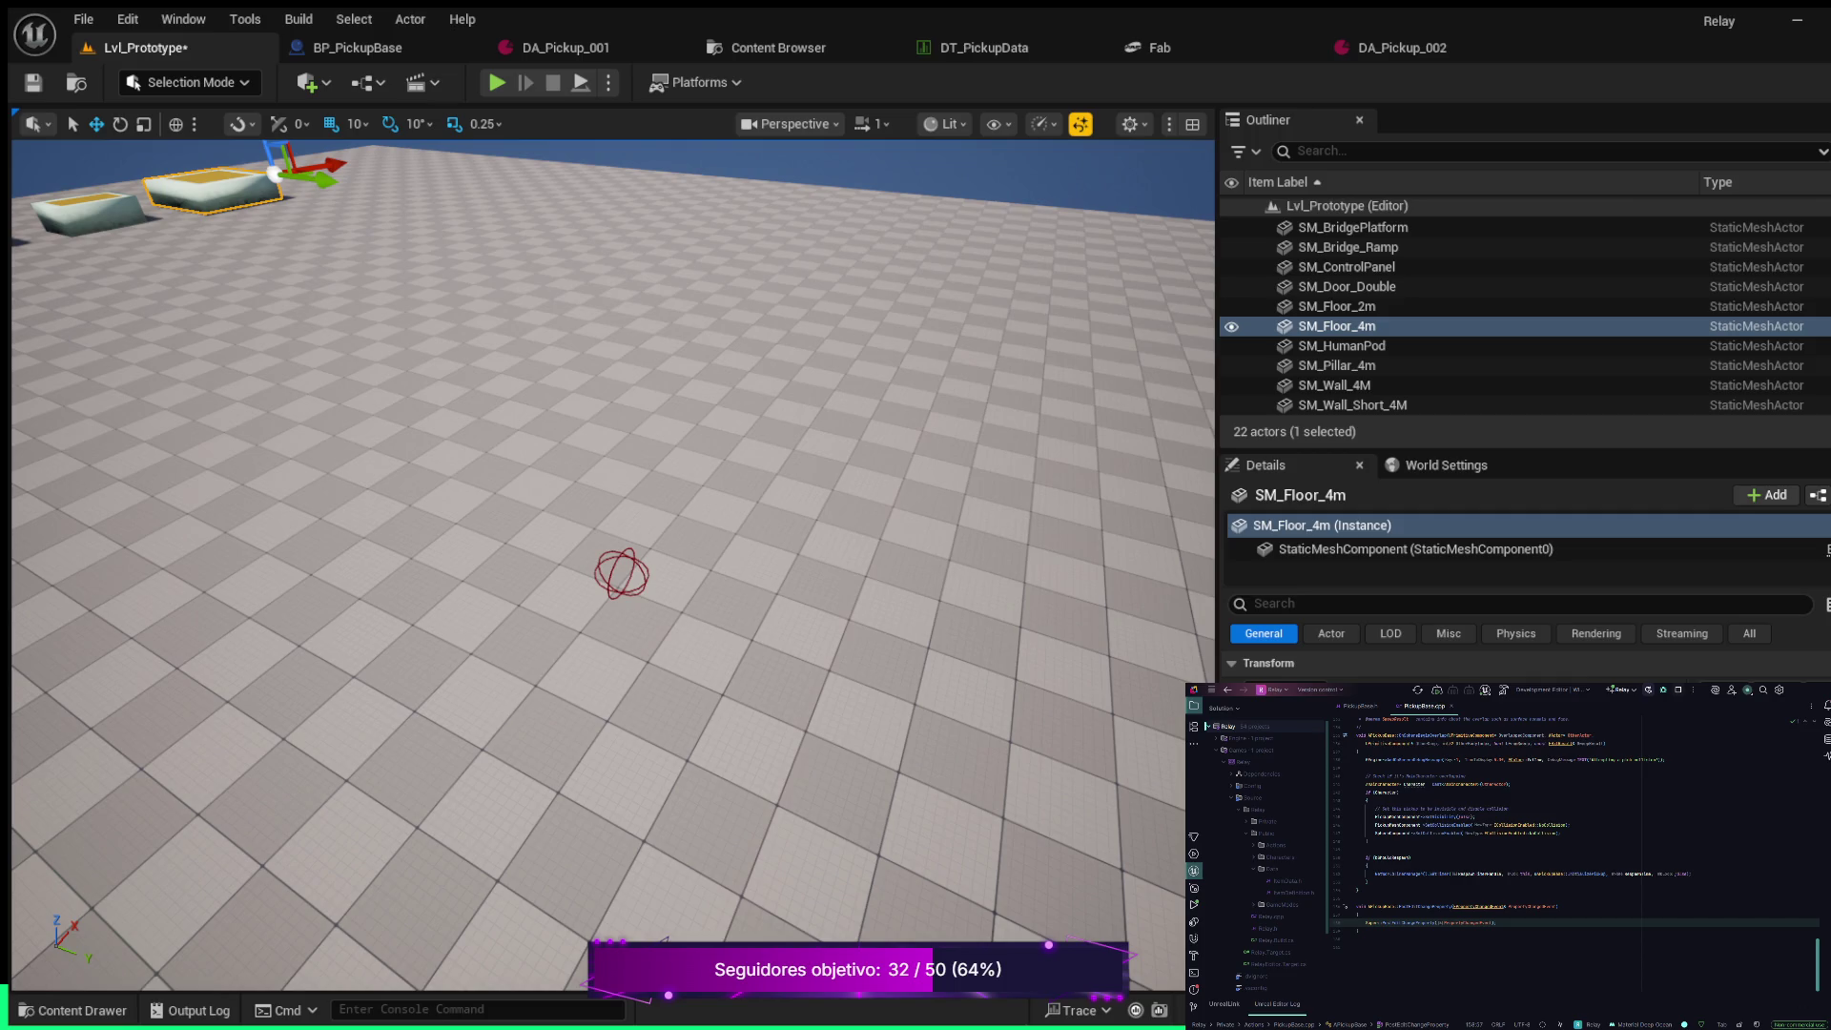
# Below the Super call in PostEditChangeProperty, start a new line of code using PropertyChangedEvent
pyautogui.press('Return')
pyautogui.press('Return')
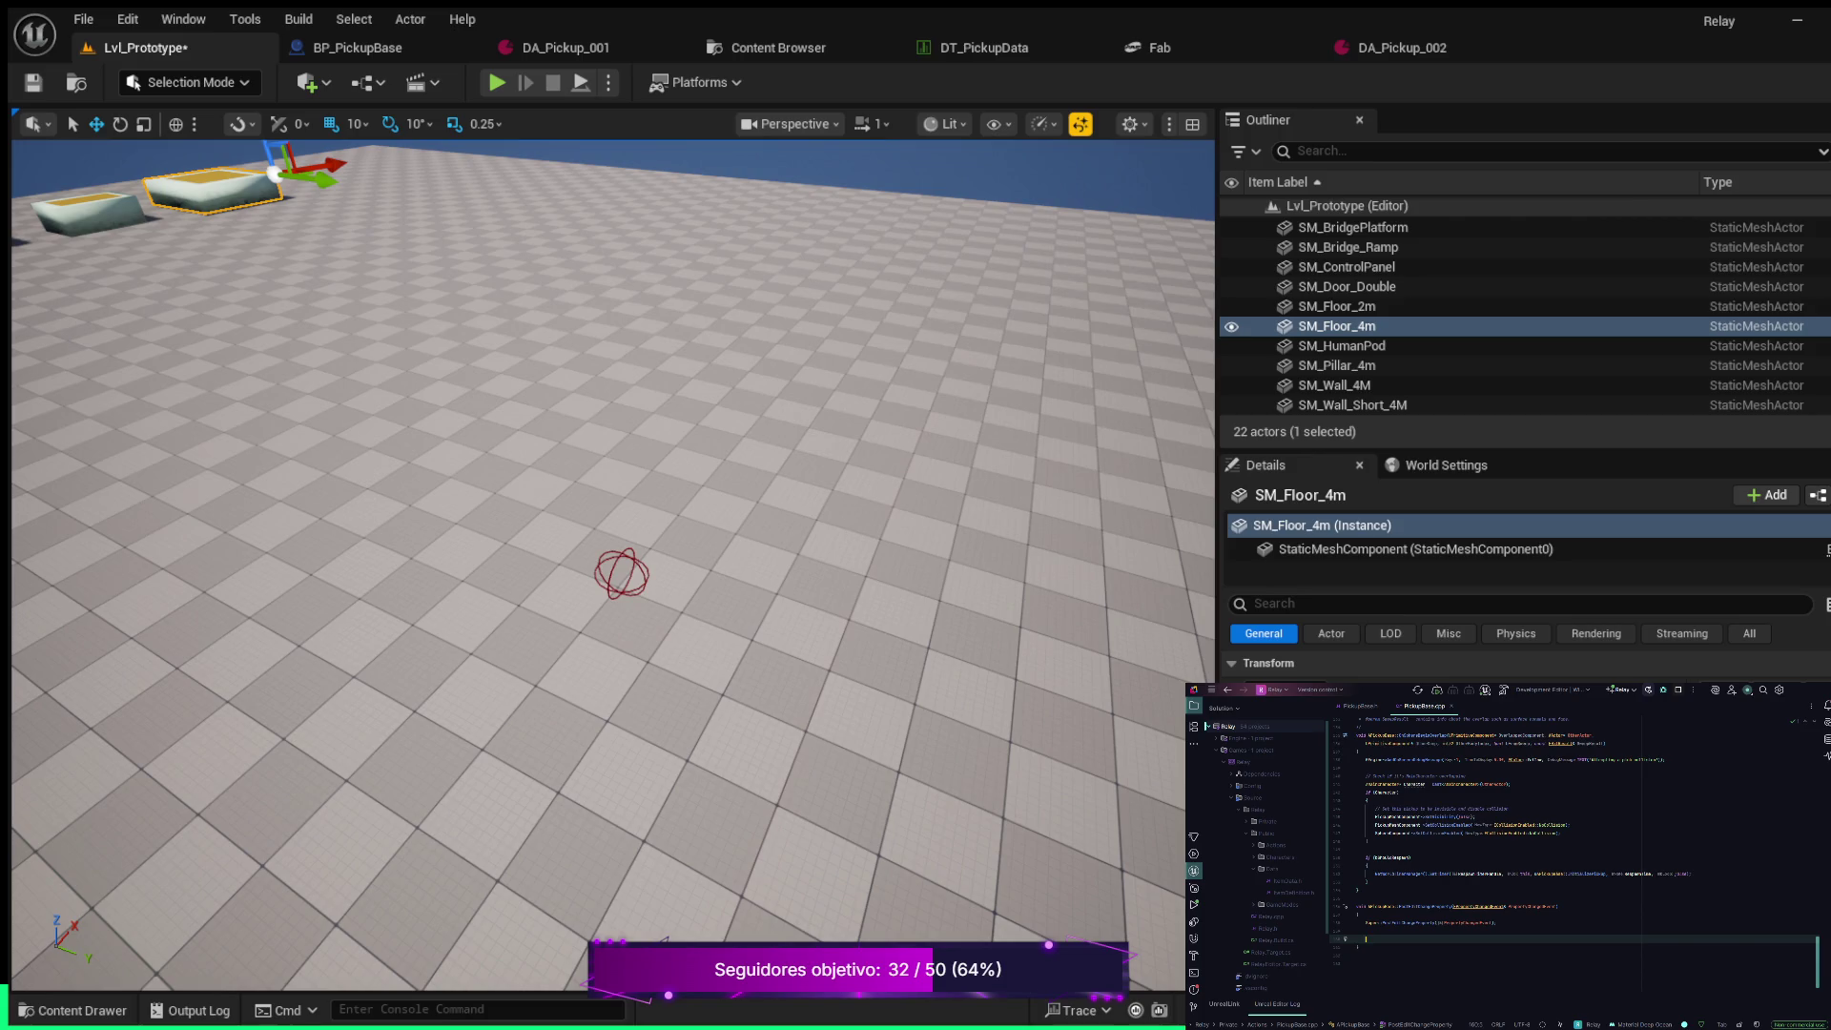
pyautogui.write('F')
pyautogui.write(' (')
pyautogui.write('Event')
pyautogui.write('.')
pyautogui.write('pe')
pyautogui.write(';')
# Complete the PropertyChangedEvent.Property line and begin an indented 'if (' check below it
pyautogui.press('Return')
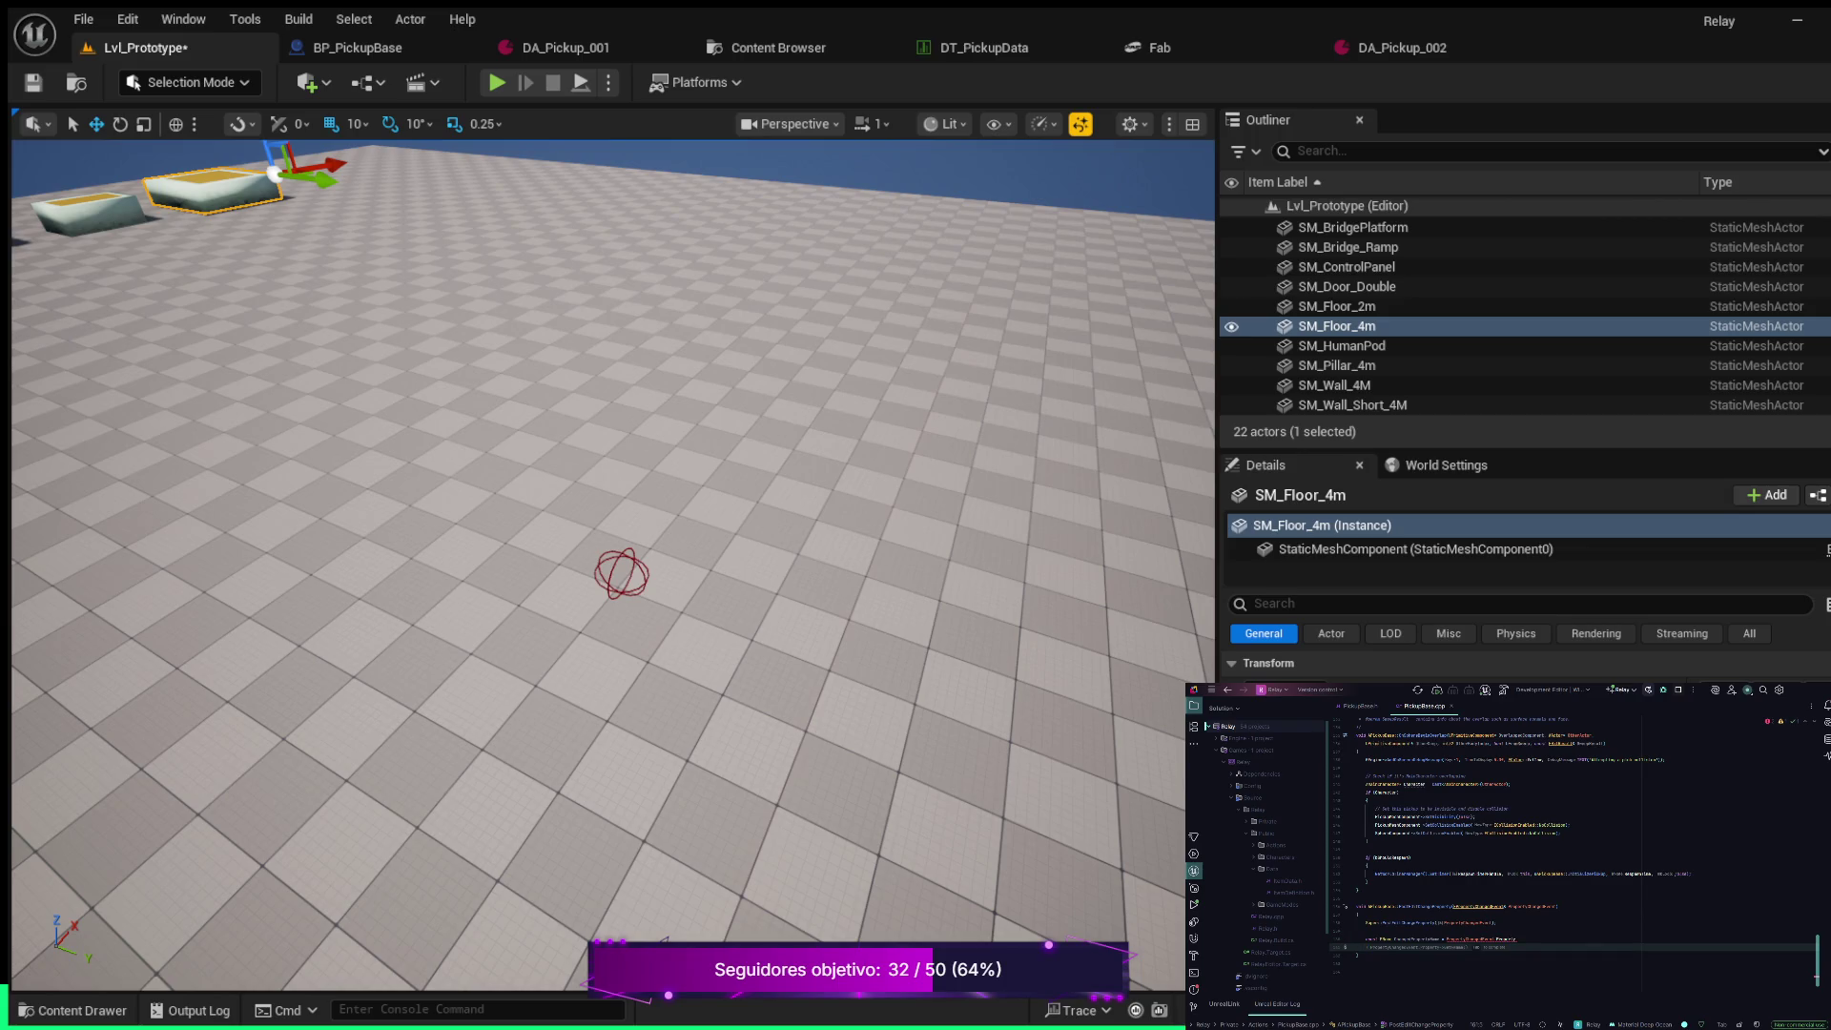
pyautogui.press('Tab')
pyautogui.press('Tab')
pyautogui.press('Return')
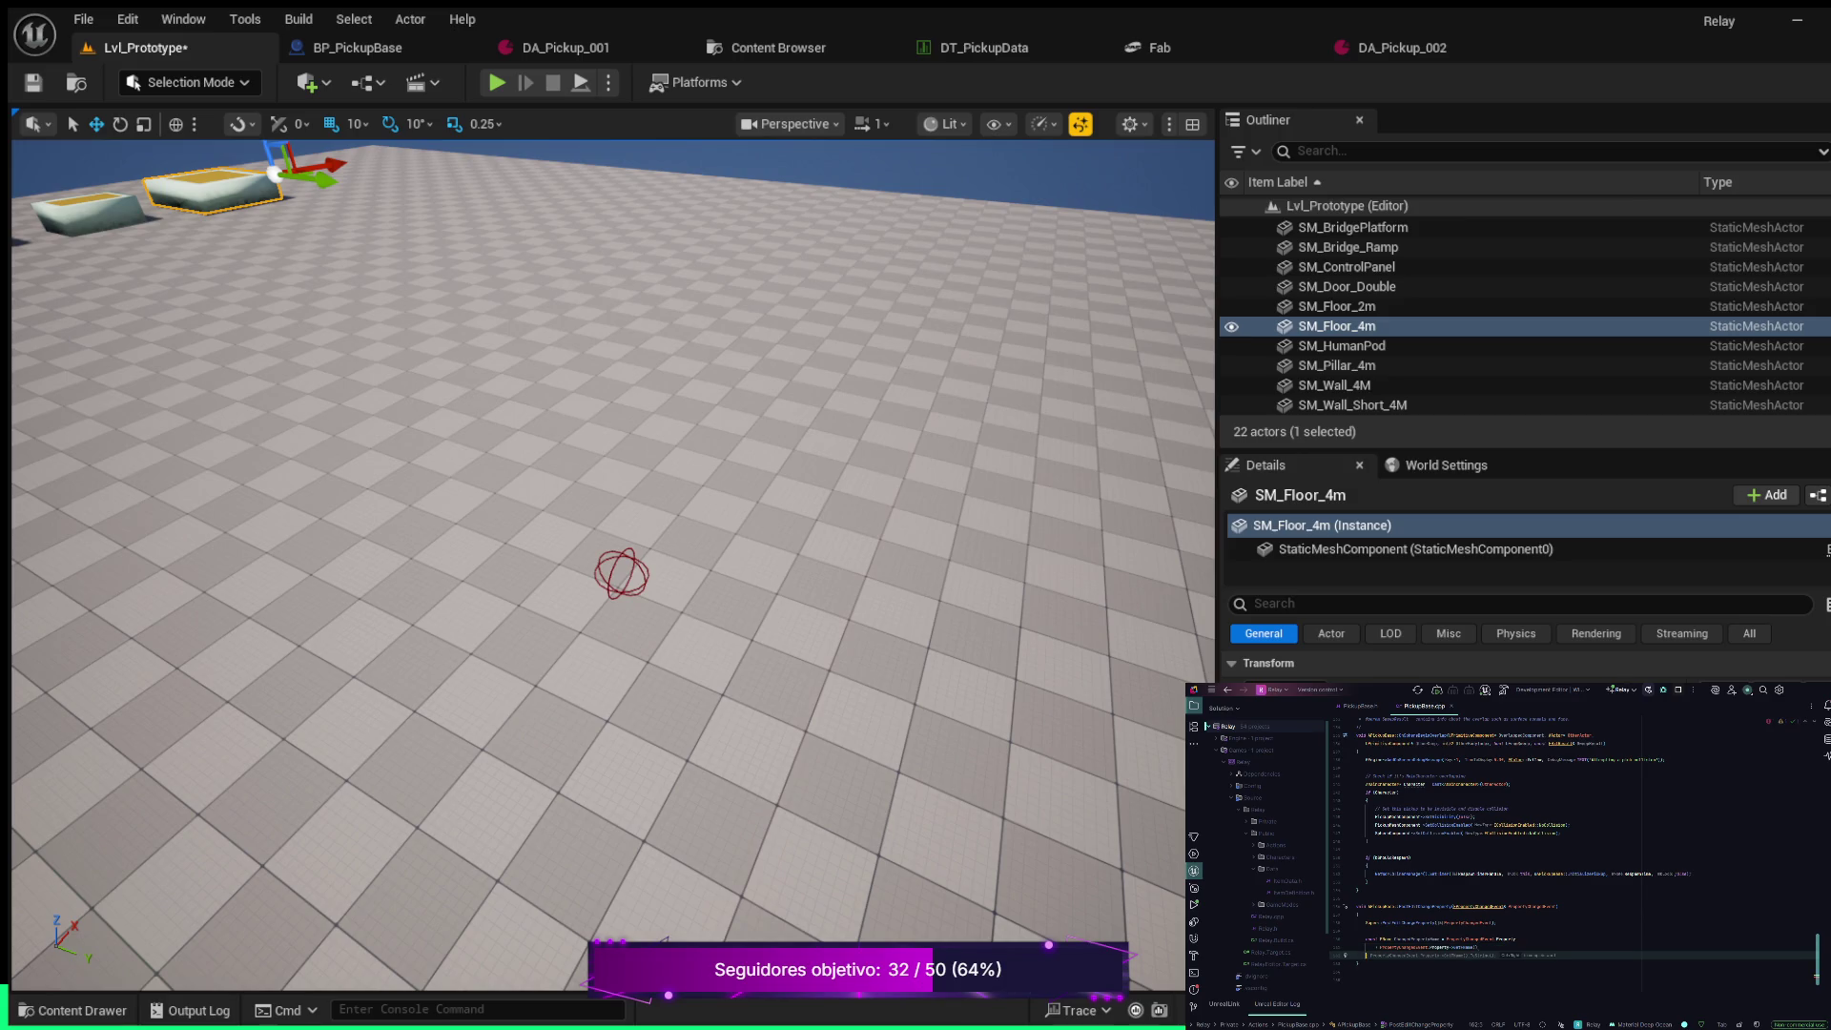
pyautogui.press('Tab')
pyautogui.write('if')
pyautogui.write(' (')
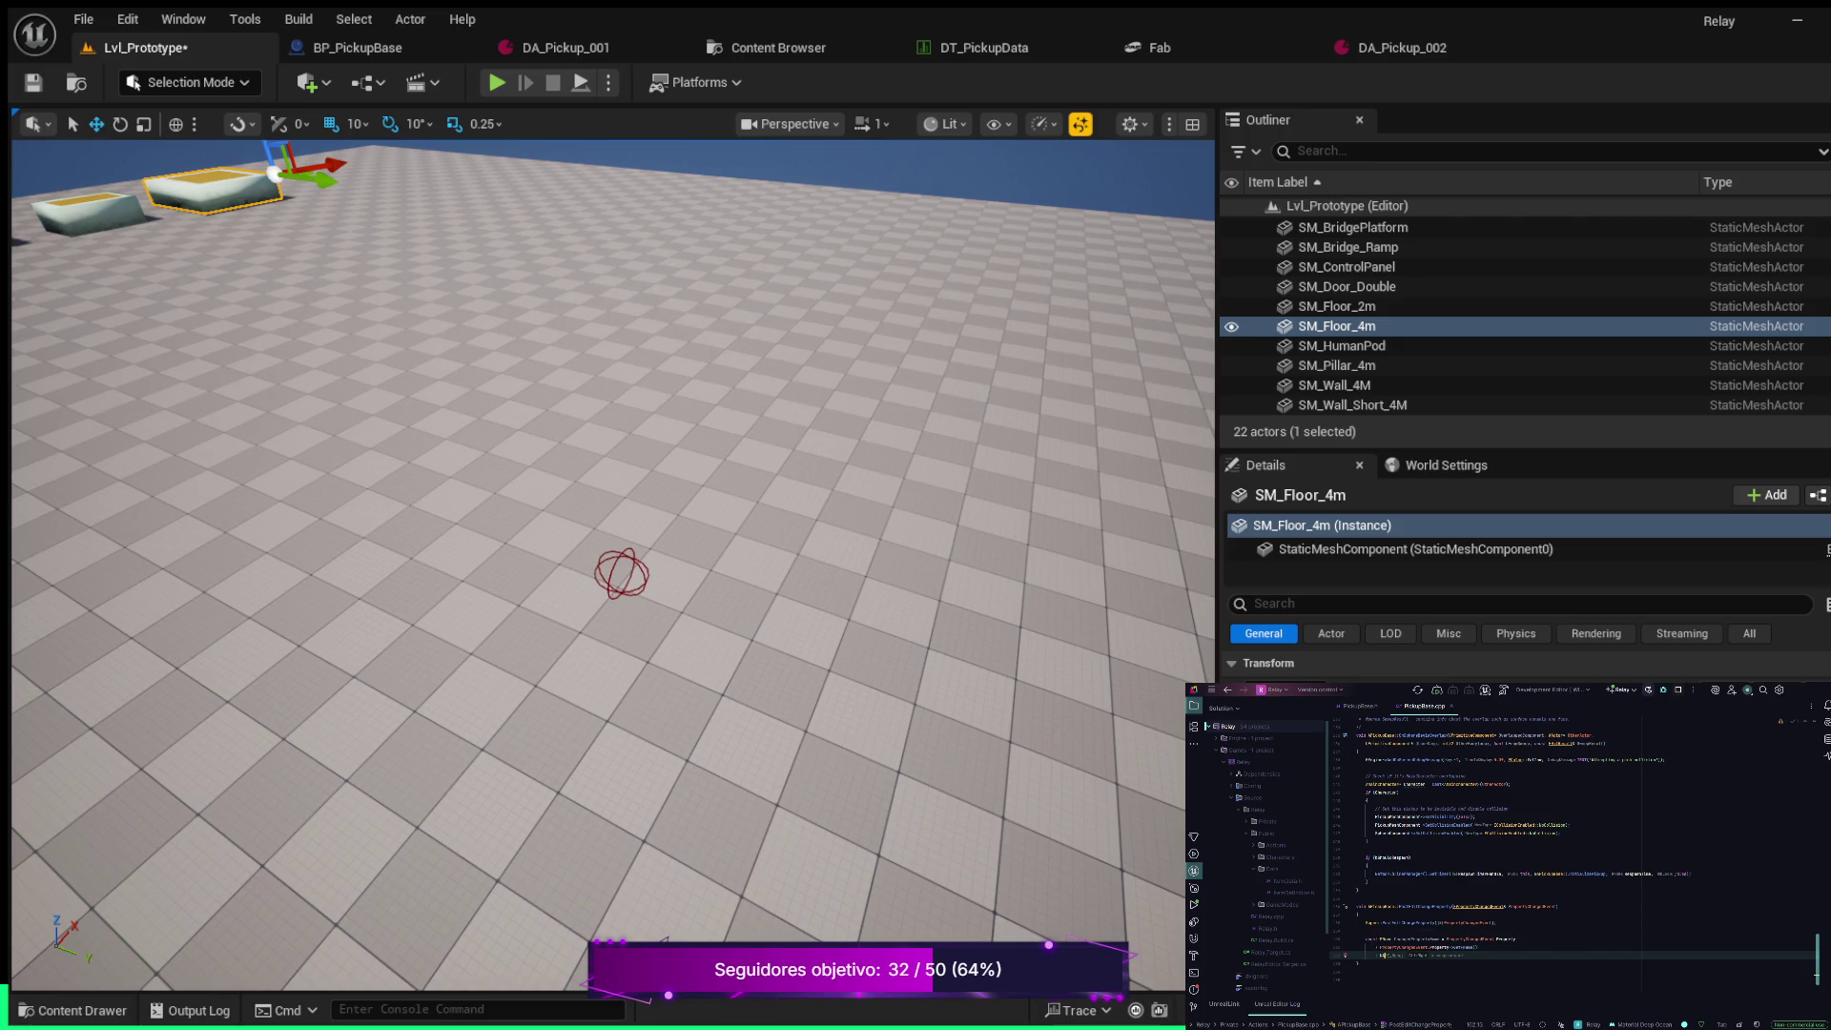